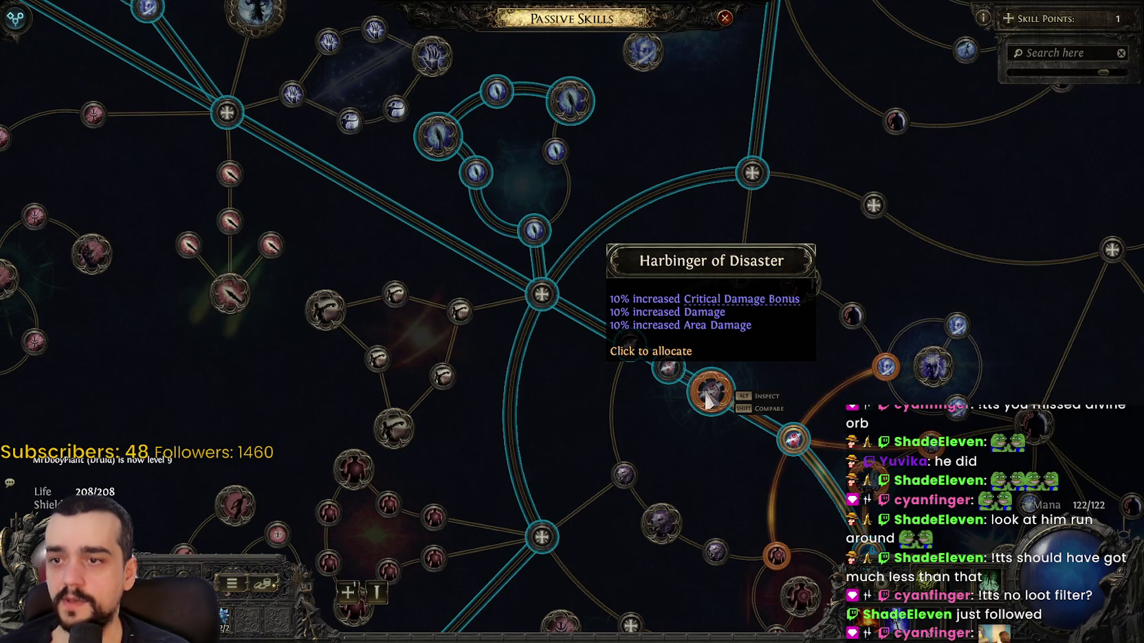
Close the passive tree and walk through the mausoleum, checking the area map
{"action": "left_click", "coordinate": [494, 572]}
{"action": "key", "text": "p"}
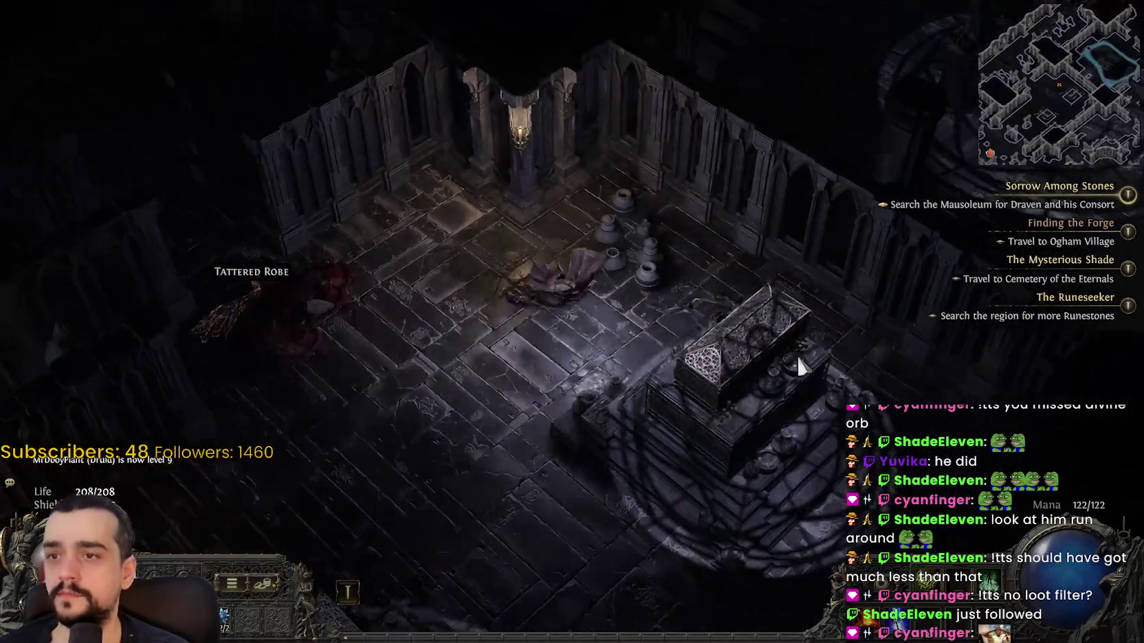
{"action": "key", "text": "Tab"}
{"action": "left_click_drag", "start_coordinate": [860, 323], "coordinate": [755, 422]}
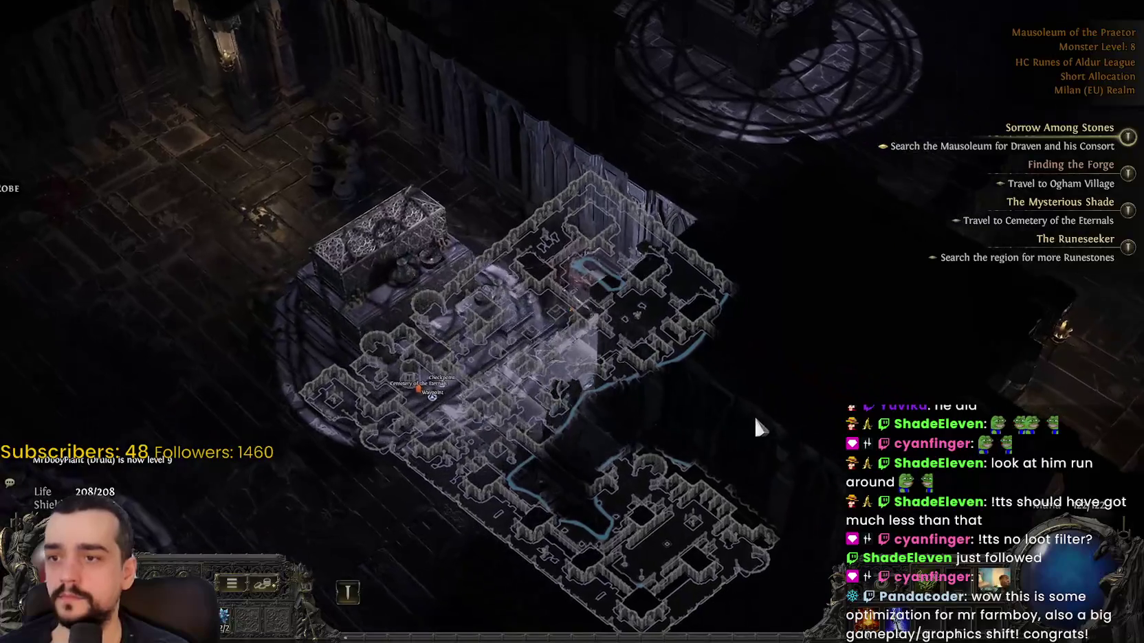
{"action": "left_click_drag", "start_coordinate": [717, 62], "coordinate": [708, 579]}
{"action": "mouse_move", "coordinate": [89, 155]}
{"action": "left_mouse_down"}
{"action": "mouse_move", "coordinate": [5, 107]}
{"action": "mouse_move", "coordinate": [4, 122]}
{"action": "mouse_move", "coordinate": [30, 115]}
{"action": "mouse_move", "coordinate": [265, 8]}
{"action": "mouse_move", "coordinate": [454, 31]}
{"action": "mouse_move", "coordinate": [754, 146]}
{"action": "mouse_move", "coordinate": [765, 230]}
{"action": "mouse_move", "coordinate": [671, 370]}
{"action": "mouse_move", "coordinate": [804, 418]}
{"action": "mouse_move", "coordinate": [753, 515]}
{"action": "mouse_move", "coordinate": [795, 448]}
{"action": "mouse_move", "coordinate": [786, 475]}
{"action": "mouse_move", "coordinate": [791, 466]}
{"action": "mouse_move", "coordinate": [726, 513]}
{"action": "left_mouse_up"}
{"action": "key", "text": "Tab"}
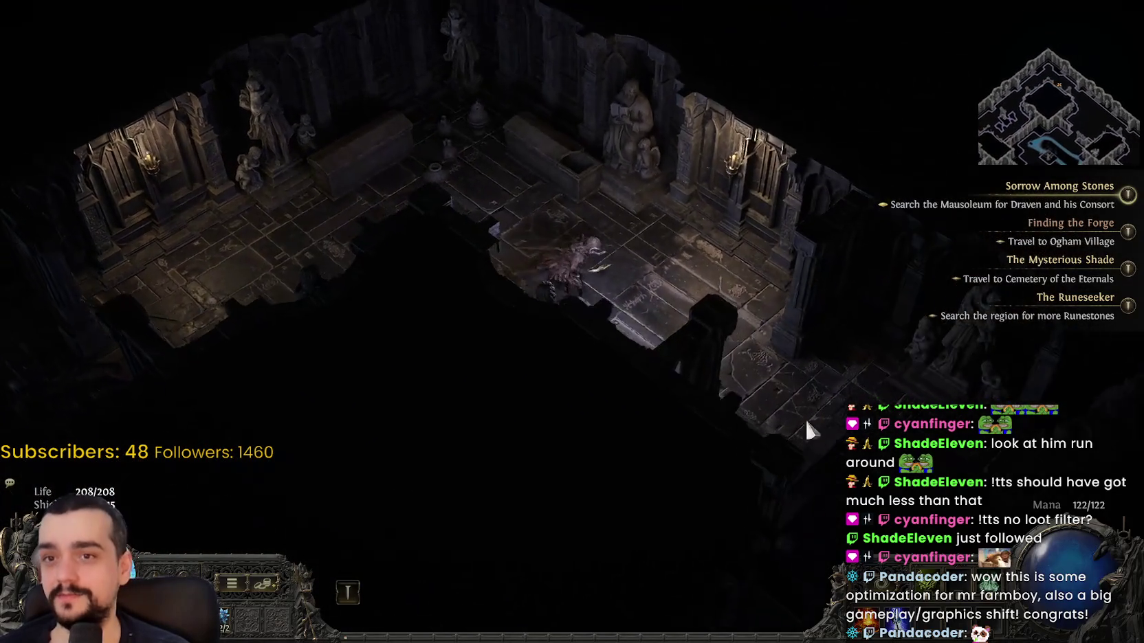
{"action": "key", "text": "Tab"}
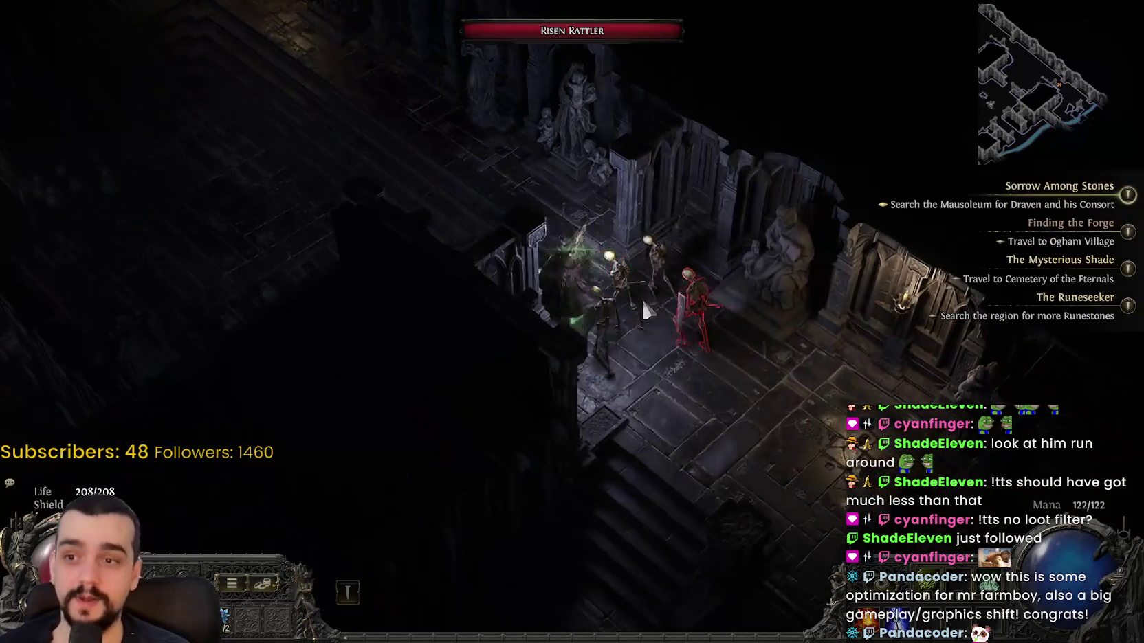
Kill the Risen Rattler and take the stairs down to the next chamber
{"action": "left_click_drag", "start_coordinate": [643, 310], "coordinate": [640, 306]}
{"action": "mouse_move", "coordinate": [665, 364]}
{"action": "left_mouse_down"}
{"action": "mouse_move", "coordinate": [754, 484]}
{"action": "mouse_move", "coordinate": [710, 482]}
{"action": "mouse_move", "coordinate": [764, 429]}
{"action": "mouse_move", "coordinate": [564, 439]}
{"action": "mouse_move", "coordinate": [756, 200]}
{"action": "mouse_move", "coordinate": [615, 255]}
{"action": "mouse_move", "coordinate": [639, 260]}
{"action": "left_mouse_up"}
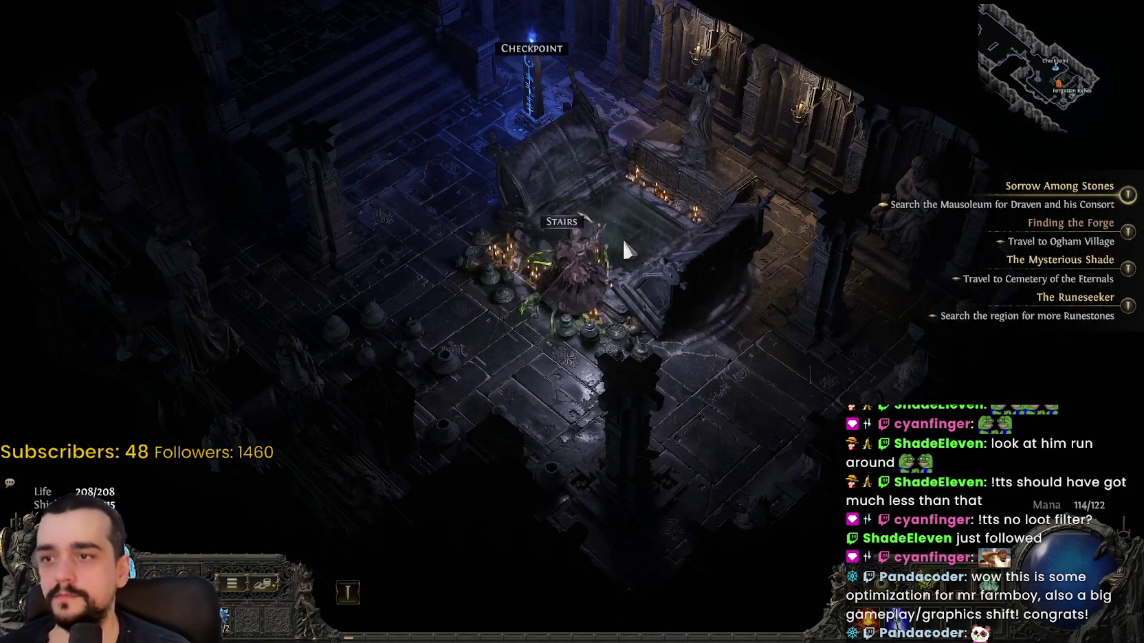
{"action": "left_click", "coordinate": [572, 251]}
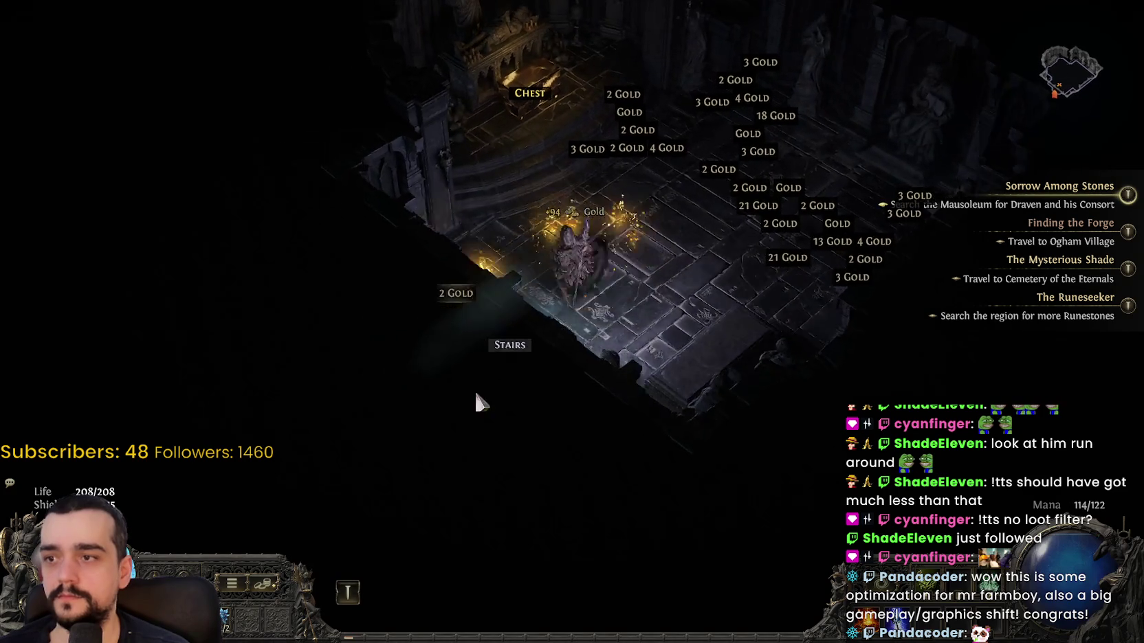
Open the chest, collect the gold, and use the Uncut Support Gem for gemcutting
{"action": "left_click", "coordinate": [440, 185]}
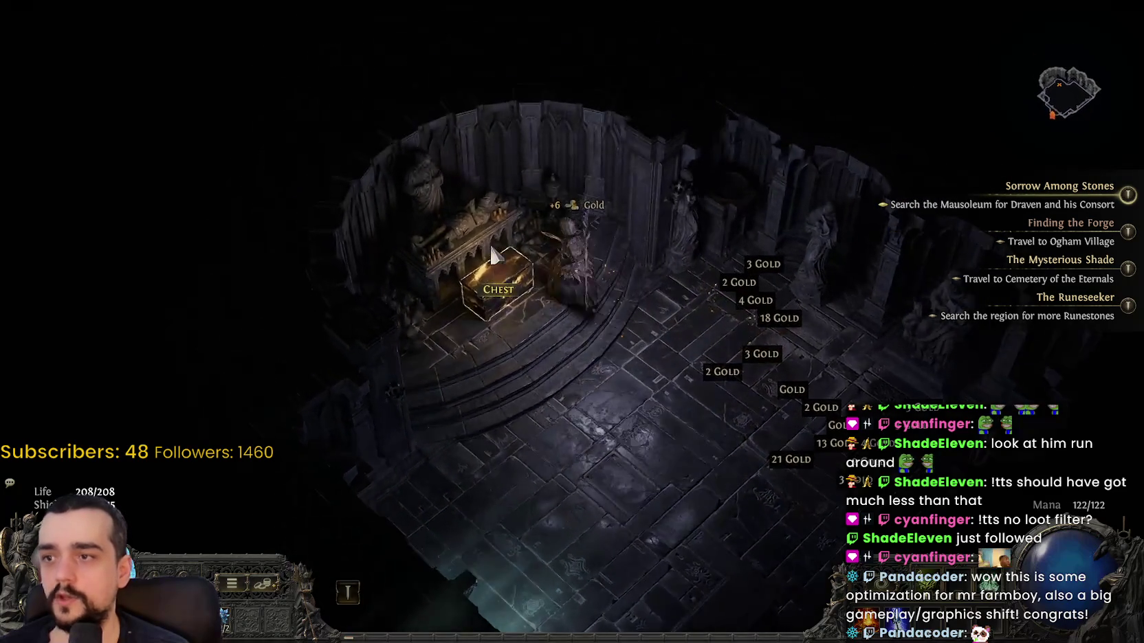
{"action": "mouse_move", "coordinate": [616, 347]}
{"action": "left_mouse_down"}
{"action": "mouse_move", "coordinate": [688, 385]}
{"action": "mouse_move", "coordinate": [389, 237]}
{"action": "mouse_move", "coordinate": [452, 206]}
{"action": "mouse_move", "coordinate": [510, 201]}
{"action": "mouse_move", "coordinate": [500, 237]}
{"action": "left_mouse_up"}
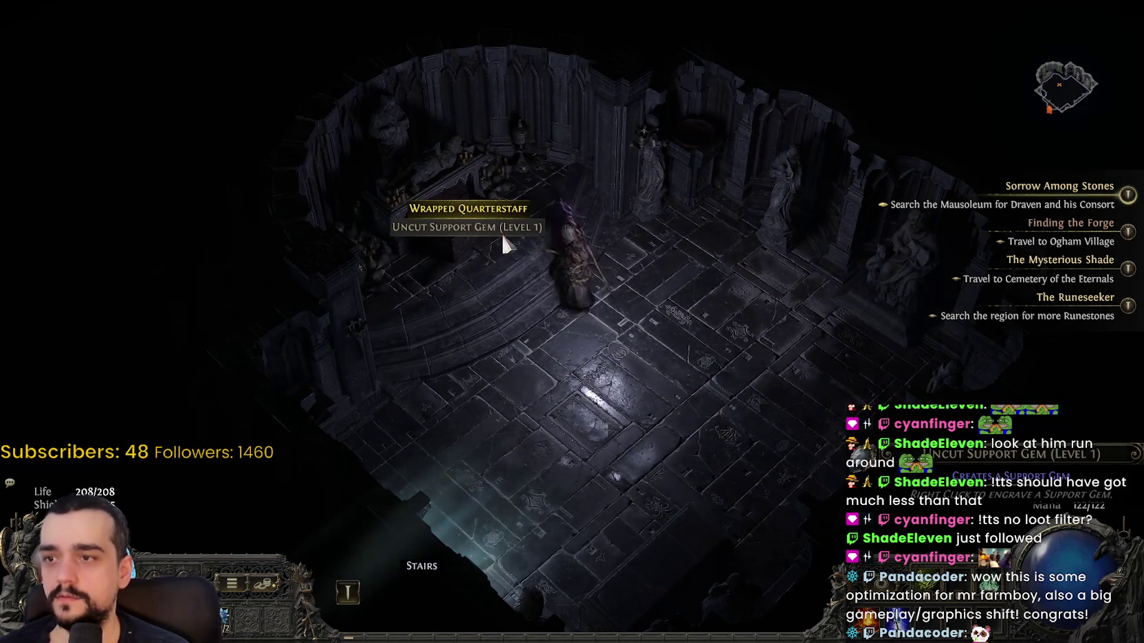
{"action": "key", "text": "i"}
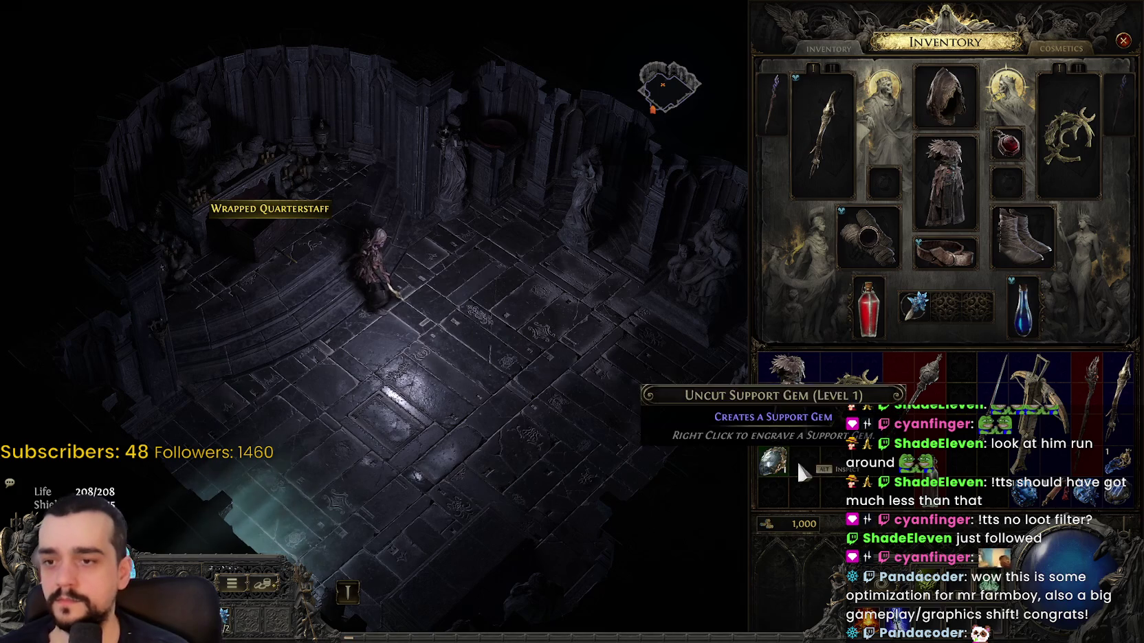
{"action": "right_click", "coordinate": [798, 464]}
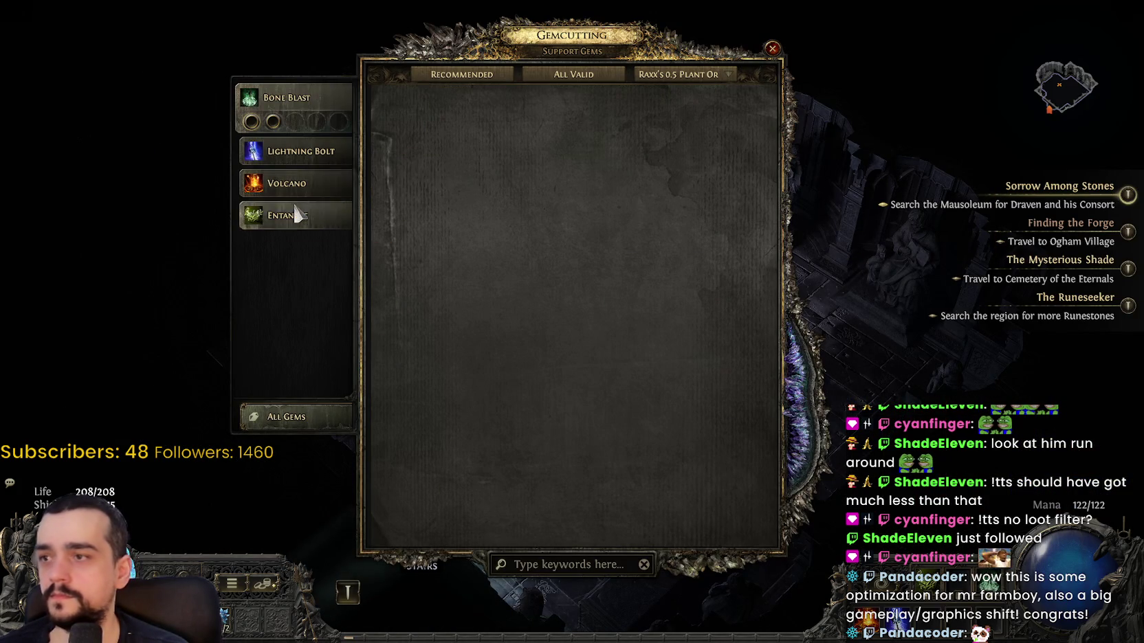
{"action": "key", "text": "Escape"}
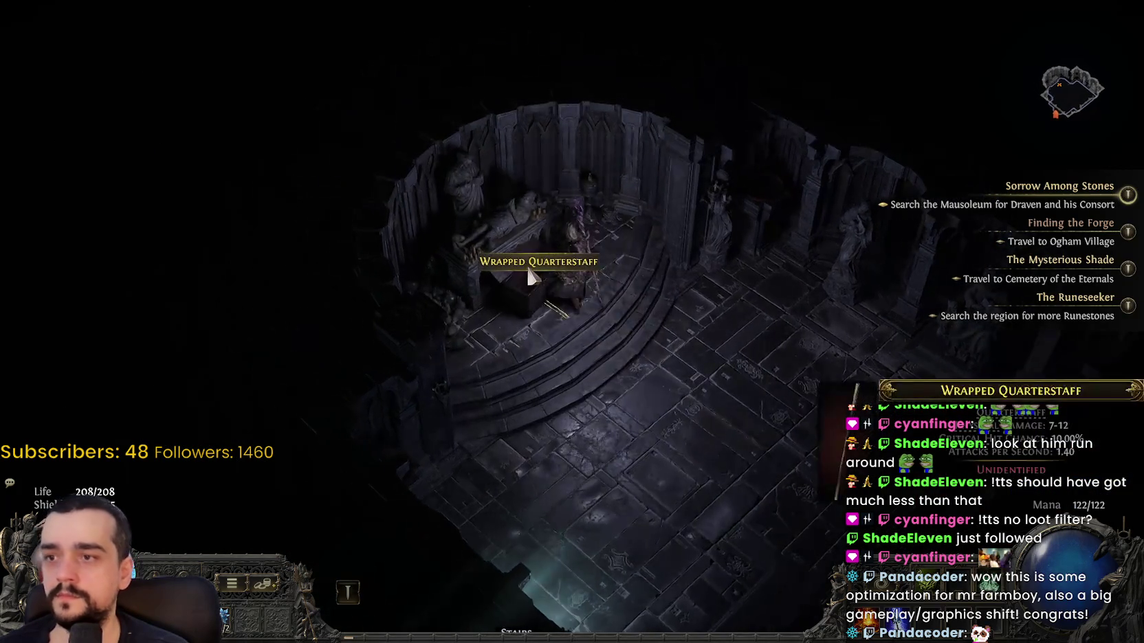
Review the inventory, then walk back toward the stairs
{"action": "key", "text": "i"}
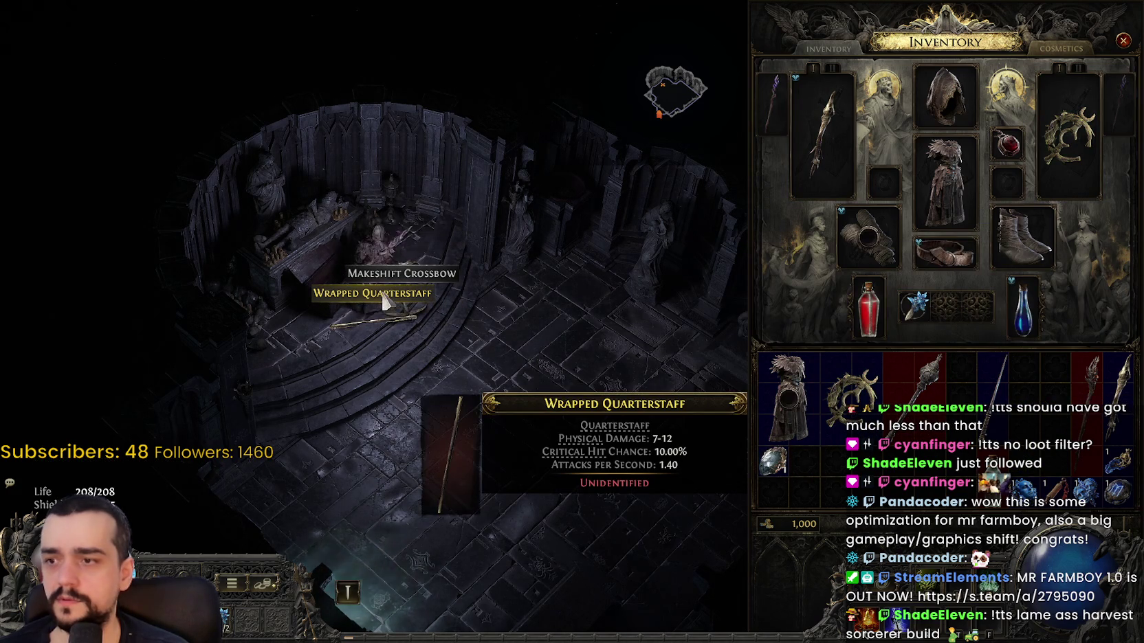
{"action": "key", "text": "i"}
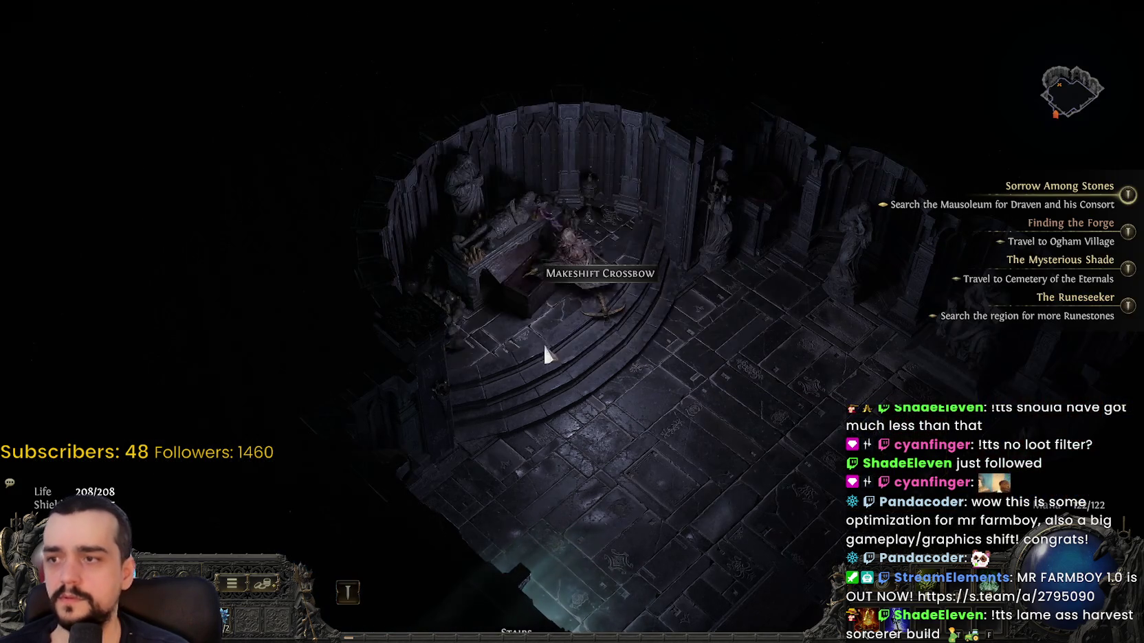
{"action": "left_click", "coordinate": [617, 384]}
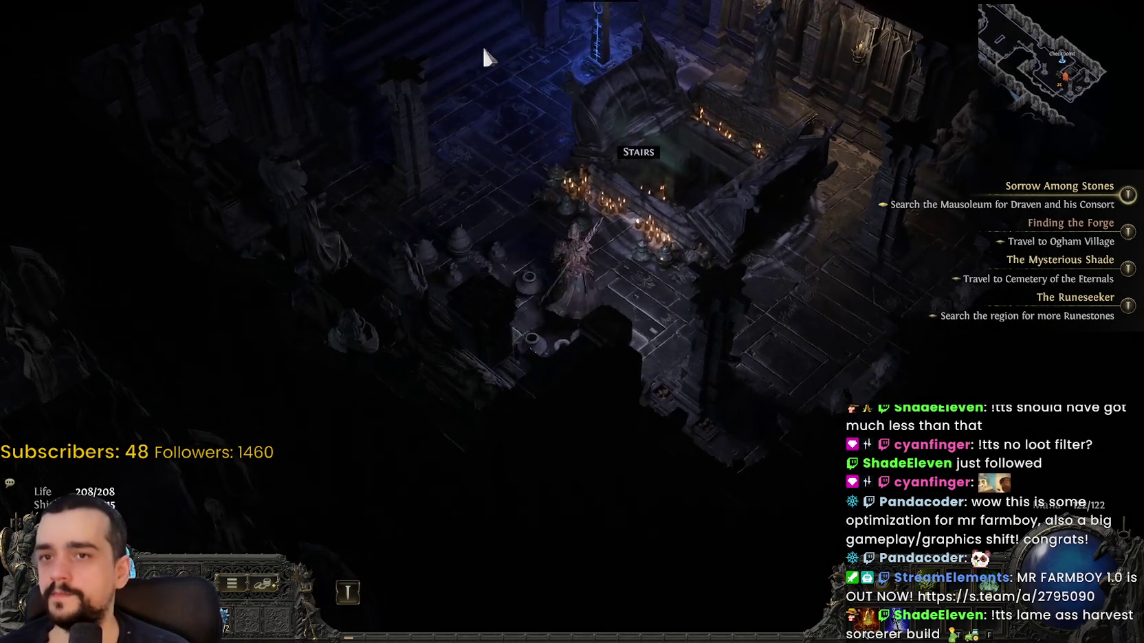
Walk up-left through the mausoleum with the area map, then head into the statue hall
{"action": "left_click", "coordinate": [484, 57]}
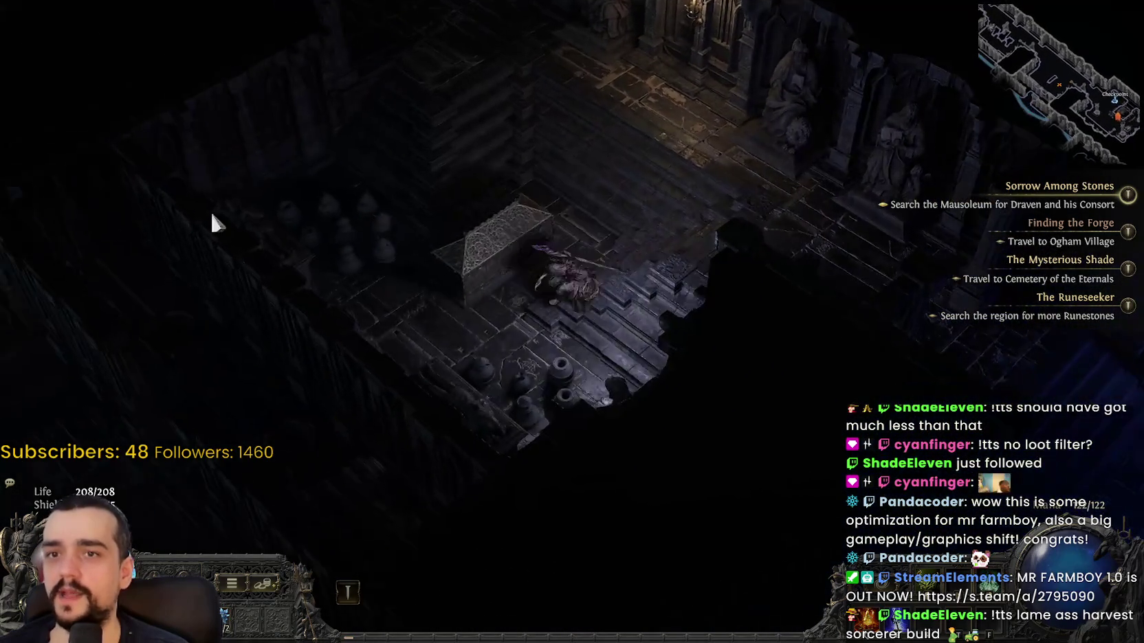
{"action": "left_click", "coordinate": [503, 15]}
{"action": "key", "text": "Tab"}
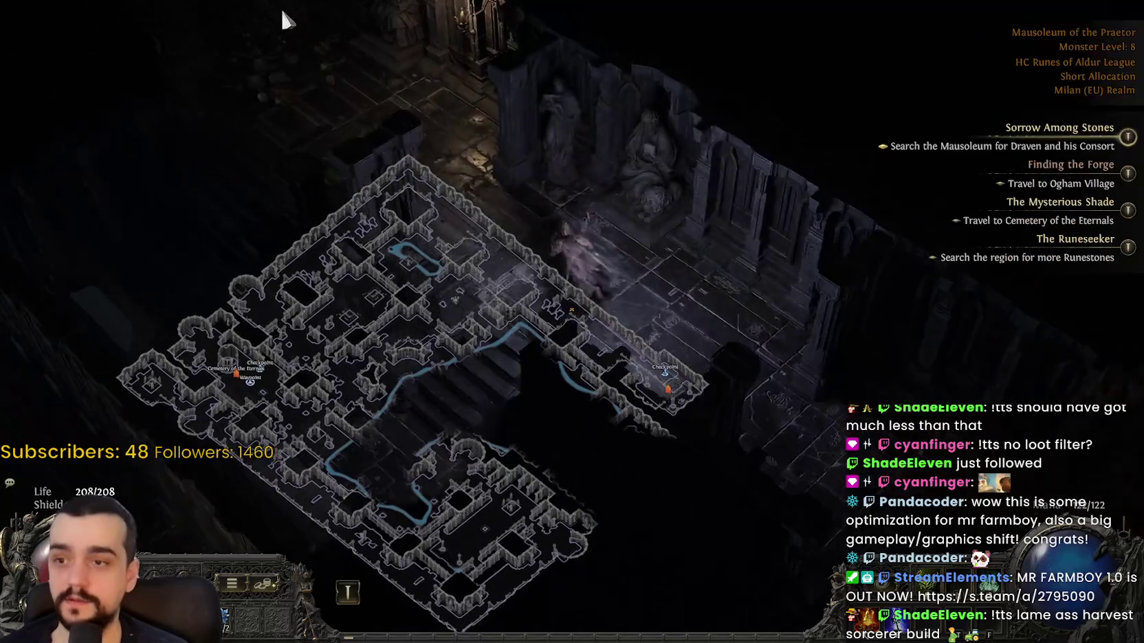
{"action": "left_click", "coordinate": [280, 6]}
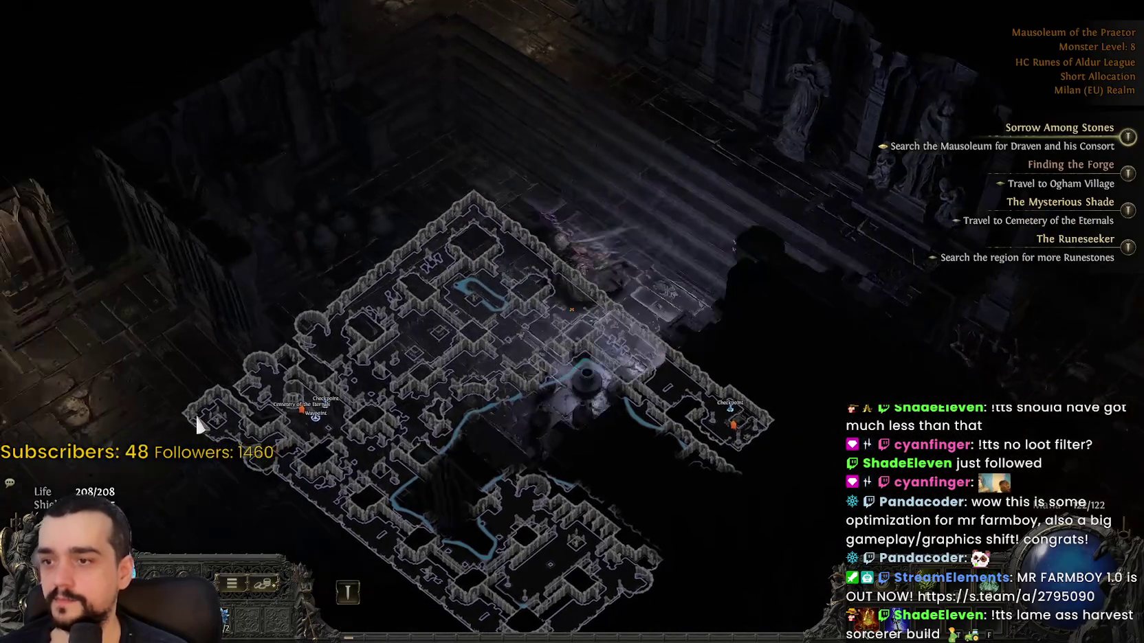
{"action": "key", "text": "Tab"}
{"action": "left_click", "coordinate": [429, 433]}
{"action": "left_click", "coordinate": [802, 422]}
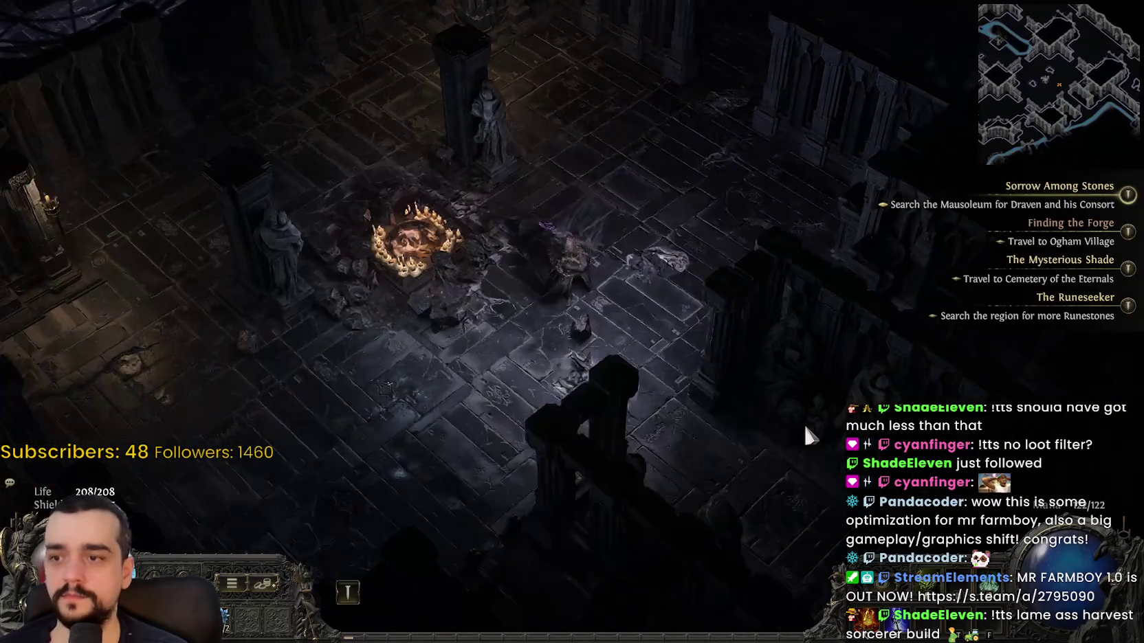
{"action": "left_click", "coordinate": [793, 431]}
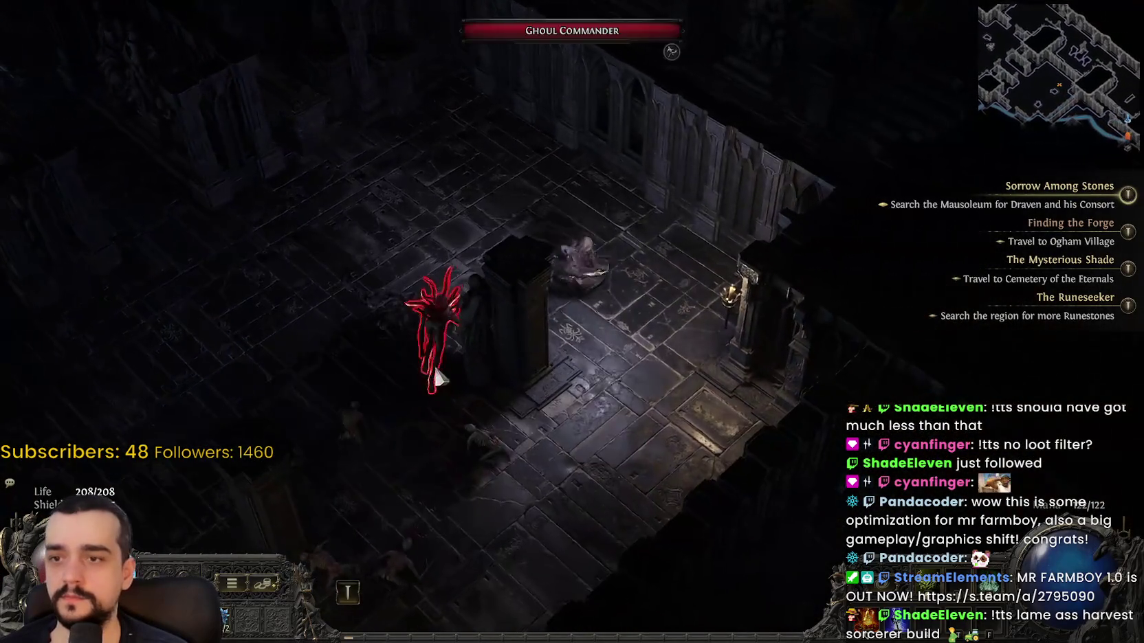
Cast thorn spells at the Ghoul Commander and advance through the pillared room
{"action": "left_click", "coordinate": [437, 377]}
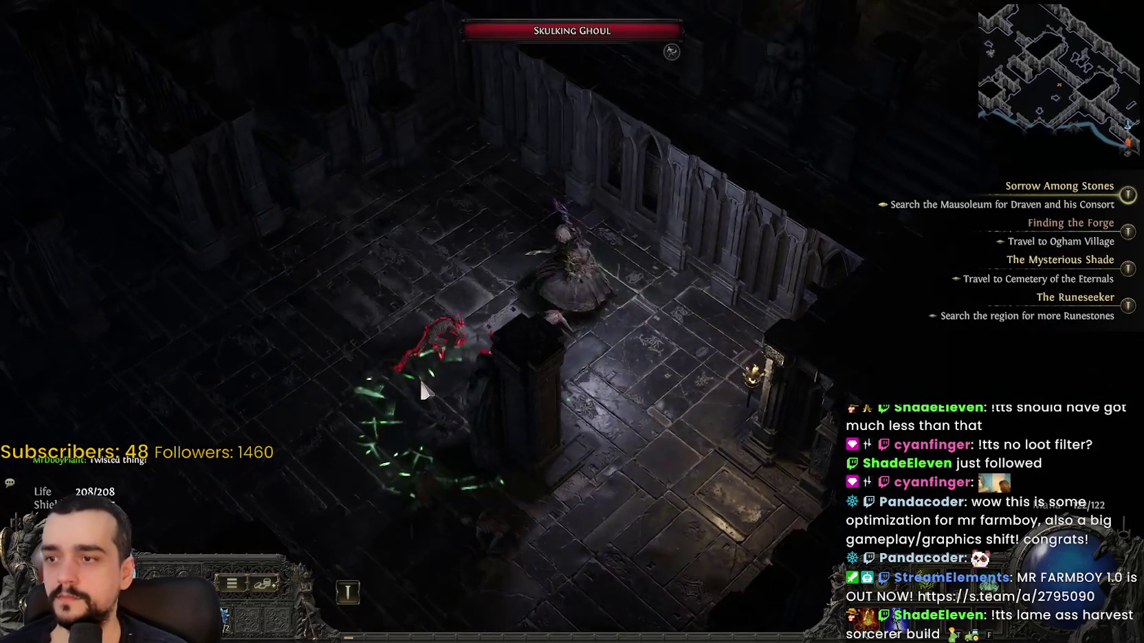
{"action": "left_click", "coordinate": [670, 354]}
{"action": "left_click", "coordinate": [700, 270]}
{"action": "left_click", "coordinate": [777, 262]}
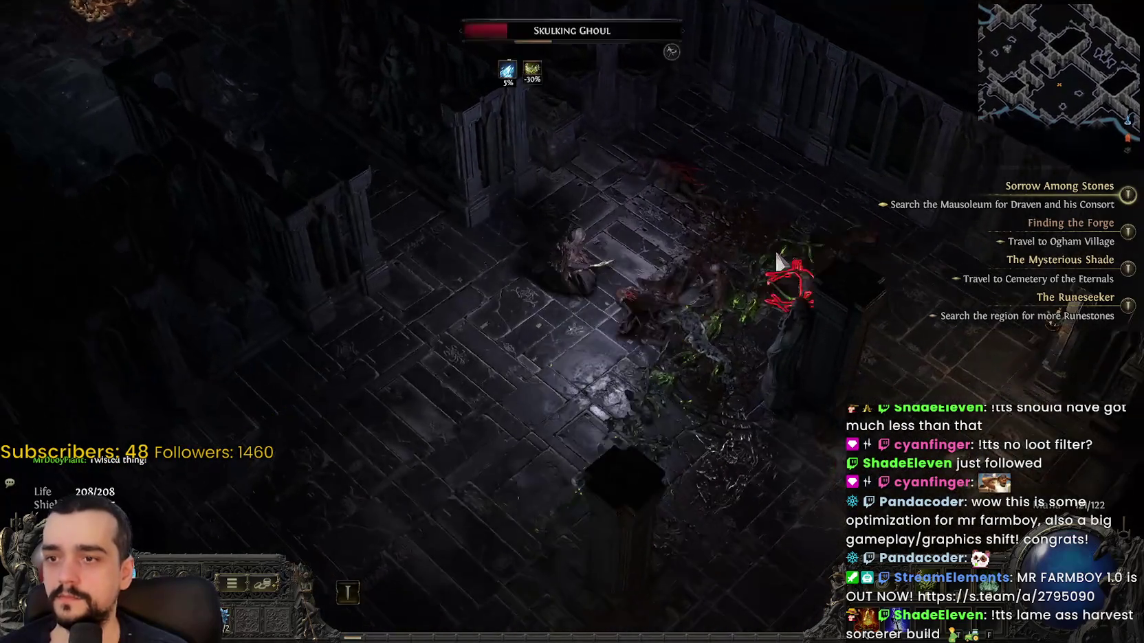
{"action": "left_click", "coordinate": [360, 375]}
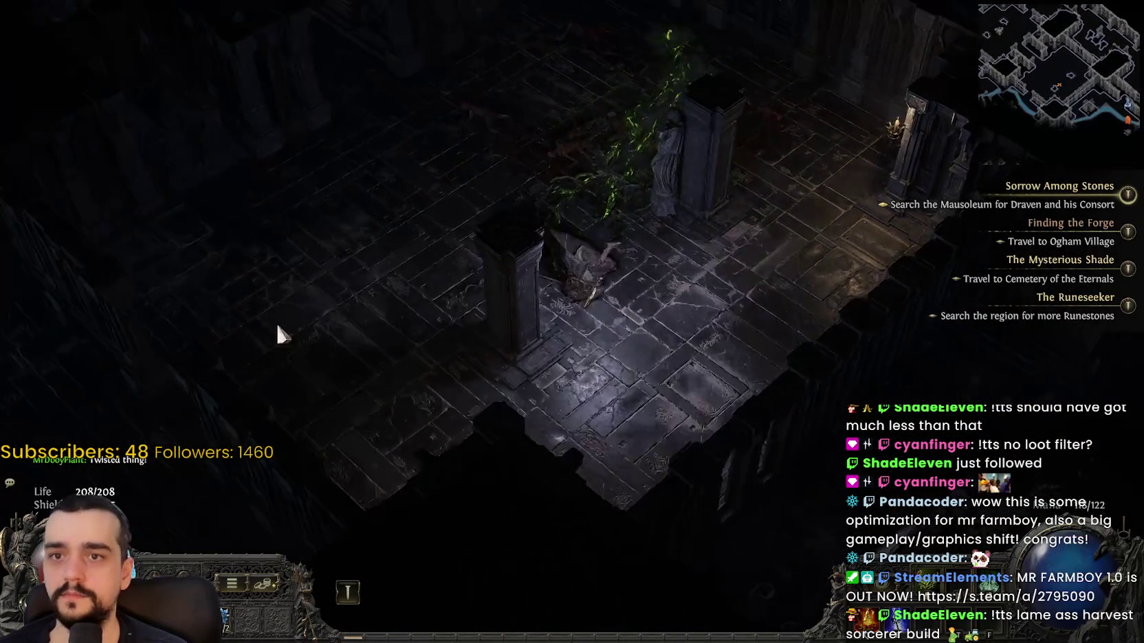
Kill the Skulking Ghouls and Eternal Knight, target the Risen Rattler, then pause
{"action": "left_click", "coordinate": [434, 371]}
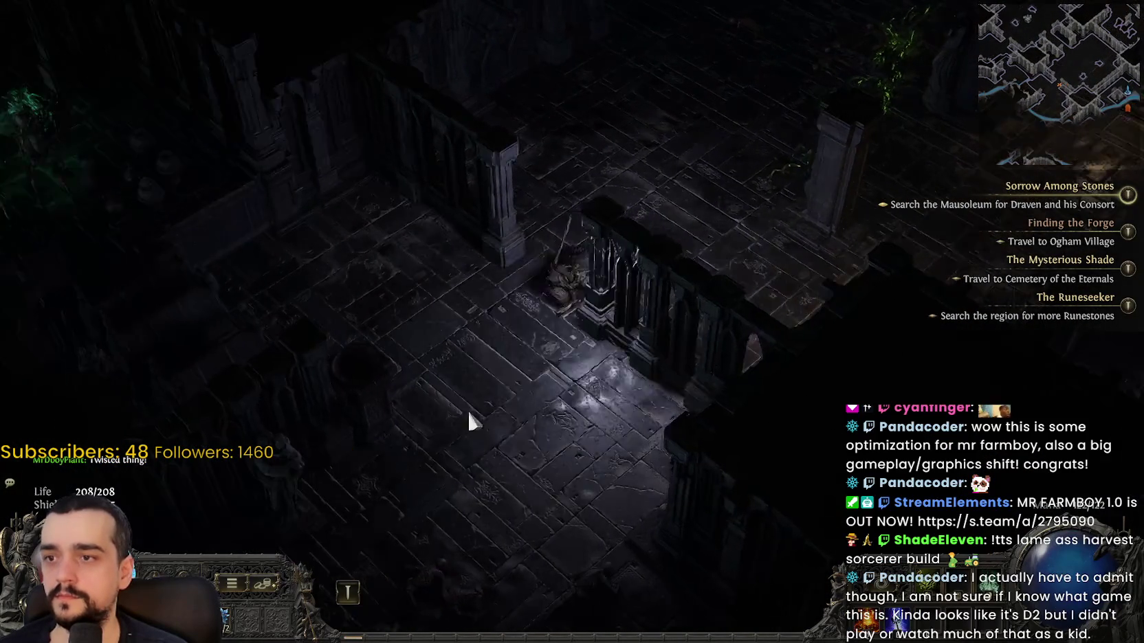
{"action": "left_click", "coordinate": [689, 452]}
{"action": "left_click", "coordinate": [553, 346]}
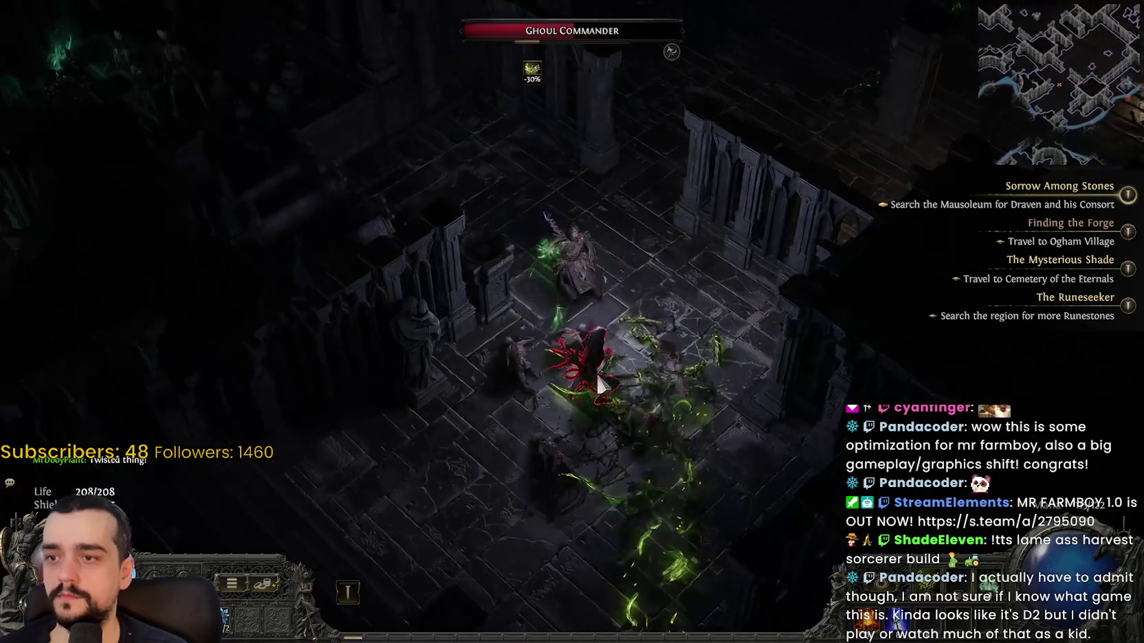
{"action": "left_click", "coordinate": [489, 287]}
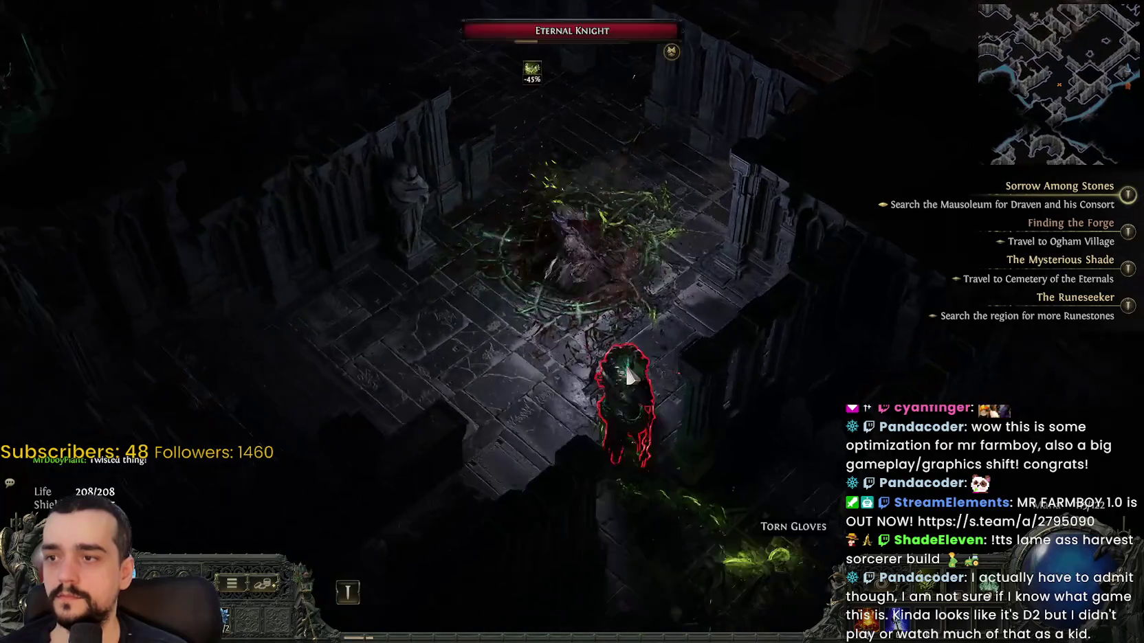
{"action": "left_click", "coordinate": [649, 354]}
{"action": "left_click", "coordinate": [659, 260]}
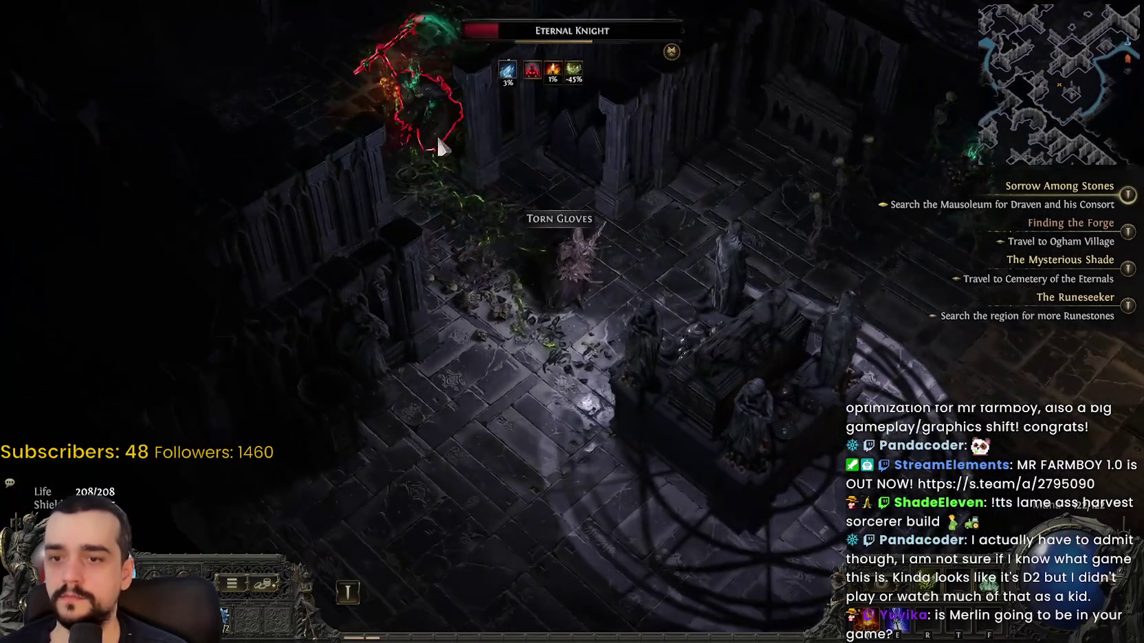
{"action": "left_click", "coordinate": [696, 213]}
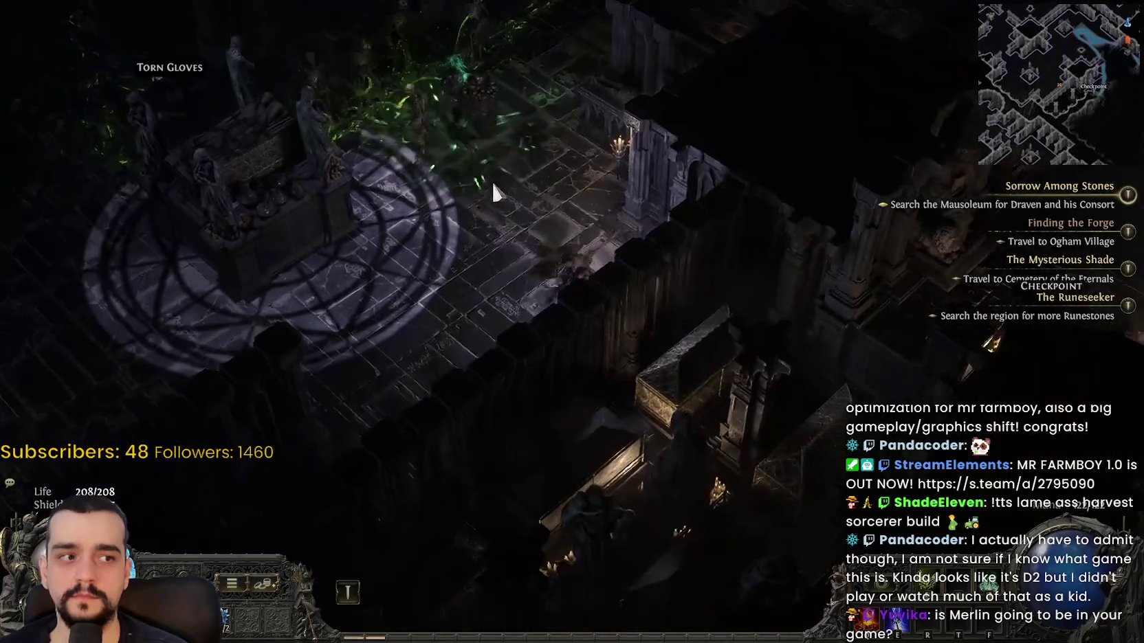
{"action": "key", "text": "Escape"}
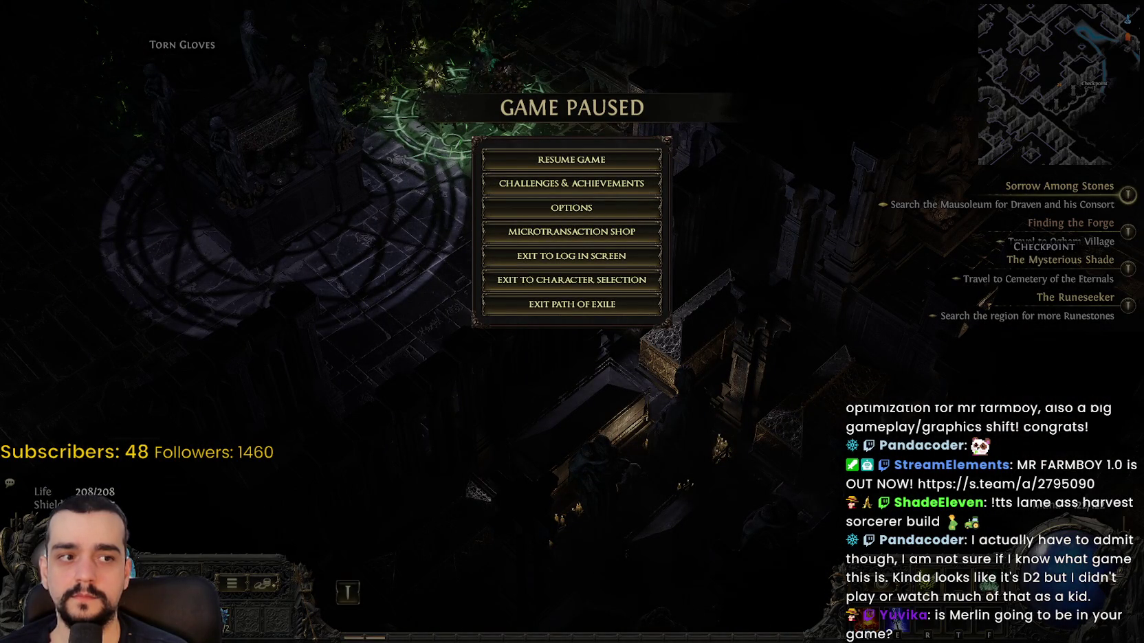
Resume, cross the mausoleum into the columned room, and fight Draven, the Eternal Praetor
{"action": "left_click", "coordinate": [539, 168]}
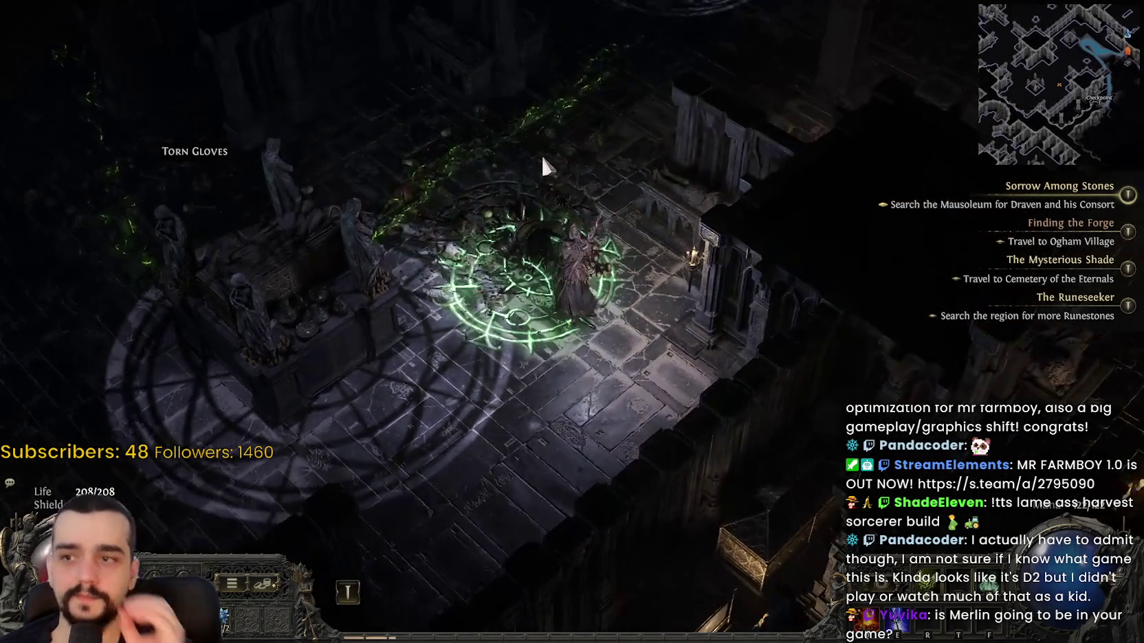
{"action": "left_click_drag", "start_coordinate": [543, 165], "coordinate": [608, 289]}
{"action": "mouse_move", "coordinate": [708, 361]}
{"action": "left_mouse_down"}
{"action": "mouse_move", "coordinate": [689, 416]}
{"action": "mouse_move", "coordinate": [534, 478]}
{"action": "mouse_move", "coordinate": [536, 454]}
{"action": "mouse_move", "coordinate": [711, 443]}
{"action": "mouse_move", "coordinate": [424, 476]}
{"action": "mouse_move", "coordinate": [391, 396]}
{"action": "mouse_move", "coordinate": [385, 474]}
{"action": "mouse_move", "coordinate": [504, 345]}
{"action": "mouse_move", "coordinate": [582, 335]}
{"action": "mouse_move", "coordinate": [625, 309]}
{"action": "mouse_move", "coordinate": [518, 212]}
{"action": "mouse_move", "coordinate": [486, 402]}
{"action": "mouse_move", "coordinate": [554, 431]}
{"action": "mouse_move", "coordinate": [614, 160]}
{"action": "mouse_move", "coordinate": [686, 308]}
{"action": "mouse_move", "coordinate": [684, 378]}
{"action": "mouse_move", "coordinate": [608, 420]}
{"action": "mouse_move", "coordinate": [383, 369]}
{"action": "mouse_move", "coordinate": [342, 261]}
{"action": "mouse_move", "coordinate": [252, 242]}
{"action": "mouse_move", "coordinate": [371, 169]}
{"action": "mouse_move", "coordinate": [562, 214]}
{"action": "mouse_move", "coordinate": [730, 226]}
{"action": "mouse_move", "coordinate": [701, 318]}
{"action": "mouse_move", "coordinate": [715, 311]}
{"action": "mouse_move", "coordinate": [426, 315]}
{"action": "mouse_move", "coordinate": [467, 229]}
{"action": "mouse_move", "coordinate": [630, 204]}
{"action": "mouse_move", "coordinate": [701, 219]}
{"action": "mouse_move", "coordinate": [733, 246]}
{"action": "mouse_move", "coordinate": [669, 133]}
{"action": "mouse_move", "coordinate": [578, 160]}
{"action": "mouse_move", "coordinate": [474, 151]}
{"action": "left_mouse_up"}
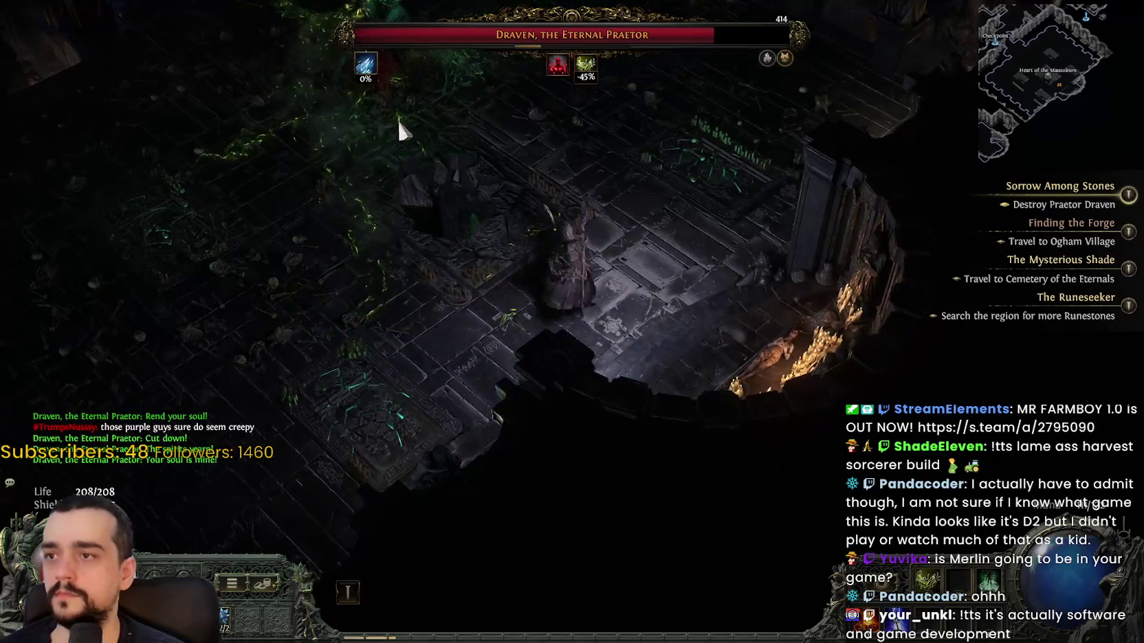
{"action": "mouse_move", "coordinate": [398, 121]}
{"action": "left_mouse_down"}
{"action": "mouse_move", "coordinate": [334, 159]}
{"action": "mouse_move", "coordinate": [346, 170]}
{"action": "mouse_move", "coordinate": [331, 209]}
{"action": "mouse_move", "coordinate": [438, 391]}
{"action": "mouse_move", "coordinate": [495, 556]}
{"action": "mouse_move", "coordinate": [825, 514]}
{"action": "mouse_move", "coordinate": [823, 232]}
{"action": "mouse_move", "coordinate": [765, 225]}
{"action": "mouse_move", "coordinate": [675, 183]}
{"action": "mouse_move", "coordinate": [432, 199]}
{"action": "mouse_move", "coordinate": [385, 227]}
{"action": "mouse_move", "coordinate": [340, 254]}
{"action": "mouse_move", "coordinate": [301, 314]}
{"action": "mouse_move", "coordinate": [346, 379]}
{"action": "mouse_move", "coordinate": [574, 503]}
{"action": "mouse_move", "coordinate": [649, 574]}
{"action": "mouse_move", "coordinate": [594, 484]}
{"action": "mouse_move", "coordinate": [617, 422]}
{"action": "mouse_move", "coordinate": [733, 258]}
{"action": "mouse_move", "coordinate": [816, 240]}
{"action": "mouse_move", "coordinate": [674, 172]}
{"action": "mouse_move", "coordinate": [517, 161]}
{"action": "left_mouse_up"}
{"action": "key", "text": "Tab"}
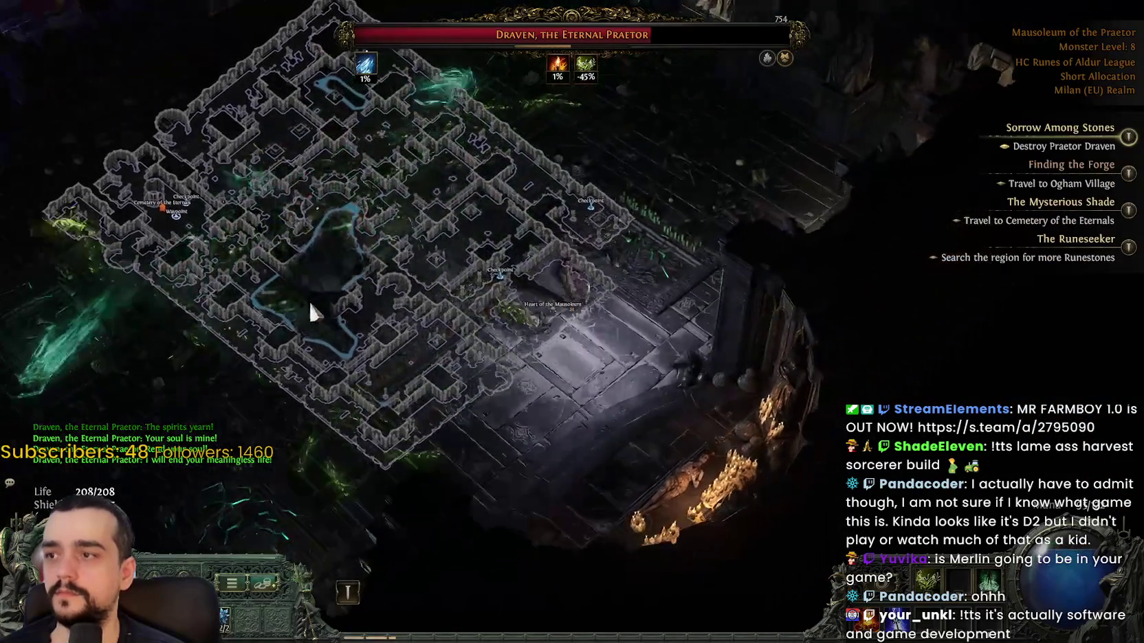
{"action": "key", "text": "Tab"}
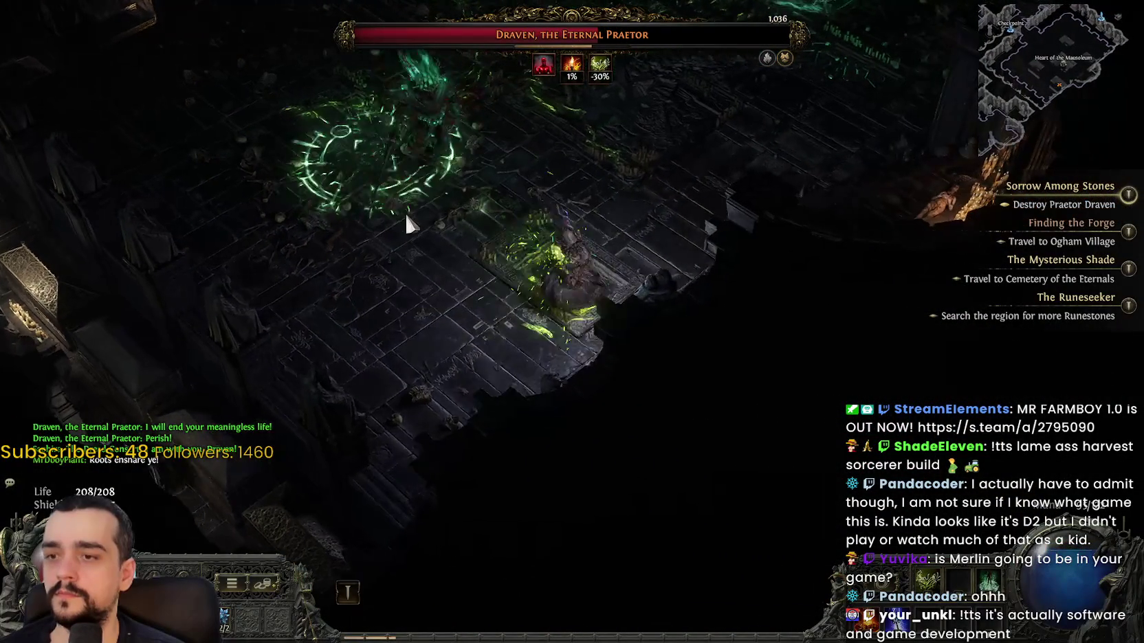
Keep moving and casting around the arena until Draven's health bar empties
{"action": "left_click_drag", "start_coordinate": [383, 227], "coordinate": [401, 273]}
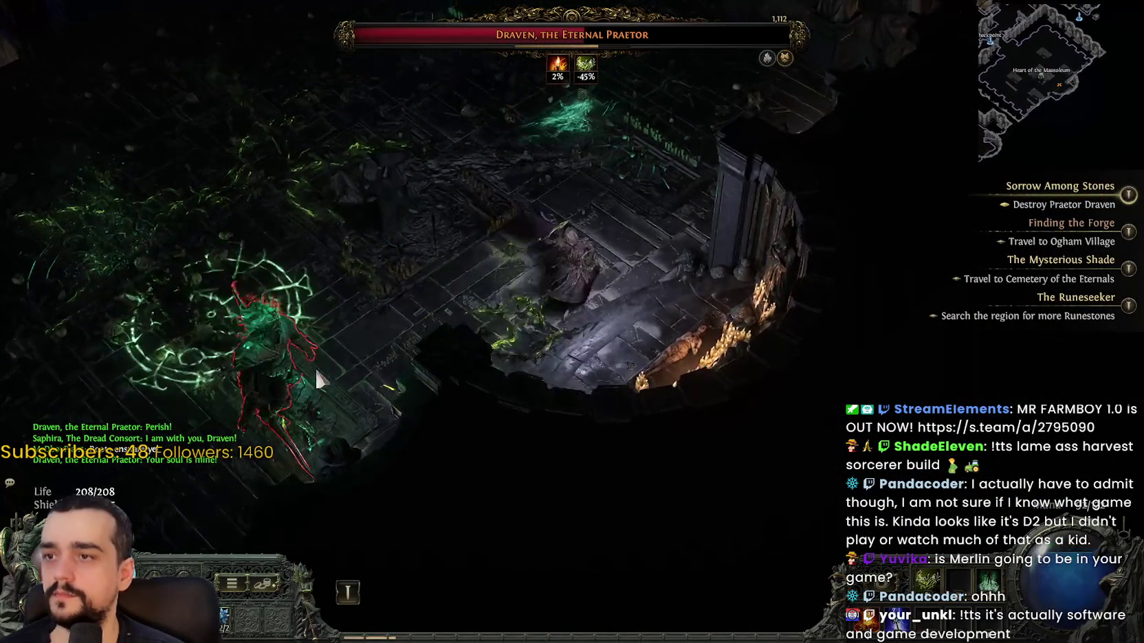
{"action": "mouse_move", "coordinate": [283, 404]}
{"action": "left_mouse_down"}
{"action": "mouse_move", "coordinate": [257, 461]}
{"action": "mouse_move", "coordinate": [374, 475]}
{"action": "mouse_move", "coordinate": [523, 443]}
{"action": "mouse_move", "coordinate": [552, 532]}
{"action": "mouse_move", "coordinate": [798, 554]}
{"action": "mouse_move", "coordinate": [875, 514]}
{"action": "mouse_move", "coordinate": [790, 241]}
{"action": "mouse_move", "coordinate": [811, 331]}
{"action": "mouse_move", "coordinate": [901, 326]}
{"action": "mouse_move", "coordinate": [867, 306]}
{"action": "mouse_move", "coordinate": [909, 341]}
{"action": "mouse_move", "coordinate": [918, 368]}
{"action": "mouse_move", "coordinate": [873, 437]}
{"action": "mouse_move", "coordinate": [921, 321]}
{"action": "left_mouse_up"}
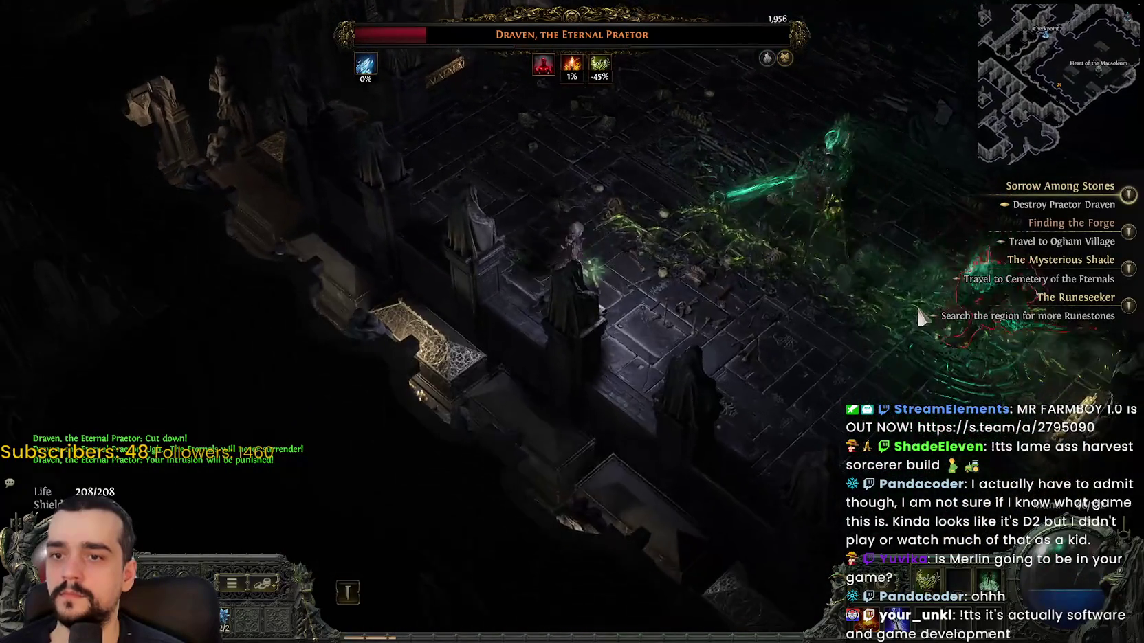
{"action": "mouse_move", "coordinate": [837, 237]}
{"action": "left_mouse_down"}
{"action": "mouse_move", "coordinate": [629, 446]}
{"action": "mouse_move", "coordinate": [325, 521]}
{"action": "mouse_move", "coordinate": [347, 516]}
{"action": "mouse_move", "coordinate": [334, 412]}
{"action": "mouse_move", "coordinate": [350, 340]}
{"action": "mouse_move", "coordinate": [612, 244]}
{"action": "left_mouse_up"}
{"action": "mouse_move", "coordinate": [694, 211]}
{"action": "left_mouse_down"}
{"action": "mouse_move", "coordinate": [712, 178]}
{"action": "mouse_move", "coordinate": [905, 405]}
{"action": "left_mouse_up"}
{"action": "left_click", "coordinate": [504, 409]}
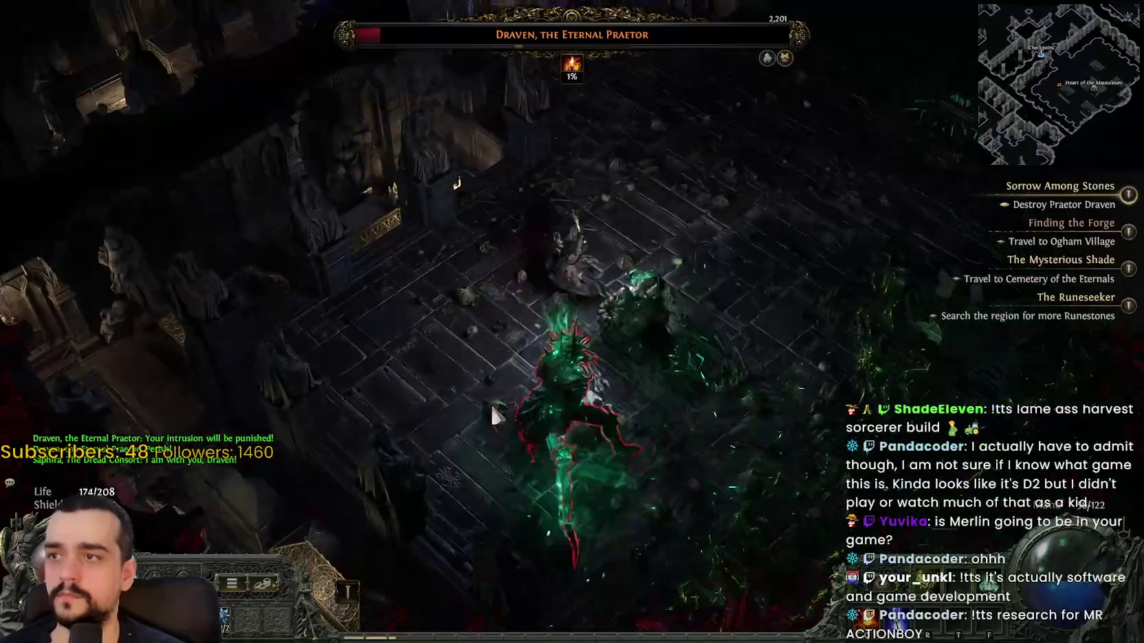
{"action": "left_click", "coordinate": [406, 439]}
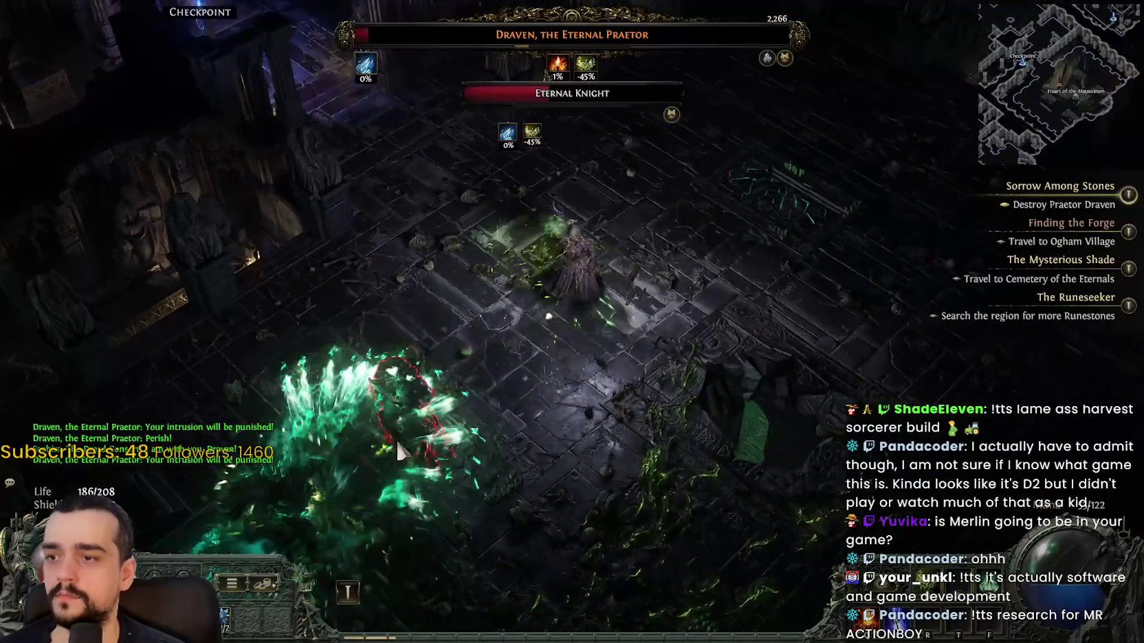
{"action": "left_click", "coordinate": [422, 381]}
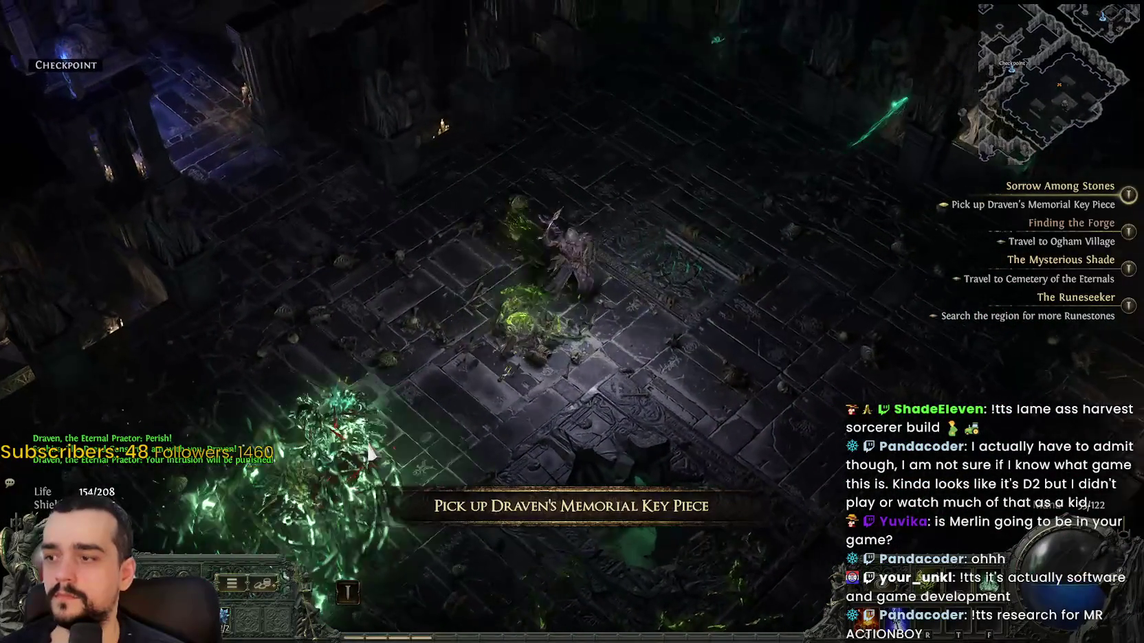
Pick up Draven's Memorial Key Piece and confirm it in the inventory
{"action": "left_click", "coordinate": [576, 404]}
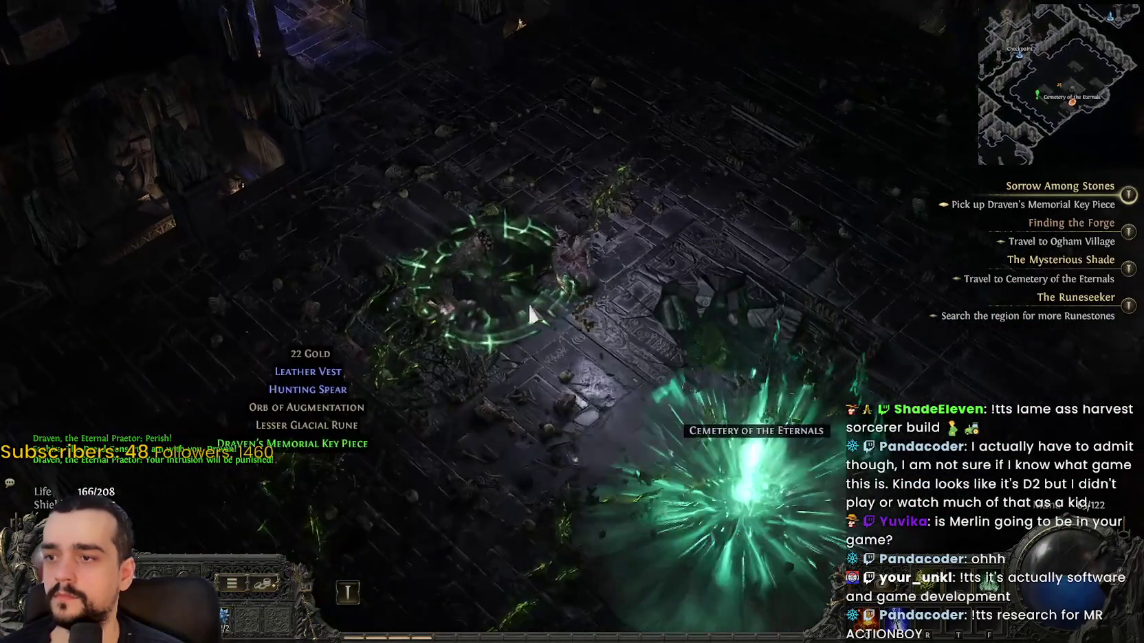
{"action": "left_click", "coordinate": [521, 292]}
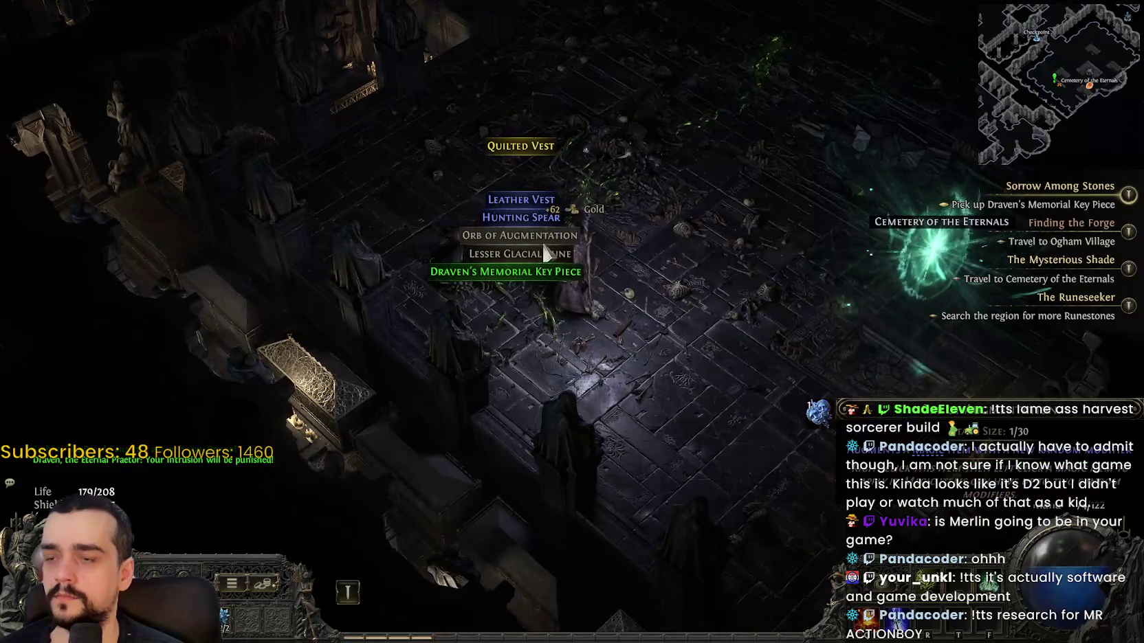
{"action": "key", "text": "i"}
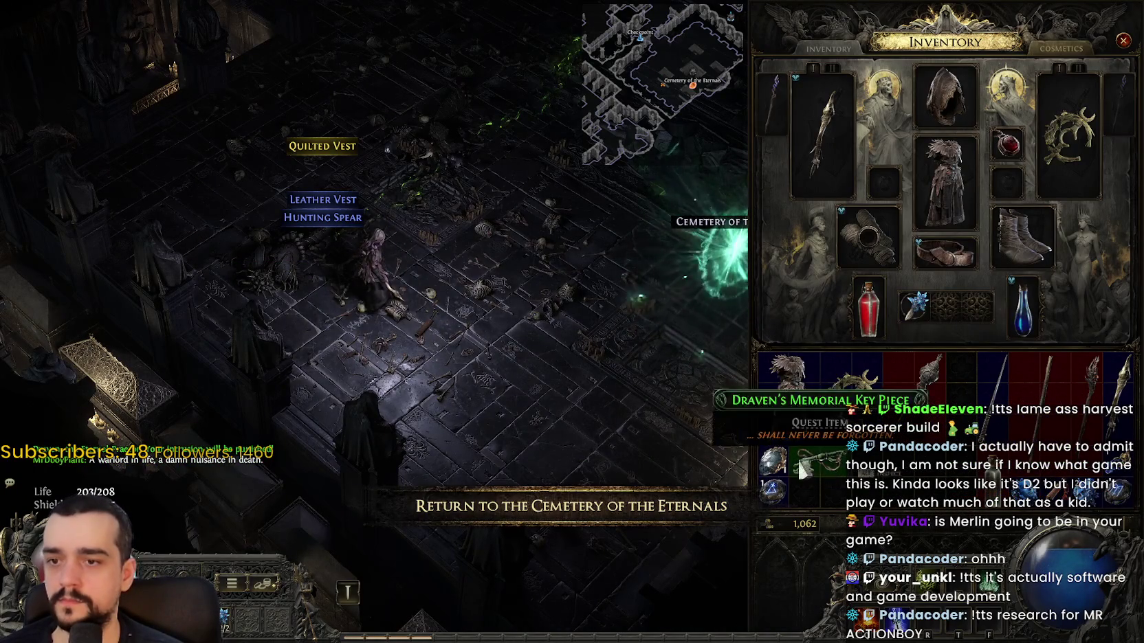
{"action": "key", "text": "i"}
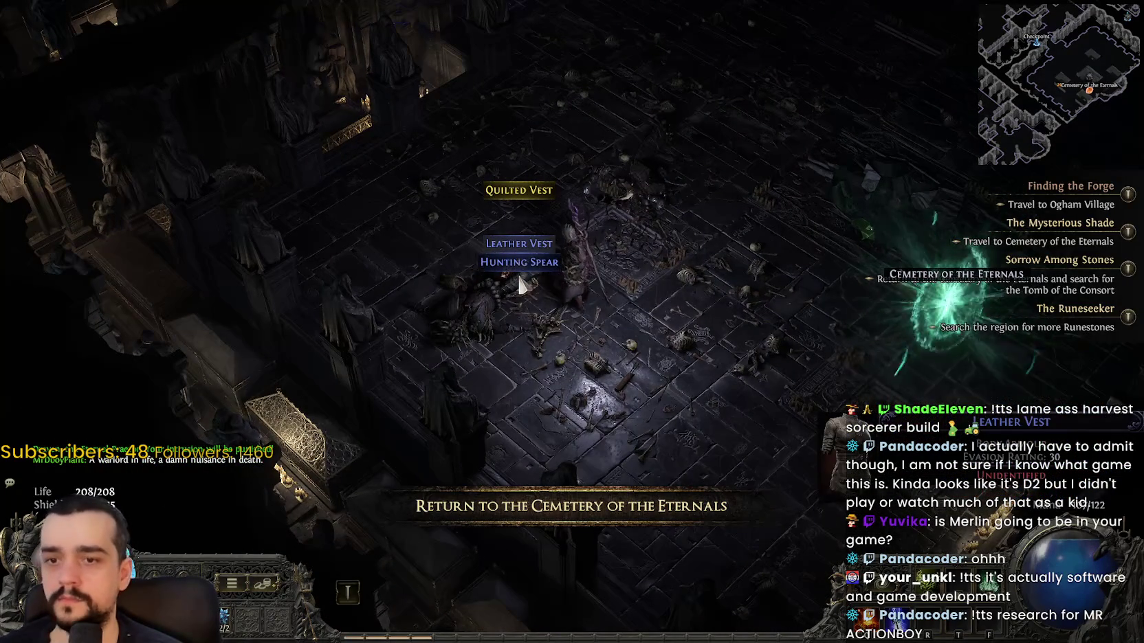
Walk across the tomb and enter the Cemetery of the Eternals portal
{"action": "key", "text": "w"}
{"action": "key", "text": "d"}
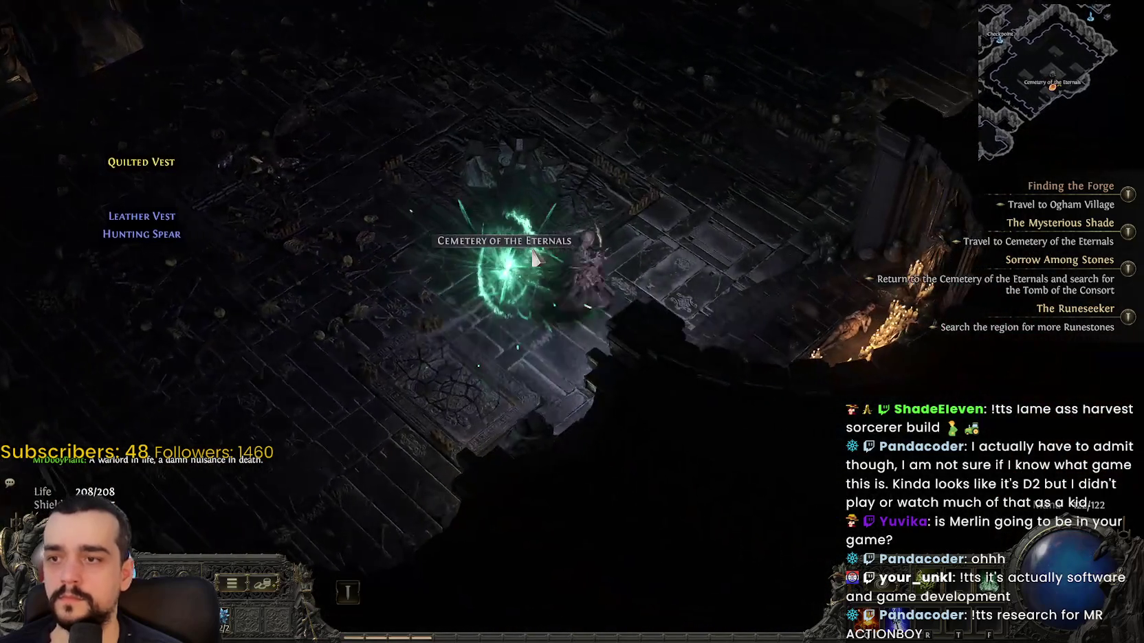
{"action": "key", "text": "d"}
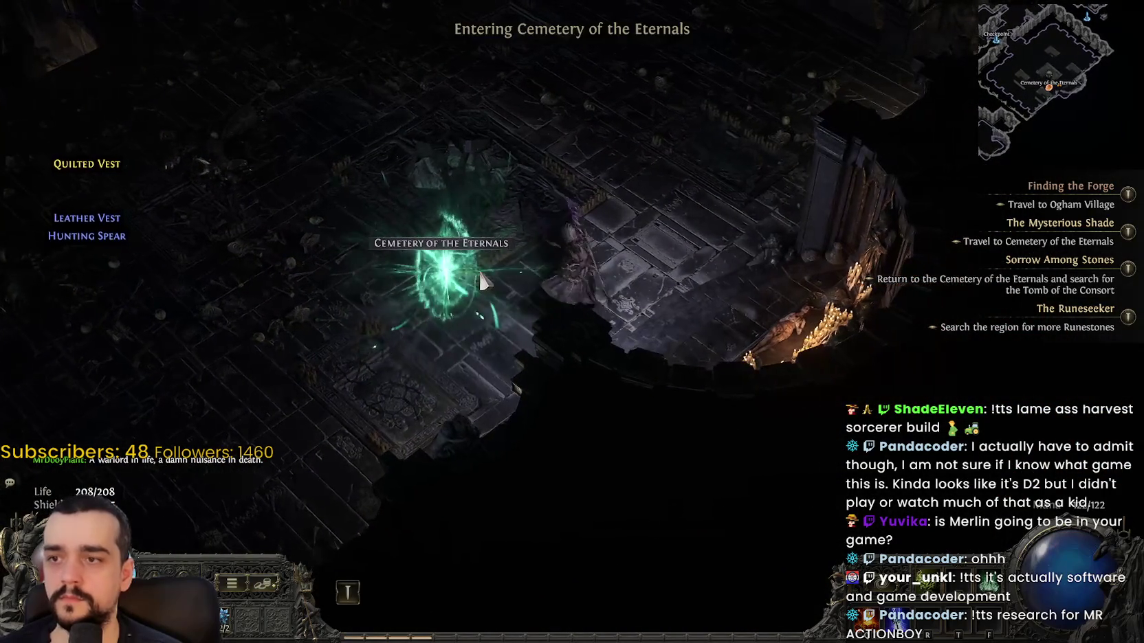
{"action": "left_click", "coordinate": [487, 295]}
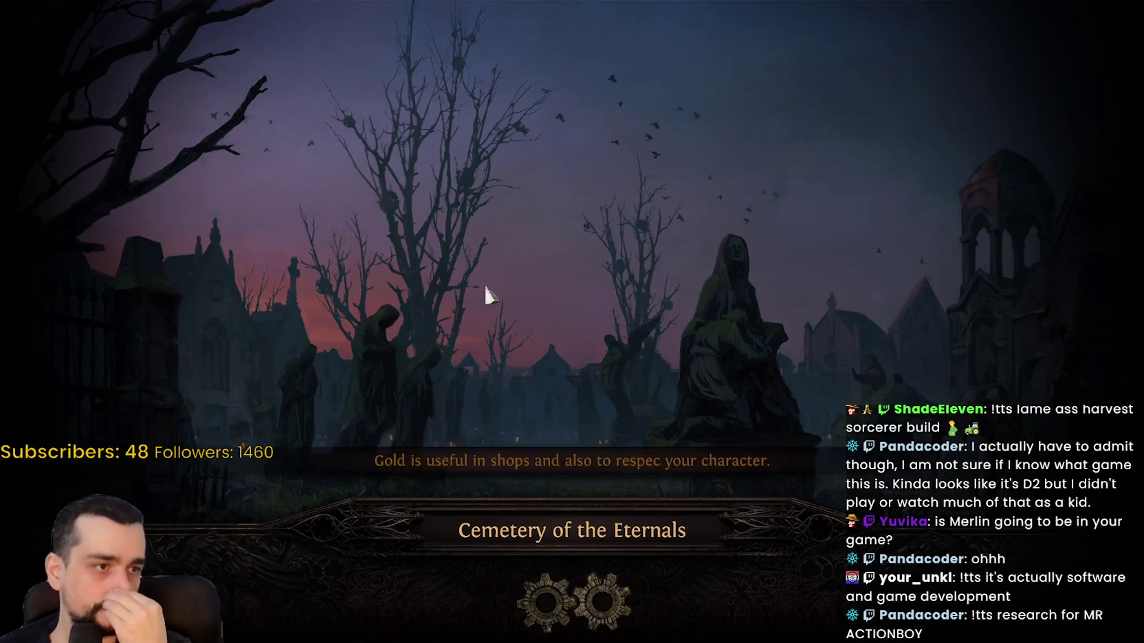
Check the cemetery's area map and talk to Lachlann the Lost
{"action": "key", "text": "Tab"}
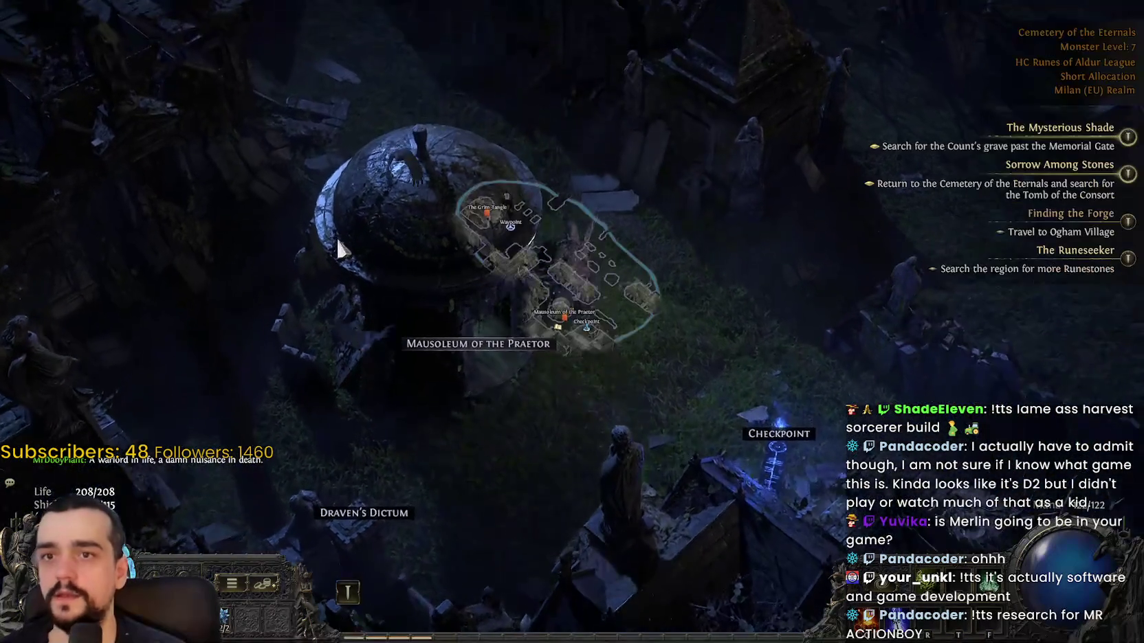
{"action": "key", "text": "w"}
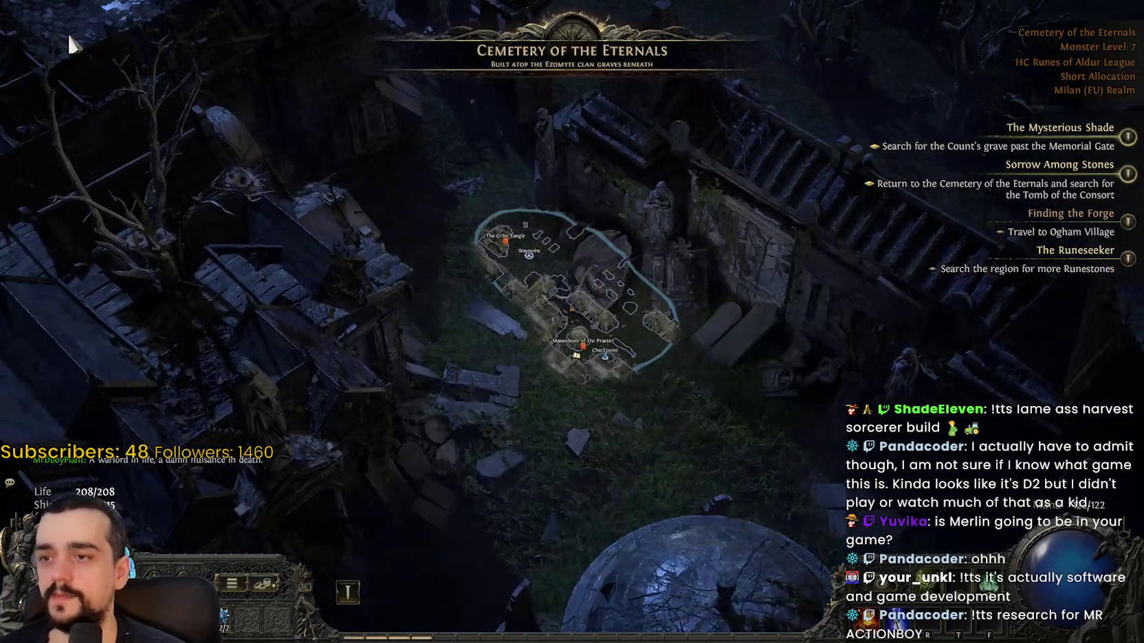
{"action": "key", "text": "Tab"}
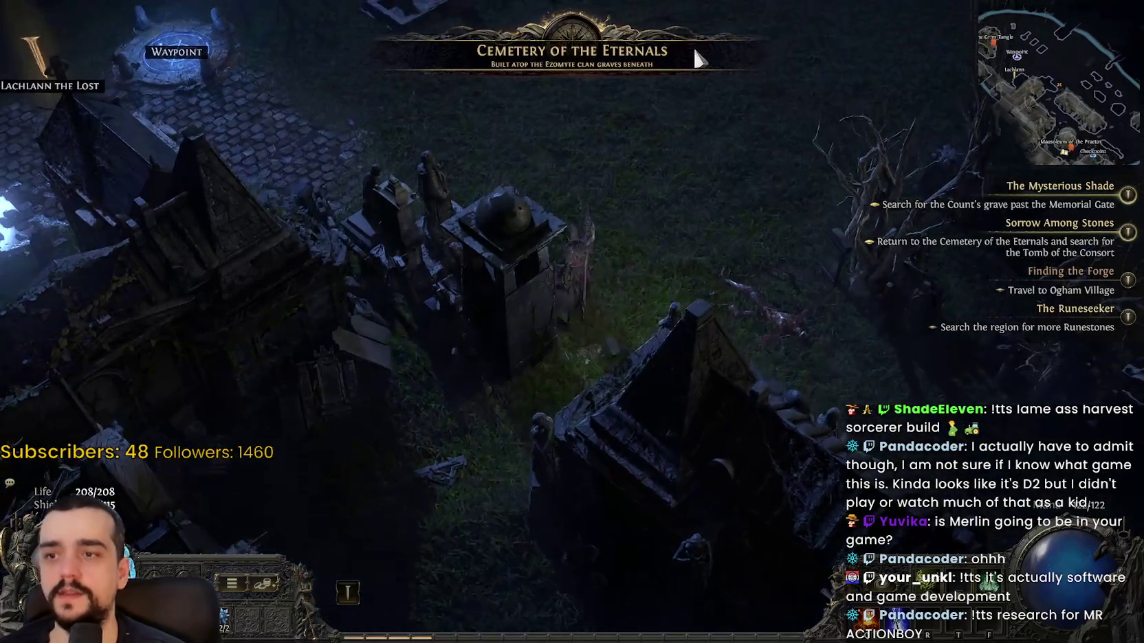
{"action": "key", "text": "w"}
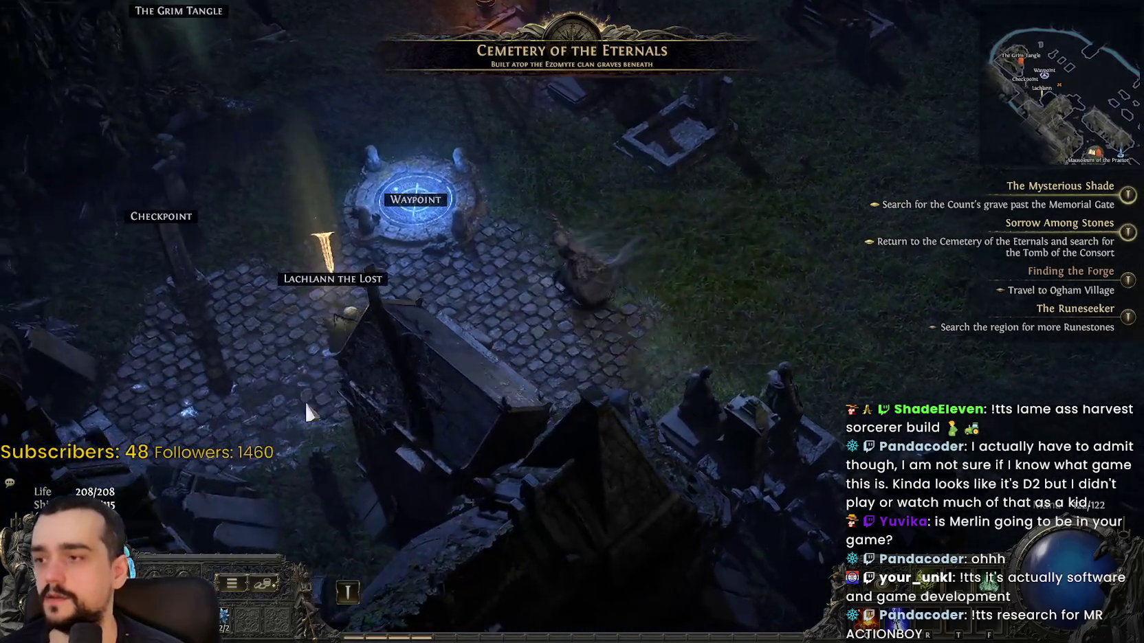
{"action": "left_click", "coordinate": [464, 339]}
Walk the cobblestone path to the checkpoint and kill the Hungering Stalker
{"action": "mouse_move", "coordinate": [494, 510]}
{"action": "left_mouse_down"}
{"action": "mouse_move", "coordinate": [684, 122]}
{"action": "mouse_move", "coordinate": [467, 67]}
{"action": "mouse_move", "coordinate": [440, 79]}
{"action": "mouse_move", "coordinate": [428, 107]}
{"action": "mouse_move", "coordinate": [215, 240]}
{"action": "mouse_move", "coordinate": [498, 72]}
{"action": "mouse_move", "coordinate": [612, 28]}
{"action": "mouse_move", "coordinate": [823, 137]}
{"action": "left_mouse_up"}
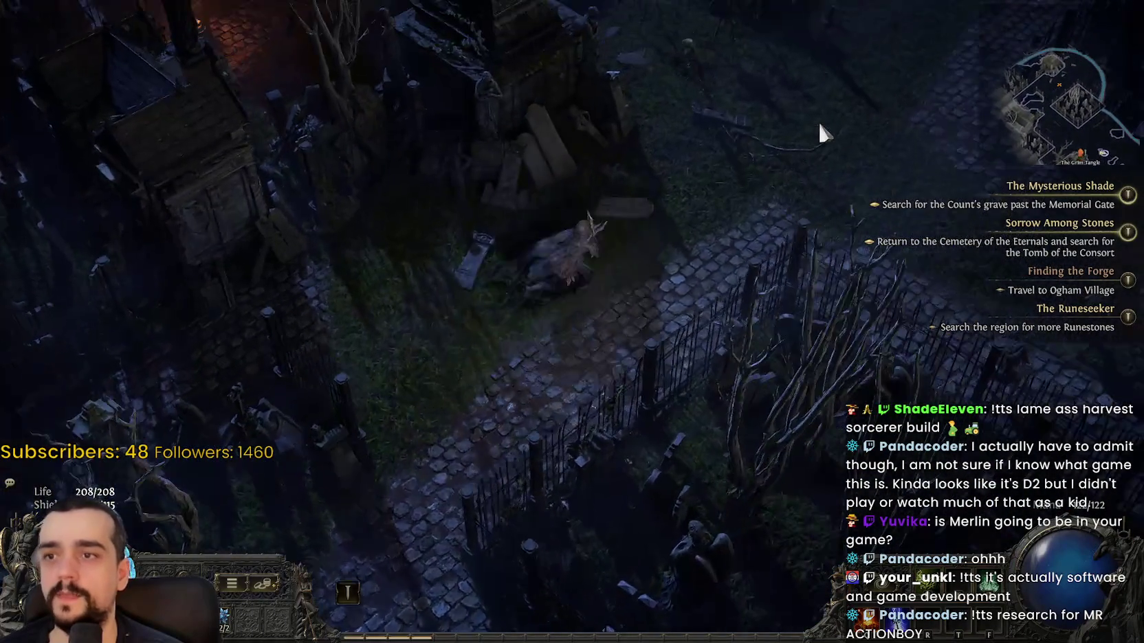
{"action": "mouse_move", "coordinate": [782, 58]}
{"action": "left_mouse_down"}
{"action": "mouse_move", "coordinate": [784, 105]}
{"action": "mouse_move", "coordinate": [725, 112]}
{"action": "mouse_move", "coordinate": [366, 265]}
{"action": "left_mouse_up"}
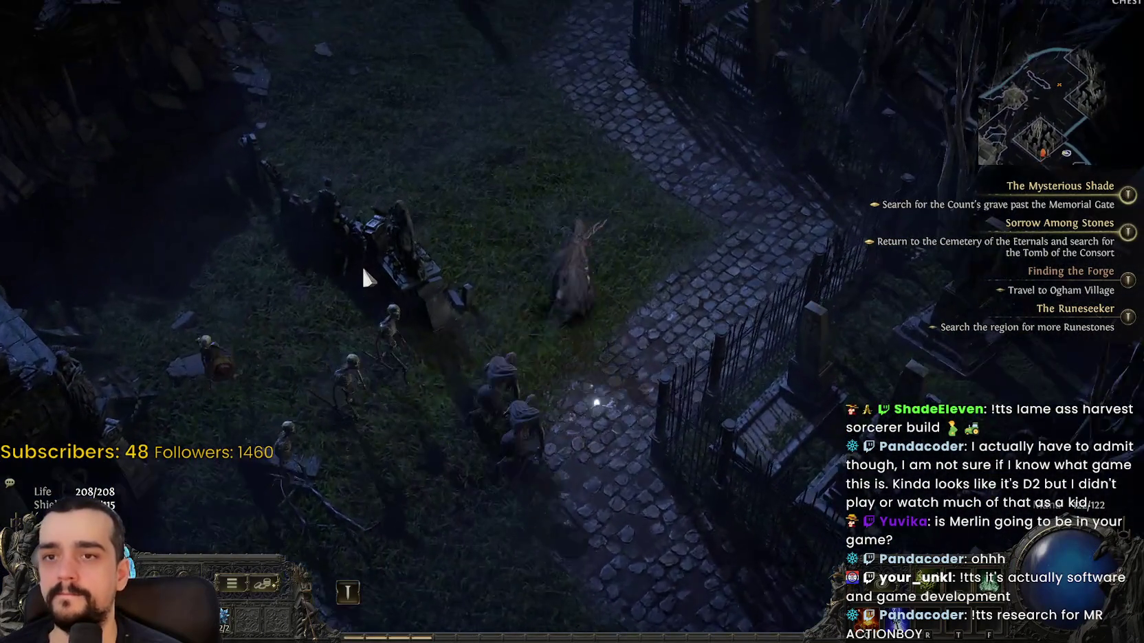
{"action": "mouse_move", "coordinate": [706, 148]}
{"action": "left_mouse_down"}
{"action": "mouse_move", "coordinate": [589, 135]}
{"action": "mouse_move", "coordinate": [612, 136]}
{"action": "mouse_move", "coordinate": [247, 299]}
{"action": "mouse_move", "coordinate": [253, 313]}
{"action": "mouse_move", "coordinate": [225, 204]}
{"action": "mouse_move", "coordinate": [355, 128]}
{"action": "mouse_move", "coordinate": [432, 227]}
{"action": "left_mouse_up"}
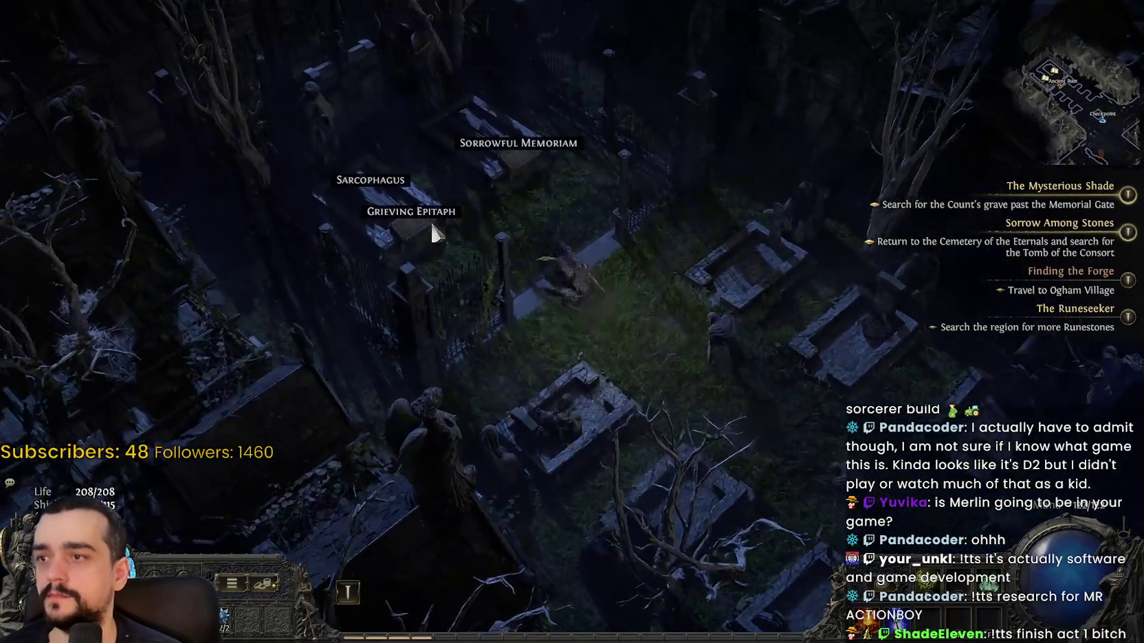
{"action": "left_click", "coordinate": [431, 232]}
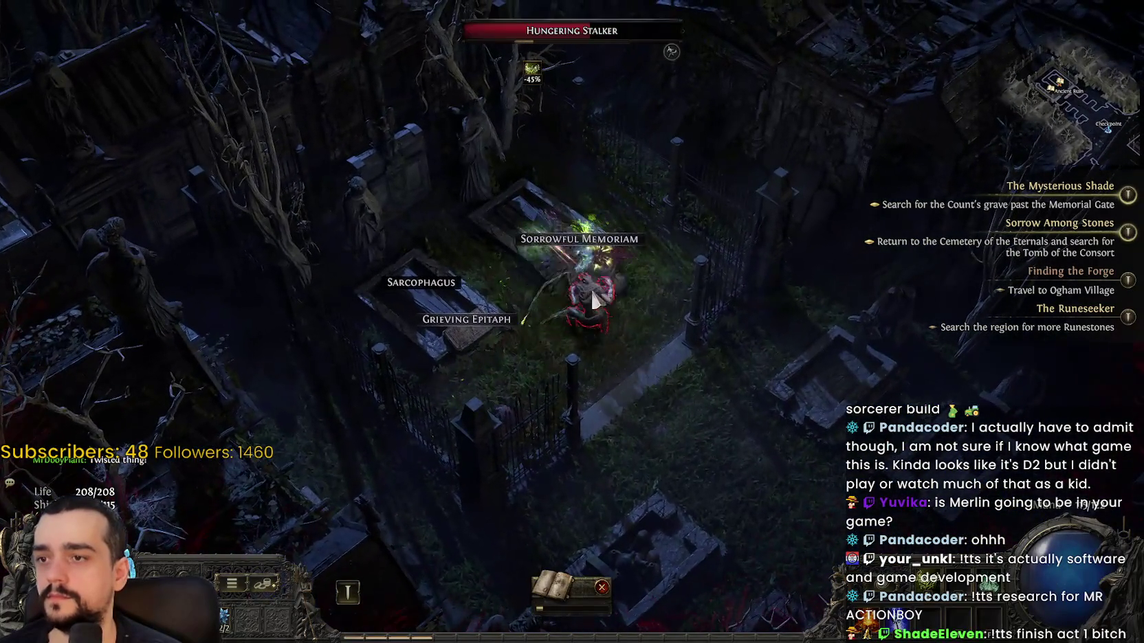
{"action": "key", "text": "s+d"}
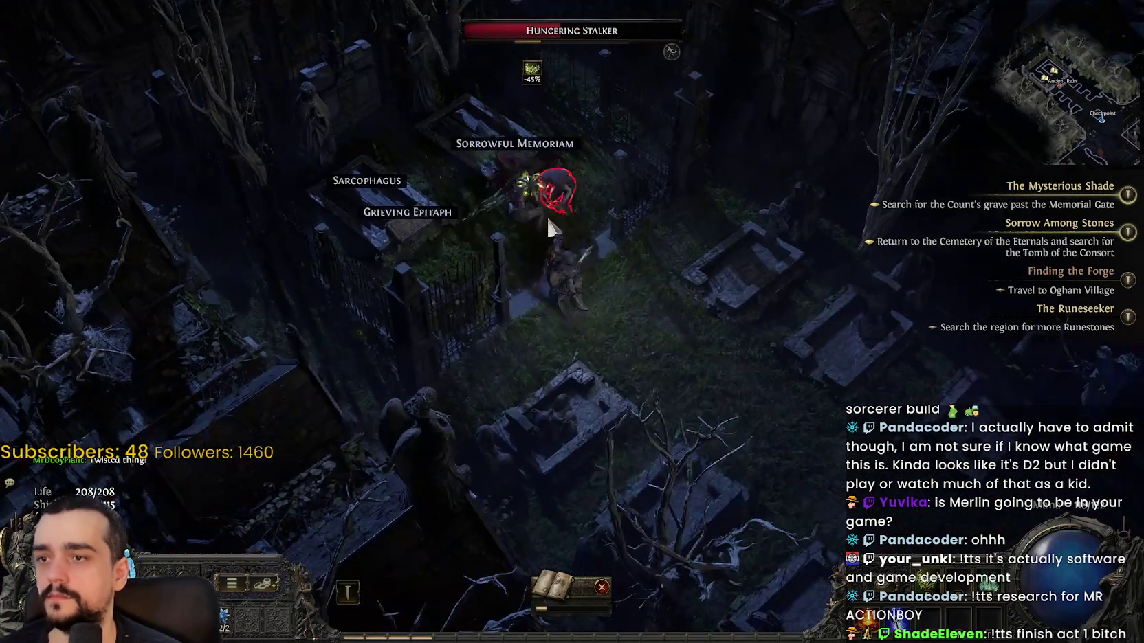
{"action": "left_click", "coordinate": [465, 221]}
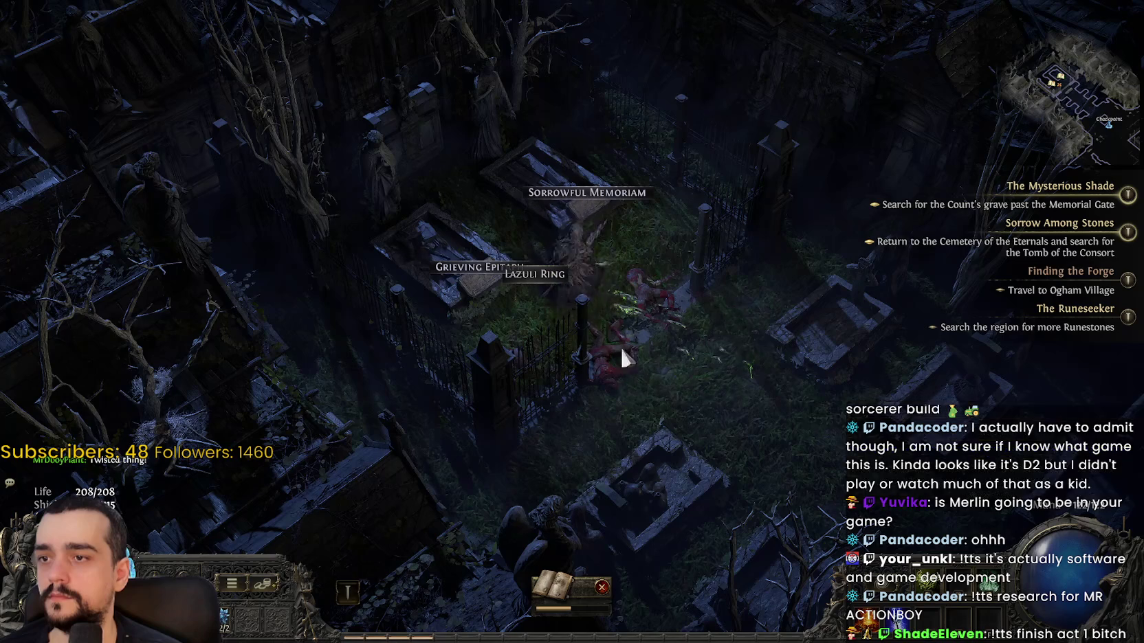
Equip the looted Lazuli Ring and continue past the checkpoint
{"action": "key", "text": "i"}
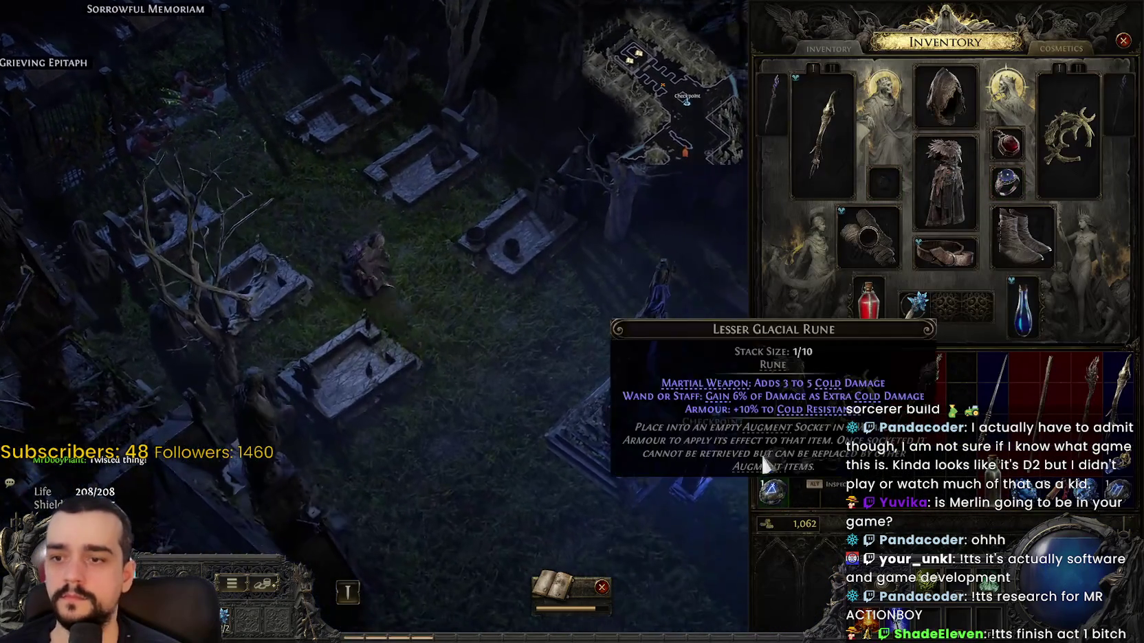
{"action": "key", "text": "i"}
{"action": "mouse_move", "coordinate": [961, 395]}
{"action": "left_mouse_down"}
{"action": "mouse_move", "coordinate": [948, 216]}
{"action": "mouse_move", "coordinate": [784, 154]}
{"action": "mouse_move", "coordinate": [808, 199]}
{"action": "mouse_move", "coordinate": [758, 357]}
{"action": "mouse_move", "coordinate": [558, 470]}
{"action": "left_mouse_up"}
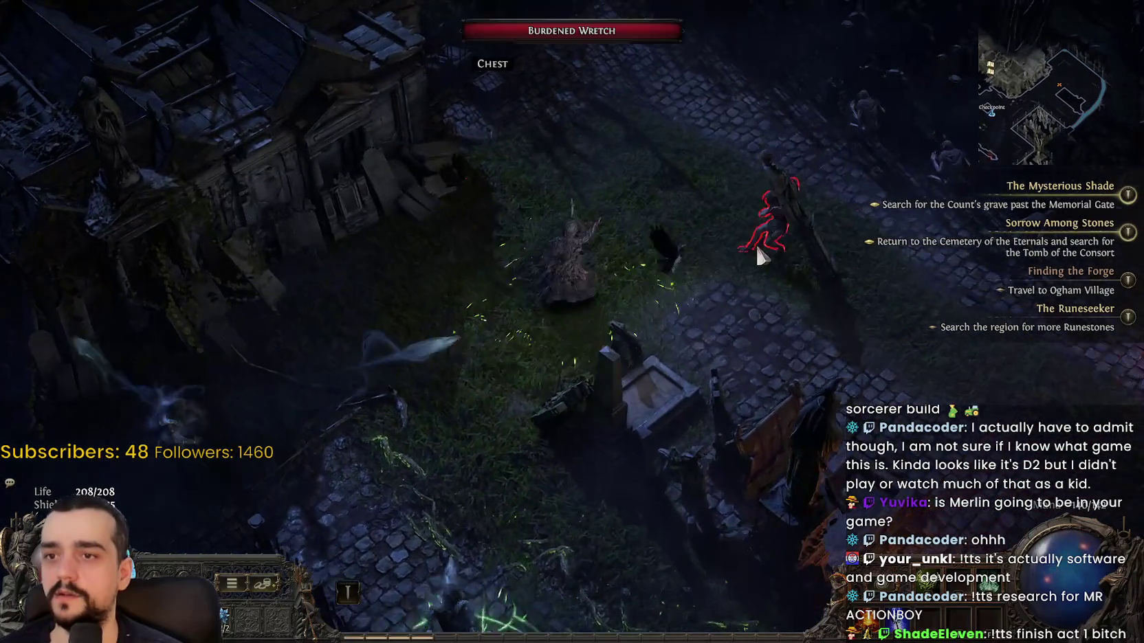
Cast the frost armour buff and fight past the Hungering Stalker to the Risen Rattler
{"action": "left_click", "coordinate": [773, 157]}
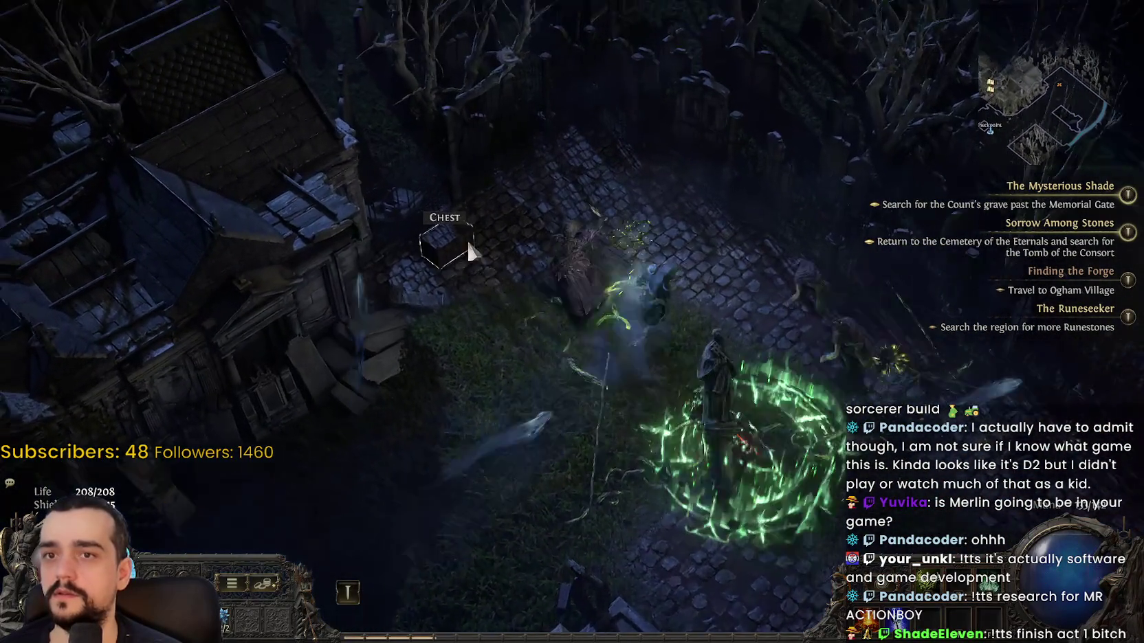
{"action": "key", "text": "q"}
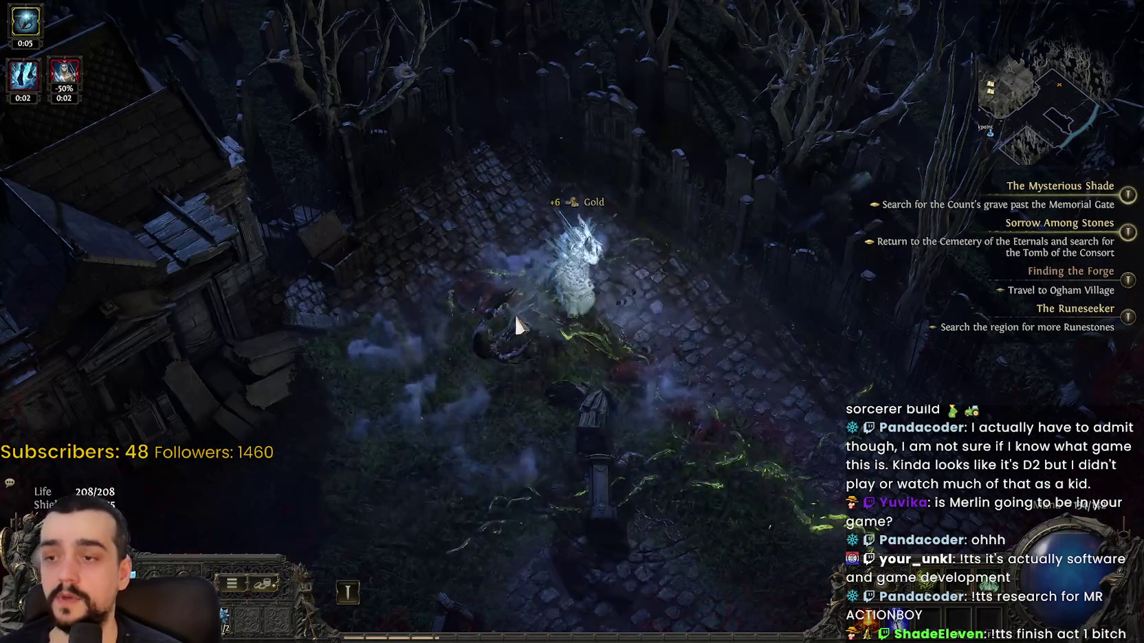
{"action": "mouse_move", "coordinate": [527, 332]}
{"action": "left_mouse_down"}
{"action": "mouse_move", "coordinate": [752, 451]}
{"action": "mouse_move", "coordinate": [719, 461]}
{"action": "mouse_move", "coordinate": [810, 382]}
{"action": "mouse_move", "coordinate": [767, 178]}
{"action": "left_mouse_up"}
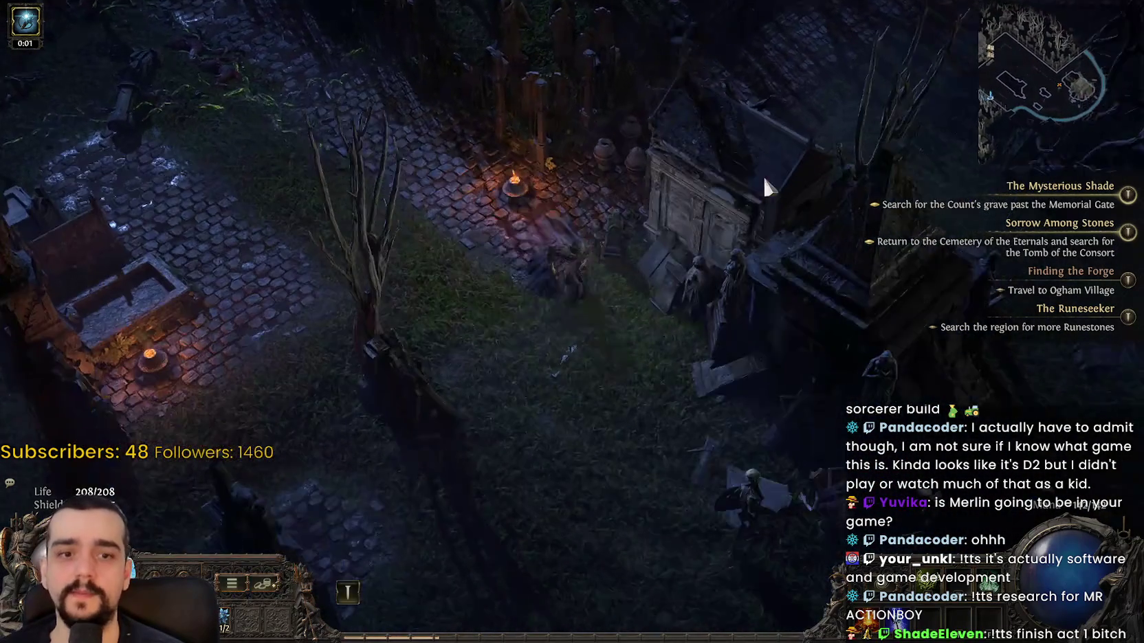
{"action": "left_click_drag", "start_coordinate": [734, 246], "coordinate": [826, 419]}
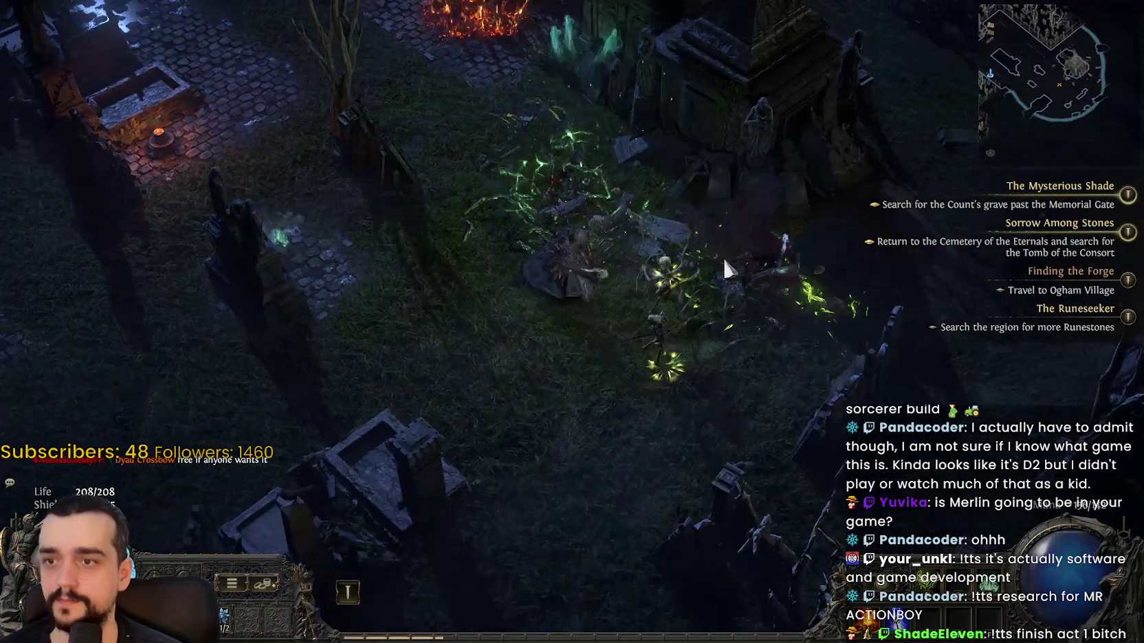
{"action": "mouse_move", "coordinate": [784, 82]}
{"action": "left_mouse_down"}
{"action": "mouse_move", "coordinate": [704, 103]}
{"action": "mouse_move", "coordinate": [588, 333]}
{"action": "mouse_move", "coordinate": [615, 324]}
{"action": "left_mouse_up"}
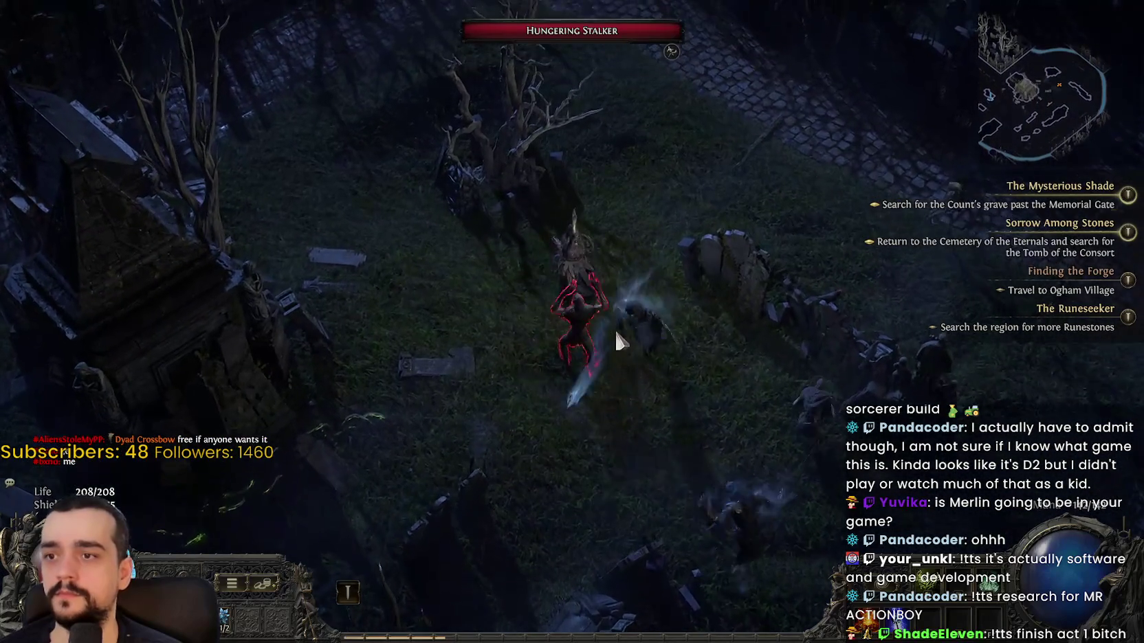
{"action": "mouse_move", "coordinate": [674, 413]}
{"action": "left_mouse_down"}
{"action": "mouse_move", "coordinate": [574, 360]}
{"action": "mouse_move", "coordinate": [844, 469]}
{"action": "left_mouse_up"}
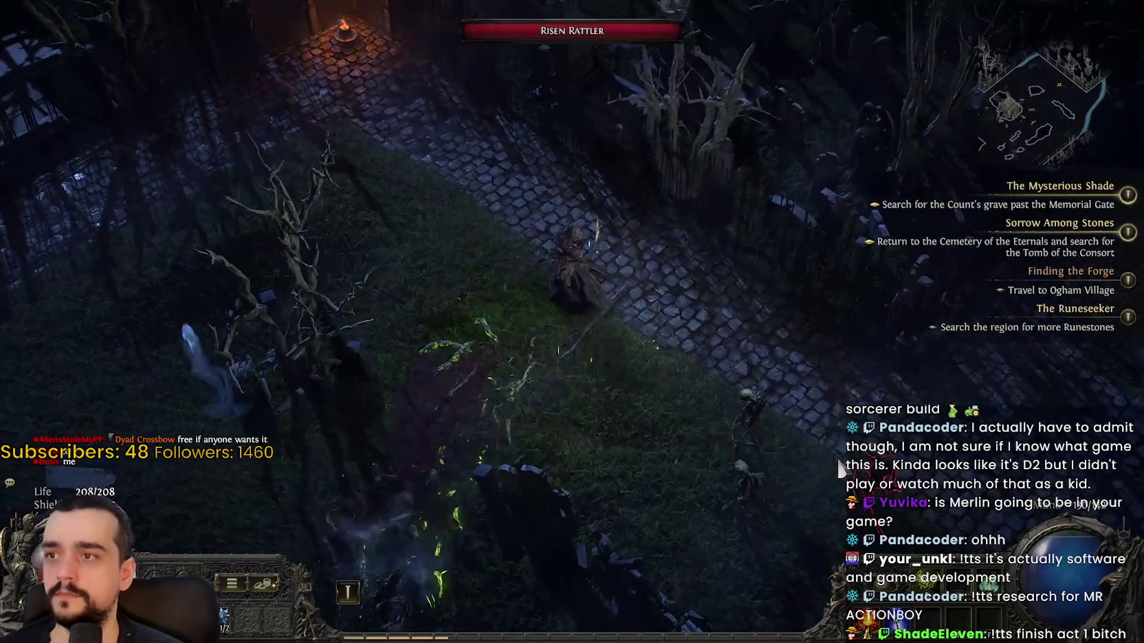
{"action": "left_click_drag", "start_coordinate": [457, 320], "coordinate": [503, 425]}
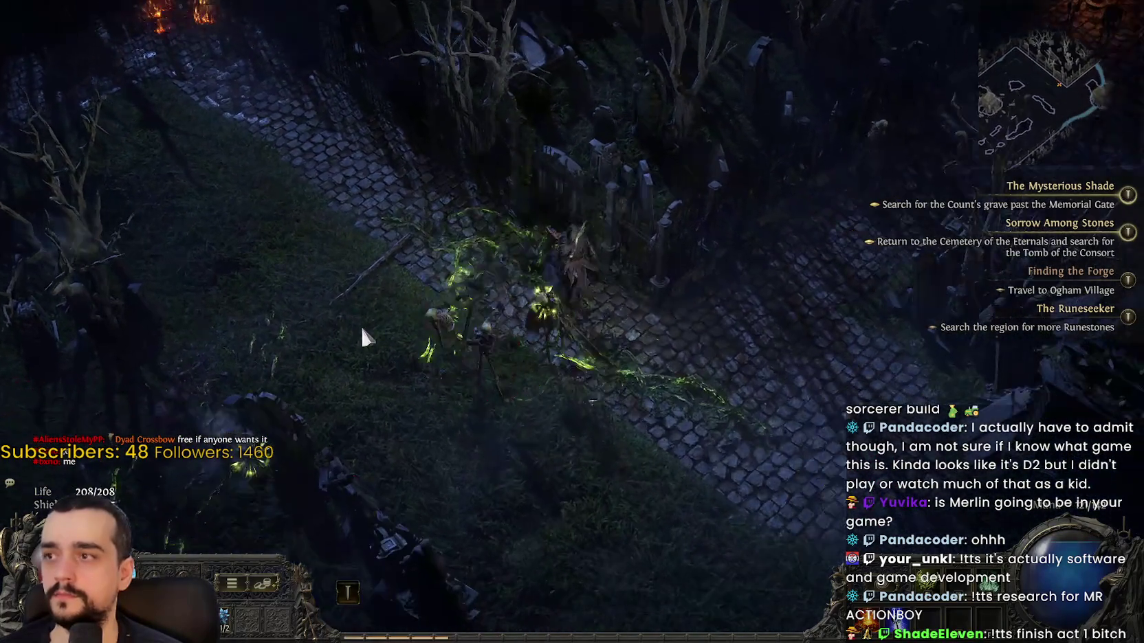
{"action": "mouse_move", "coordinate": [775, 143]}
{"action": "left_mouse_down"}
{"action": "mouse_move", "coordinate": [684, 134]}
{"action": "mouse_move", "coordinate": [674, 227]}
{"action": "mouse_move", "coordinate": [666, 200]}
{"action": "mouse_move", "coordinate": [619, 234]}
{"action": "mouse_move", "coordinate": [726, 254]}
{"action": "mouse_move", "coordinate": [618, 344]}
{"action": "mouse_move", "coordinate": [580, 427]}
{"action": "mouse_move", "coordinate": [421, 325]}
{"action": "mouse_move", "coordinate": [556, 385]}
{"action": "mouse_move", "coordinate": [610, 261]}
{"action": "left_mouse_up"}
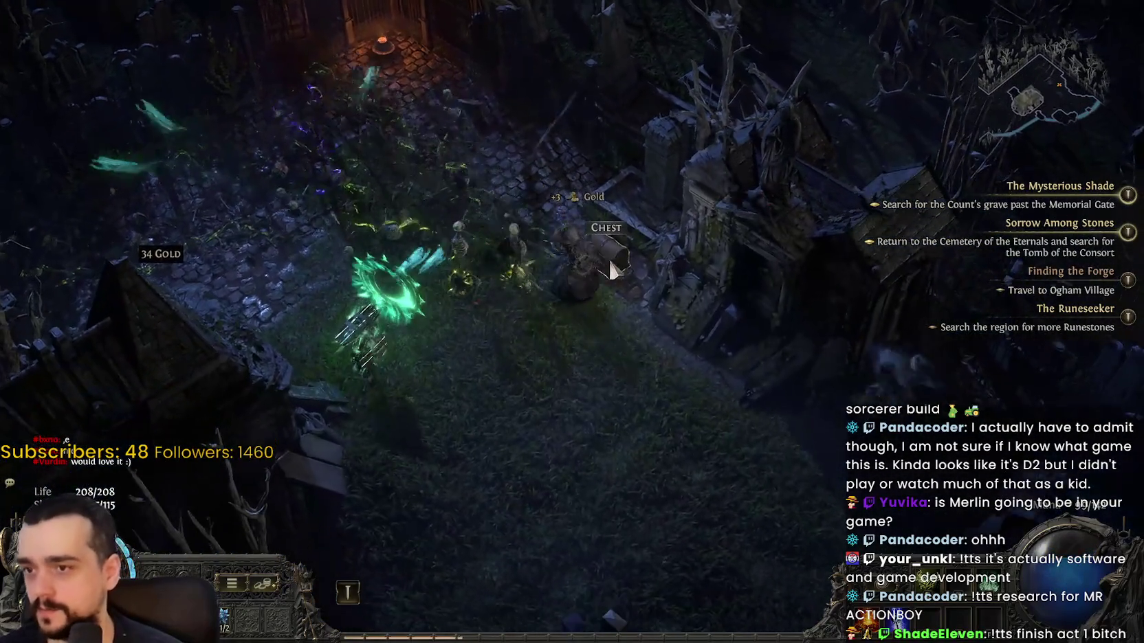
Open the chest, then kill the Frost Wraith and Undertaker along the graveyard path
{"action": "left_click", "coordinate": [609, 261]}
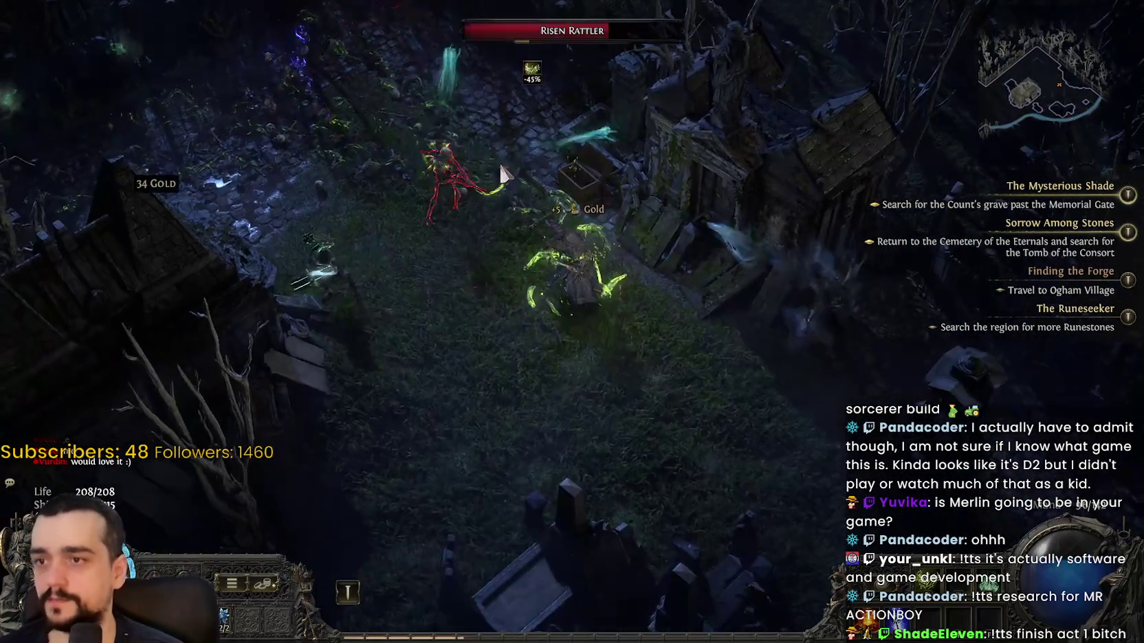
{"action": "left_click_drag", "start_coordinate": [486, 165], "coordinate": [421, 235]}
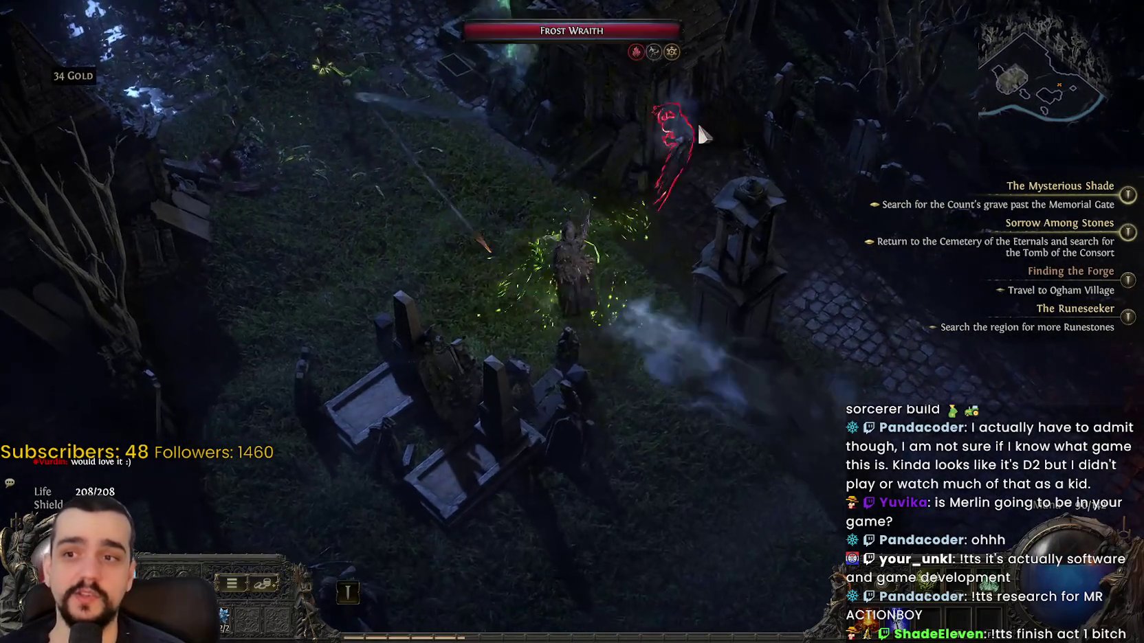
{"action": "left_click", "coordinate": [401, 81]}
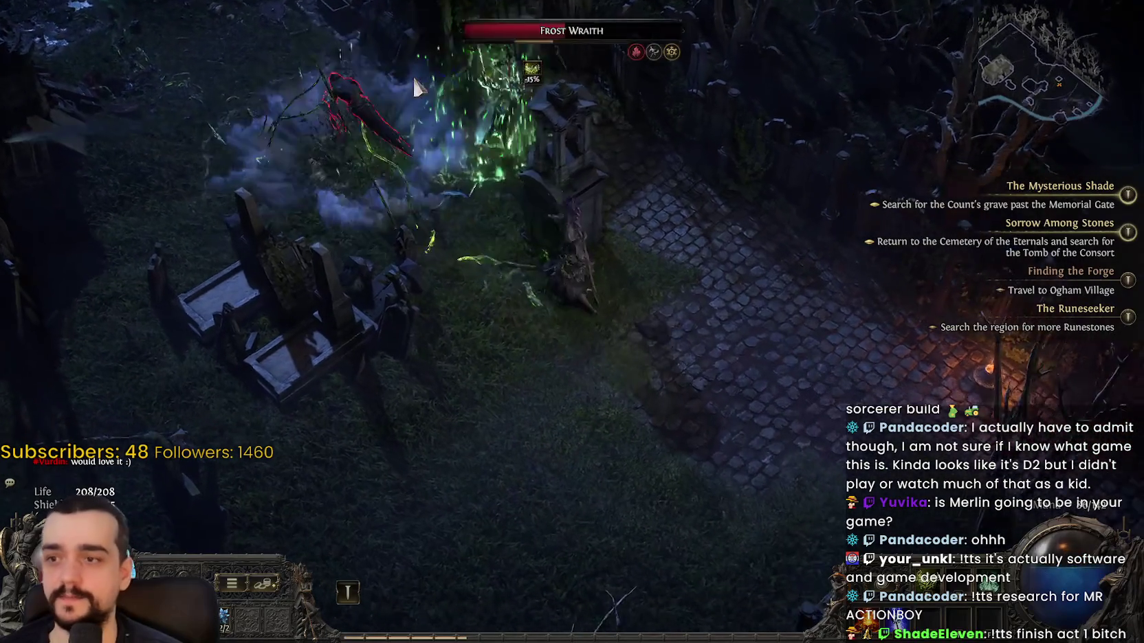
{"action": "mouse_move", "coordinate": [392, 111]}
{"action": "left_mouse_down"}
{"action": "mouse_move", "coordinate": [452, 365]}
{"action": "mouse_move", "coordinate": [727, 447]}
{"action": "mouse_move", "coordinate": [620, 511]}
{"action": "mouse_move", "coordinate": [690, 512]}
{"action": "left_mouse_up"}
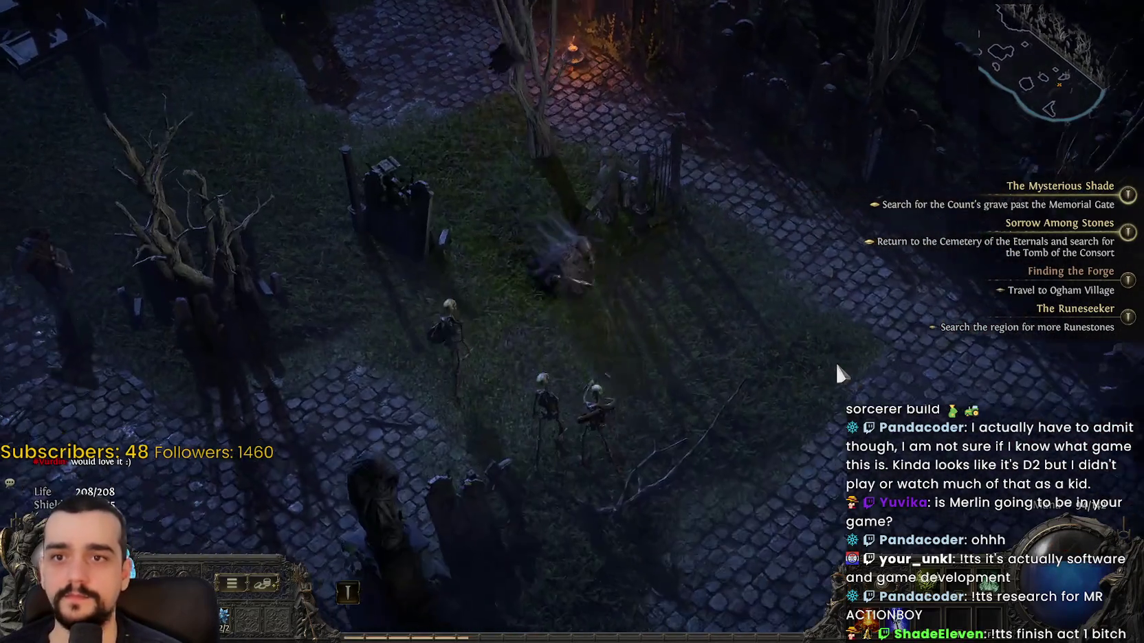
{"action": "mouse_move", "coordinate": [837, 365]}
{"action": "left_mouse_down"}
{"action": "mouse_move", "coordinate": [758, 273]}
{"action": "mouse_move", "coordinate": [690, 269]}
{"action": "mouse_move", "coordinate": [589, 225]}
{"action": "mouse_move", "coordinate": [566, 404]}
{"action": "mouse_move", "coordinate": [526, 334]}
{"action": "mouse_move", "coordinate": [536, 384]}
{"action": "mouse_move", "coordinate": [672, 287]}
{"action": "mouse_move", "coordinate": [521, 421]}
{"action": "mouse_move", "coordinate": [523, 358]}
{"action": "mouse_move", "coordinate": [495, 272]}
{"action": "mouse_move", "coordinate": [522, 250]}
{"action": "mouse_move", "coordinate": [770, 350]}
{"action": "mouse_move", "coordinate": [807, 242]}
{"action": "mouse_move", "coordinate": [639, 148]}
{"action": "mouse_move", "coordinate": [778, 300]}
{"action": "mouse_move", "coordinate": [707, 383]}
{"action": "mouse_move", "coordinate": [605, 288]}
{"action": "mouse_move", "coordinate": [431, 321]}
{"action": "mouse_move", "coordinate": [462, 288]}
{"action": "left_mouse_up"}
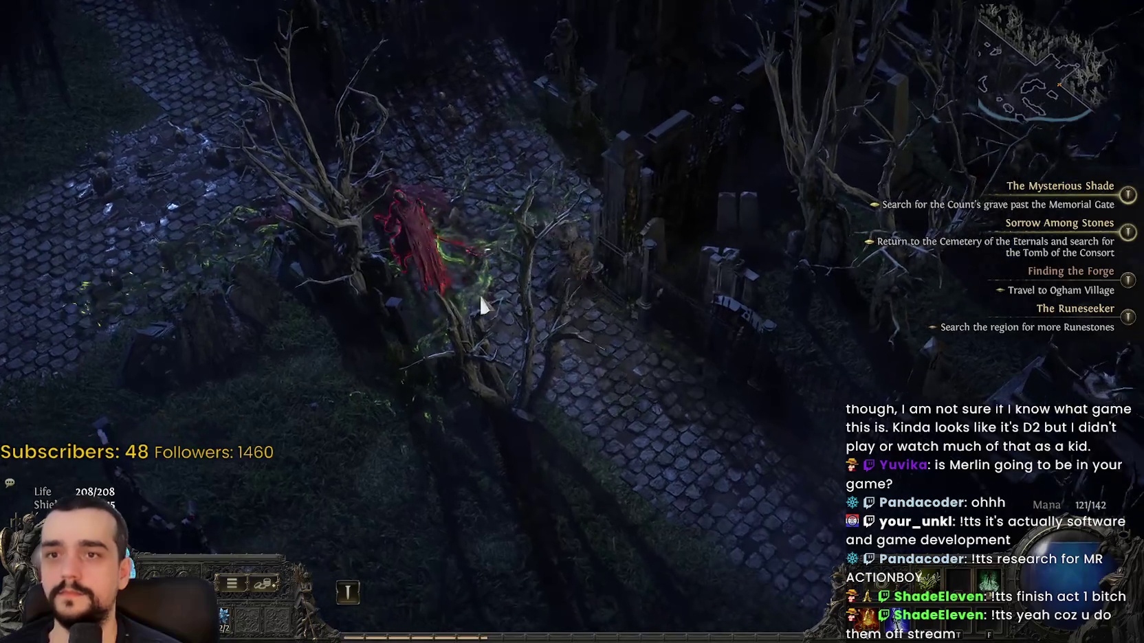
{"action": "mouse_move", "coordinate": [640, 273]}
{"action": "left_mouse_down"}
{"action": "mouse_move", "coordinate": [710, 235]}
{"action": "mouse_move", "coordinate": [697, 213]}
{"action": "left_mouse_up"}
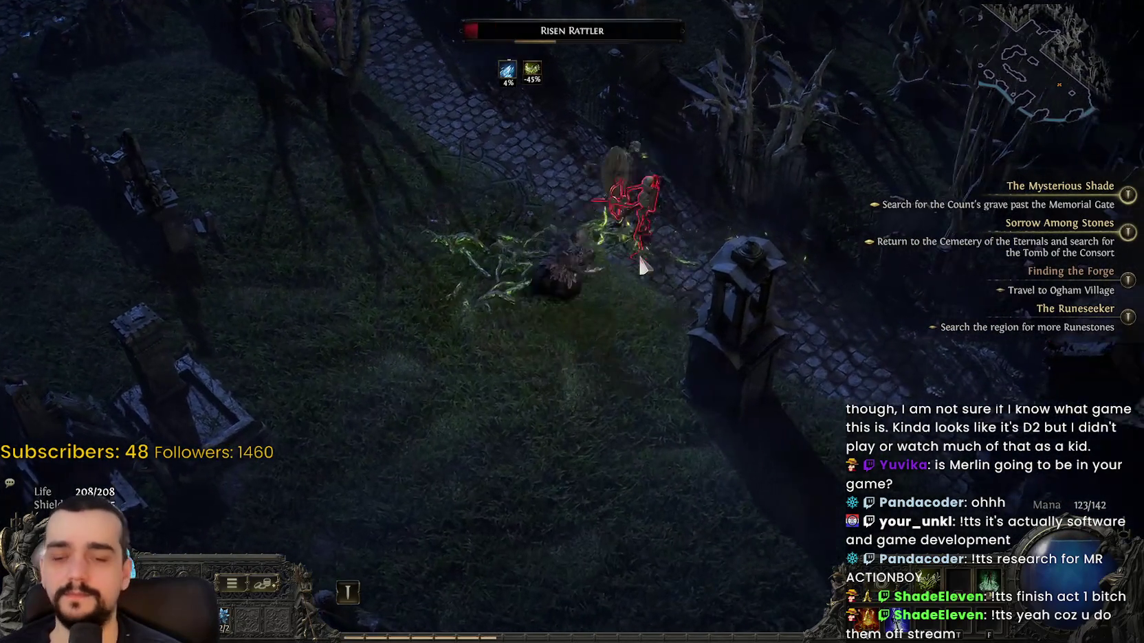
{"action": "mouse_move", "coordinate": [640, 265]}
{"action": "left_mouse_down"}
{"action": "mouse_move", "coordinate": [429, 197]}
{"action": "mouse_move", "coordinate": [743, 540]}
{"action": "left_mouse_up"}
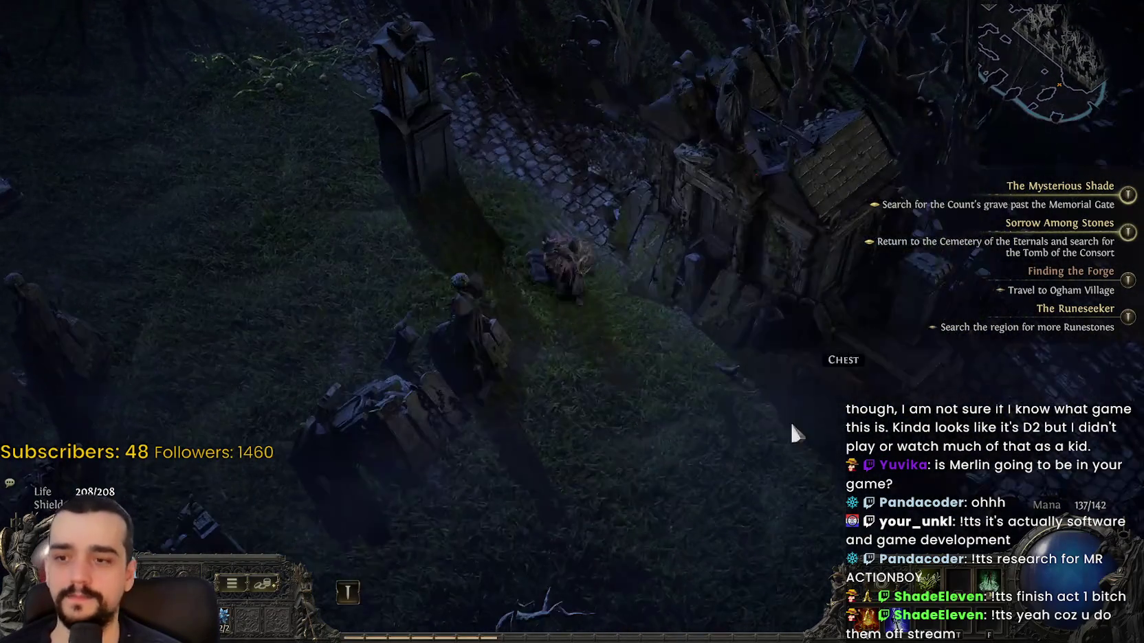
{"action": "mouse_move", "coordinate": [622, 413]}
{"action": "left_mouse_down"}
{"action": "mouse_move", "coordinate": [608, 388]}
{"action": "mouse_move", "coordinate": [753, 204]}
{"action": "mouse_move", "coordinate": [687, 196]}
{"action": "mouse_move", "coordinate": [763, 279]}
{"action": "mouse_move", "coordinate": [715, 295]}
{"action": "mouse_move", "coordinate": [590, 288]}
{"action": "mouse_move", "coordinate": [529, 271]}
{"action": "mouse_move", "coordinate": [526, 347]}
{"action": "mouse_move", "coordinate": [486, 422]}
{"action": "mouse_move", "coordinate": [441, 456]}
{"action": "mouse_move", "coordinate": [373, 449]}
{"action": "mouse_move", "coordinate": [427, 277]}
{"action": "mouse_move", "coordinate": [504, 290]}
{"action": "mouse_move", "coordinate": [477, 477]}
{"action": "mouse_move", "coordinate": [519, 434]}
{"action": "mouse_move", "coordinate": [298, 433]}
{"action": "mouse_move", "coordinate": [360, 459]}
{"action": "mouse_move", "coordinate": [174, 306]}
{"action": "mouse_move", "coordinate": [342, 514]}
{"action": "mouse_move", "coordinate": [153, 165]}
{"action": "mouse_move", "coordinate": [397, 481]}
{"action": "mouse_move", "coordinate": [420, 450]}
{"action": "mouse_move", "coordinate": [401, 442]}
{"action": "left_mouse_up"}
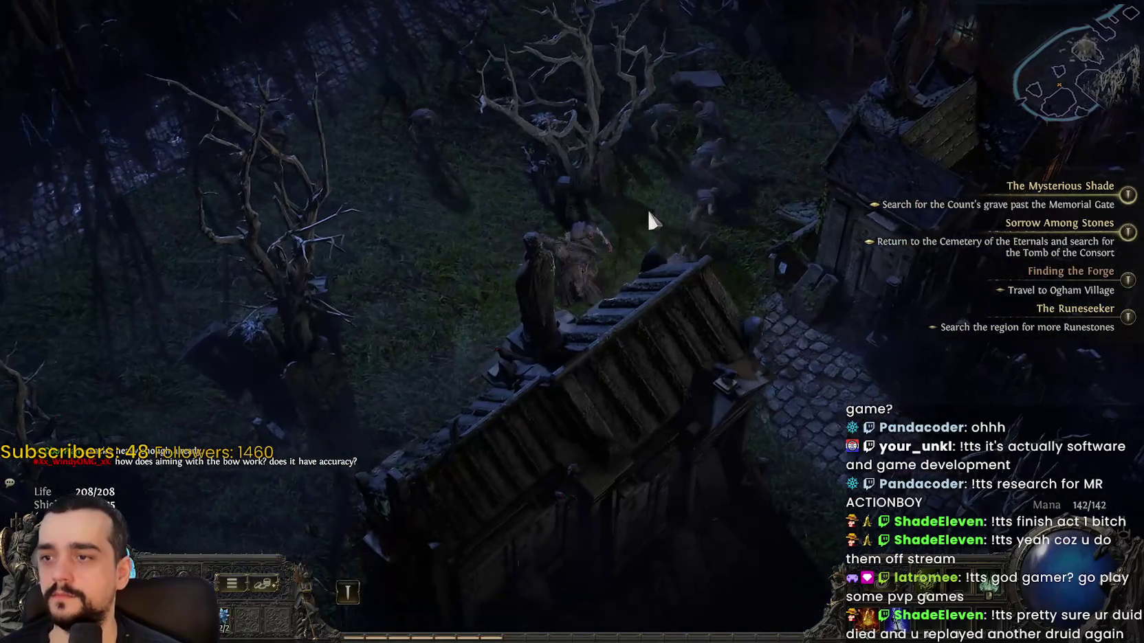
Fight the Hungering Stalker and Risen Rattler, then pick up the Scroll of Wisdom
{"action": "mouse_move", "coordinate": [647, 207]}
{"action": "left_mouse_down"}
{"action": "mouse_move", "coordinate": [732, 171]}
{"action": "mouse_move", "coordinate": [640, 156]}
{"action": "mouse_move", "coordinate": [655, 150]}
{"action": "left_mouse_up"}
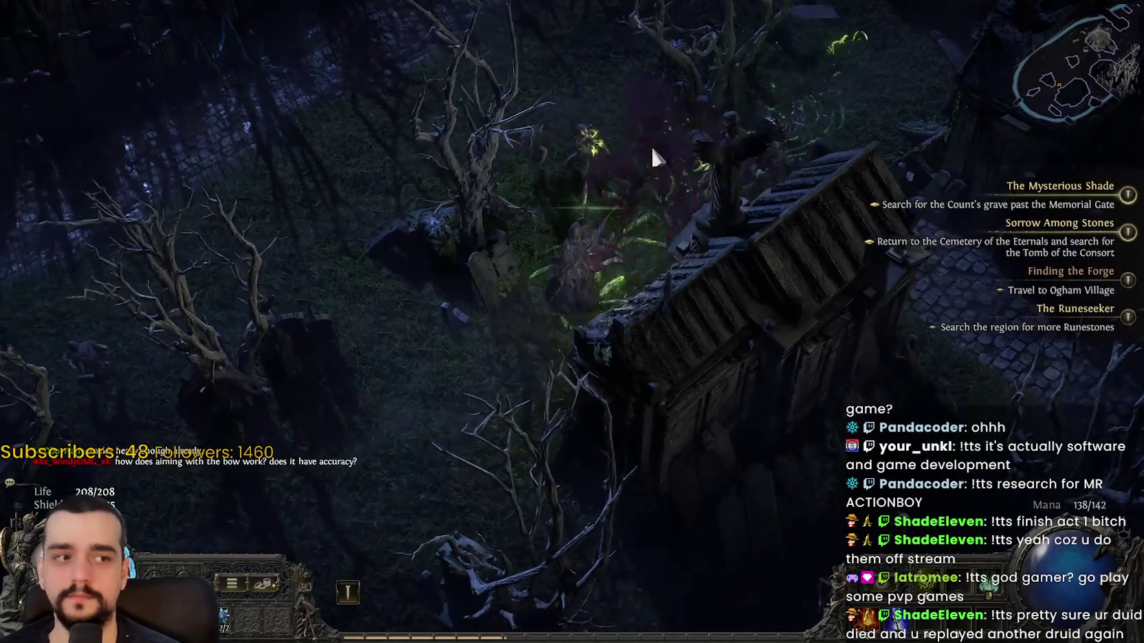
{"action": "mouse_move", "coordinate": [664, 89]}
{"action": "left_mouse_down"}
{"action": "mouse_move", "coordinate": [651, 242]}
{"action": "mouse_move", "coordinate": [605, 434]}
{"action": "mouse_move", "coordinate": [869, 452]}
{"action": "mouse_move", "coordinate": [571, 473]}
{"action": "mouse_move", "coordinate": [681, 302]}
{"action": "mouse_move", "coordinate": [459, 273]}
{"action": "mouse_move", "coordinate": [448, 233]}
{"action": "mouse_move", "coordinate": [689, 108]}
{"action": "mouse_move", "coordinate": [416, 179]}
{"action": "mouse_move", "coordinate": [378, 171]}
{"action": "mouse_move", "coordinate": [746, 101]}
{"action": "mouse_move", "coordinate": [550, 254]}
{"action": "mouse_move", "coordinate": [563, 289]}
{"action": "mouse_move", "coordinate": [509, 261]}
{"action": "mouse_move", "coordinate": [399, 296]}
{"action": "left_mouse_up"}
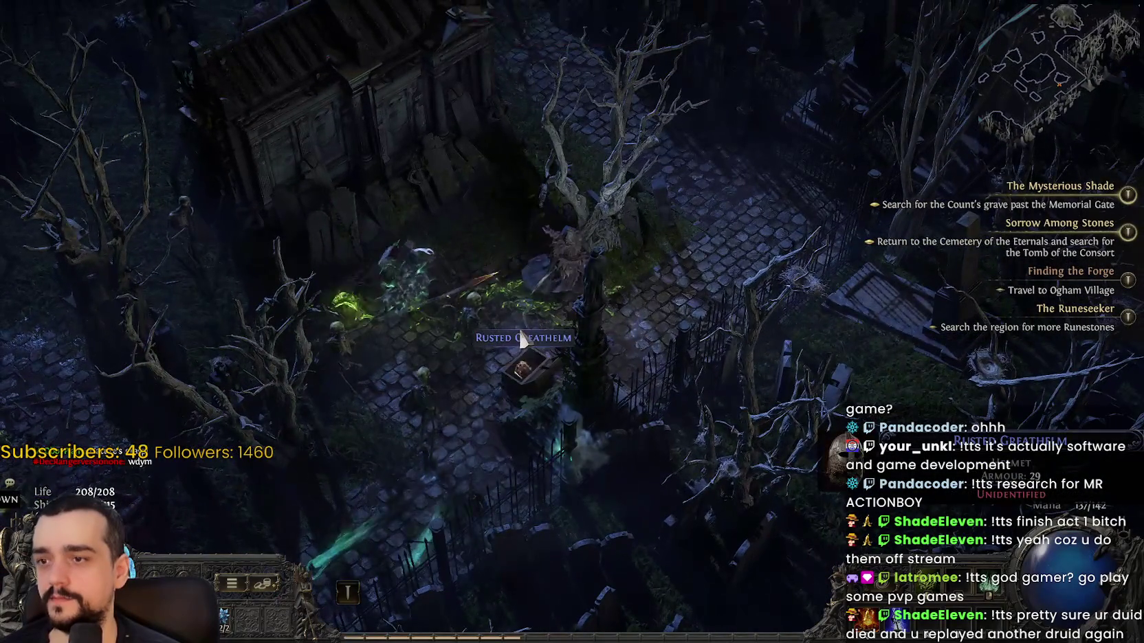
{"action": "mouse_move", "coordinate": [521, 338]}
{"action": "left_mouse_down"}
{"action": "mouse_move", "coordinate": [550, 265]}
{"action": "mouse_move", "coordinate": [740, 268]}
{"action": "mouse_move", "coordinate": [771, 215]}
{"action": "mouse_move", "coordinate": [612, 485]}
{"action": "mouse_move", "coordinate": [440, 454]}
{"action": "mouse_move", "coordinate": [426, 433]}
{"action": "mouse_move", "coordinate": [437, 480]}
{"action": "mouse_move", "coordinate": [277, 498]}
{"action": "mouse_move", "coordinate": [237, 113]}
{"action": "mouse_move", "coordinate": [384, 33]}
{"action": "mouse_move", "coordinate": [354, 35]}
{"action": "mouse_move", "coordinate": [324, 81]}
{"action": "mouse_move", "coordinate": [292, 395]}
{"action": "mouse_move", "coordinate": [248, 460]}
{"action": "mouse_move", "coordinate": [539, 450]}
{"action": "mouse_move", "coordinate": [351, 206]}
{"action": "mouse_move", "coordinate": [459, 222]}
{"action": "mouse_move", "coordinate": [446, 199]}
{"action": "mouse_move", "coordinate": [337, 200]}
{"action": "mouse_move", "coordinate": [857, 254]}
{"action": "mouse_move", "coordinate": [684, 131]}
{"action": "mouse_move", "coordinate": [681, 156]}
{"action": "mouse_move", "coordinate": [860, 102]}
{"action": "left_mouse_up"}
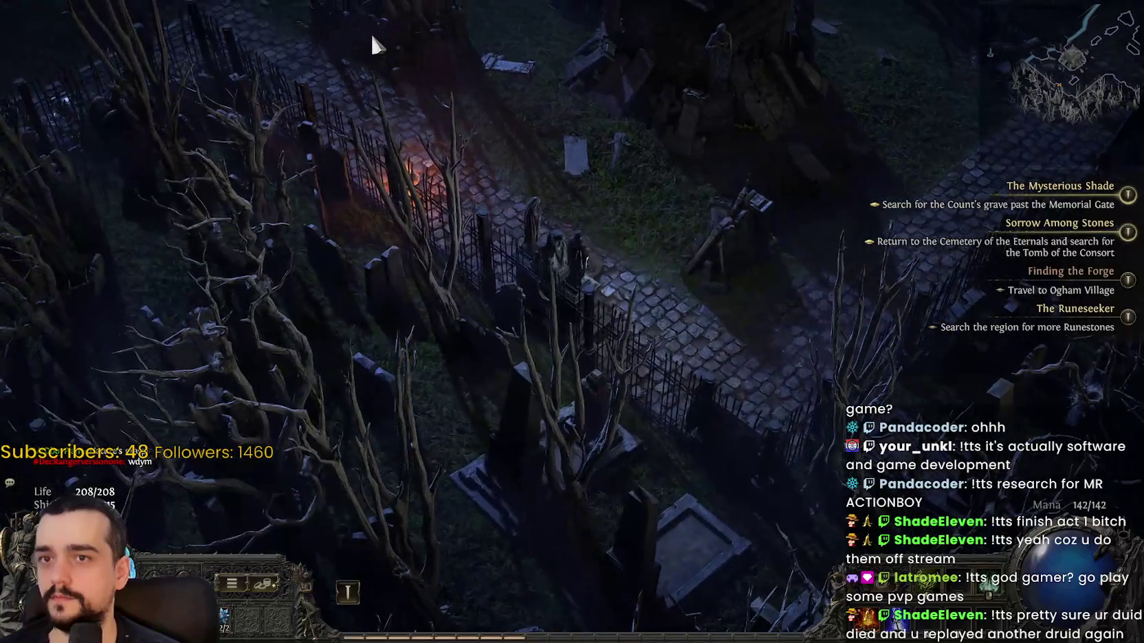
{"action": "key", "text": "Tab"}
{"action": "key", "text": "Tab"}
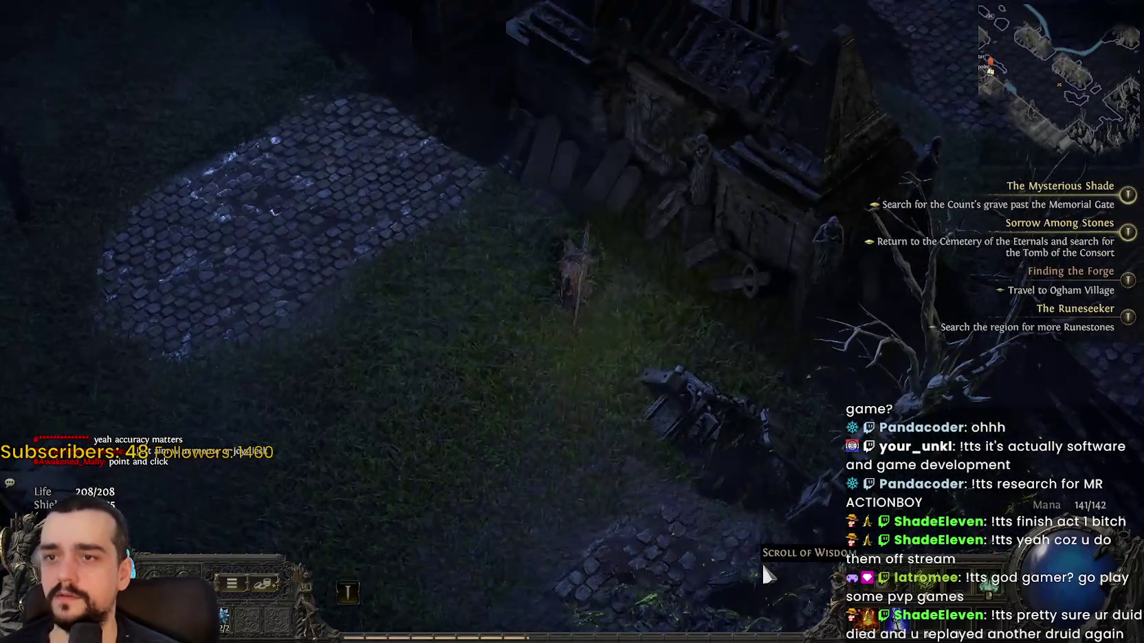
{"action": "mouse_move", "coordinate": [710, 566]}
{"action": "left_mouse_down"}
{"action": "mouse_move", "coordinate": [690, 340]}
{"action": "mouse_move", "coordinate": [658, 318]}
{"action": "mouse_move", "coordinate": [753, 327]}
{"action": "mouse_move", "coordinate": [538, 292]}
{"action": "left_mouse_up"}
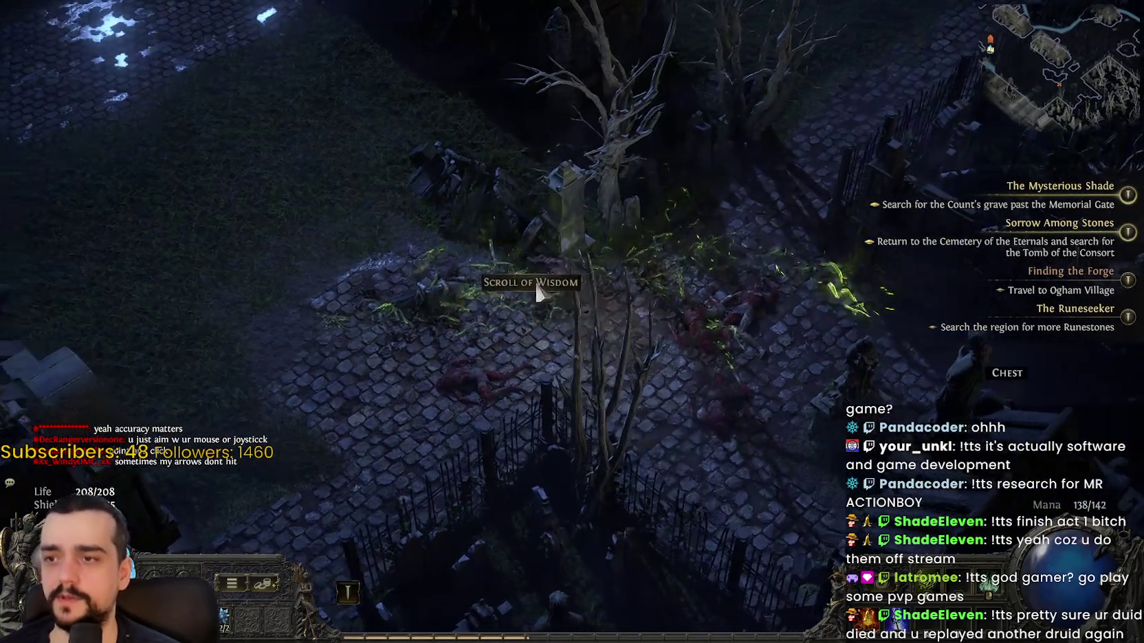
{"action": "left_click", "coordinate": [538, 292]}
Fight through the graveyard to the candle-ringed altar and view its rune combinations
{"action": "mouse_move", "coordinate": [833, 69]}
{"action": "left_mouse_down"}
{"action": "mouse_move", "coordinate": [867, 34]}
{"action": "mouse_move", "coordinate": [742, 13]}
{"action": "mouse_move", "coordinate": [690, 36]}
{"action": "mouse_move", "coordinate": [554, 356]}
{"action": "mouse_move", "coordinate": [592, 286]}
{"action": "mouse_move", "coordinate": [545, 277]}
{"action": "mouse_move", "coordinate": [461, 408]}
{"action": "mouse_move", "coordinate": [505, 330]}
{"action": "mouse_move", "coordinate": [573, 282]}
{"action": "mouse_move", "coordinate": [514, 158]}
{"action": "mouse_move", "coordinate": [517, 181]}
{"action": "mouse_move", "coordinate": [568, 191]}
{"action": "mouse_move", "coordinate": [471, 125]}
{"action": "left_mouse_up"}
{"action": "key", "text": "Tab"}
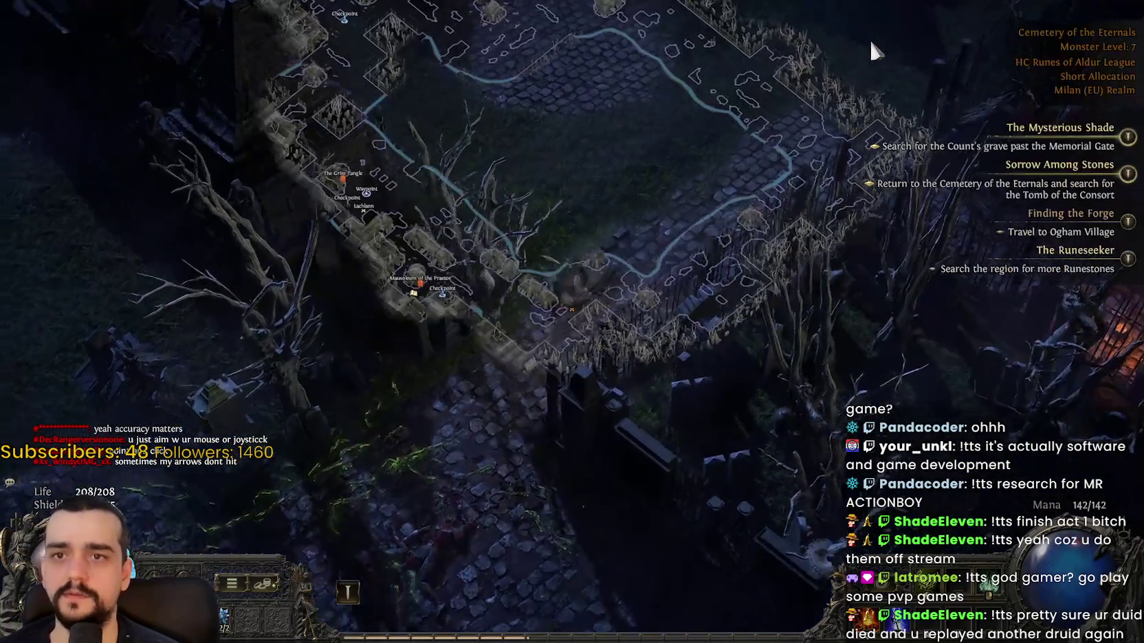
{"action": "key", "text": "Tab"}
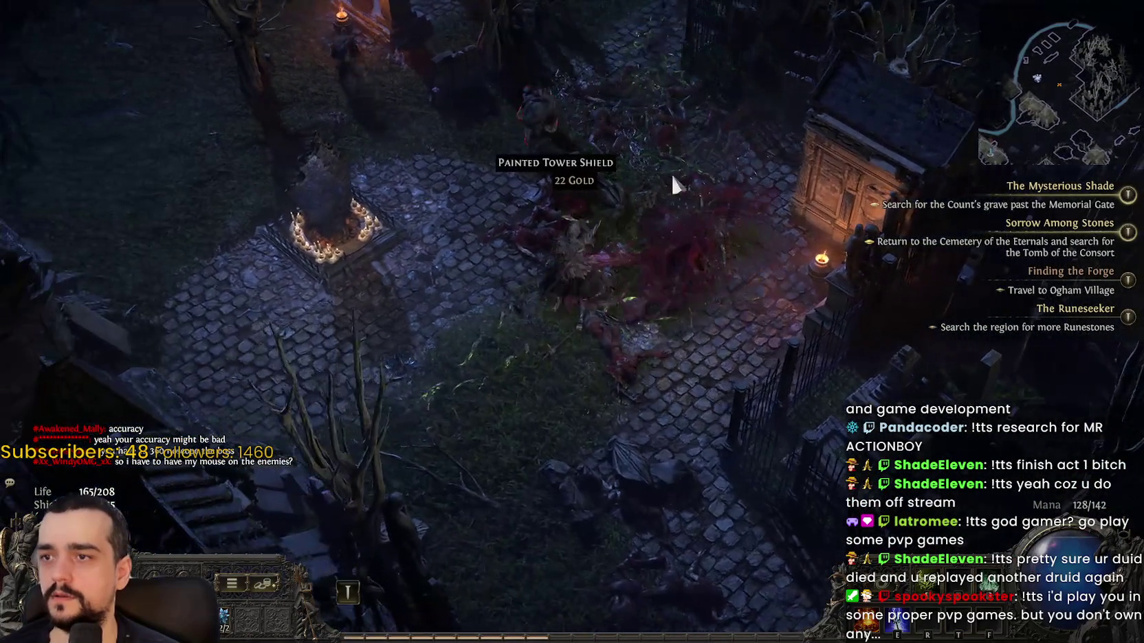
{"action": "mouse_move", "coordinate": [673, 183]}
{"action": "left_mouse_down"}
{"action": "mouse_move", "coordinate": [713, 238]}
{"action": "mouse_move", "coordinate": [615, 375]}
{"action": "left_mouse_up"}
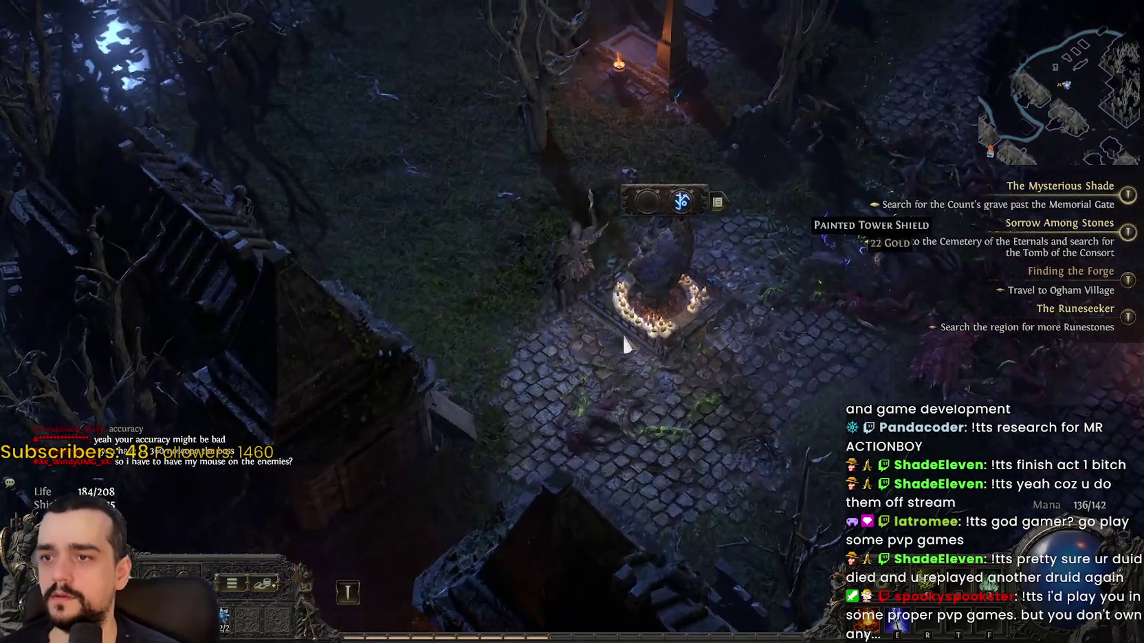
{"action": "mouse_move", "coordinate": [735, 124]}
{"action": "left_mouse_down"}
{"action": "mouse_move", "coordinate": [768, 176]}
{"action": "mouse_move", "coordinate": [605, 144]}
{"action": "mouse_move", "coordinate": [460, 197]}
{"action": "mouse_move", "coordinate": [425, 86]}
{"action": "mouse_move", "coordinate": [382, 102]}
{"action": "mouse_move", "coordinate": [393, 80]}
{"action": "mouse_move", "coordinate": [554, 167]}
{"action": "left_mouse_up"}
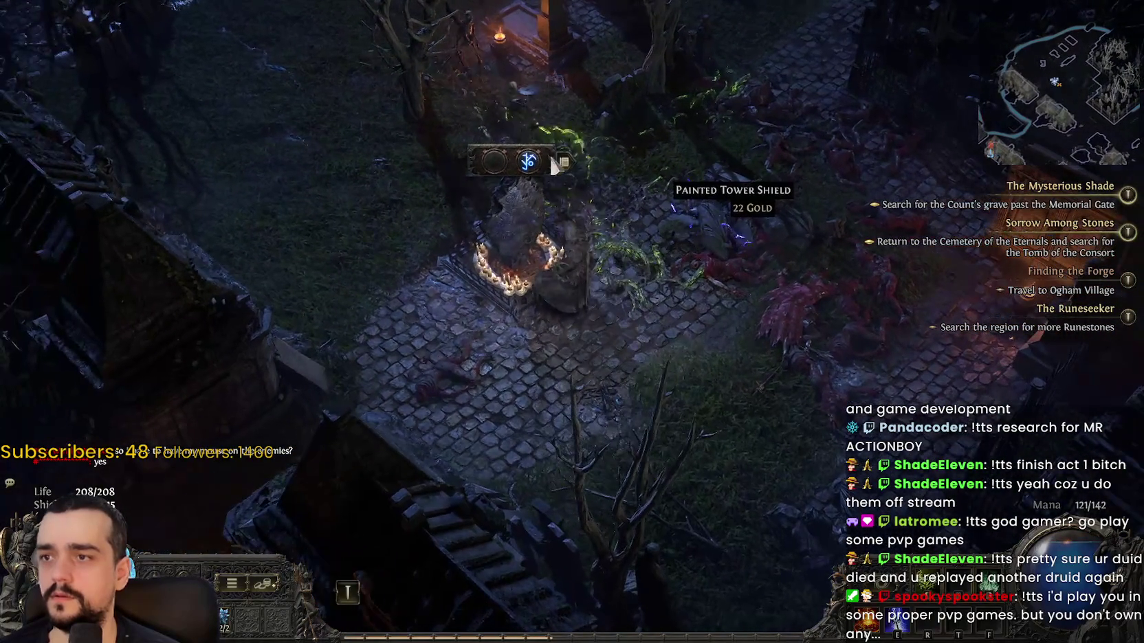
{"action": "left_click", "coordinate": [563, 162]}
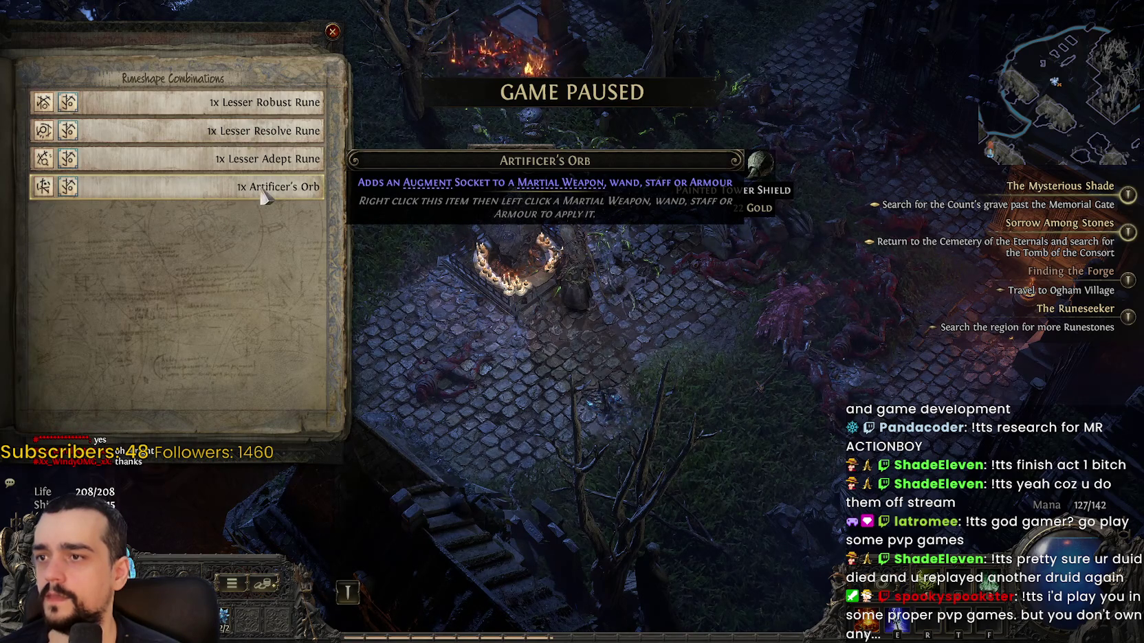
Close the Runeshape Combinations list, keeping the Artificer's Orb runeshape, and resume play
{"action": "key", "text": "Escape"}
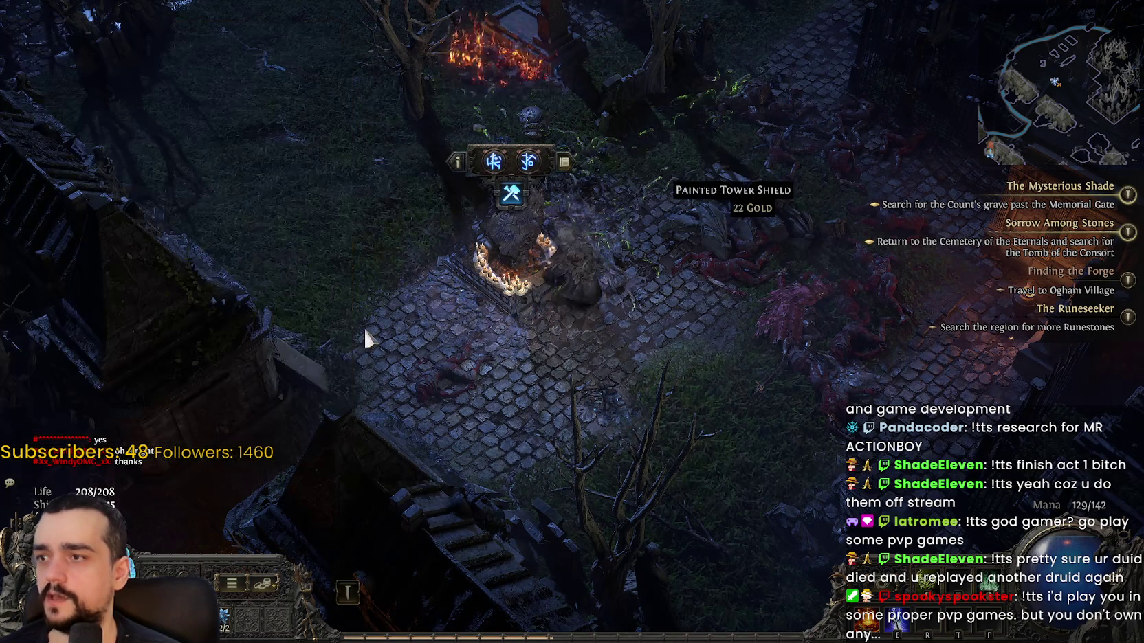
Slay the Death Knight and Starlit Reaperflesh guarding the altar
{"action": "key", "text": "d"}
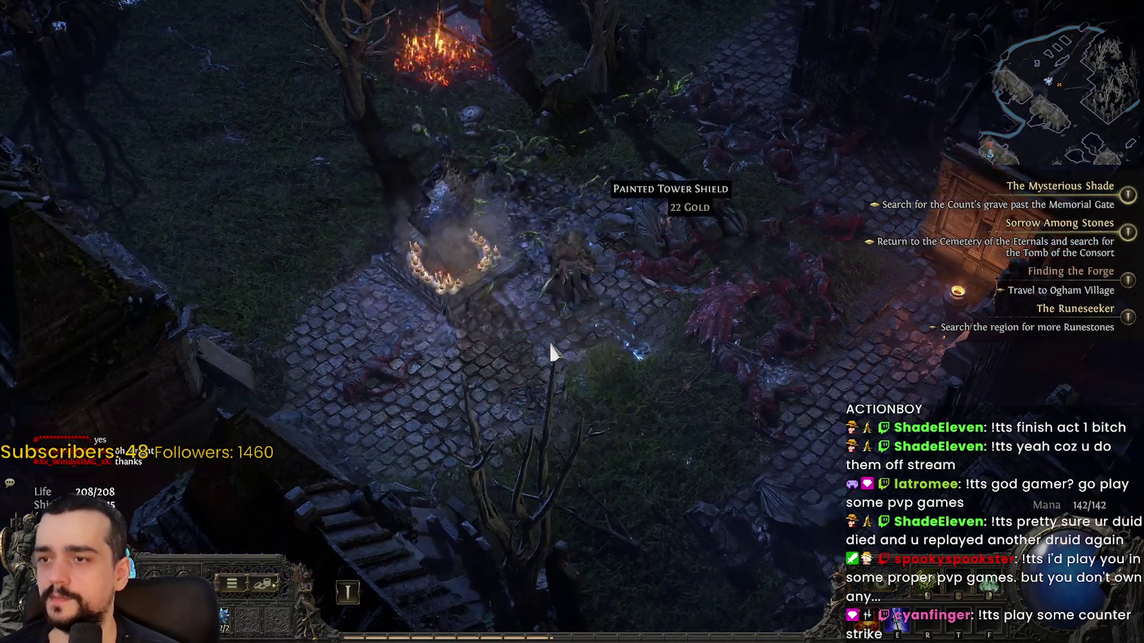
{"action": "left_click", "coordinate": [782, 186]}
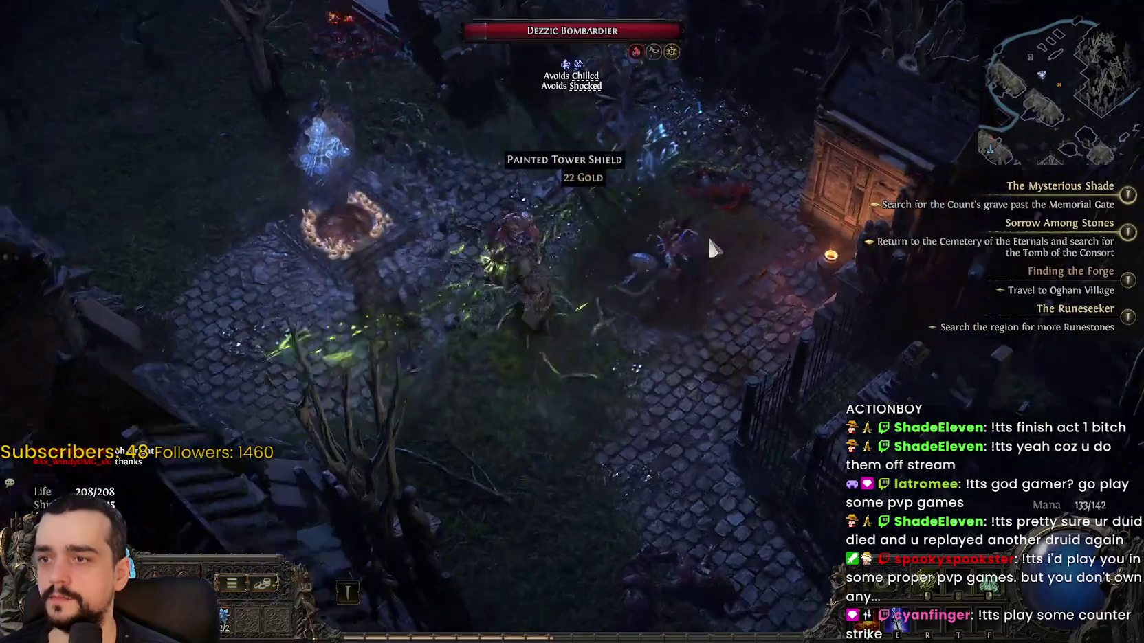
{"action": "left_click", "coordinate": [708, 235]}
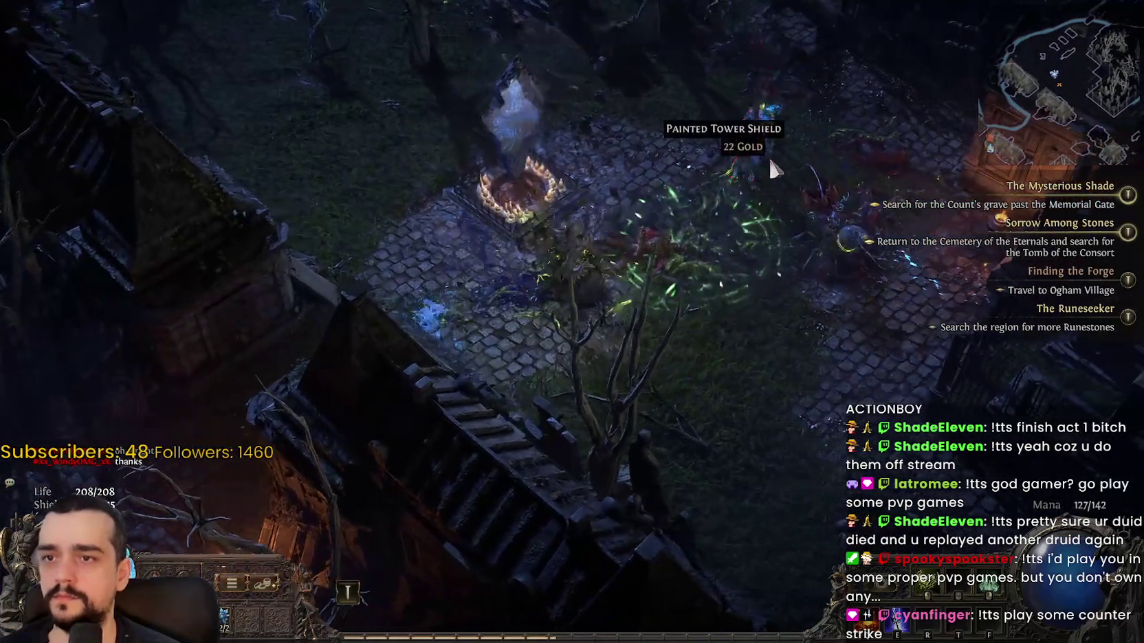
{"action": "left_click", "coordinate": [699, 67]}
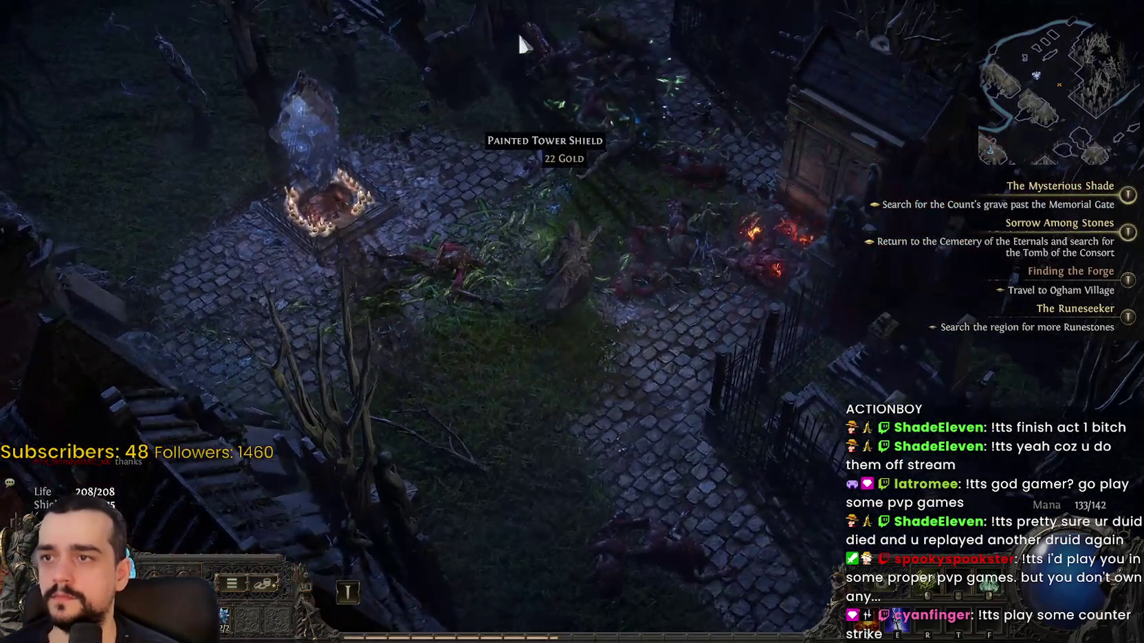
{"action": "left_click", "coordinate": [518, 40]}
{"action": "left_click", "coordinate": [685, 109]}
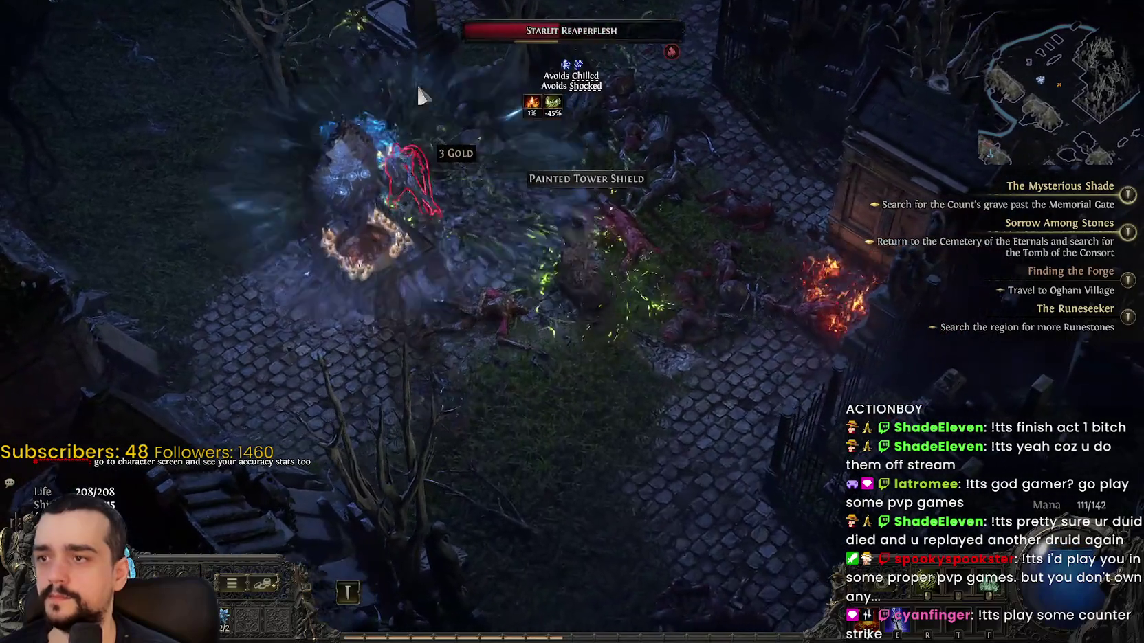
{"action": "left_click", "coordinate": [455, 191]}
{"action": "left_click", "coordinate": [455, 191]}
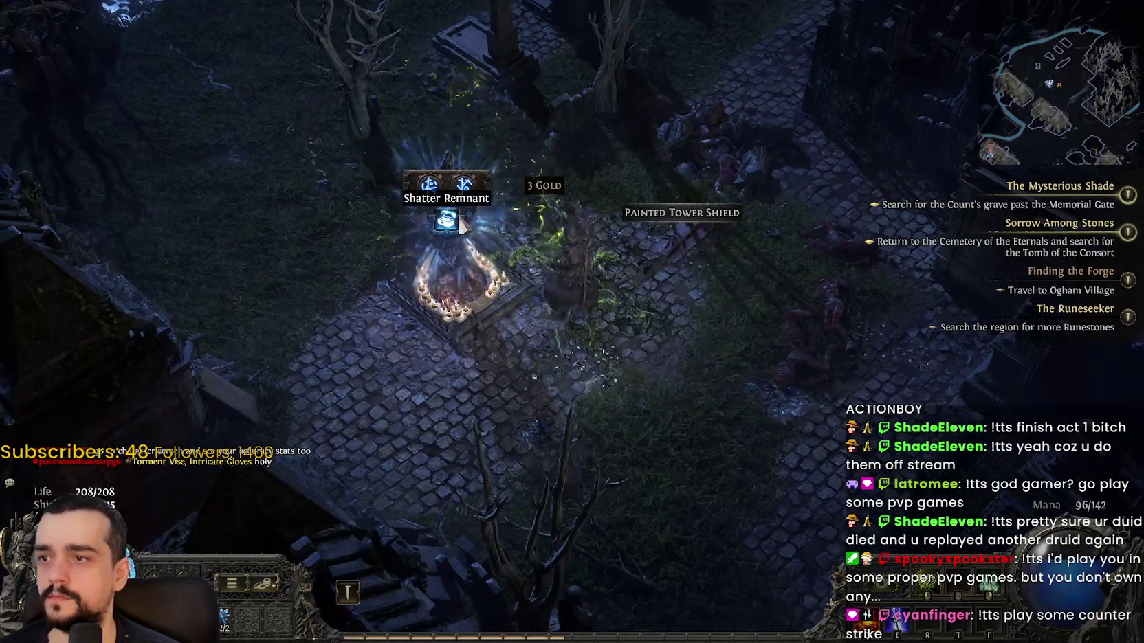
Shatter the altar's remnant and pick up the Artificer's Orb, Orb of Augmentation and gold
{"action": "left_click", "coordinate": [541, 385]}
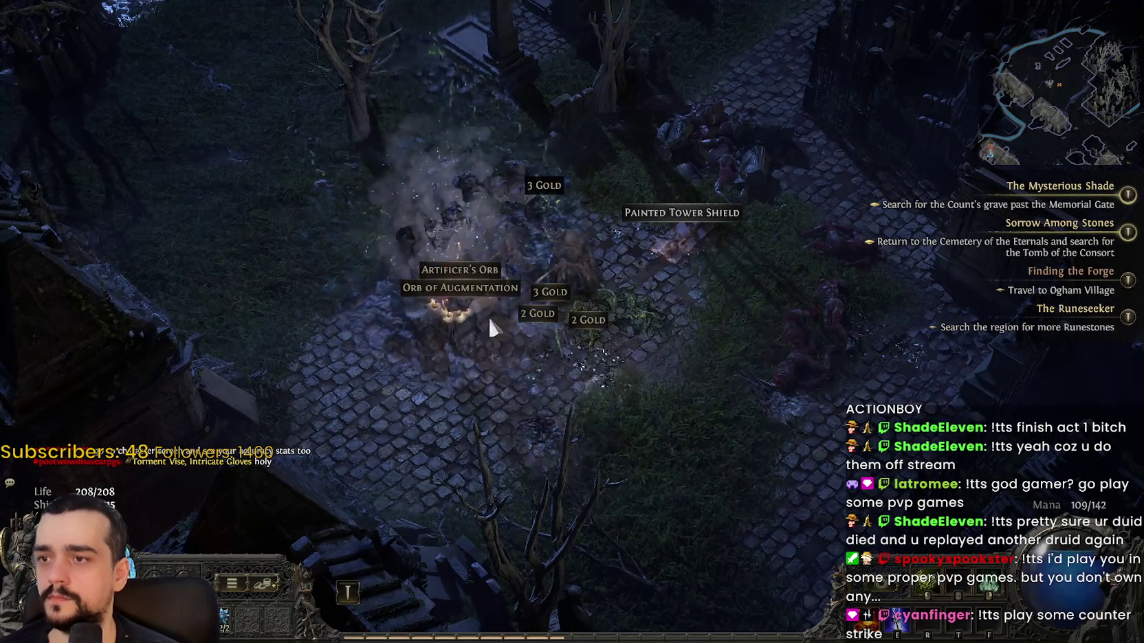
{"action": "left_click", "coordinate": [434, 271]}
{"action": "left_click", "coordinate": [434, 287]}
{"action": "left_click", "coordinate": [555, 295]}
{"action": "left_click", "coordinate": [590, 319]}
{"action": "key", "text": "i"}
{"action": "key", "text": "g"}
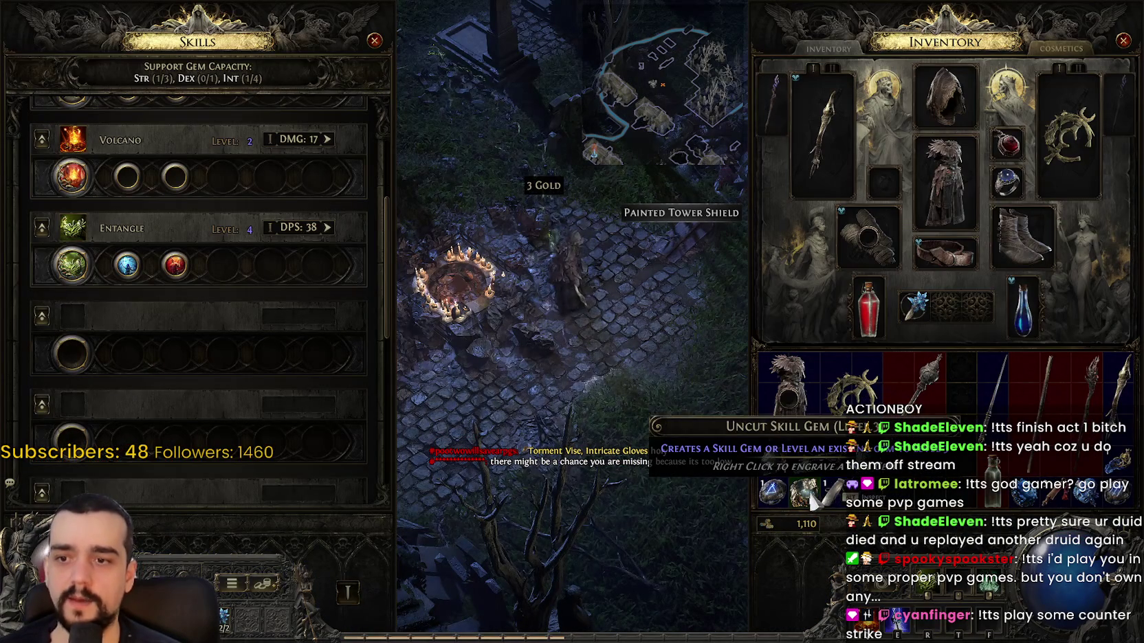
Socket the inventory's Lesser Iron Rune into the equipped Rage Goad Bone Wand, lifting Entangle to 41 DPS
{"action": "mouse_move", "coordinate": [846, 200]}
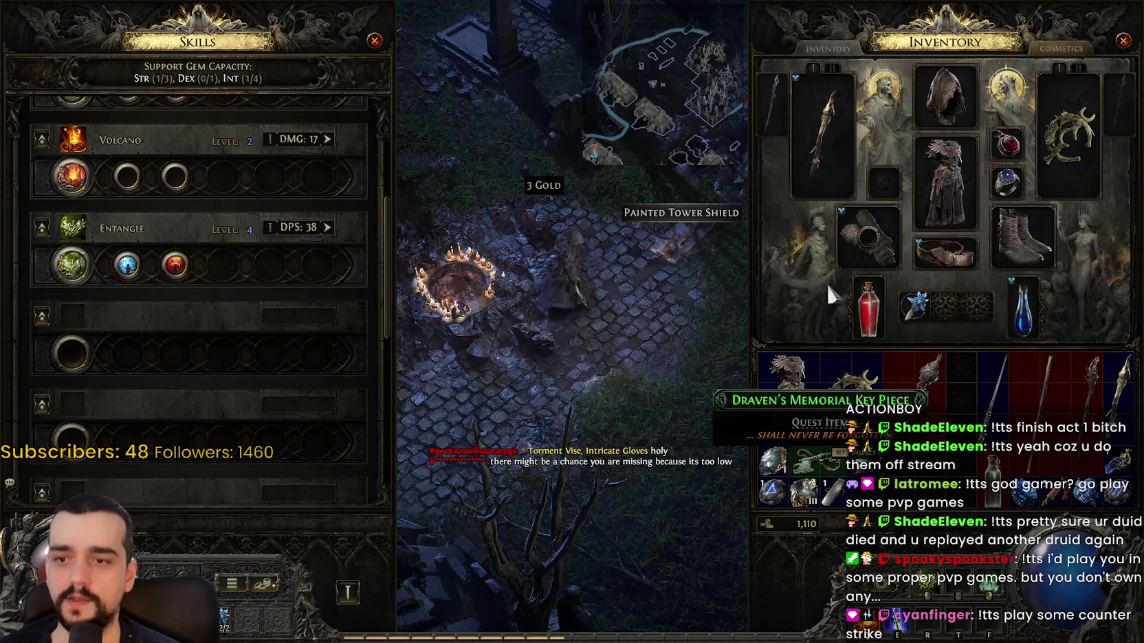
{"action": "mouse_move", "coordinate": [798, 507]}
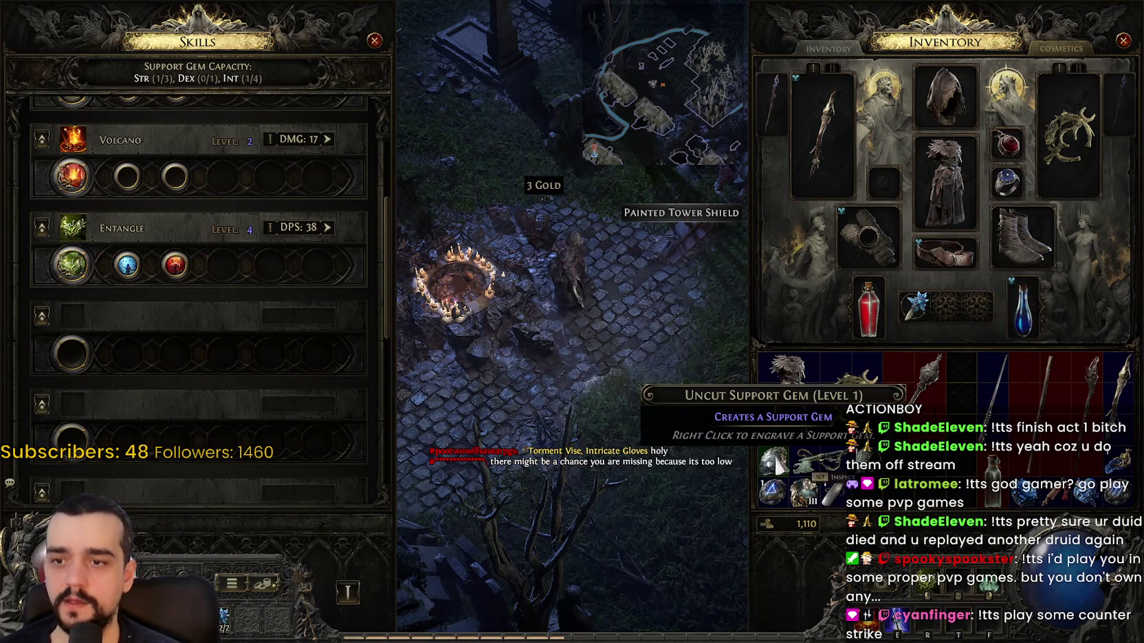
{"action": "mouse_move", "coordinate": [777, 468]}
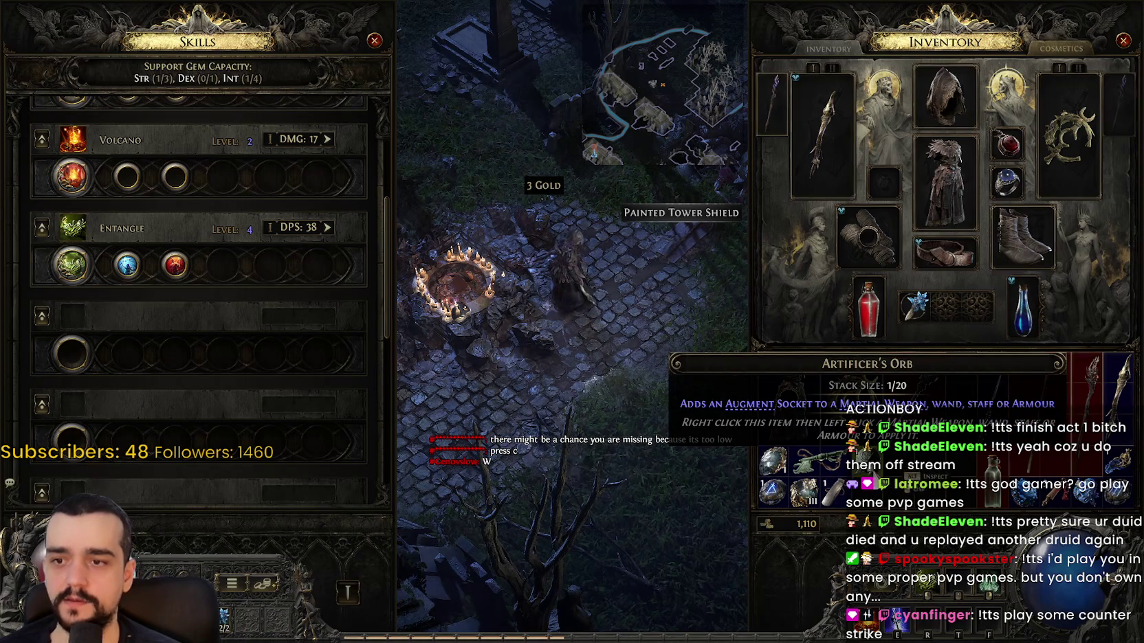
{"action": "mouse_move", "coordinate": [833, 136]}
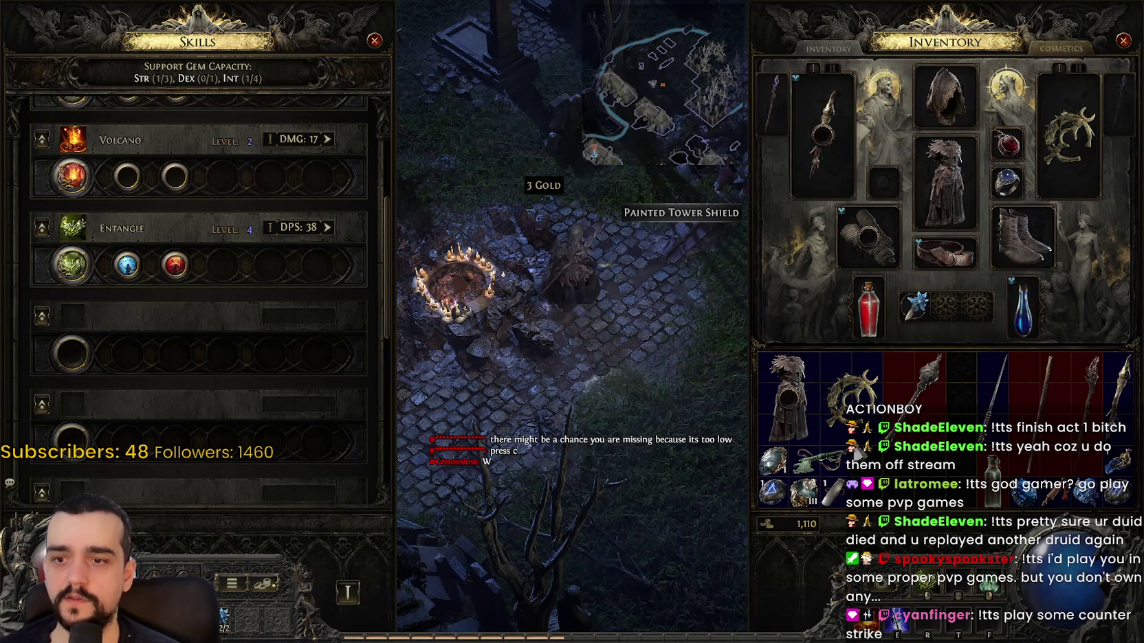
{"action": "mouse_move", "coordinate": [1116, 506]}
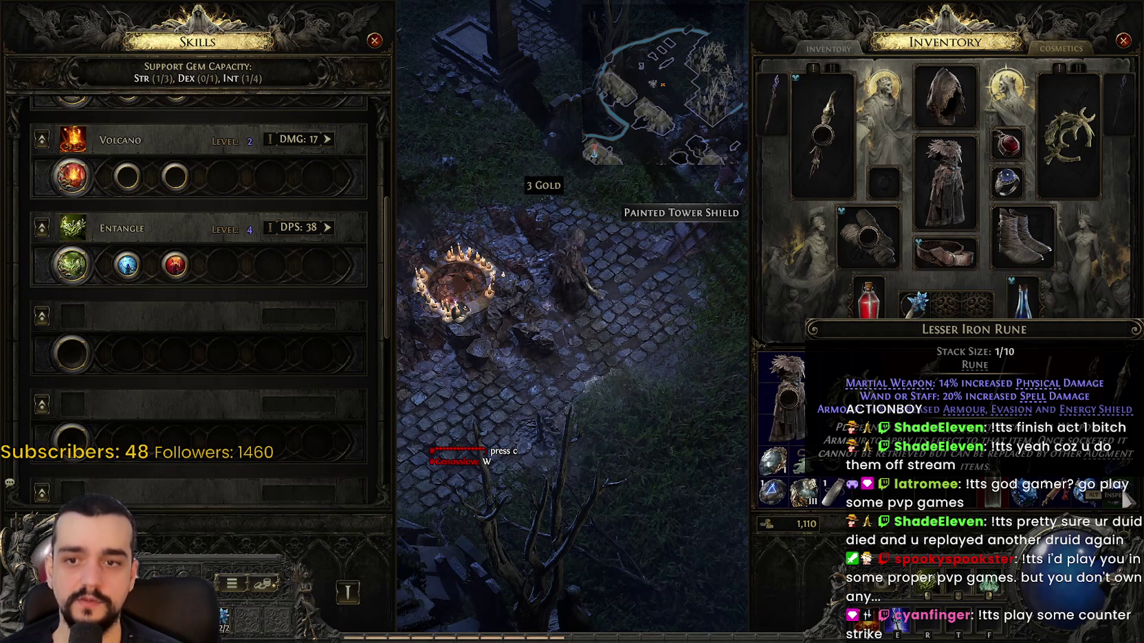
{"action": "left_click", "coordinate": [1127, 500]}
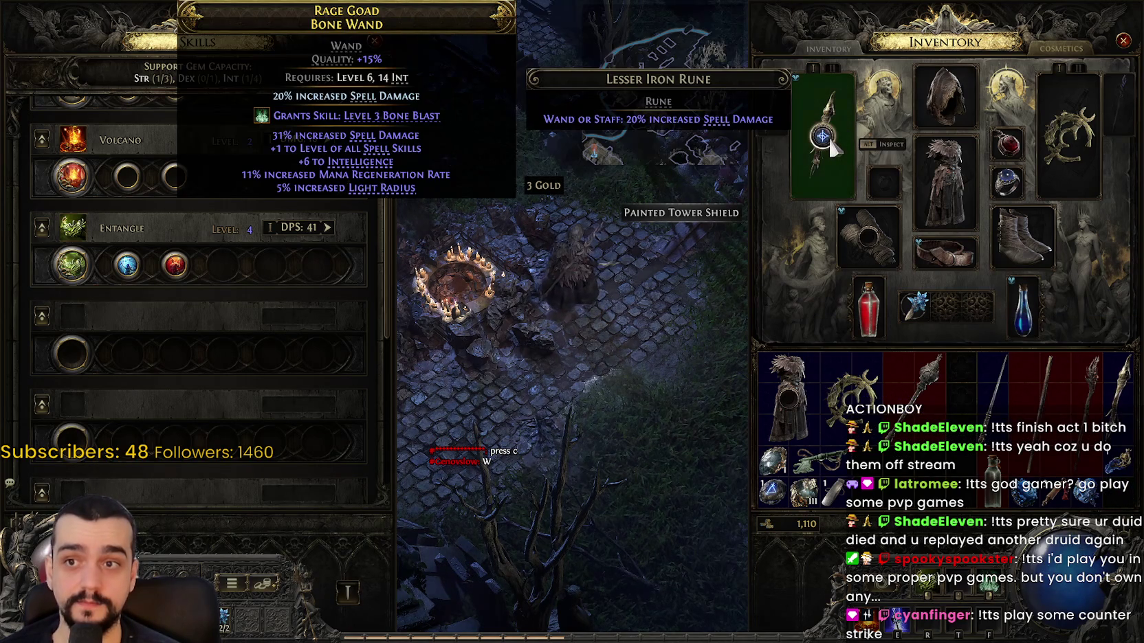
{"action": "left_click", "coordinate": [830, 140]}
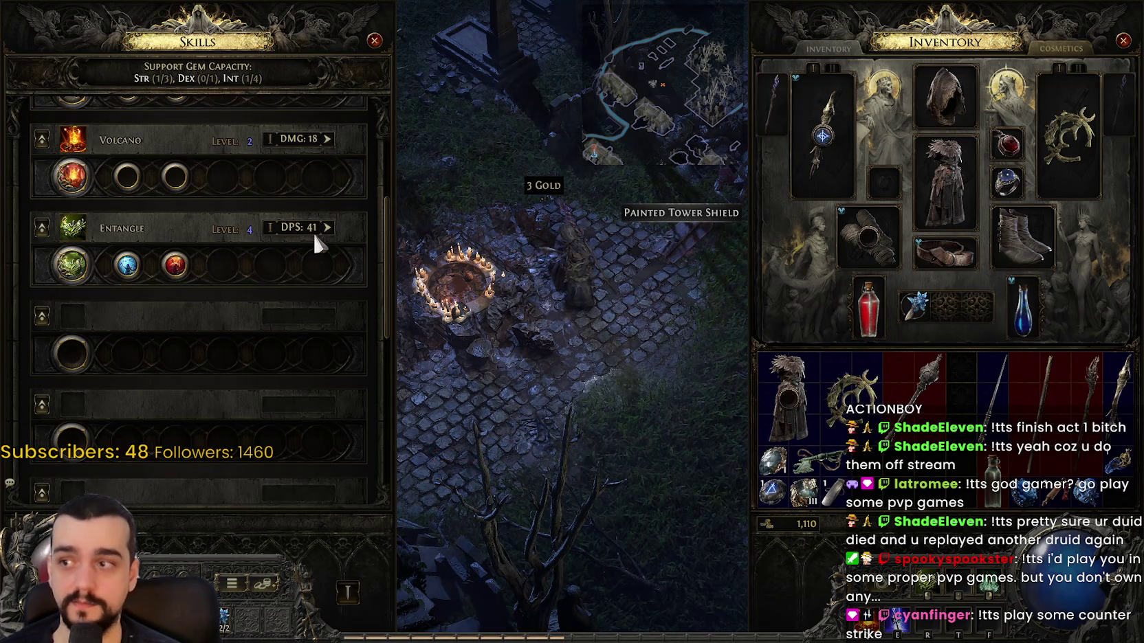
{"action": "key", "text": "Escape"}
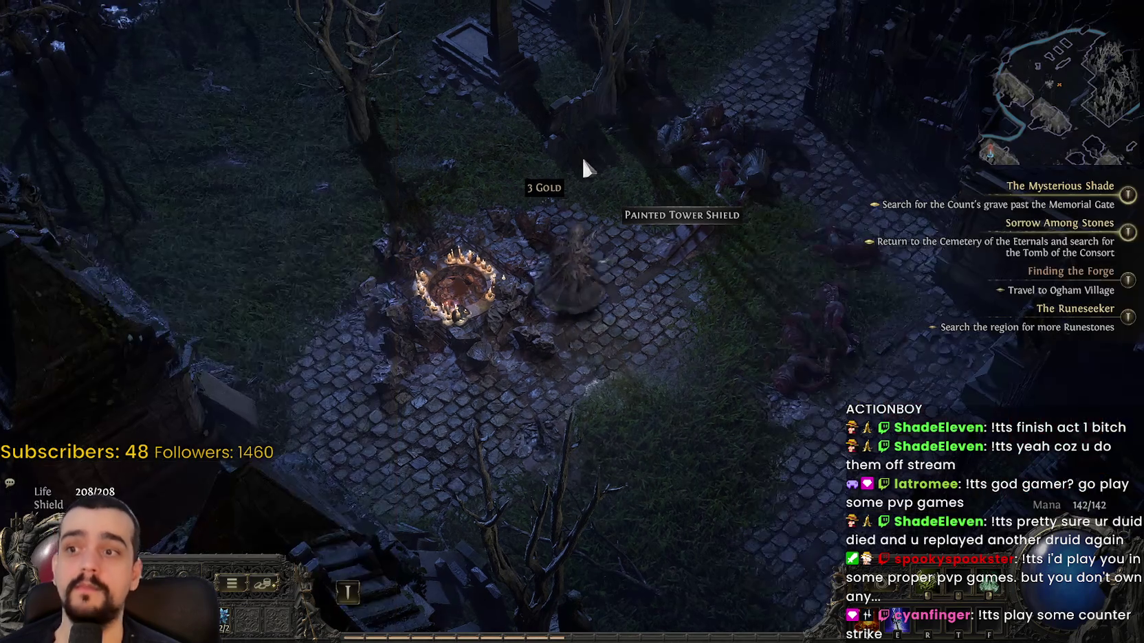
Kill the Undertaker and Risen Rattlers while moving up through the graveyard
{"action": "left_click", "coordinate": [586, 159]}
{"action": "key", "text": "Tab"}
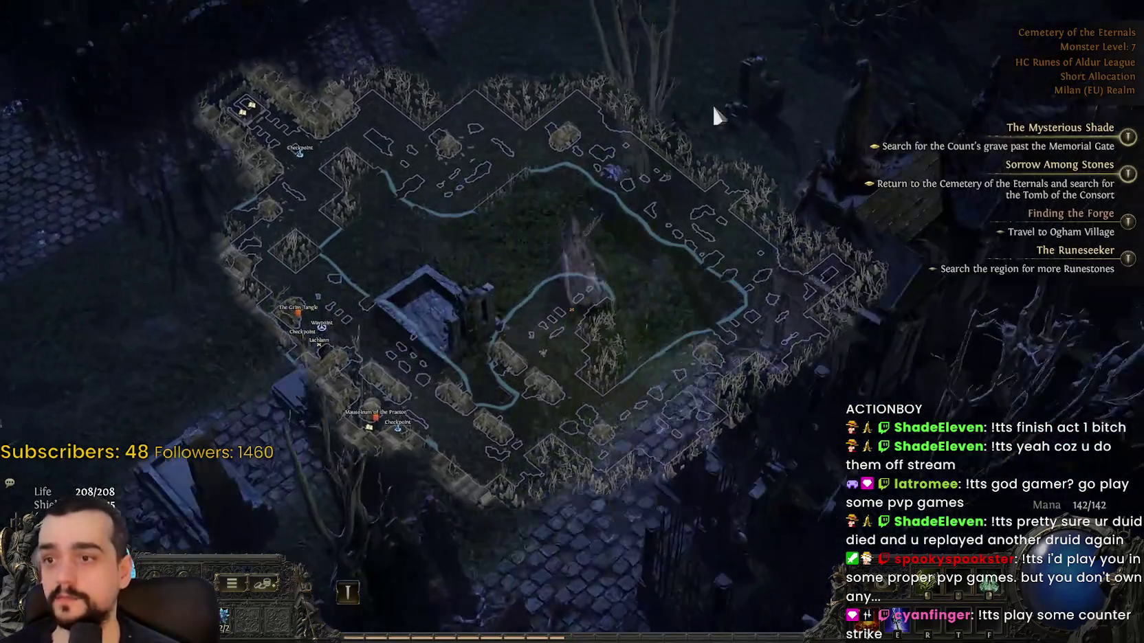
{"action": "key", "text": "Tab"}
{"action": "left_click", "coordinate": [776, 142]}
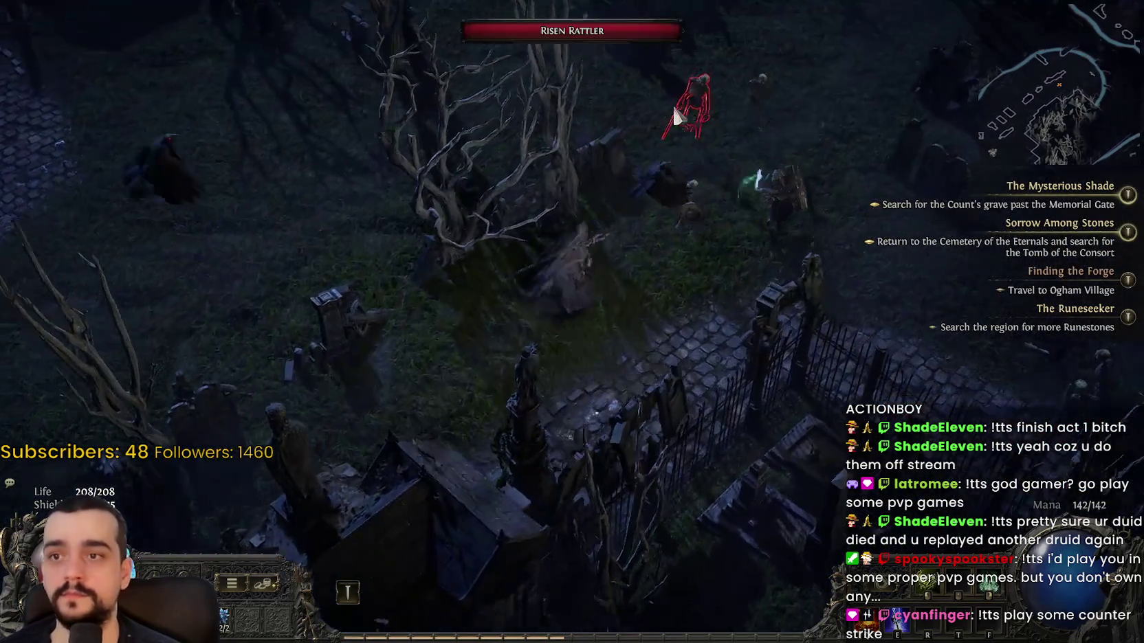
{"action": "left_click", "coordinate": [676, 117]}
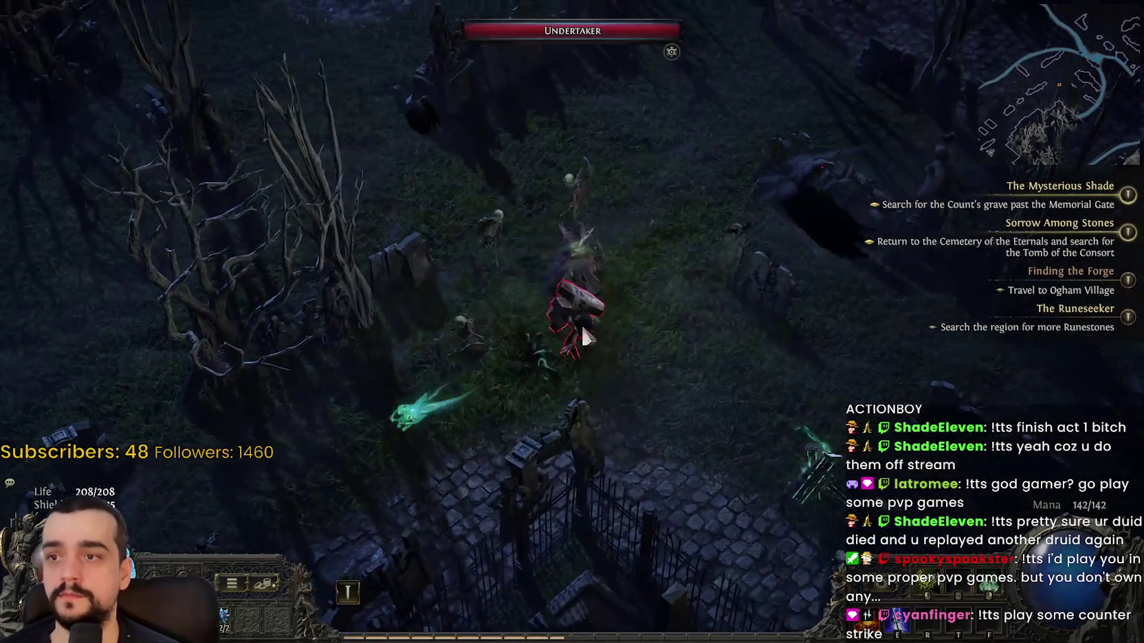
{"action": "left_click", "coordinate": [538, 371]}
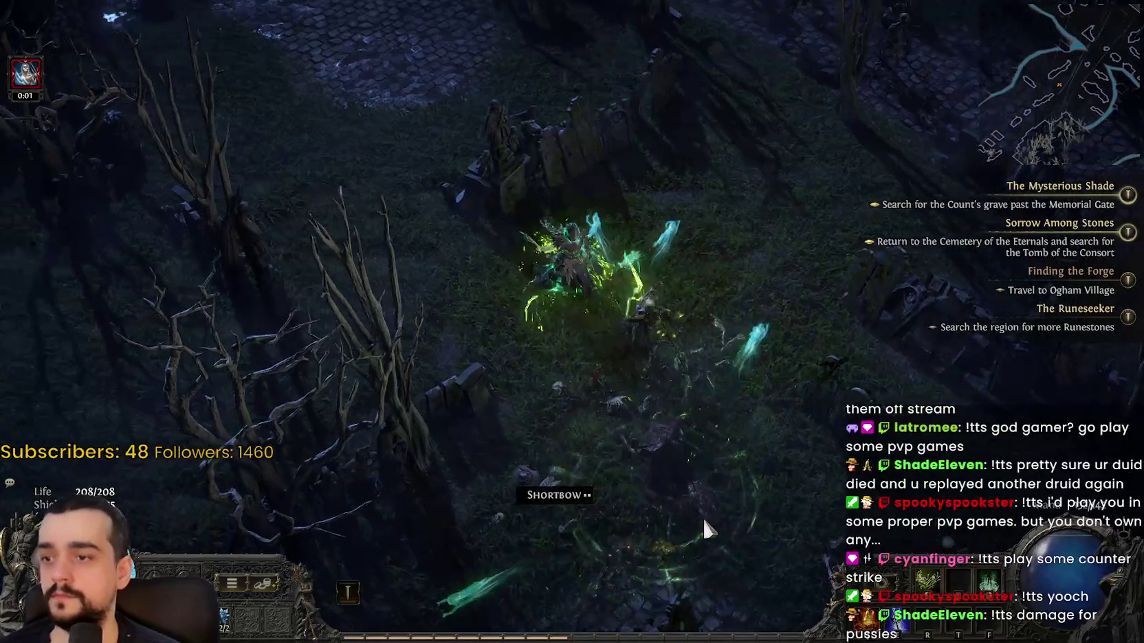
{"action": "left_click", "coordinate": [694, 376]}
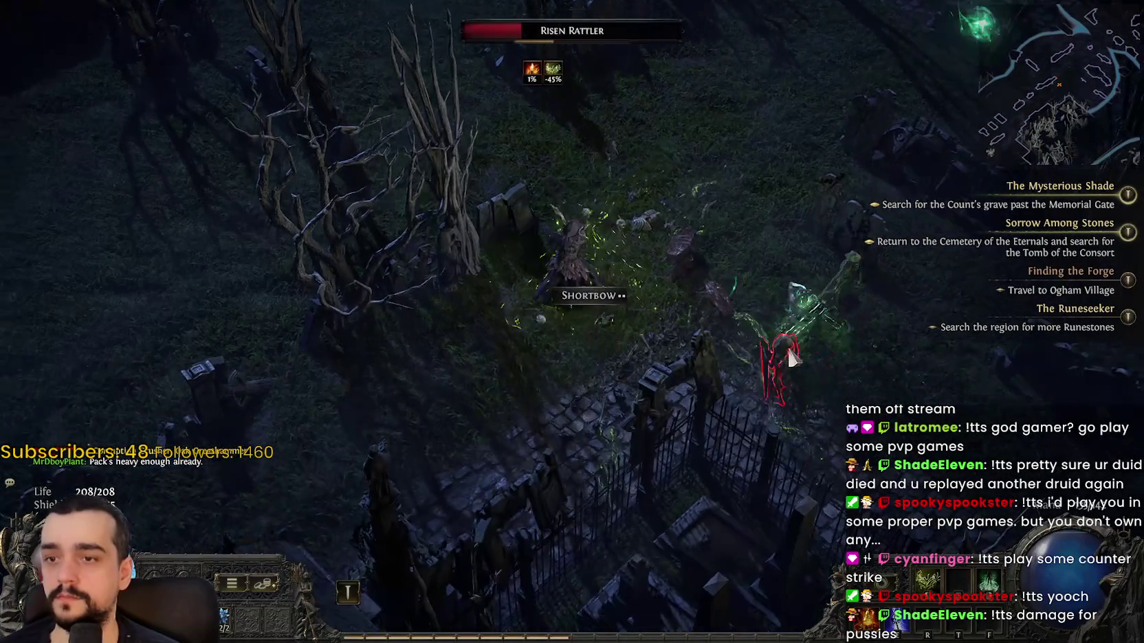
{"action": "left_click", "coordinate": [737, 225]}
Glance at the inventory, then take a town portal to Clearfell Encampment
{"action": "key", "text": "i"}
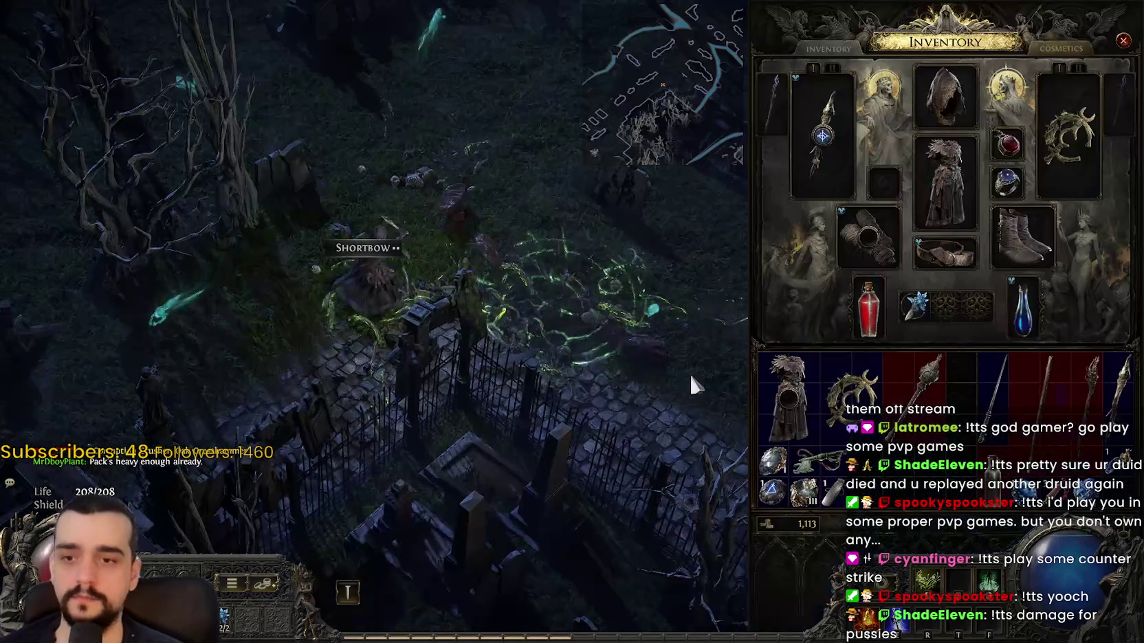
{"action": "key", "text": "i"}
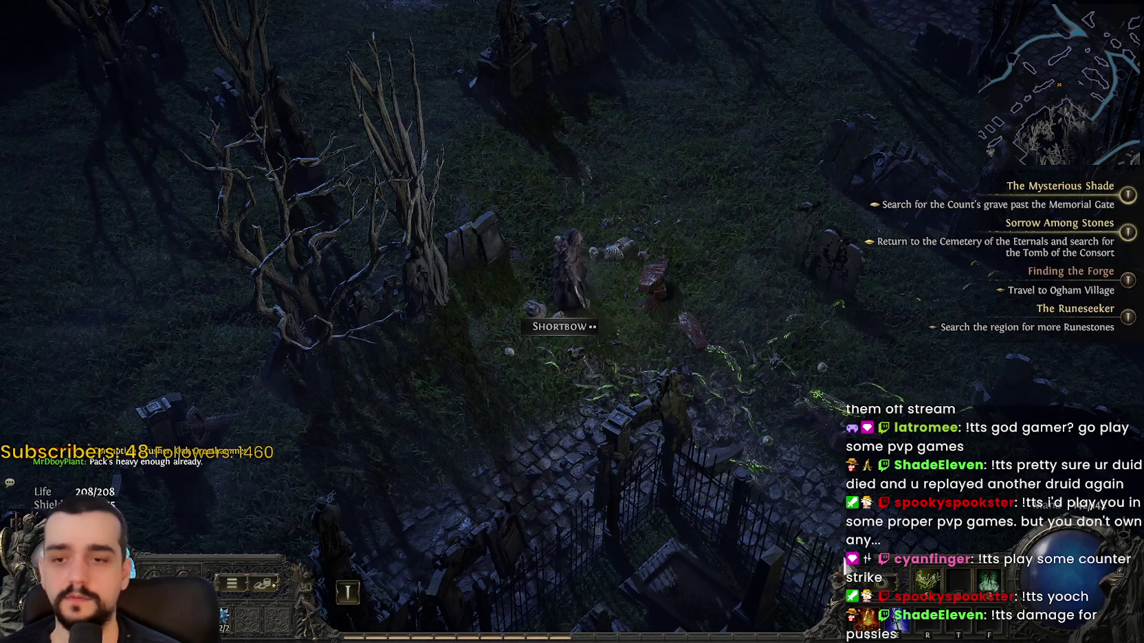
{"action": "key", "text": "t"}
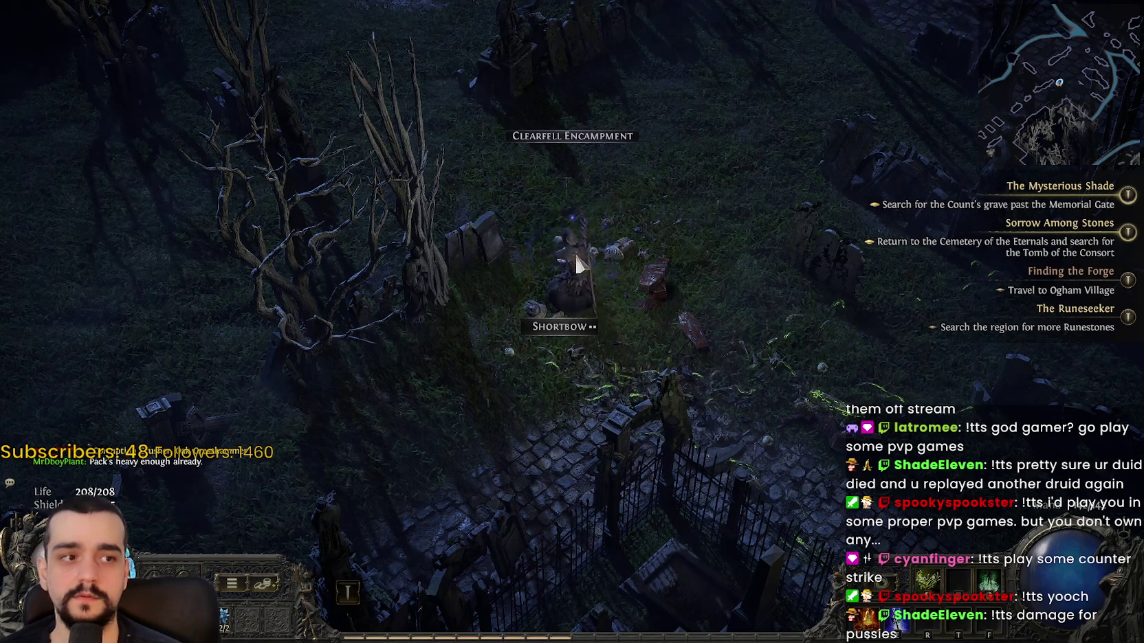
{"action": "left_click", "coordinate": [573, 227]}
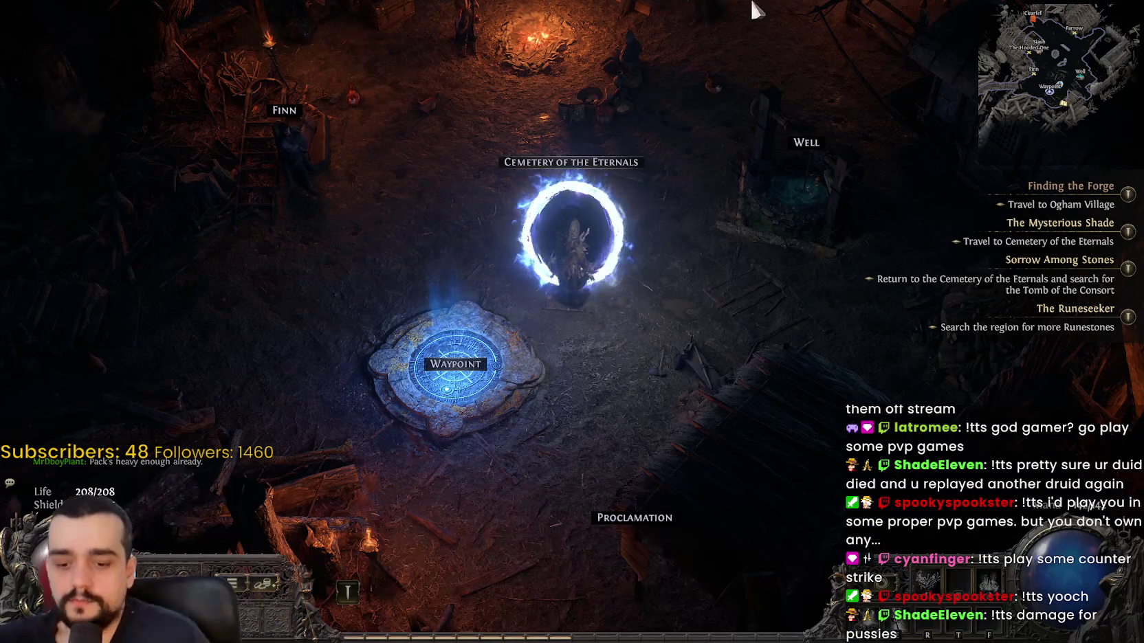
Stash the Feathered Robe, sceptre, blue wand, Wrapped Quarterstaff, Superior Ashen Staff and bone wand
{"action": "left_click", "coordinate": [277, 141]}
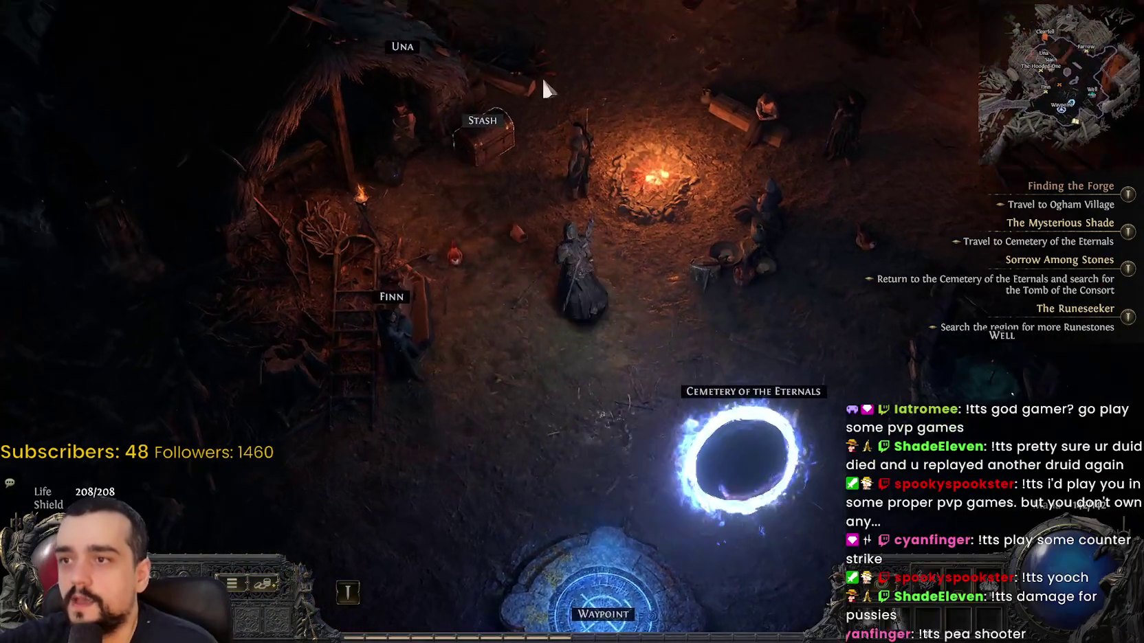
{"action": "left_click", "coordinate": [520, 119]}
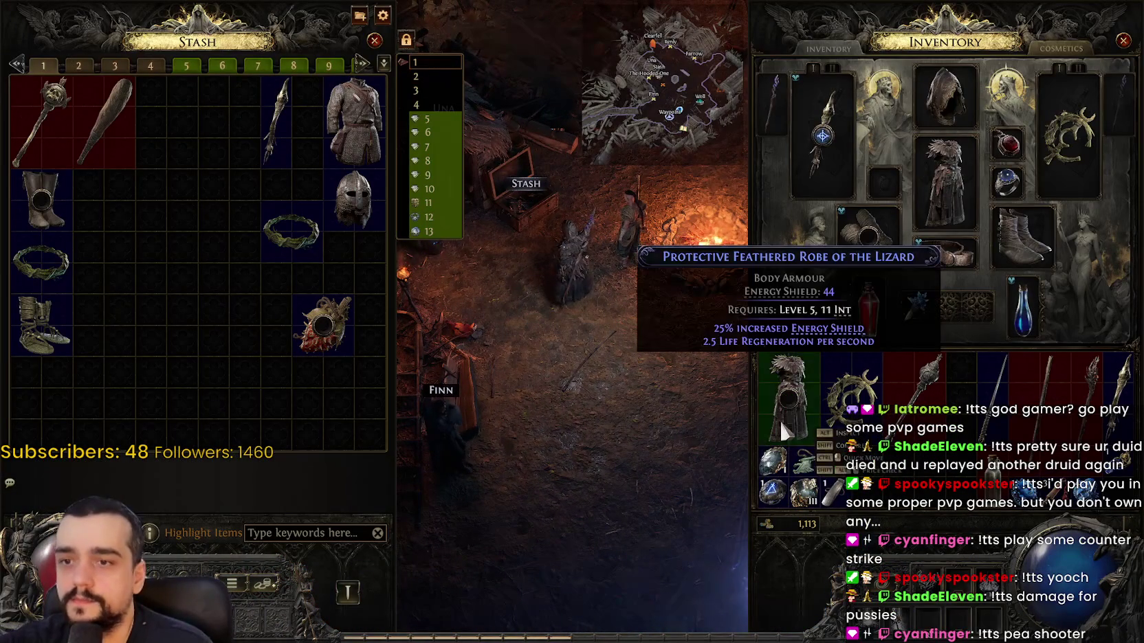
{"action": "left_click", "coordinate": [789, 433], "text": "ctrl"}
{"action": "left_click", "coordinate": [925, 455], "text": "ctrl"}
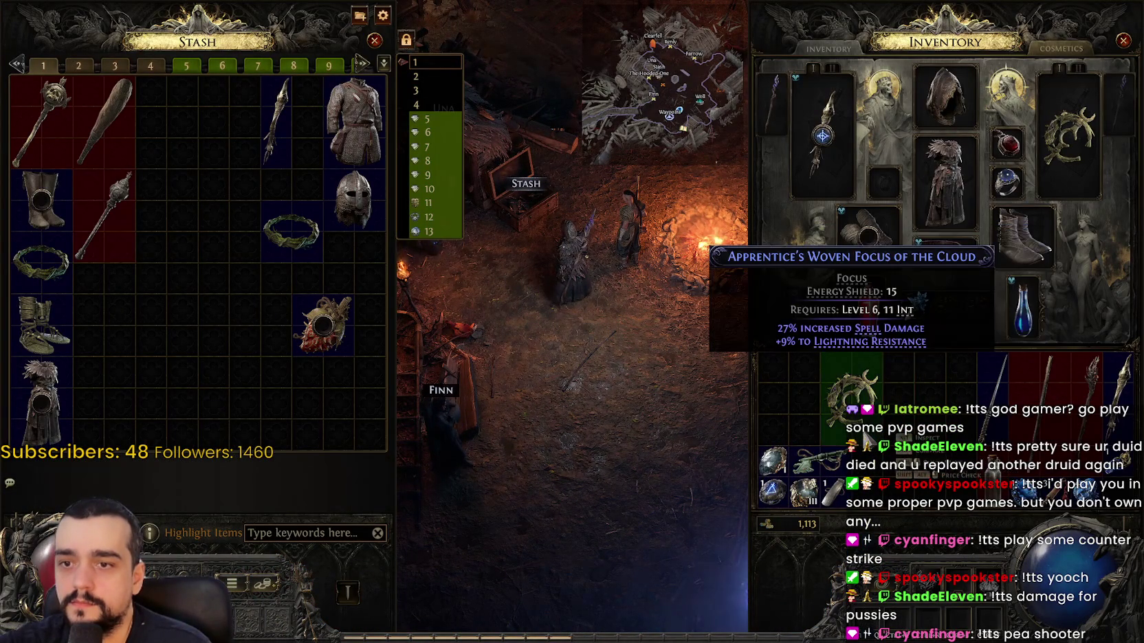
{"action": "left_click", "coordinate": [1000, 431], "text": "ctrl"}
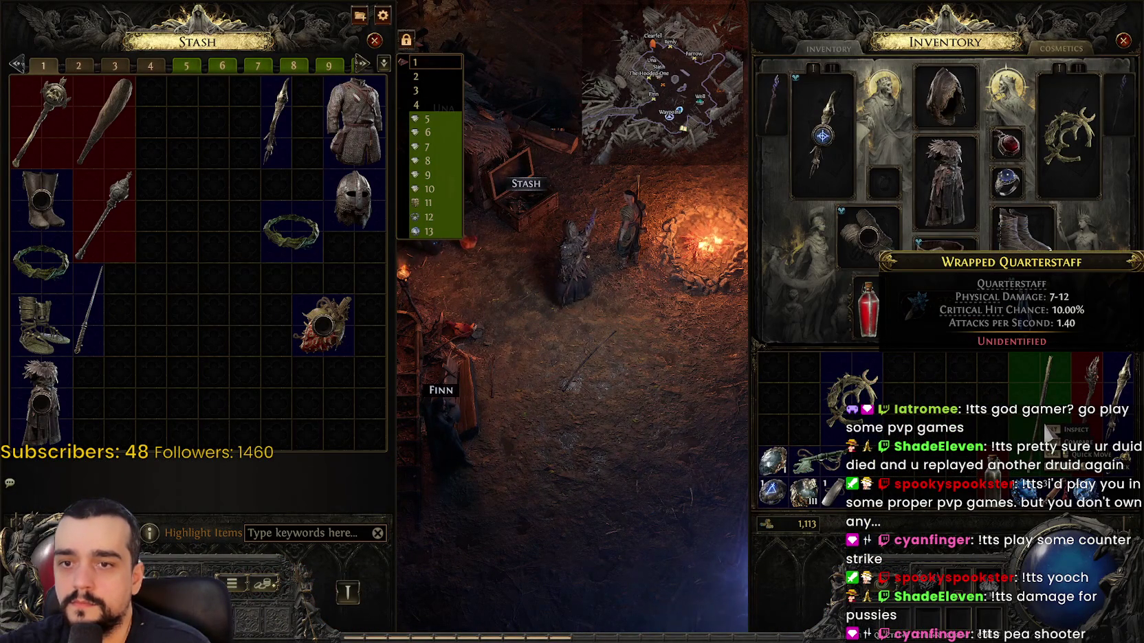
{"action": "left_click", "coordinate": [1048, 433], "text": "ctrl"}
{"action": "left_click", "coordinate": [1088, 430], "text": "ctrl"}
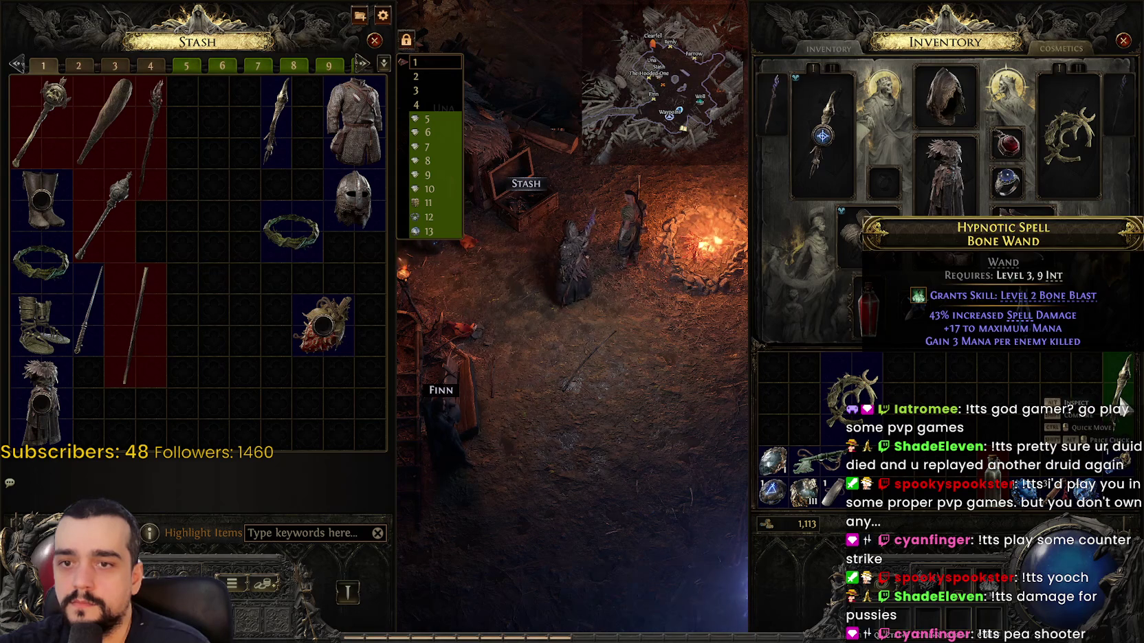
{"action": "left_click", "coordinate": [1119, 405], "text": "ctrl"}
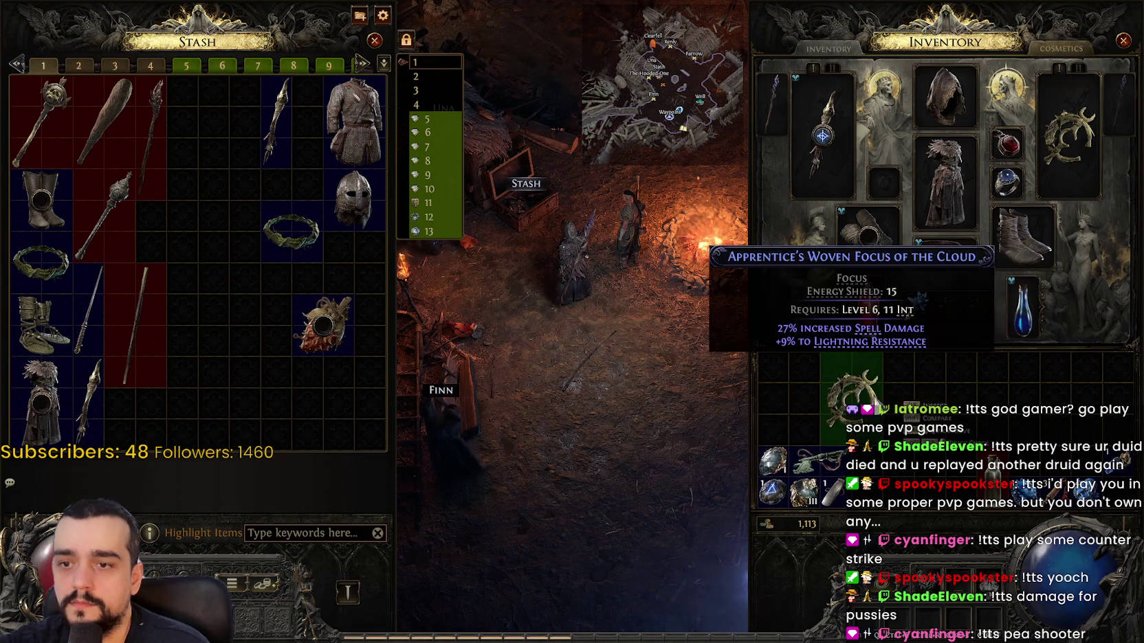
Return through the portal to the Cemetery of the Eternals
{"action": "key", "text": "Escape"}
{"action": "left_click", "coordinate": [610, 499]}
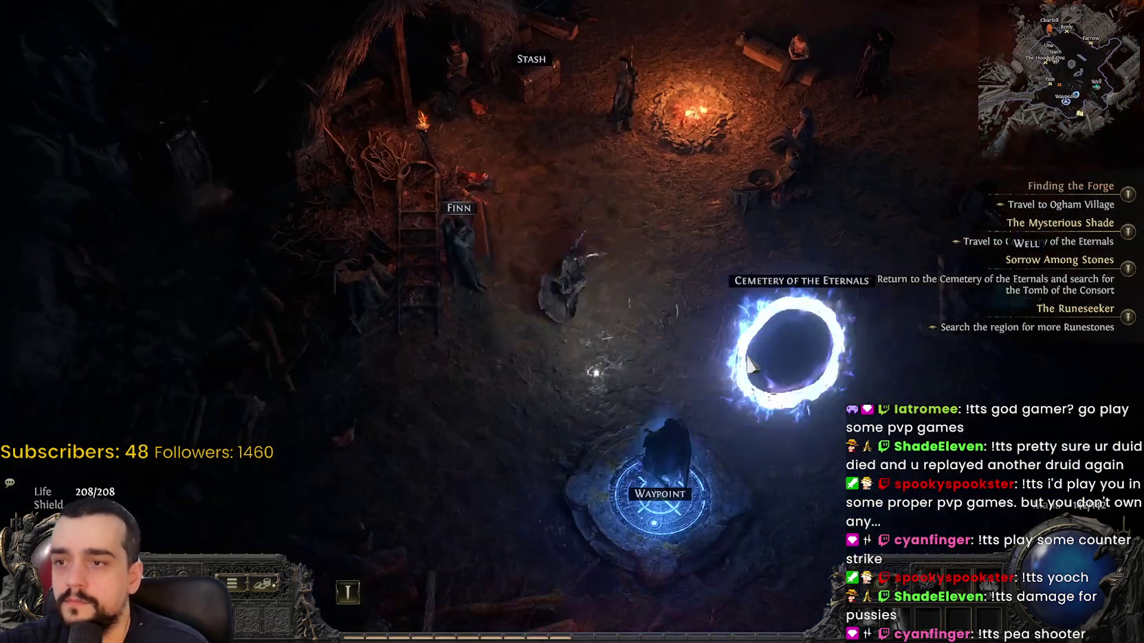
{"action": "left_click", "coordinate": [689, 354]}
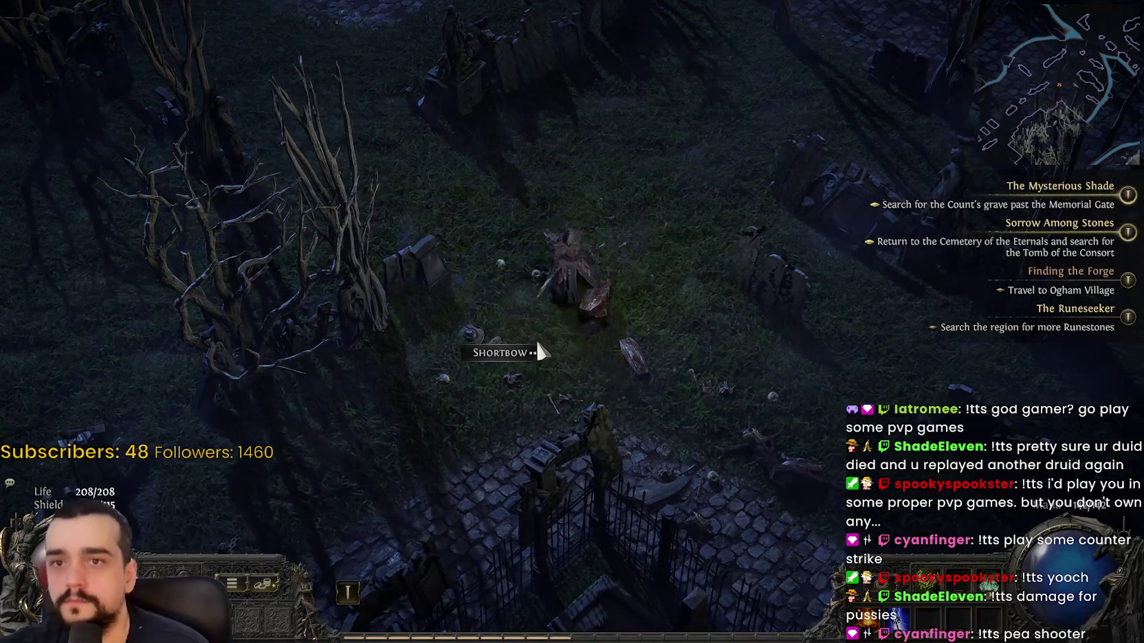
Fight past the Hungering Stalker and Burdened Wretch into the Tomb of the Consort
{"action": "left_click", "coordinate": [678, 244]}
{"action": "key", "text": "Tab"}
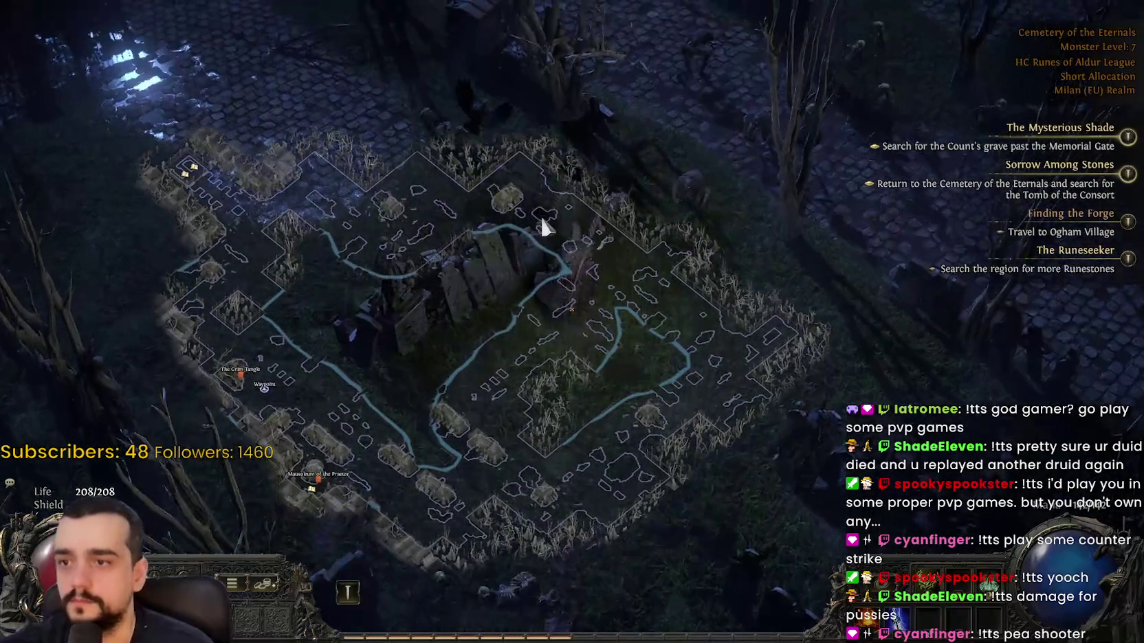
{"action": "key", "text": "Tab"}
{"action": "left_click", "coordinate": [630, 171]}
{"action": "left_click", "coordinate": [723, 248]}
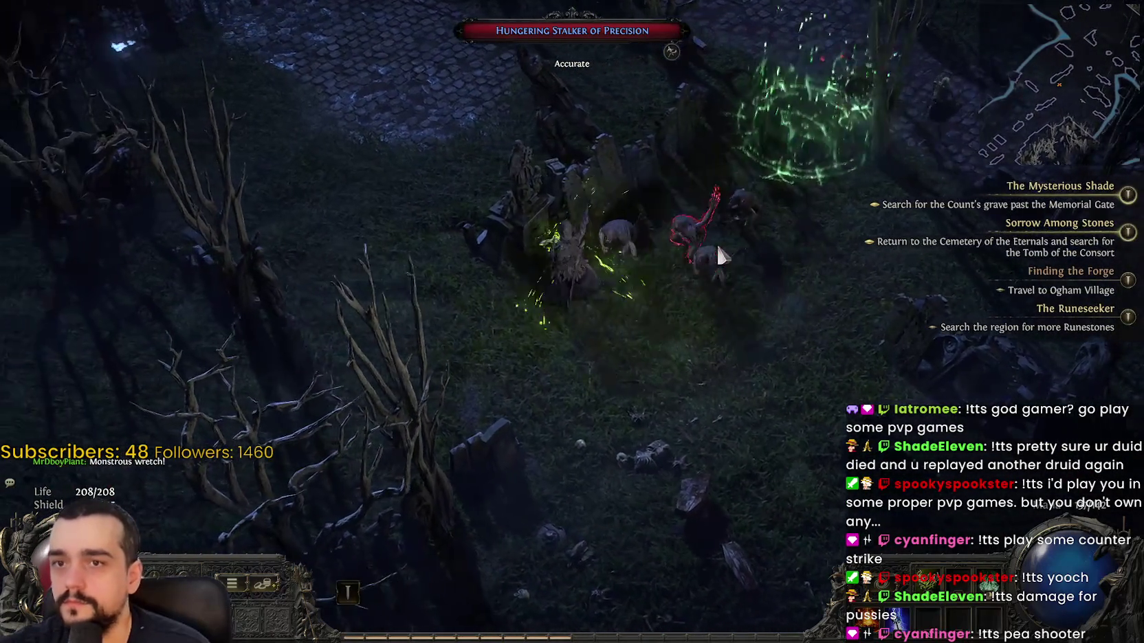
{"action": "left_click", "coordinate": [635, 199]}
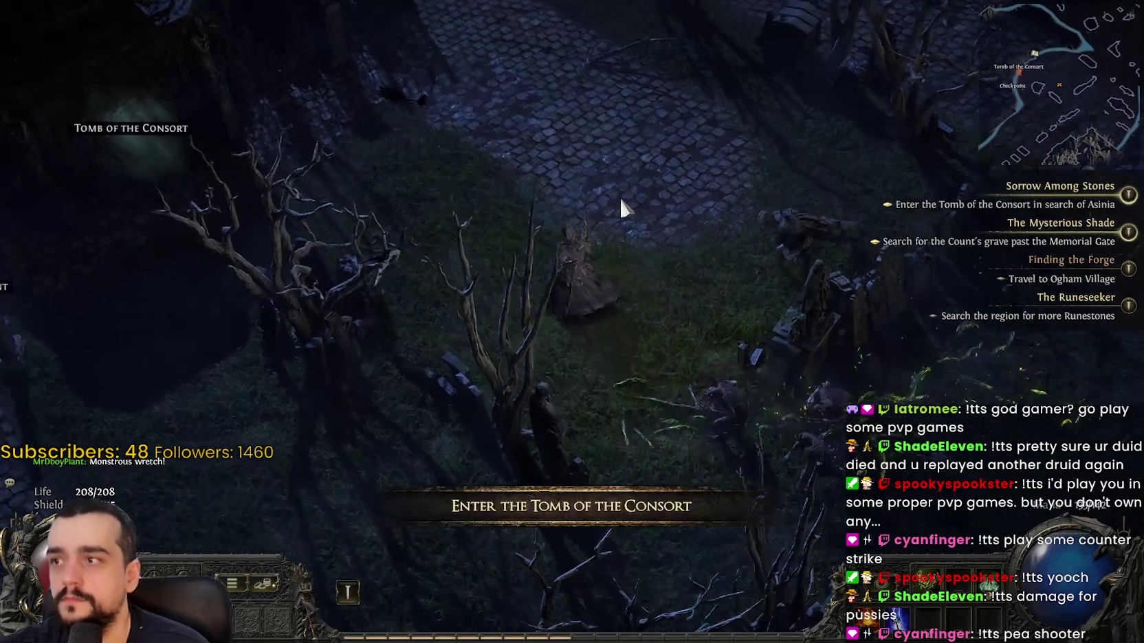
{"action": "left_click", "coordinate": [648, 217]}
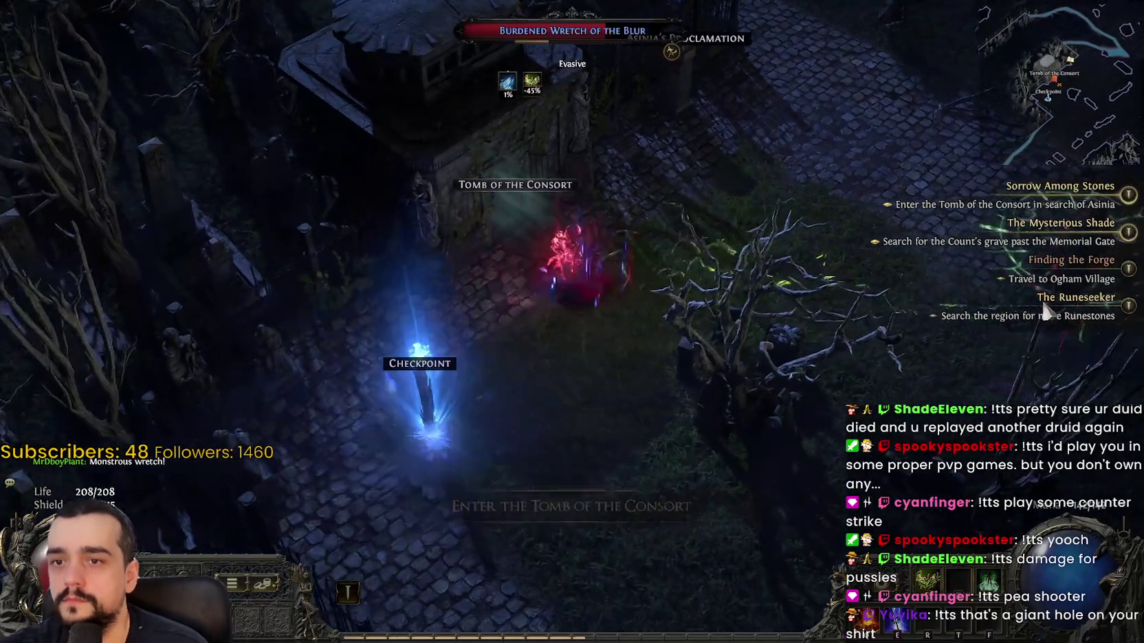
{"action": "left_click", "coordinate": [664, 279]}
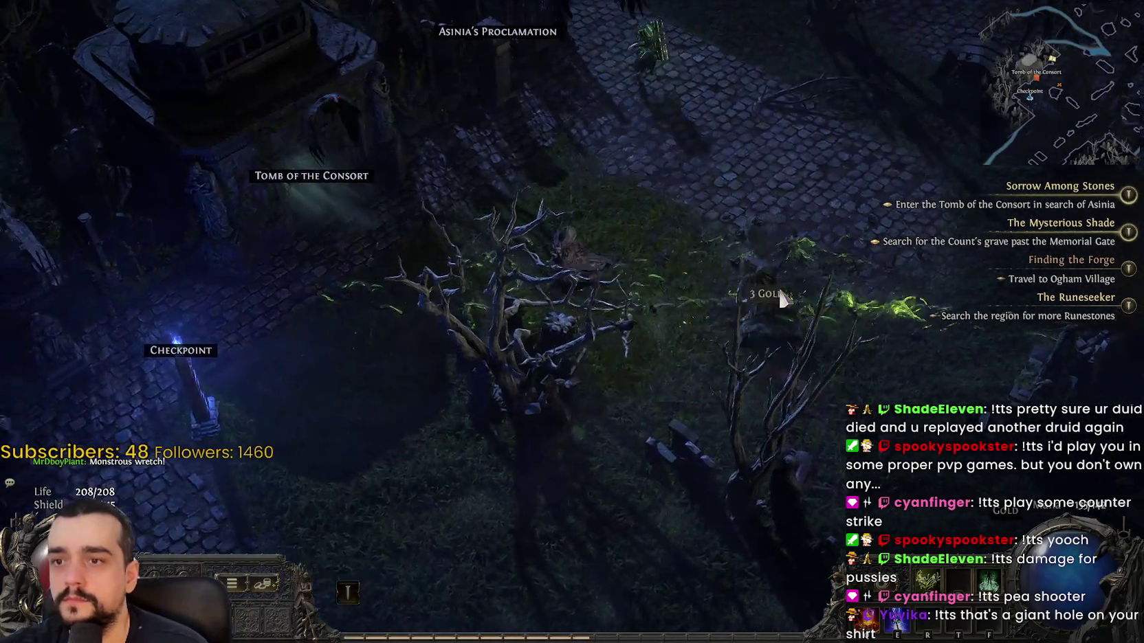
{"action": "left_click", "coordinate": [544, 248]}
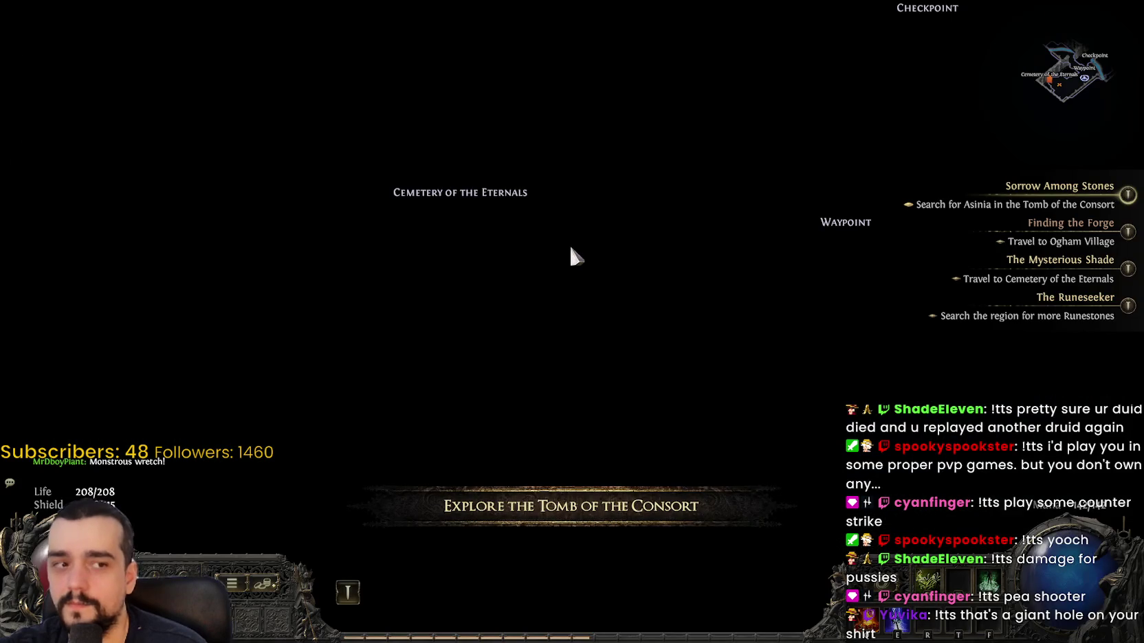
Unlock the Tomb of the Consort waypoint, then exit Path of Exile
{"action": "left_click", "coordinate": [715, 307]}
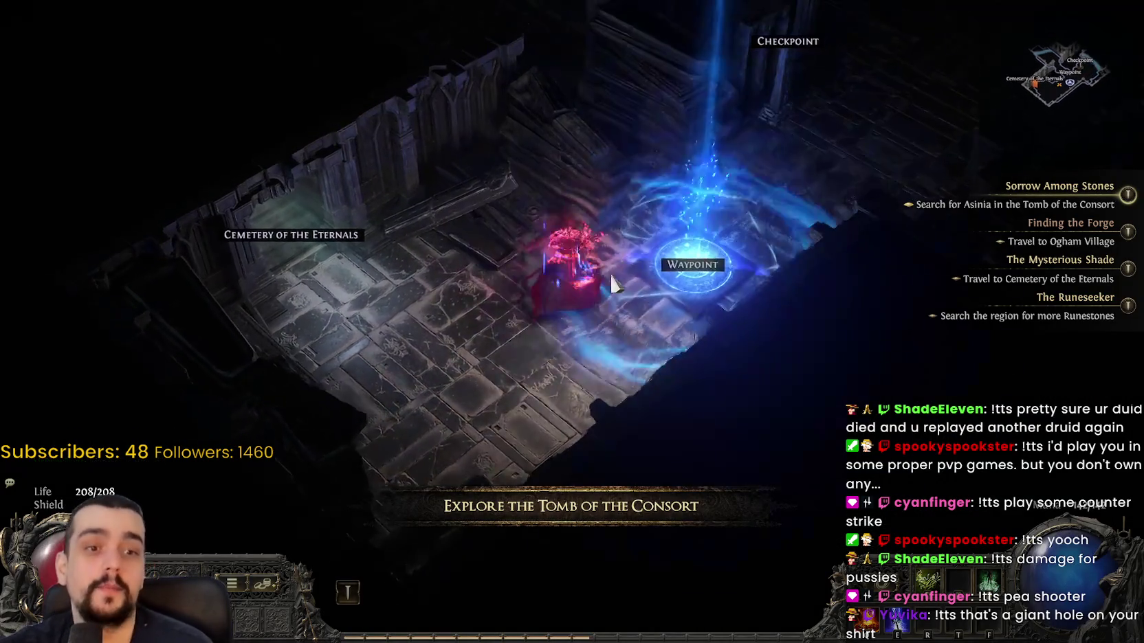
{"action": "left_click", "coordinate": [774, 146]}
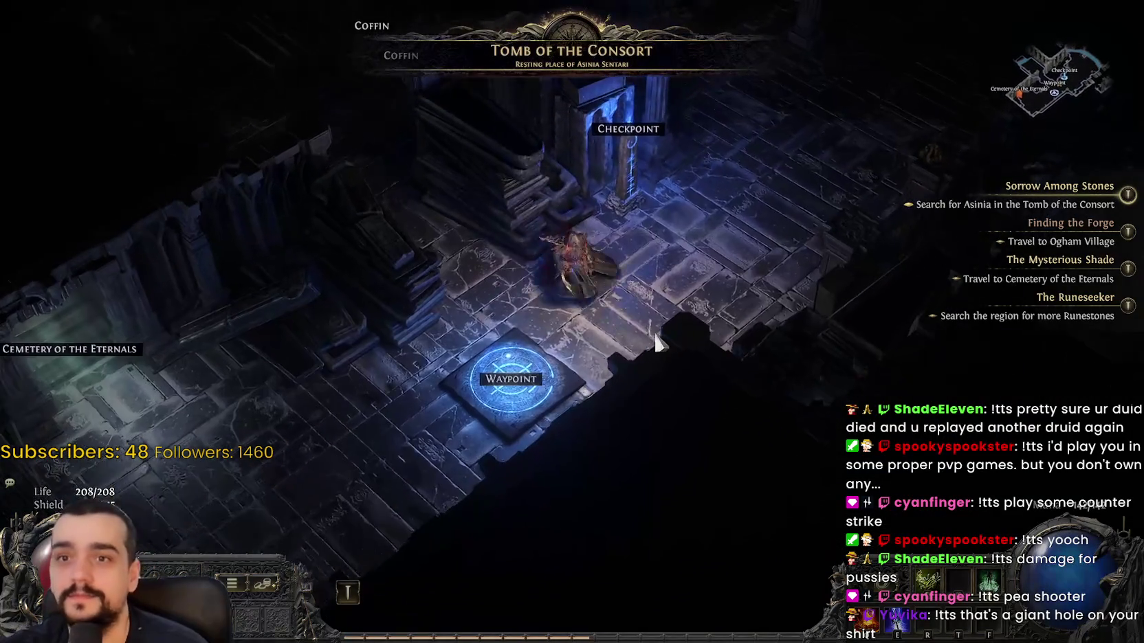
{"action": "key", "text": "i"}
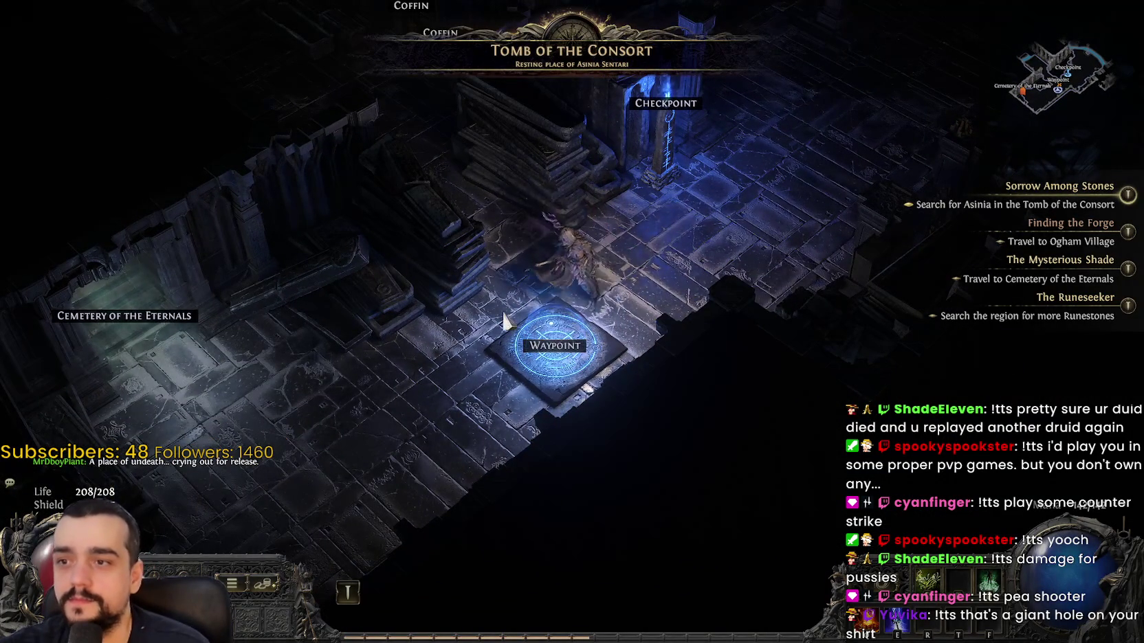
{"action": "key", "text": "Escape"}
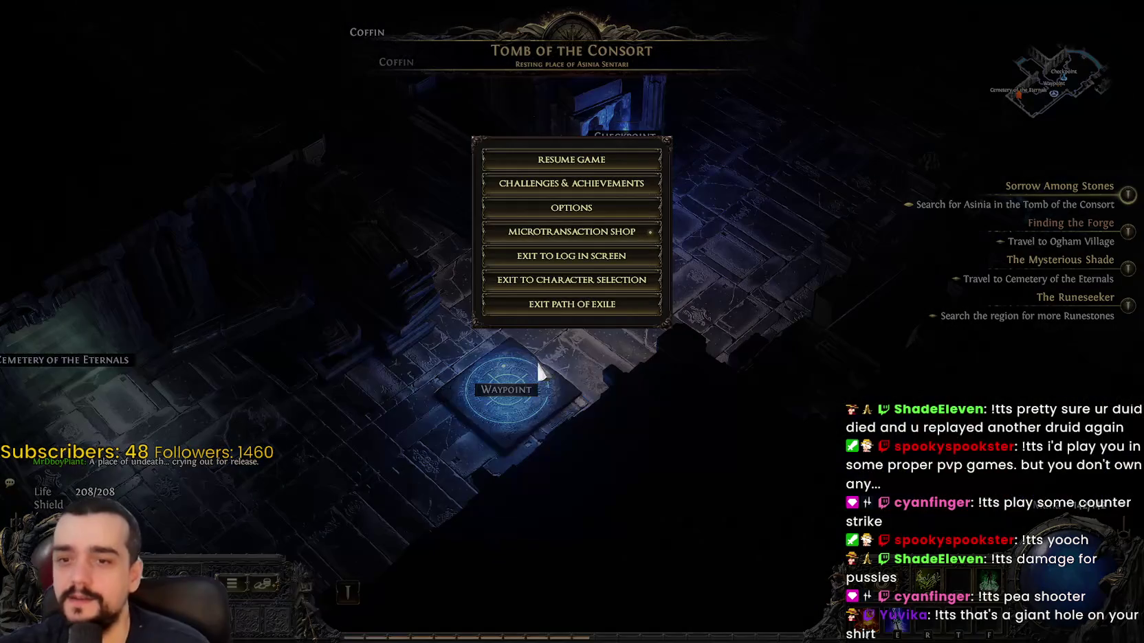
{"action": "left_click", "coordinate": [605, 313]}
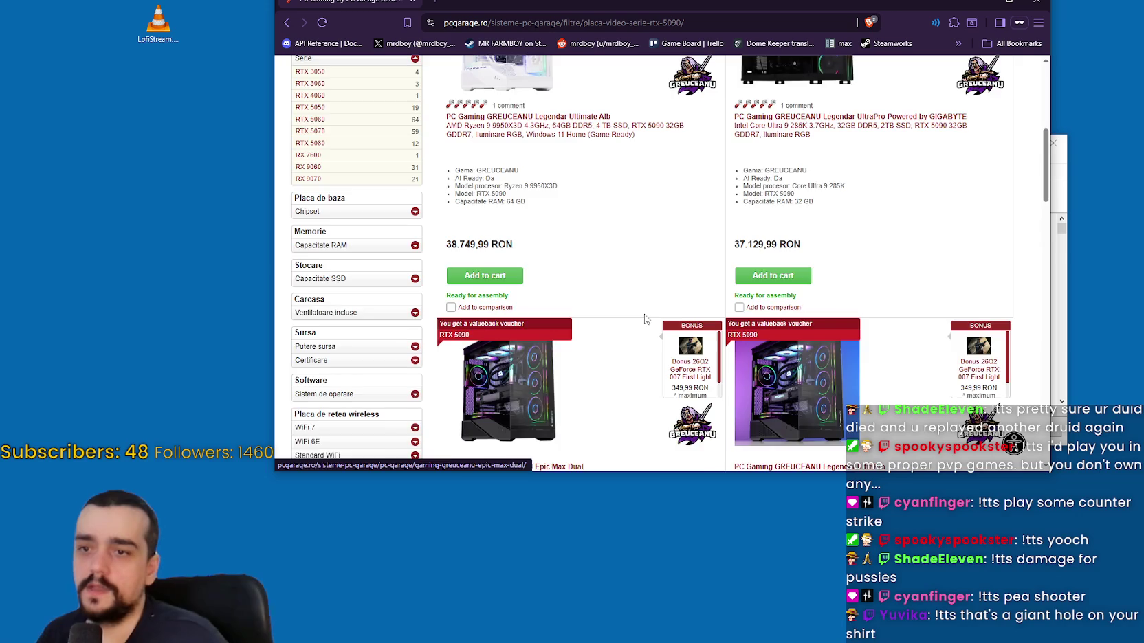
Scroll the pcgarage.ro RTX 5090 gaming PC list and back up to the first offers
{"action": "scroll", "coordinate": [653, 309], "scroll_direction": "down", "scroll_amount": 4}
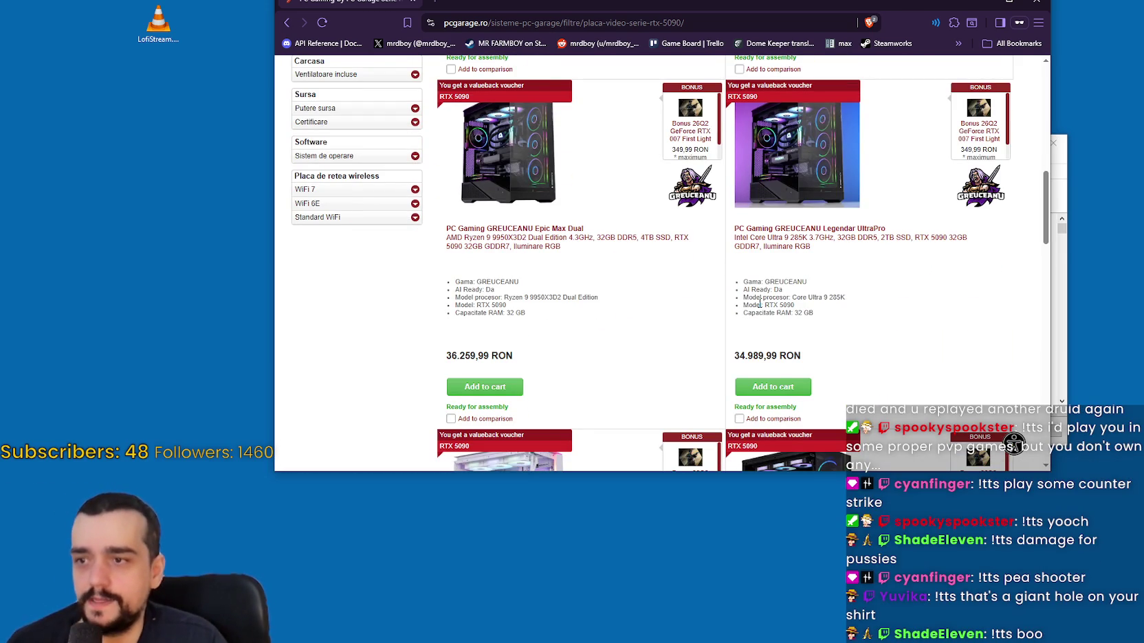
{"action": "scroll", "coordinate": [673, 328], "scroll_direction": "up", "scroll_amount": 5}
{"action": "left_click_drag", "start_coordinate": [986, 9], "coordinate": [958, 41]}
Minimize Brave and switch back to the Godot editor showing save_game_manager.gd
{"action": "left_click", "coordinate": [956, 38]}
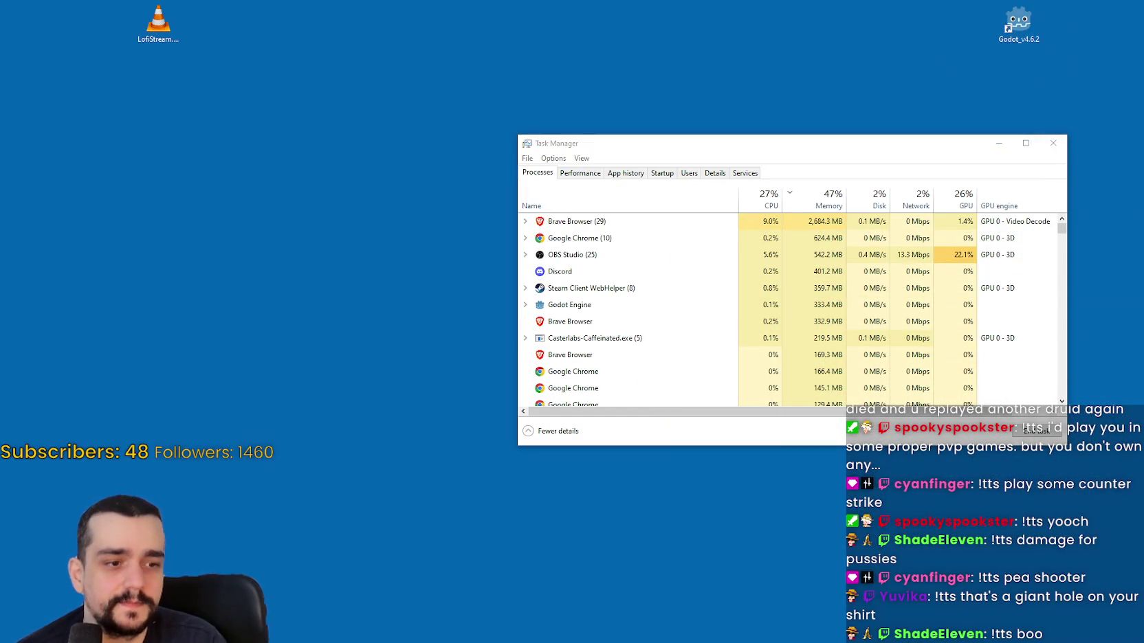
{"action": "key", "text": "alt+Tab"}
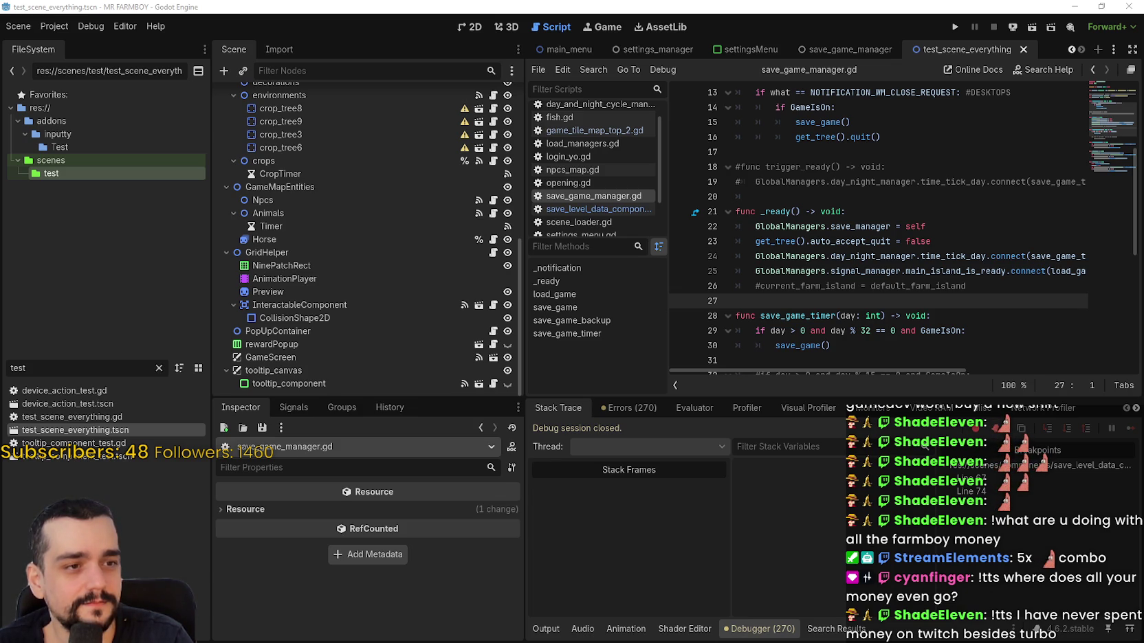
Inspect the main_island_is_ready connection and highlight every use of load_game
{"action": "left_click", "coordinate": [831, 268]}
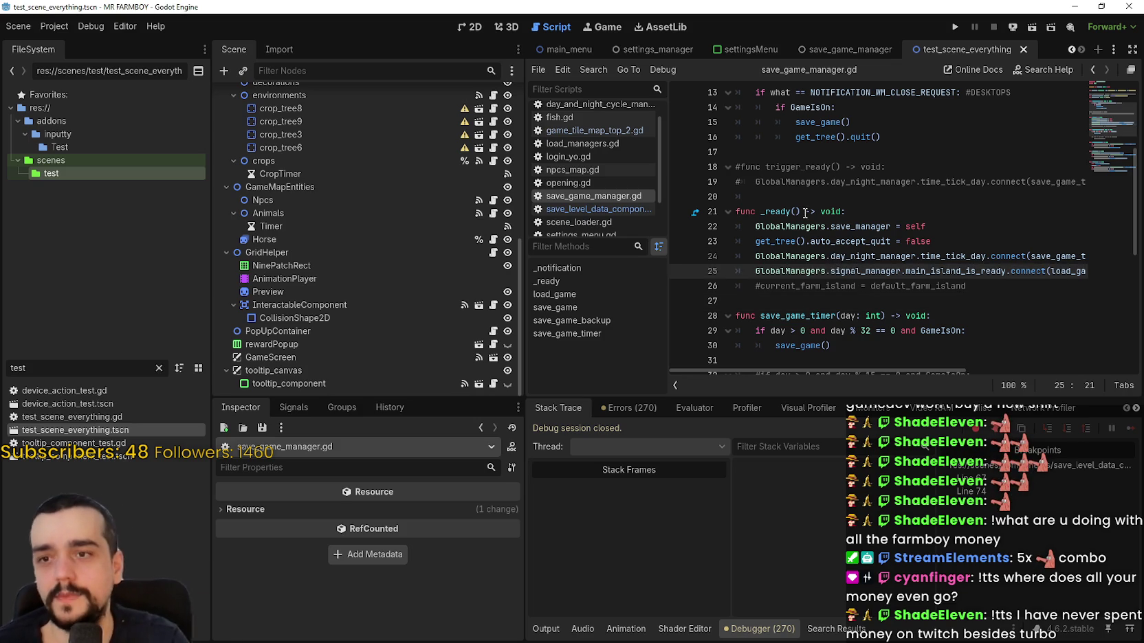
{"action": "left_click", "coordinate": [819, 286]}
{"action": "scroll", "coordinate": [839, 261], "scroll_direction": "down", "scroll_amount": 7}
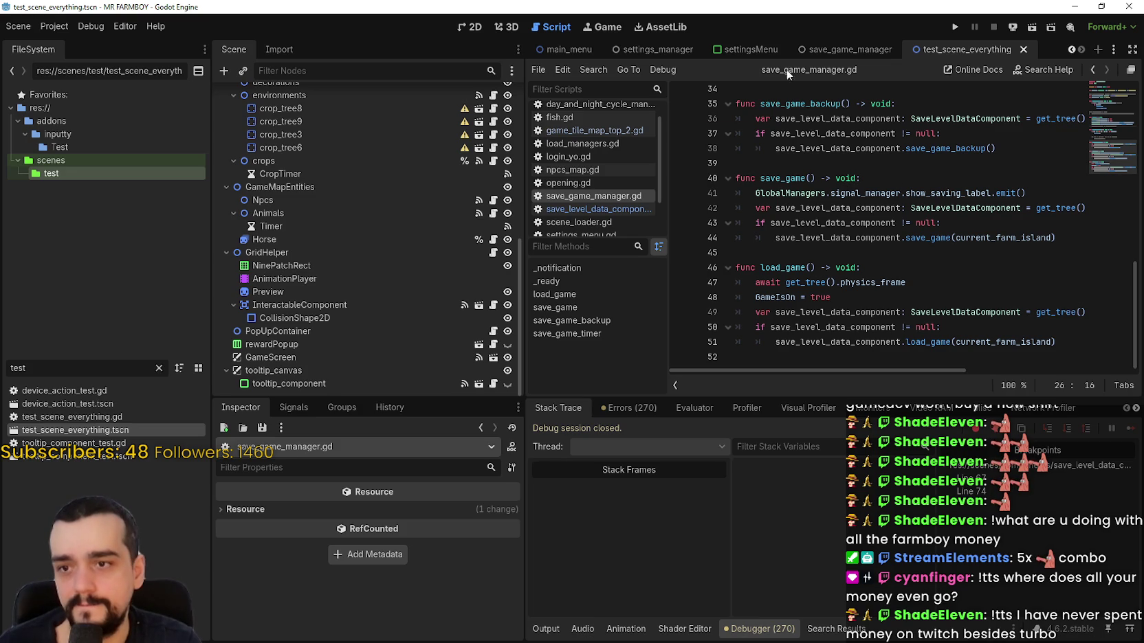
{"action": "double_click", "coordinate": [805, 263]}
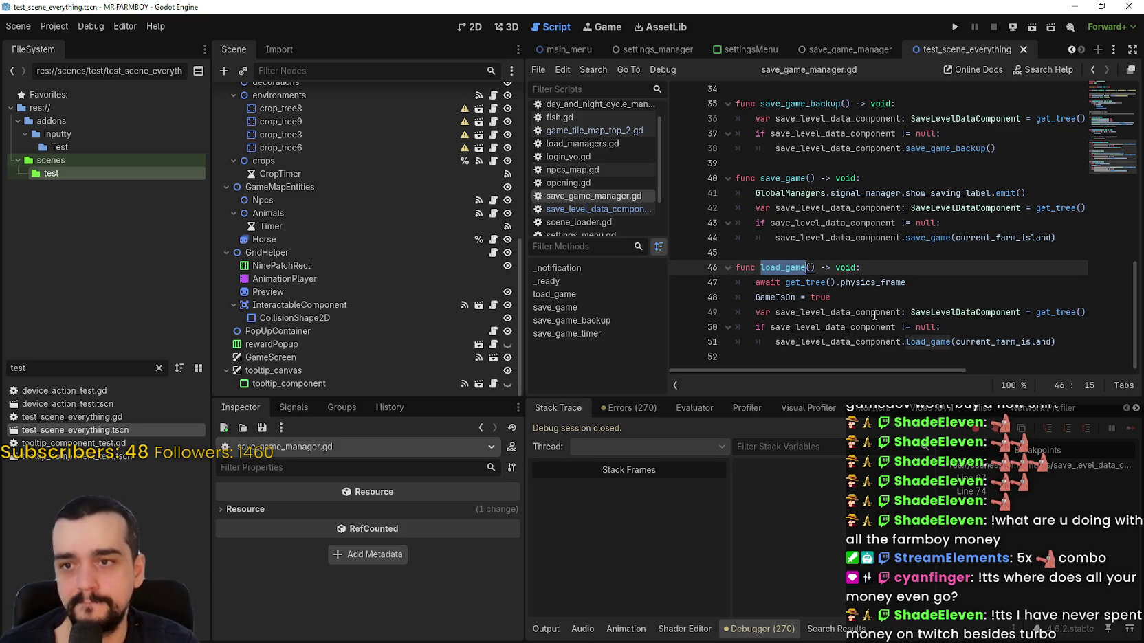
{"action": "scroll", "coordinate": [875, 308], "scroll_direction": "up", "scroll_amount": 6}
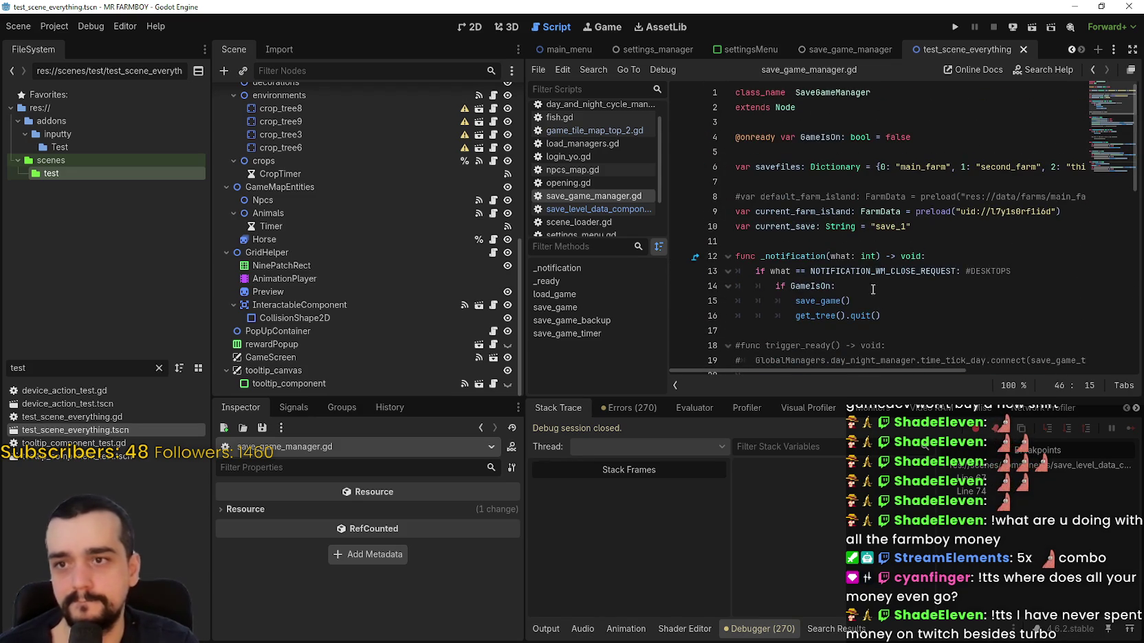
{"action": "scroll", "coordinate": [851, 218], "scroll_direction": "down", "scroll_amount": 3}
{"action": "scroll", "coordinate": [851, 219], "scroll_direction": "up", "scroll_amount": 3}
{"action": "scroll", "coordinate": [818, 206], "scroll_direction": "down", "scroll_amount": 5}
Comment out line 25's main_island_is_ready.connect call with # and save the script
{"action": "left_click", "coordinate": [743, 231]}
{"action": "type", "text": "#"}
{"action": "key", "text": "ctrl+s"}
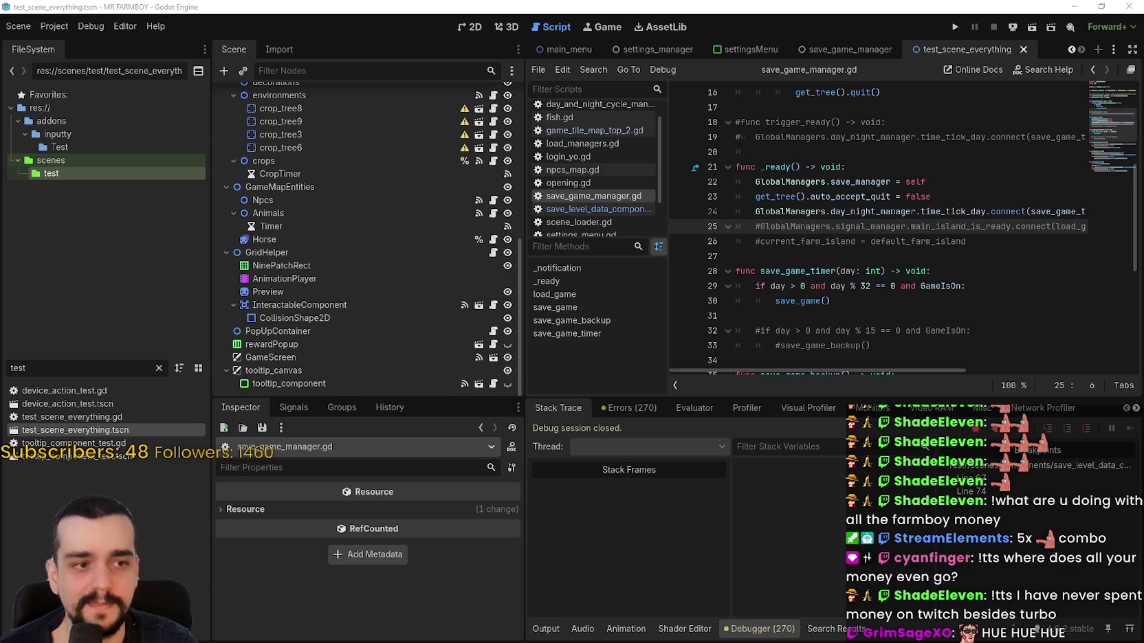
{"action": "left_click", "coordinate": [1075, 51]}
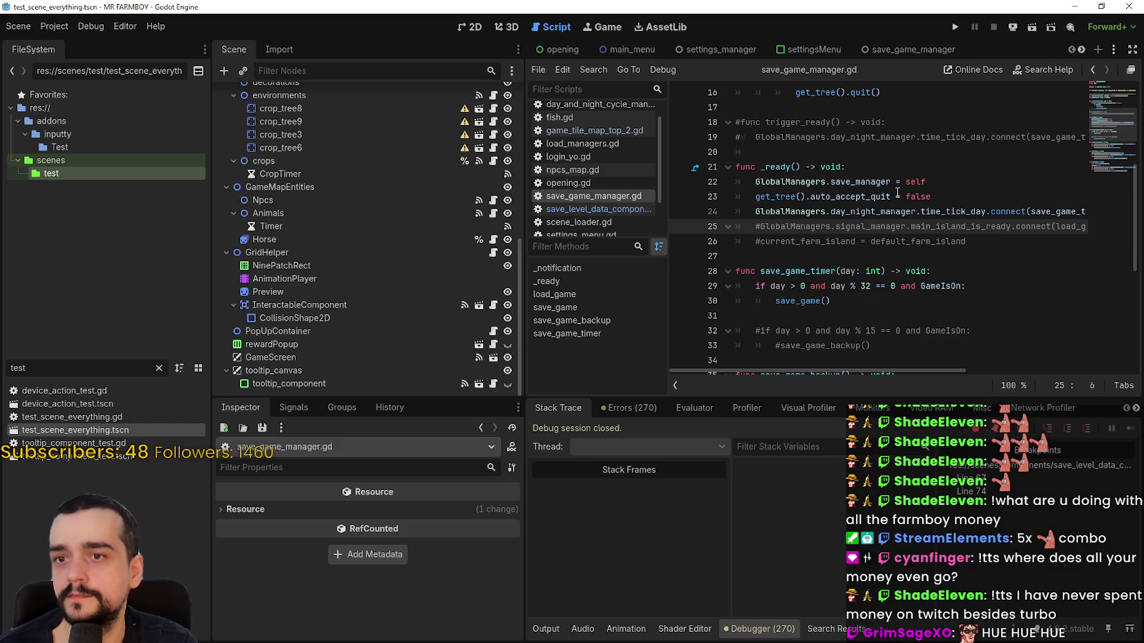
{"action": "left_click", "coordinate": [998, 196]}
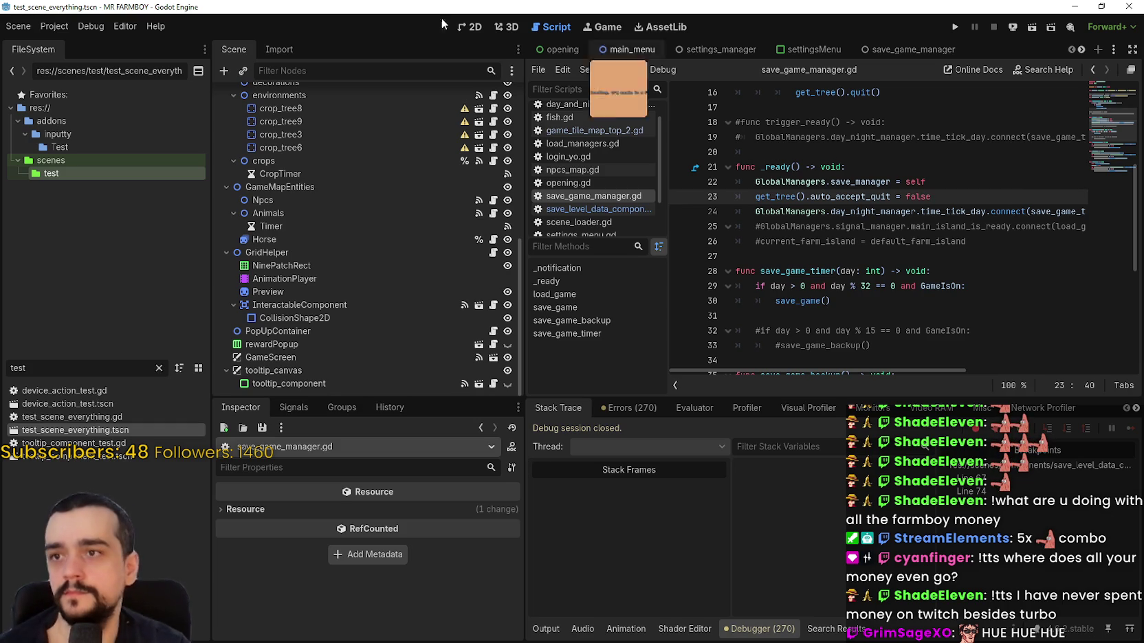
{"action": "scroll", "coordinate": [334, 200], "scroll_direction": "up", "scroll_amount": 5}
{"action": "scroll", "coordinate": [336, 199], "scroll_direction": "up", "scroll_amount": 3}
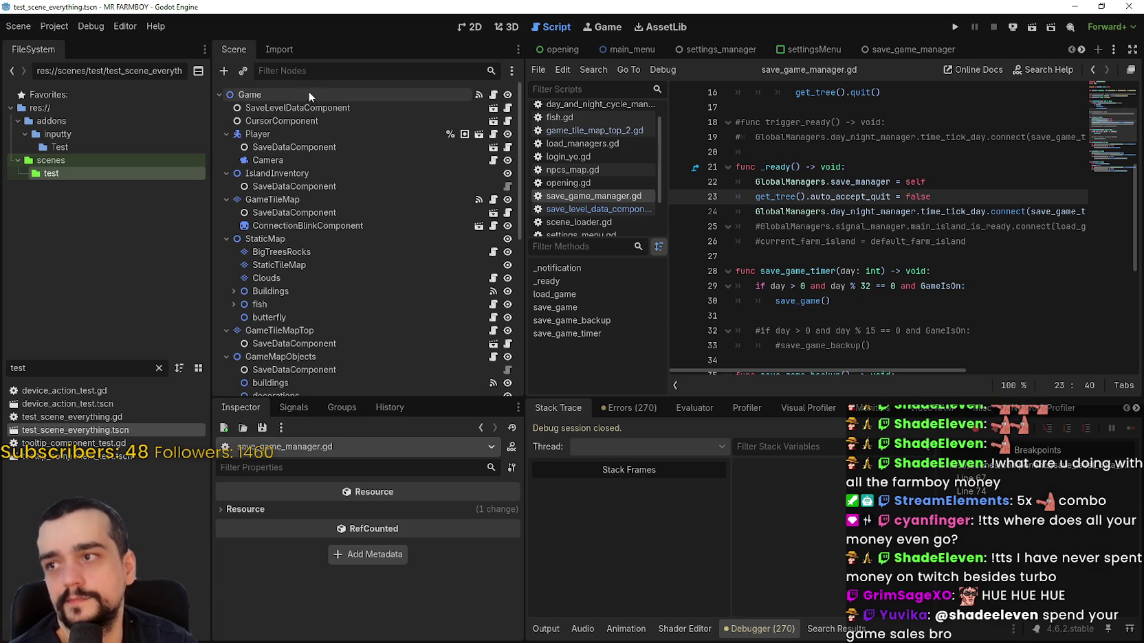
{"action": "scroll", "coordinate": [364, 344], "scroll_direction": "down", "scroll_amount": 8}
{"action": "scroll", "coordinate": [361, 332], "scroll_direction": "down", "scroll_amount": 1}
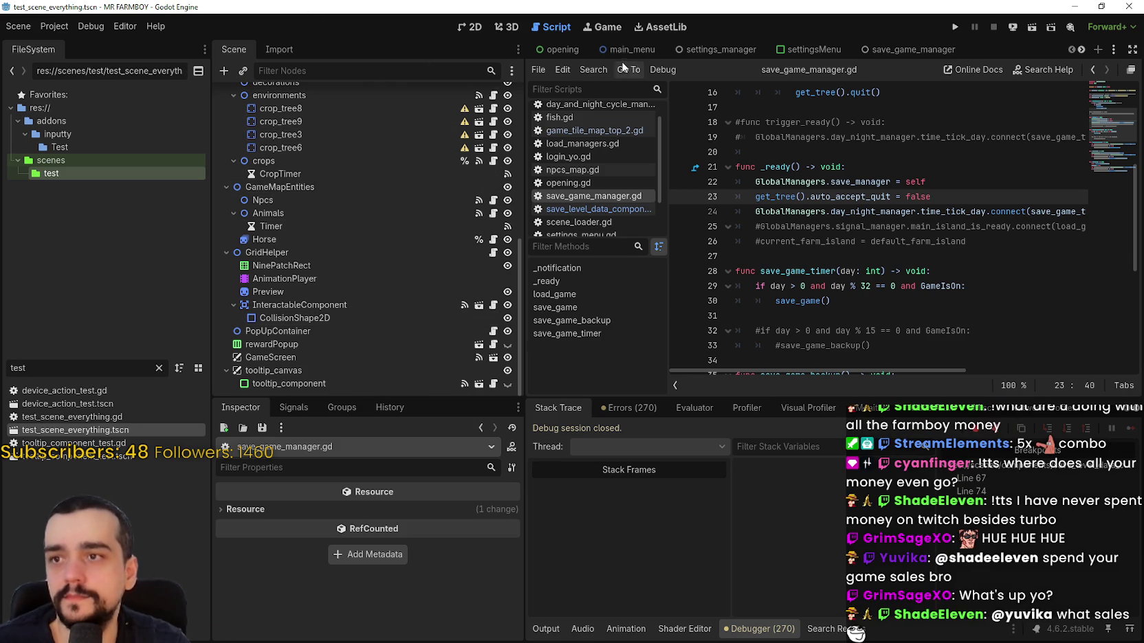
{"action": "mouse_move", "coordinate": [621, 60]}
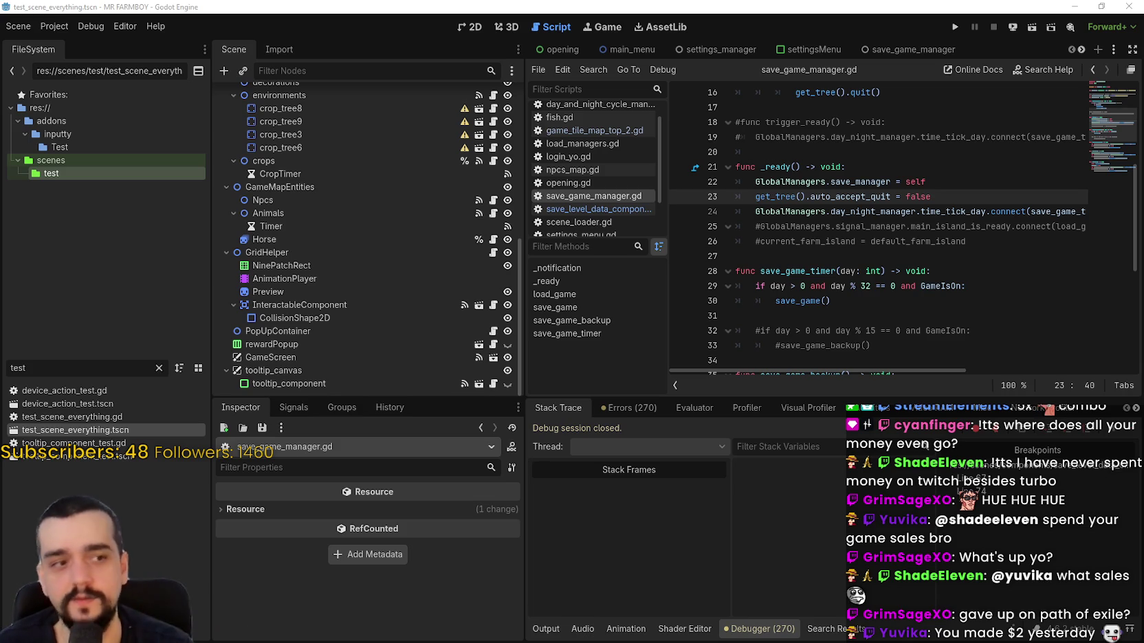
Move the Scene/Script splitter left to widen the code, then review the commented-out trigger_ready
{"action": "left_click", "coordinate": [708, 258]}
{"action": "scroll", "coordinate": [789, 183], "scroll_direction": "up", "scroll_amount": 3}
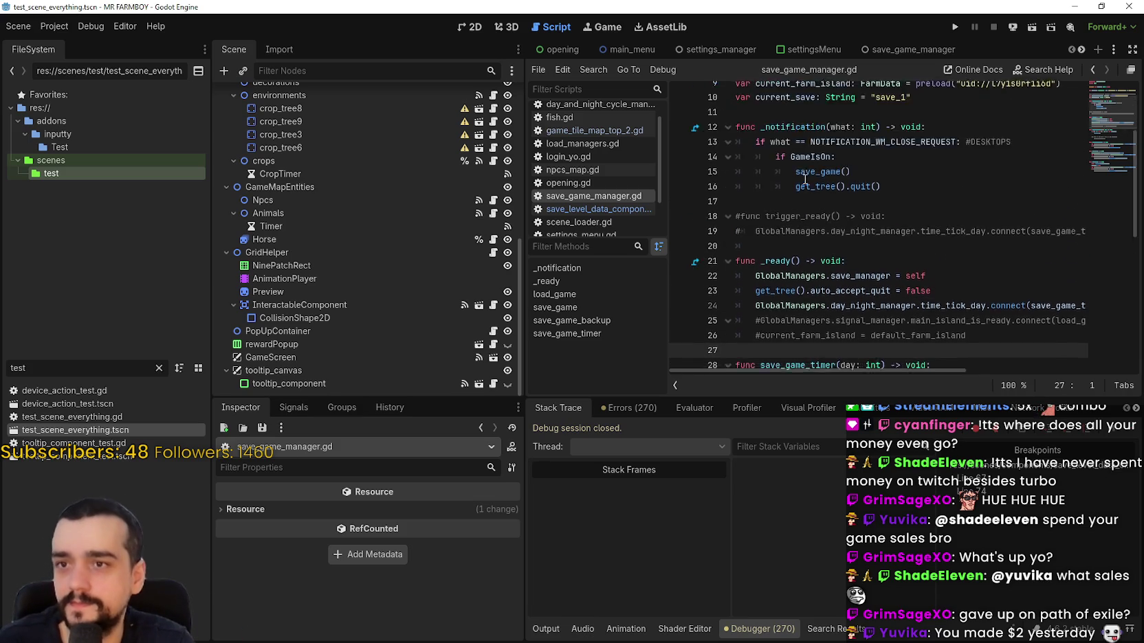
{"action": "scroll", "coordinate": [789, 184], "scroll_direction": "up", "scroll_amount": 3}
{"action": "left_click_drag", "start_coordinate": [523, 269], "coordinate": [428, 270]}
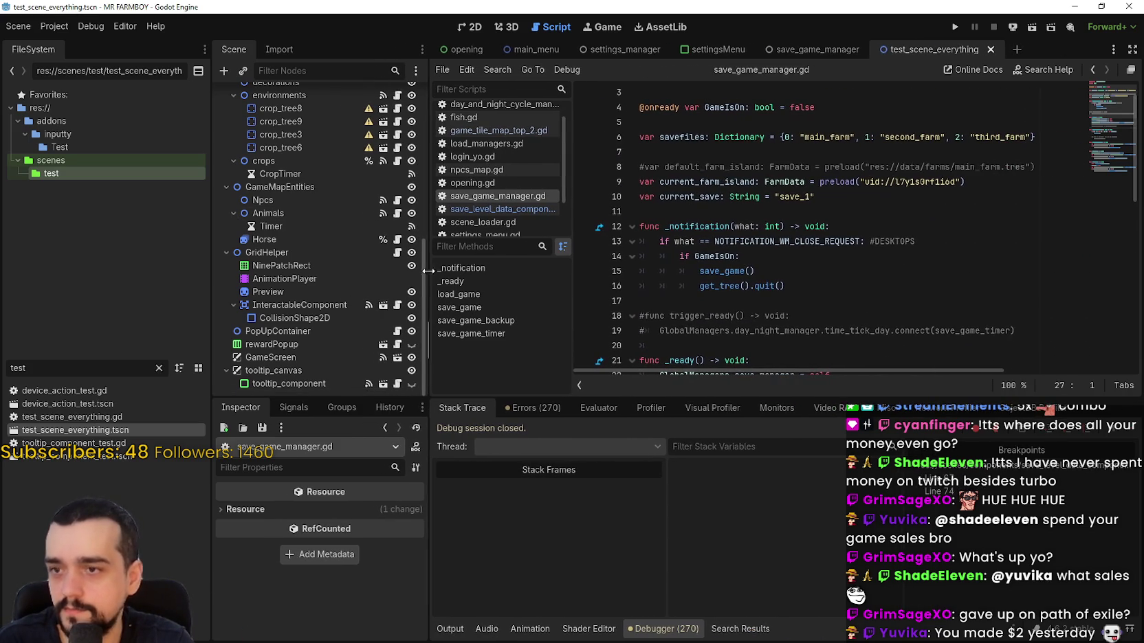
{"action": "left_click", "coordinate": [700, 315]}
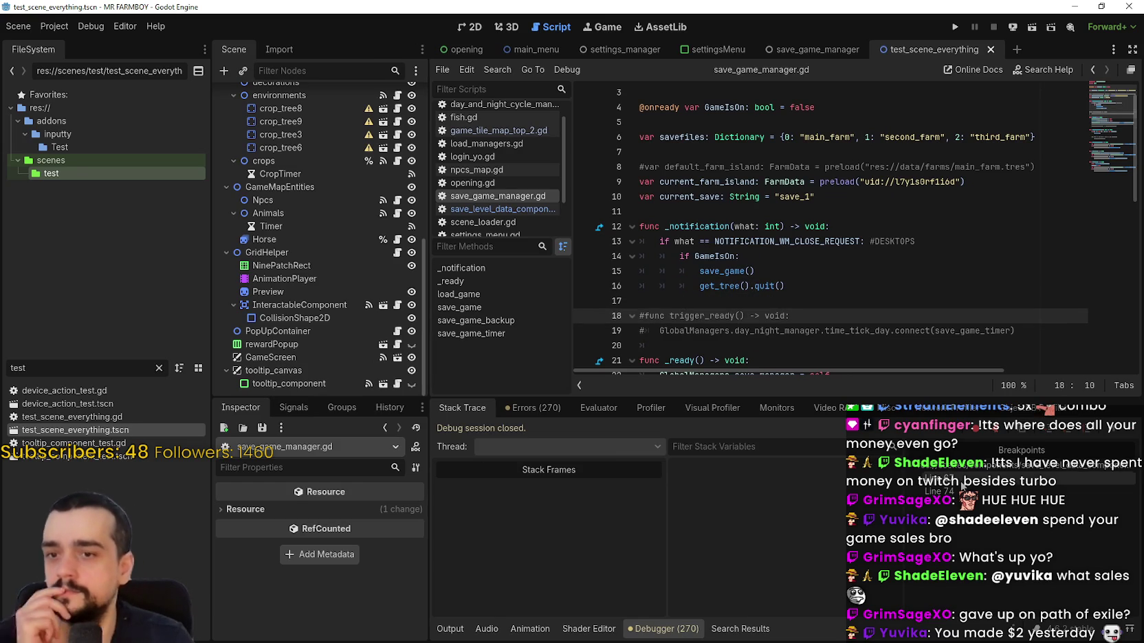
{"action": "scroll", "coordinate": [813, 270], "scroll_direction": "down", "scroll_amount": 2}
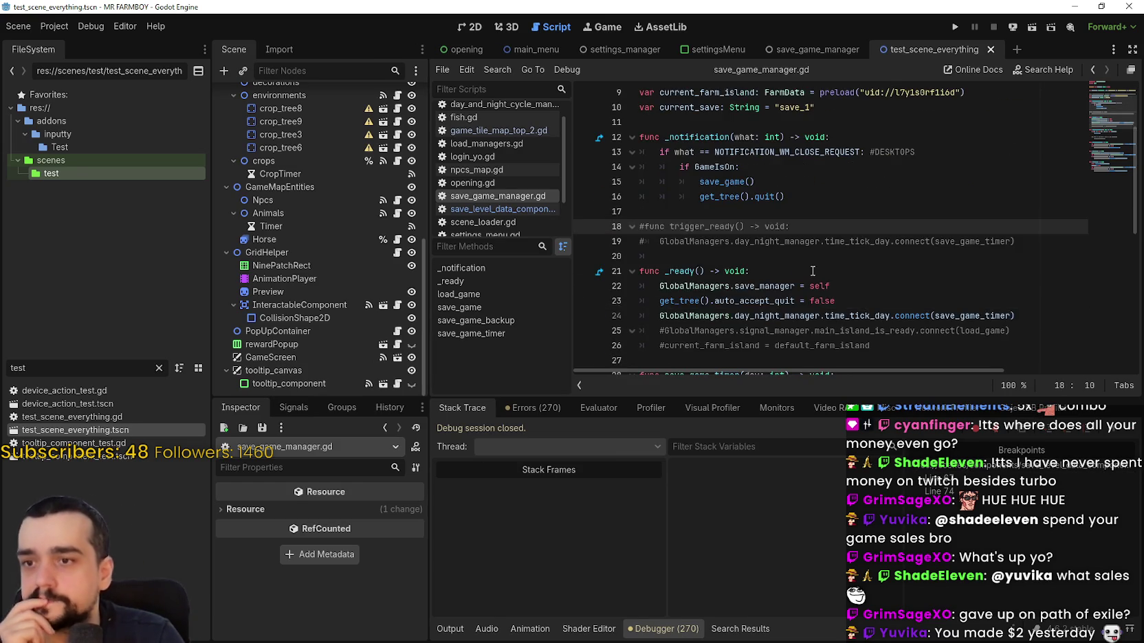
{"action": "scroll", "coordinate": [813, 270], "scroll_direction": "up", "scroll_amount": 3}
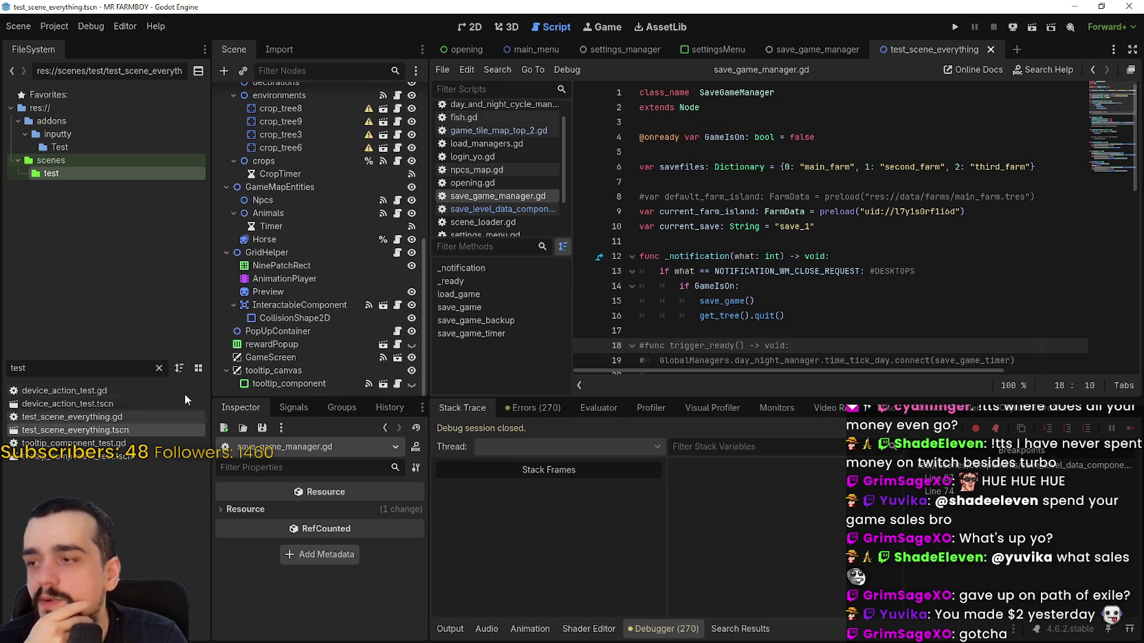
Filter the FileSystem dock by 'test' and reselect test_scene_everything.tscn
{"action": "left_click", "coordinate": [158, 368]}
{"action": "type", "text": "ga"}
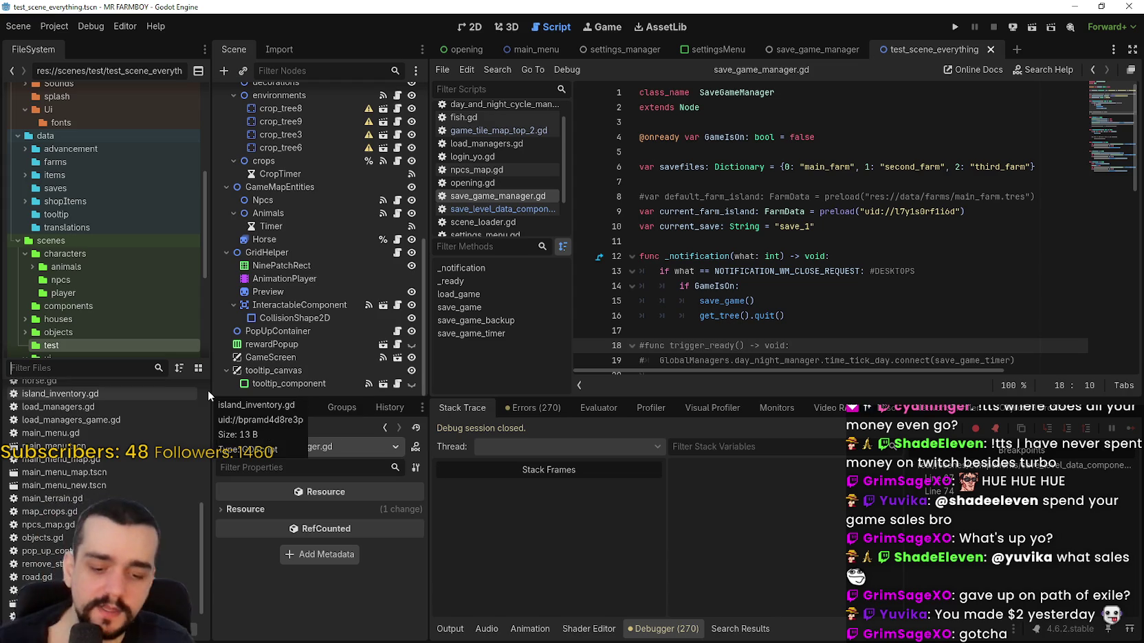
{"action": "type", "text": "me_m"}
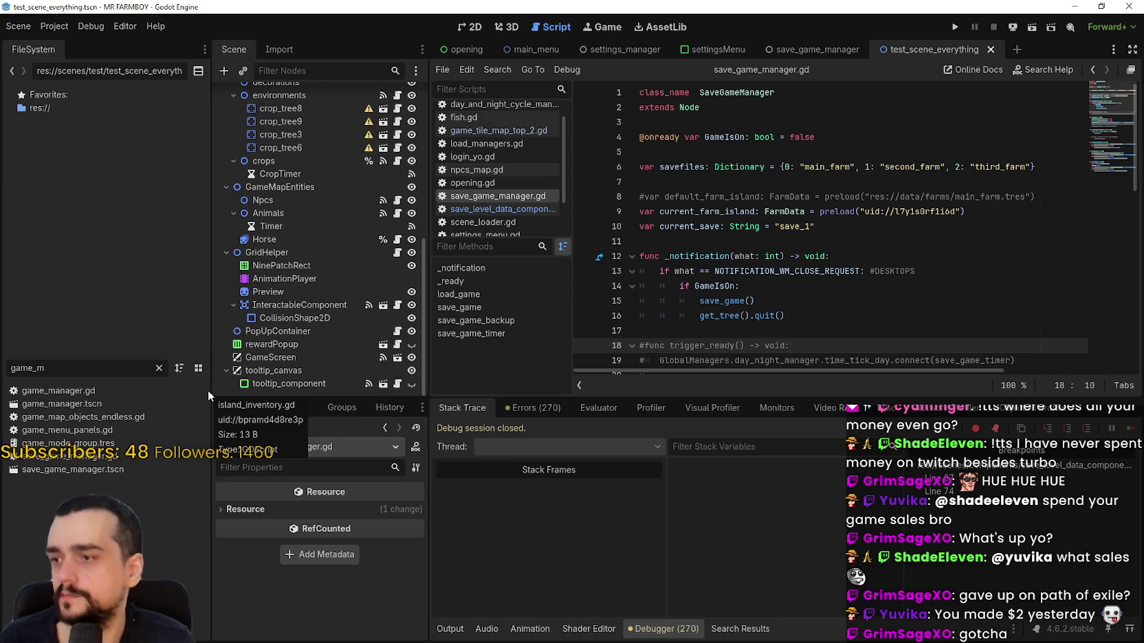
{"action": "key", "text": "BackSpace"}
{"action": "key", "text": "BackSpace"}
{"action": "key", "text": "BackSpace"}
{"action": "type", "text": "test"}
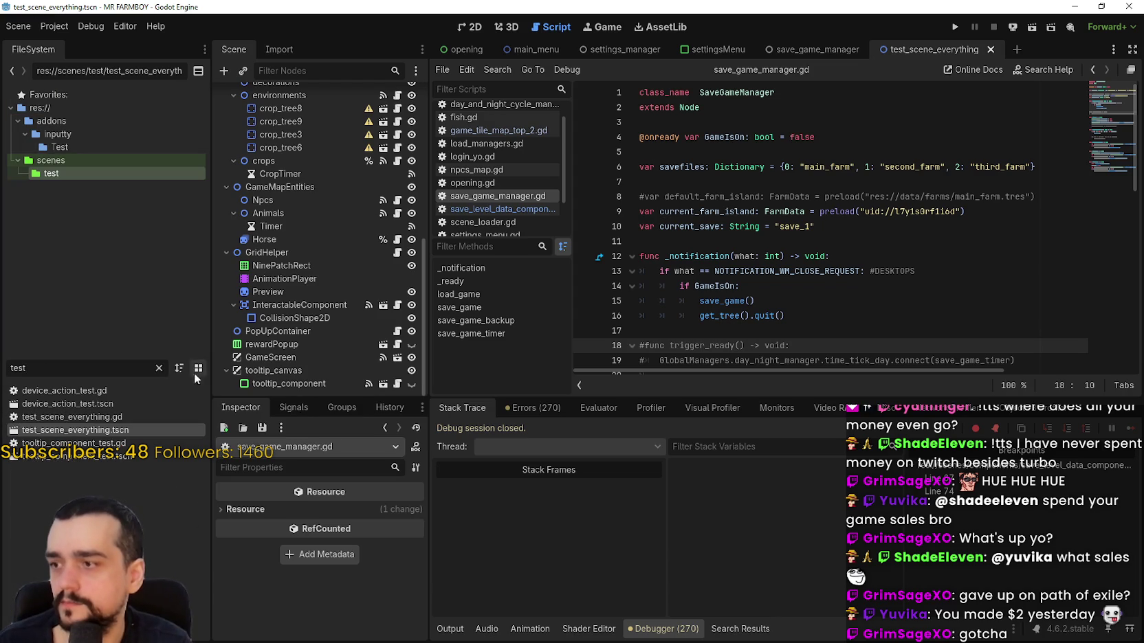
{"action": "left_click", "coordinate": [76, 404]}
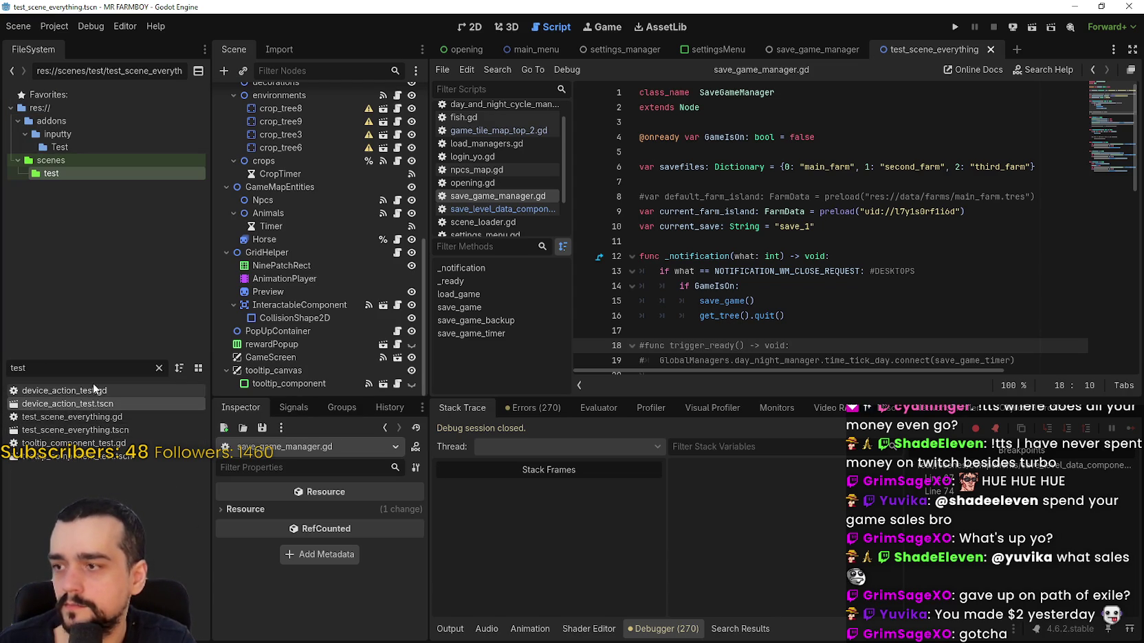
{"action": "left_click", "coordinate": [111, 432]}
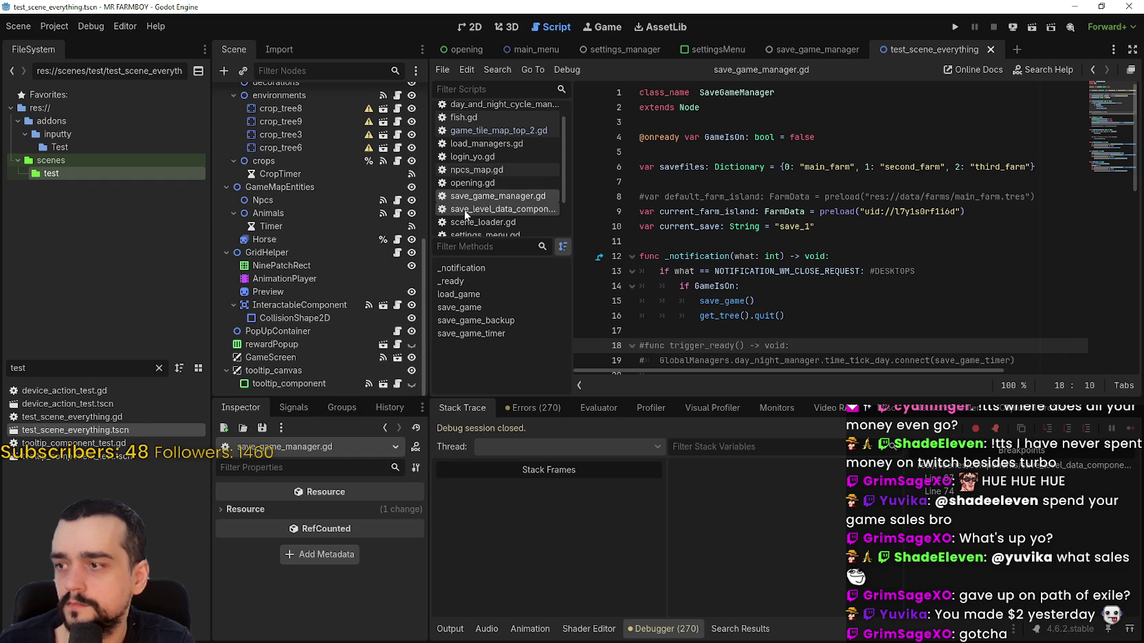
{"action": "scroll", "coordinate": [369, 178], "scroll_direction": "up", "scroll_amount": 3}
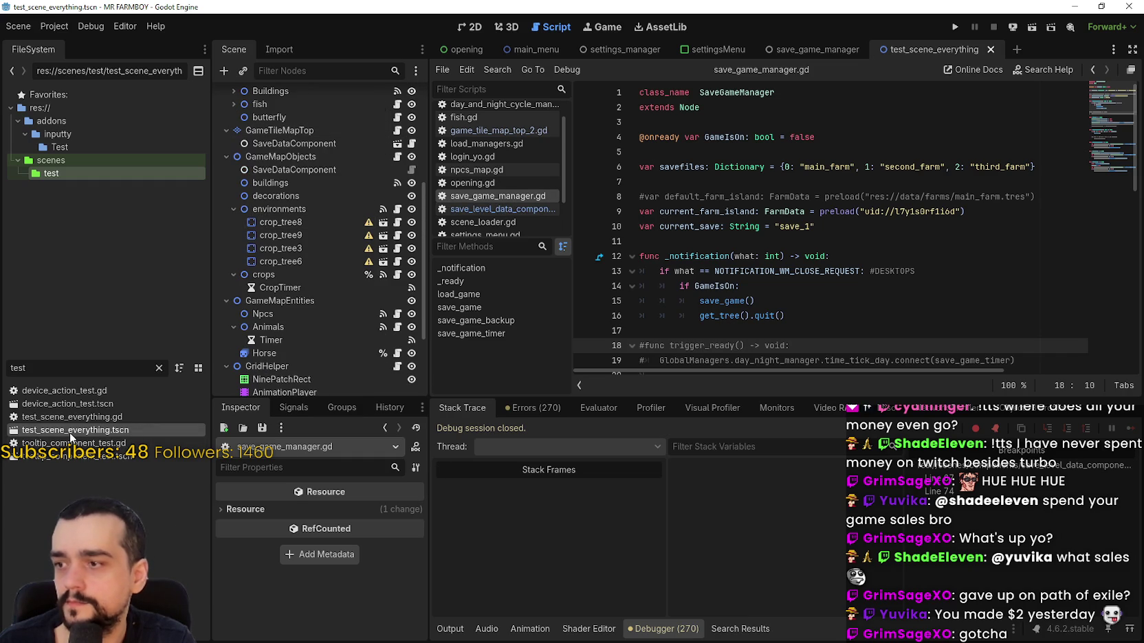
{"action": "scroll", "coordinate": [357, 238], "scroll_direction": "up", "scroll_amount": 5}
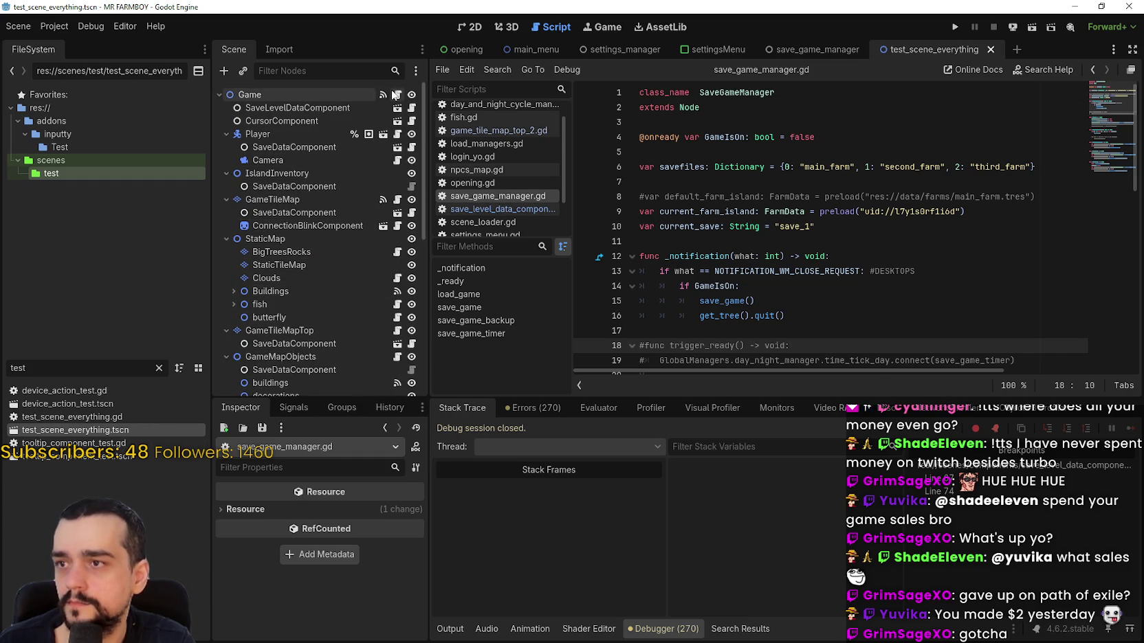
{"action": "left_click", "coordinate": [397, 94]}
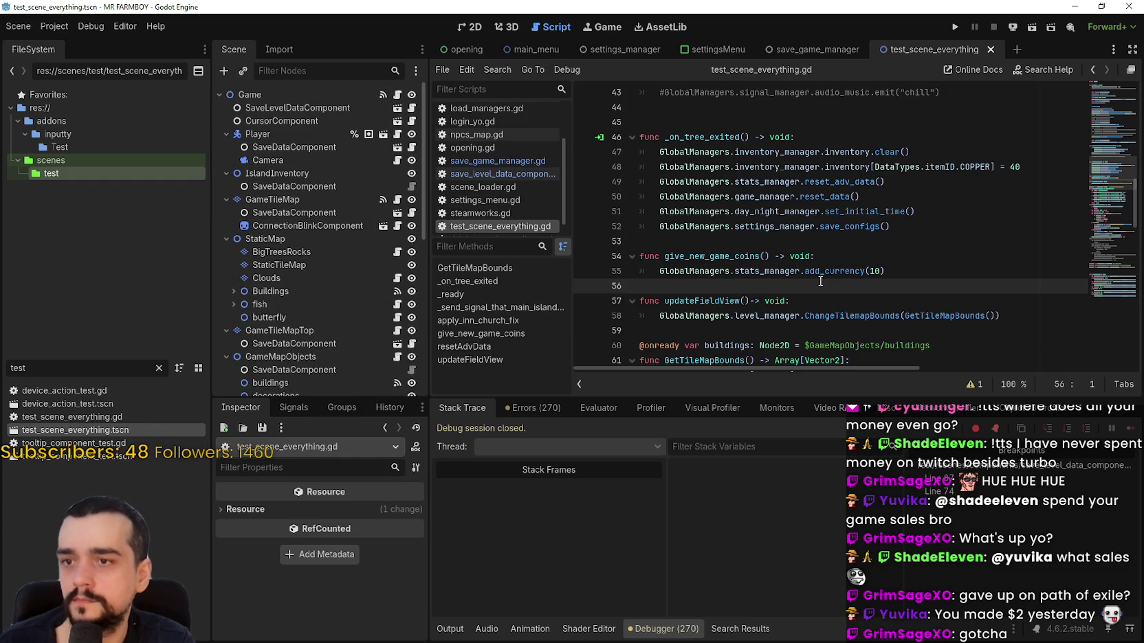
{"action": "scroll", "coordinate": [835, 284], "scroll_direction": "down", "scroll_amount": 1}
{"action": "scroll", "coordinate": [816, 279], "scroll_direction": "up", "scroll_amount": 2}
{"action": "scroll", "coordinate": [816, 279], "scroll_direction": "up", "scroll_amount": 9}
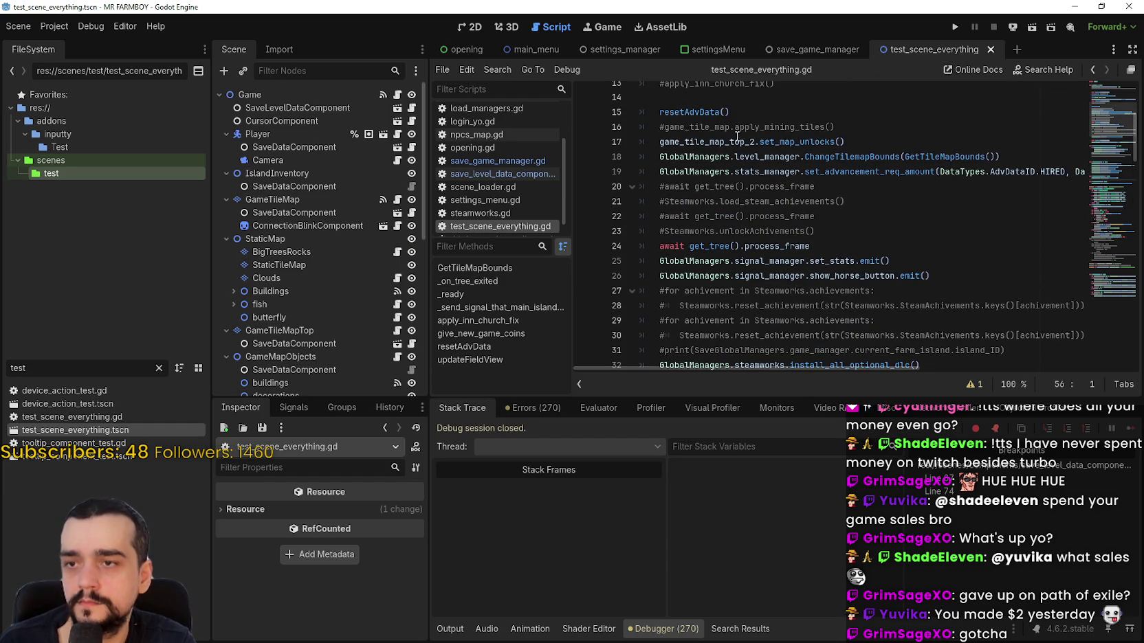
{"action": "scroll", "coordinate": [725, 142], "scroll_direction": "up", "scroll_amount": 2}
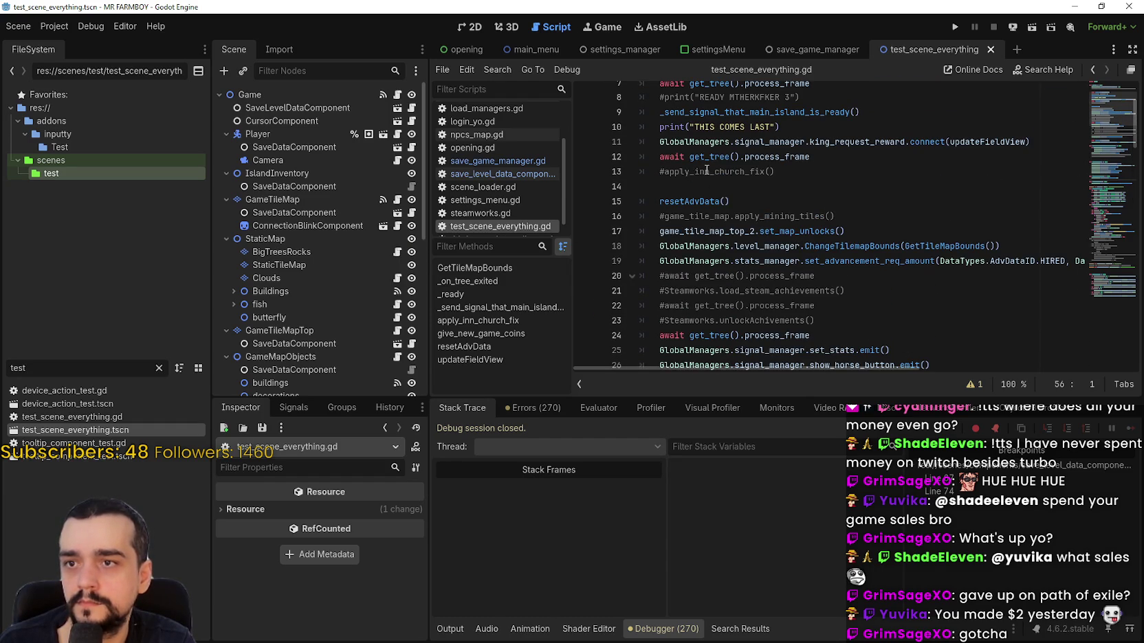
{"action": "scroll", "coordinate": [707, 170], "scroll_direction": "up", "scroll_amount": 1}
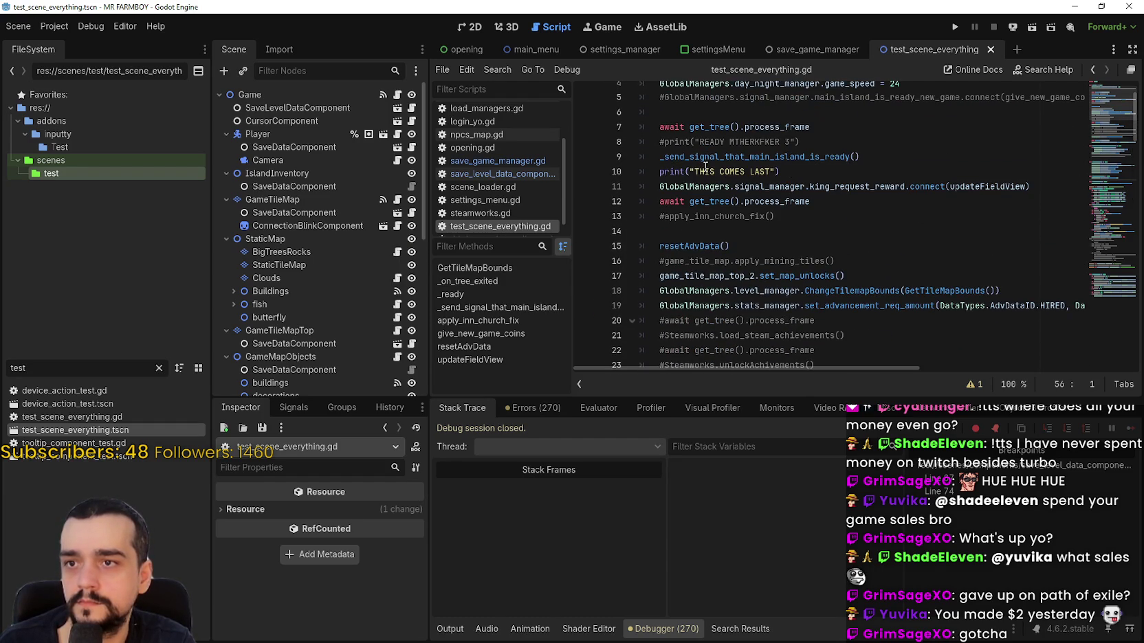
{"action": "double_click", "coordinate": [698, 157]}
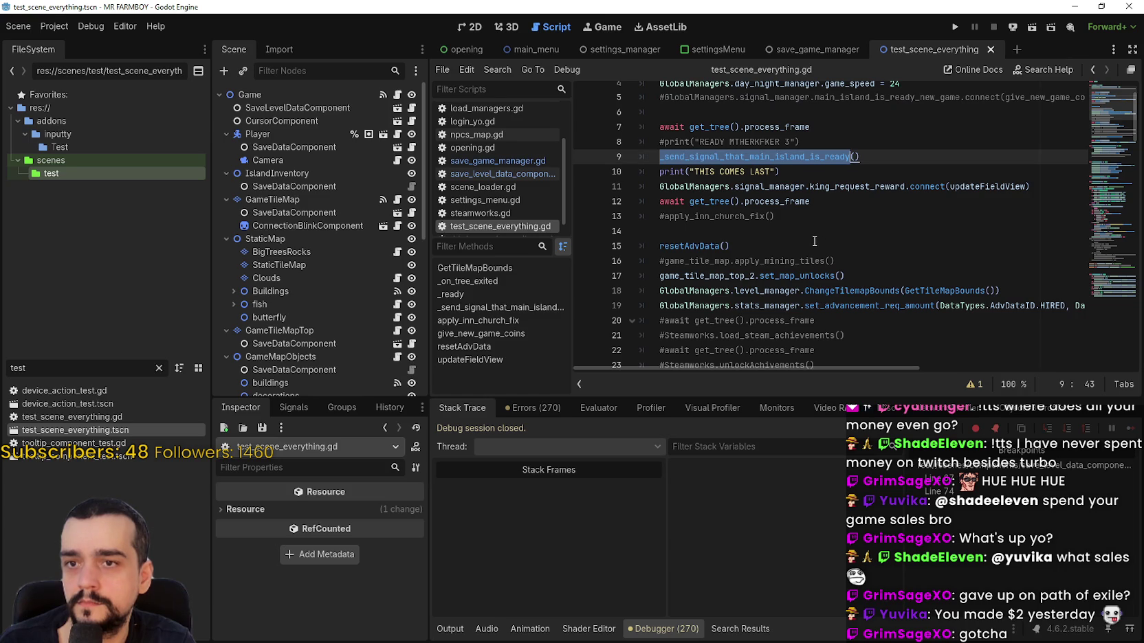
{"action": "scroll", "coordinate": [815, 240], "scroll_direction": "down", "scroll_amount": 9}
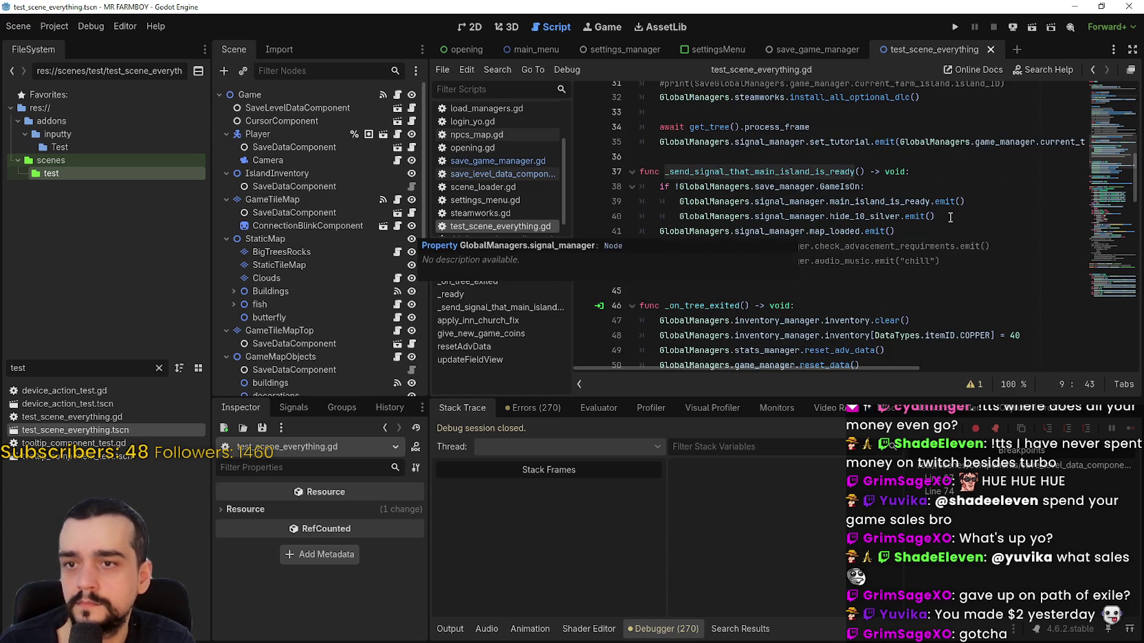
{"action": "left_click", "coordinate": [944, 217]}
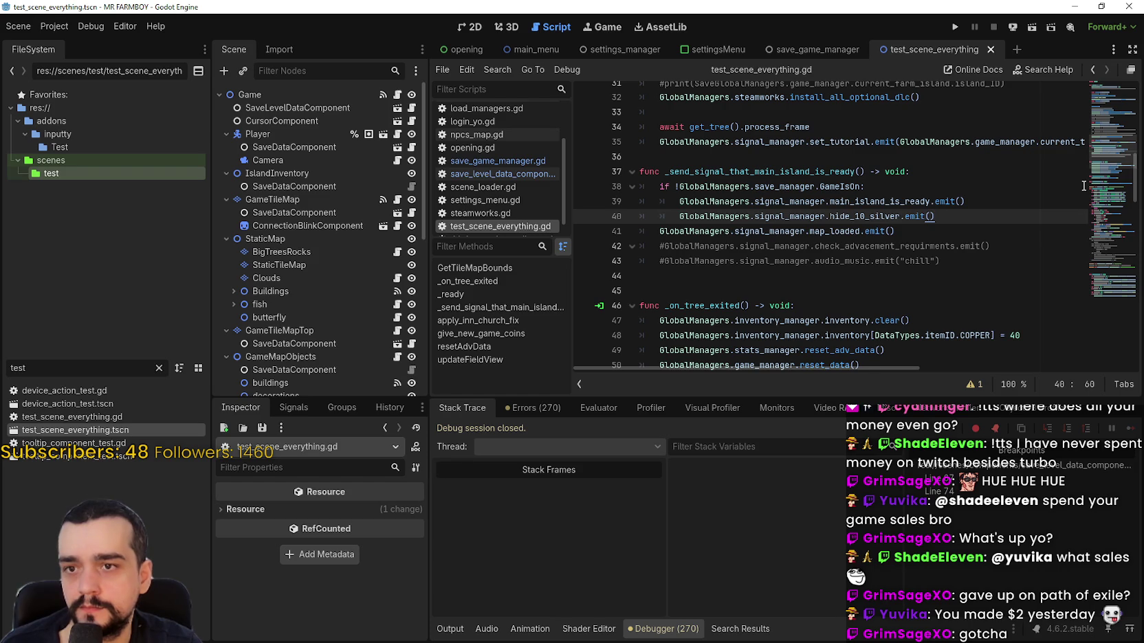
Add GlobalManagers.save_manager.load_game() on line 41, then search all files for main_island_is_ready
{"action": "key", "text": "Return"}
{"action": "key", "text": "ctrl+v"}
{"action": "key", "text": "ctrl+z"}
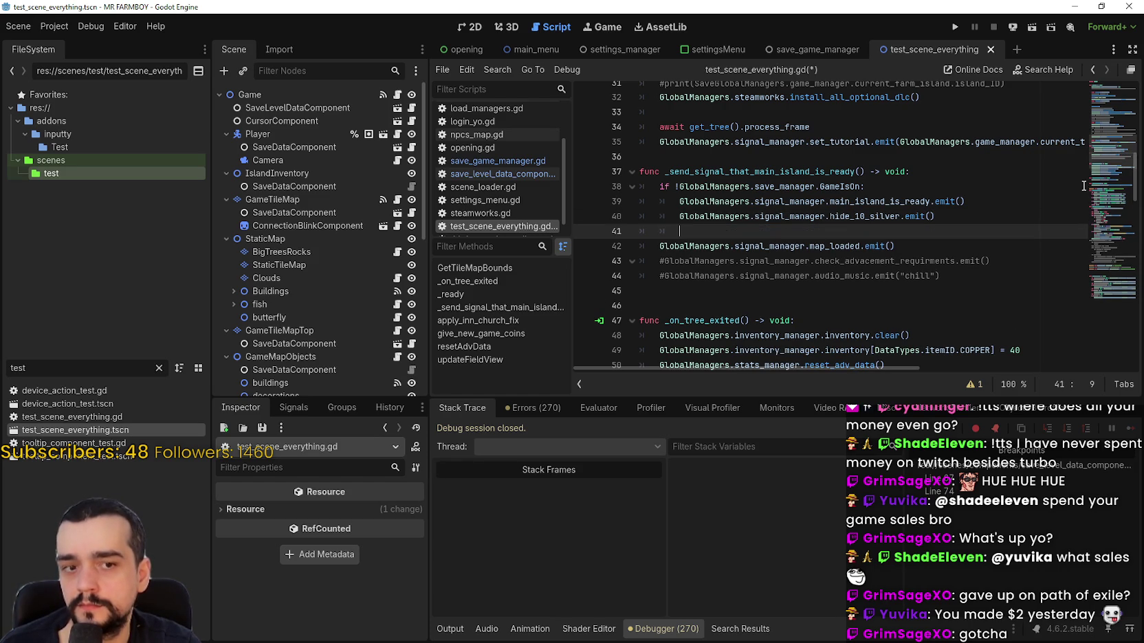
{"action": "type", "text": "GlobalManagers."}
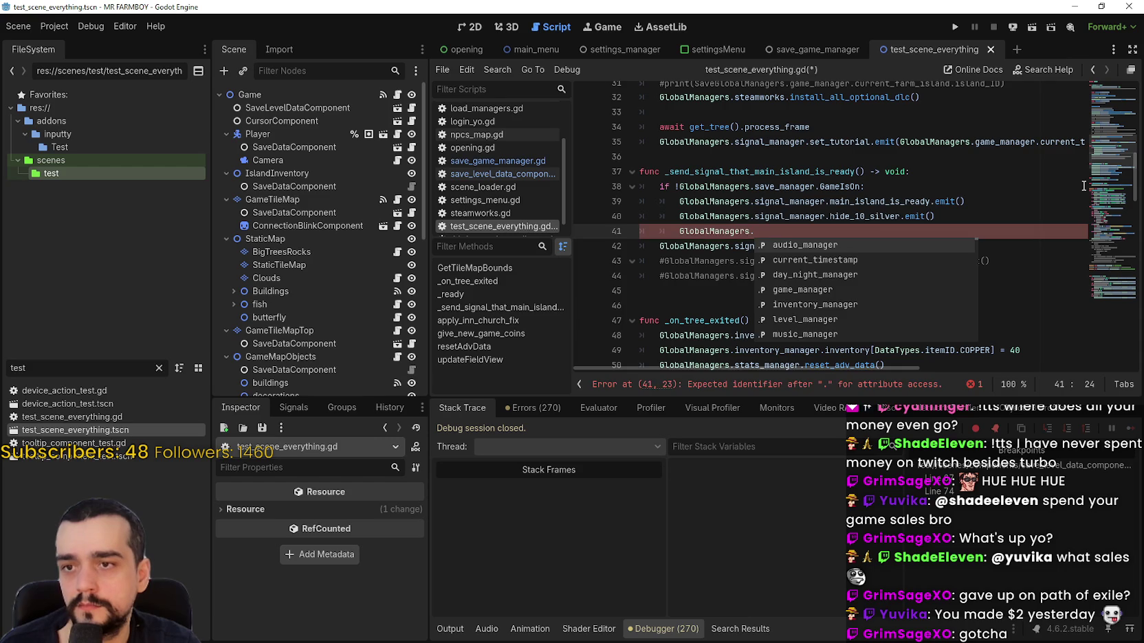
{"action": "type", "text": "l"}
{"action": "key", "text": "BackSpace"}
{"action": "type", "text": "save_manager."}
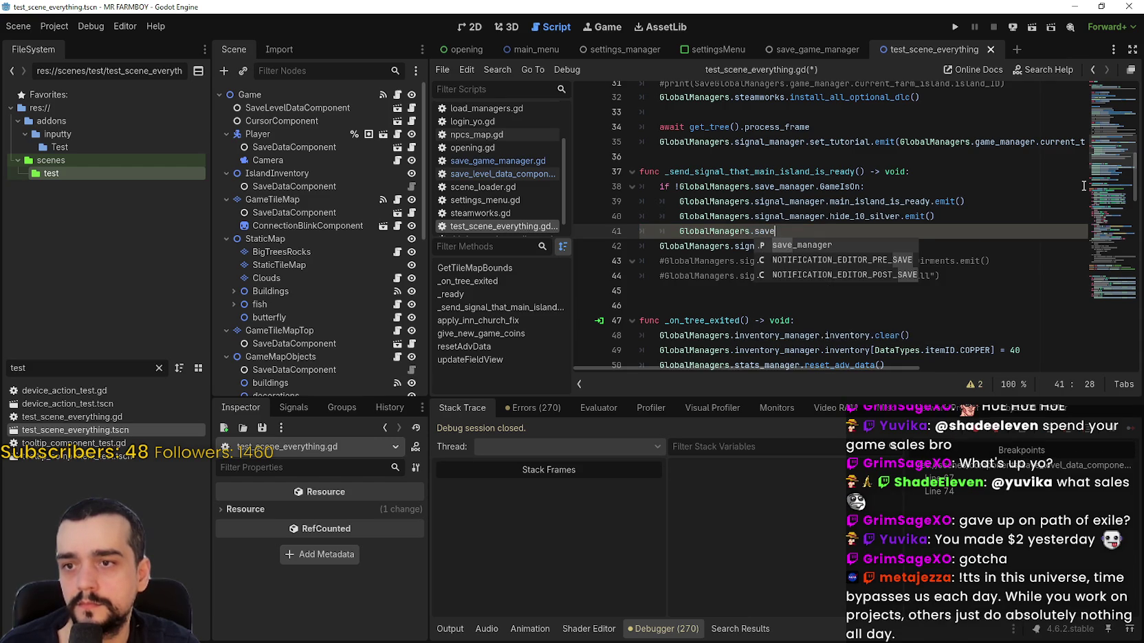
{"action": "type", "text": "load"}
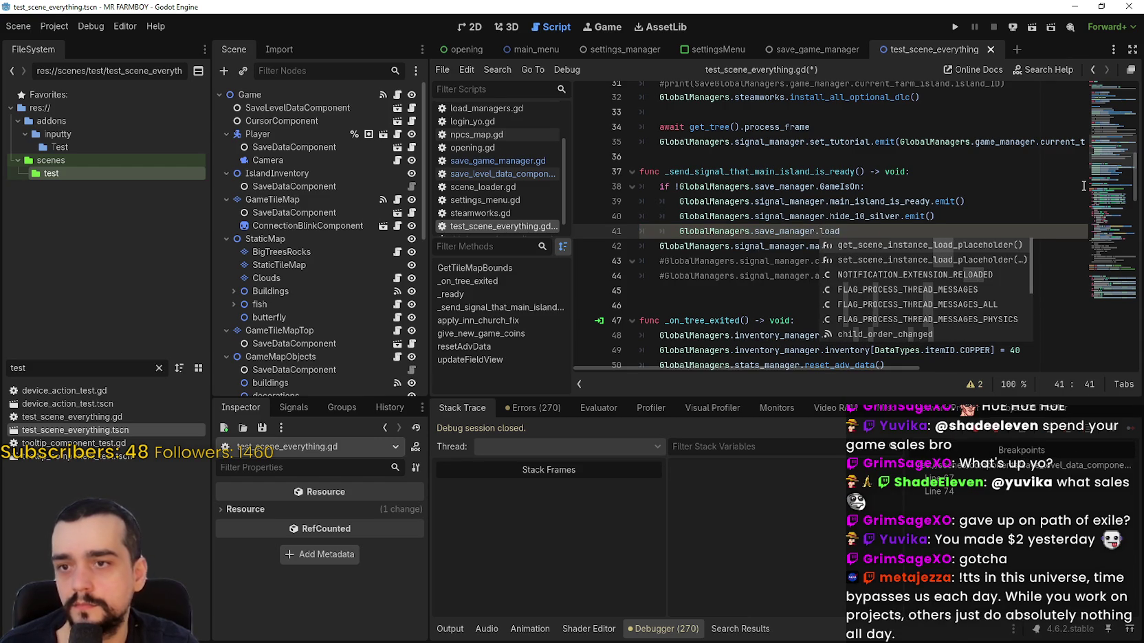
{"action": "type", "text": "_game"}
{"action": "key", "text": "Return"}
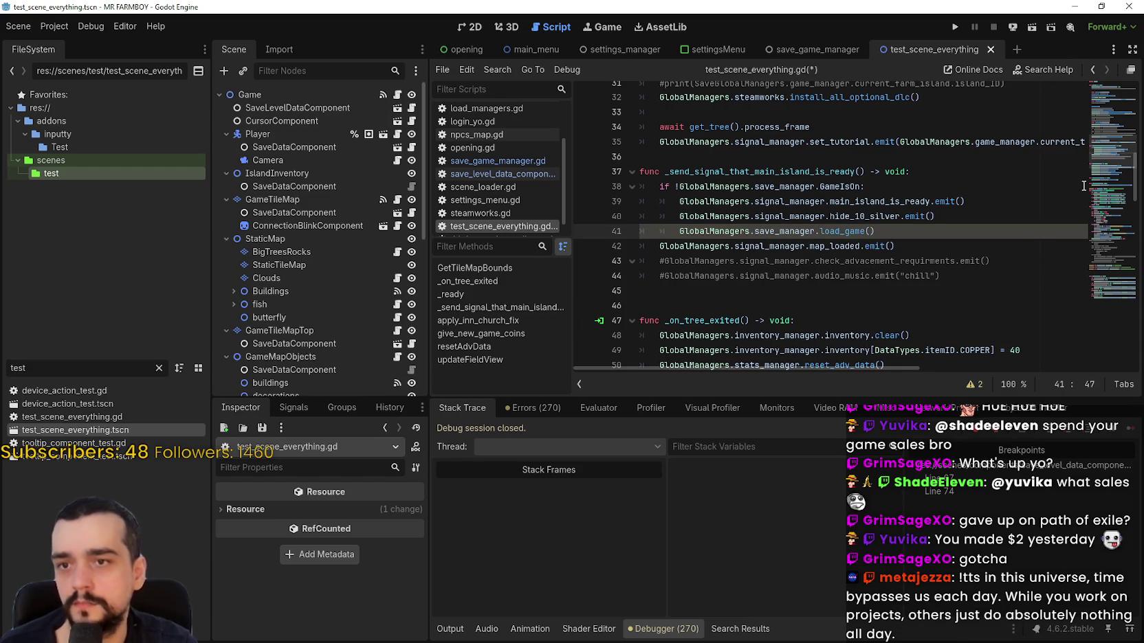
{"action": "double_click", "coordinate": [880, 202]}
{"action": "key", "text": "ctrl+shift+f"}
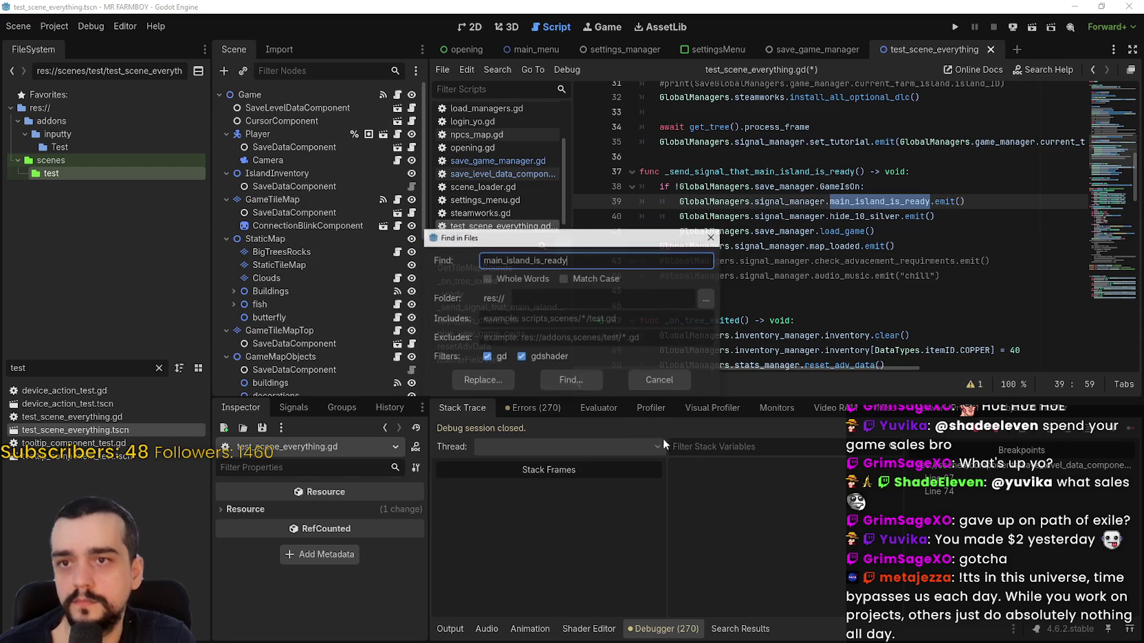
Run the project-wide search for main_island_is_ready and scroll through all the matches
{"action": "left_click", "coordinate": [586, 389]}
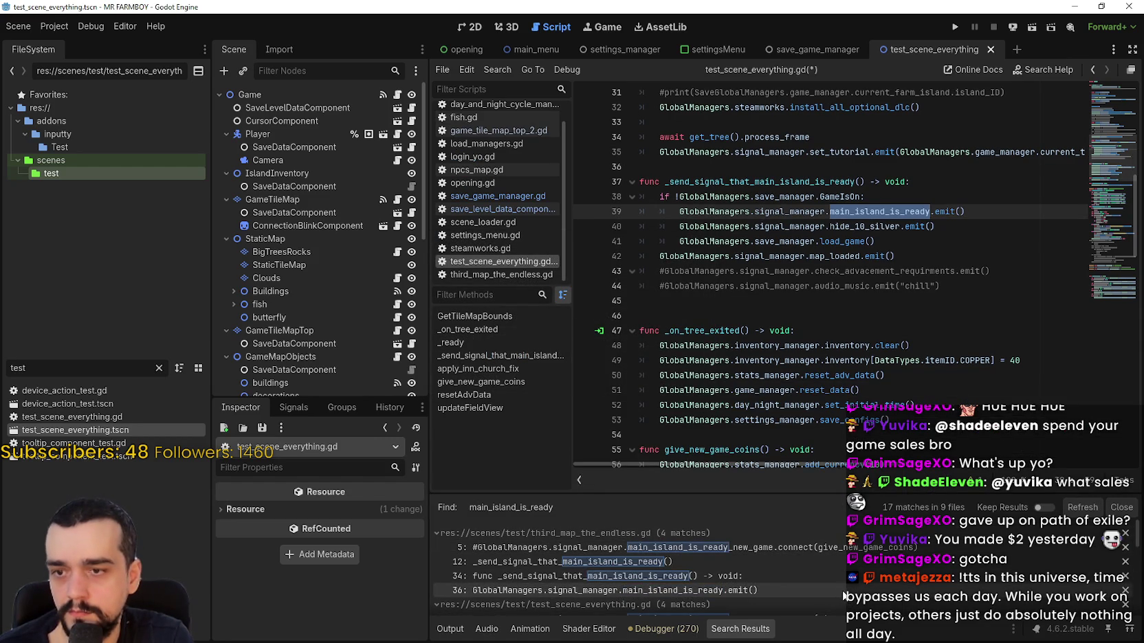
{"action": "scroll", "coordinate": [807, 543], "scroll_direction": "down", "scroll_amount": 3}
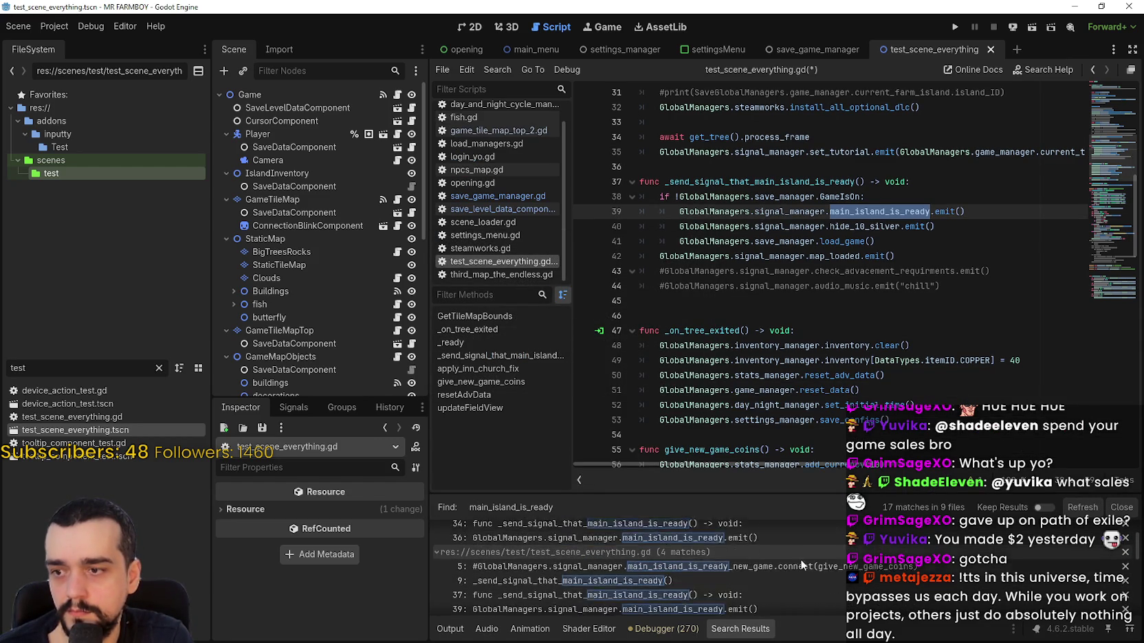
{"action": "scroll", "coordinate": [804, 563], "scroll_direction": "down", "scroll_amount": 5}
{"action": "scroll", "coordinate": [756, 576], "scroll_direction": "down", "scroll_amount": 3}
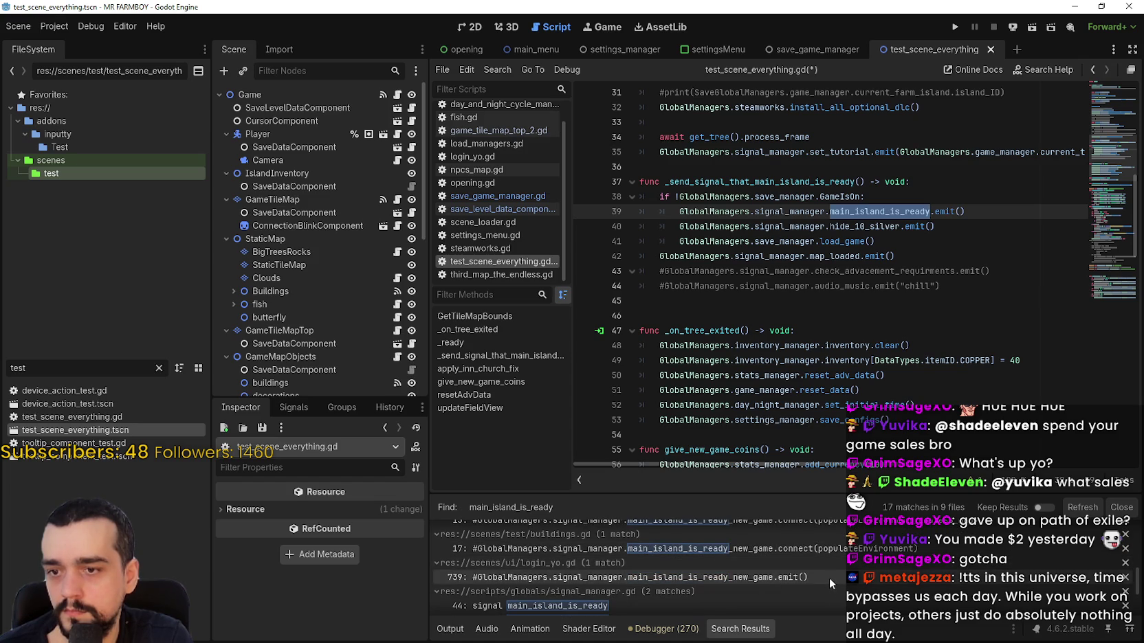
{"action": "scroll", "coordinate": [829, 577], "scroll_direction": "down", "scroll_amount": 5}
{"action": "scroll", "coordinate": [885, 540], "scroll_direction": "up", "scroll_amount": 6}
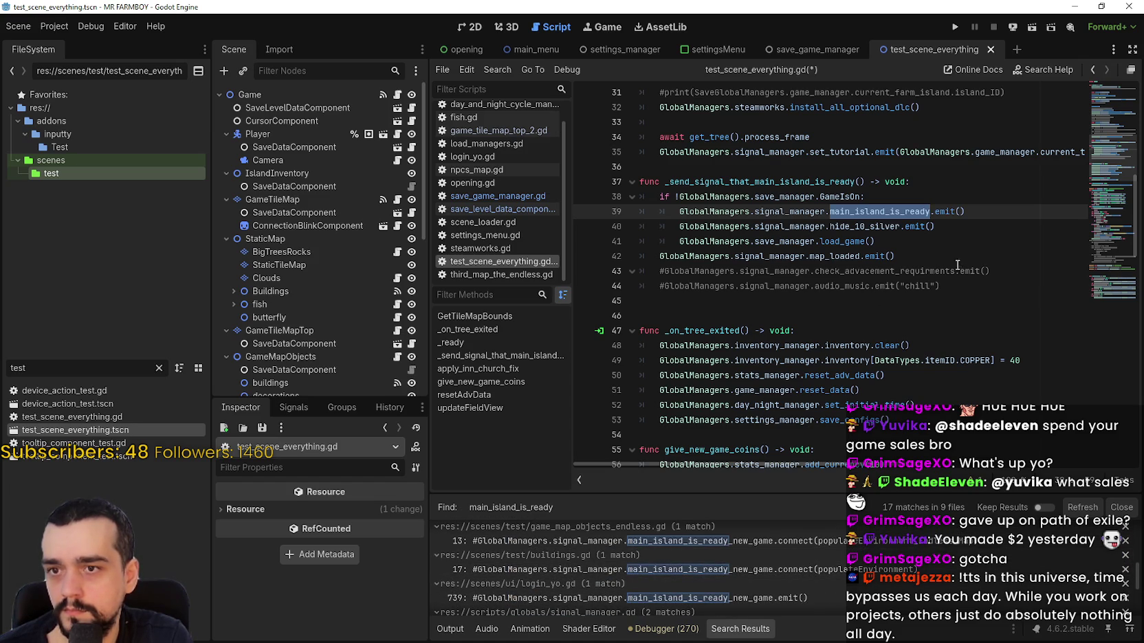
Select the new load_game() call on line 41, save test_scene_everything.gd and run the project
{"action": "left_click", "coordinate": [875, 242]}
{"action": "left_click", "coordinate": [679, 241], "text": "shift"}
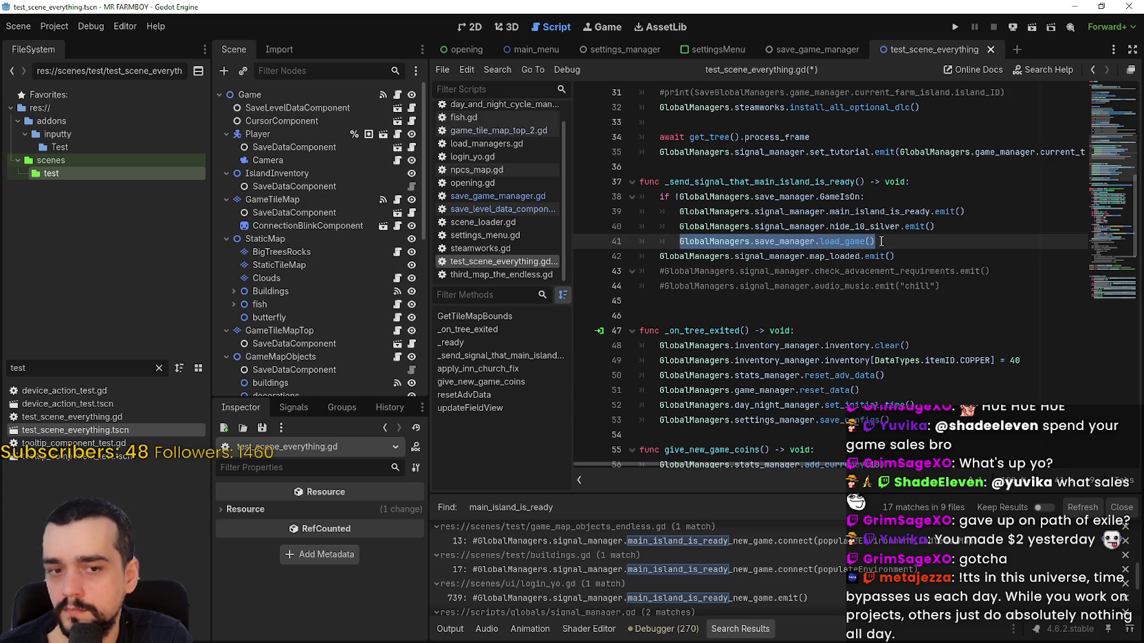
{"action": "key", "text": "ctrl+s"}
{"action": "scroll", "coordinate": [827, 577], "scroll_direction": "up", "scroll_amount": 1}
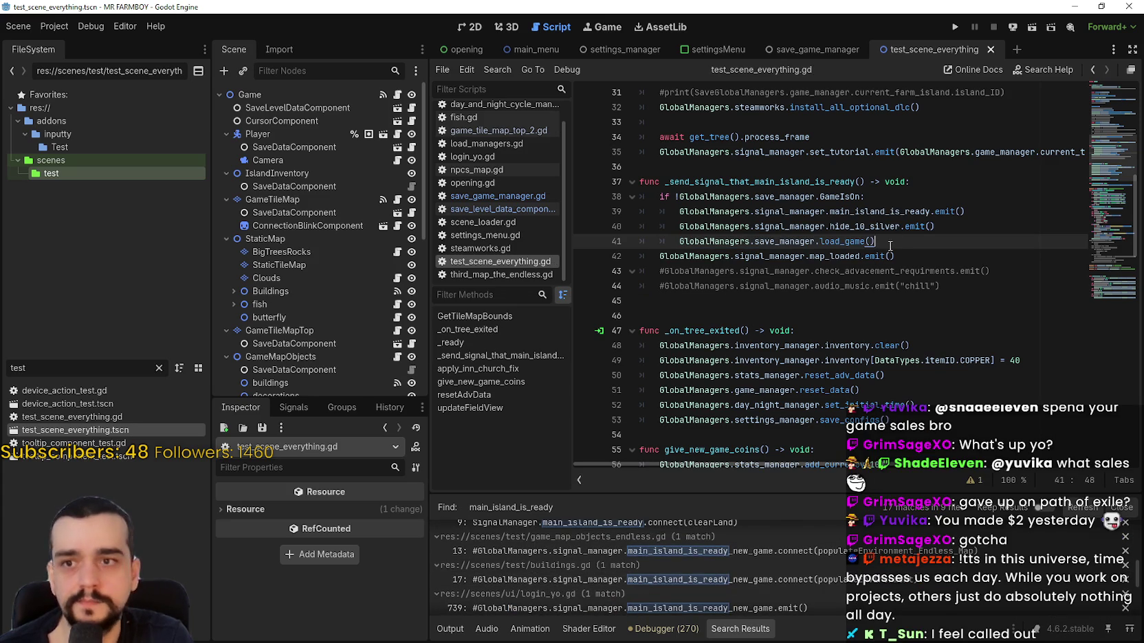
{"action": "left_click", "coordinate": [954, 31]}
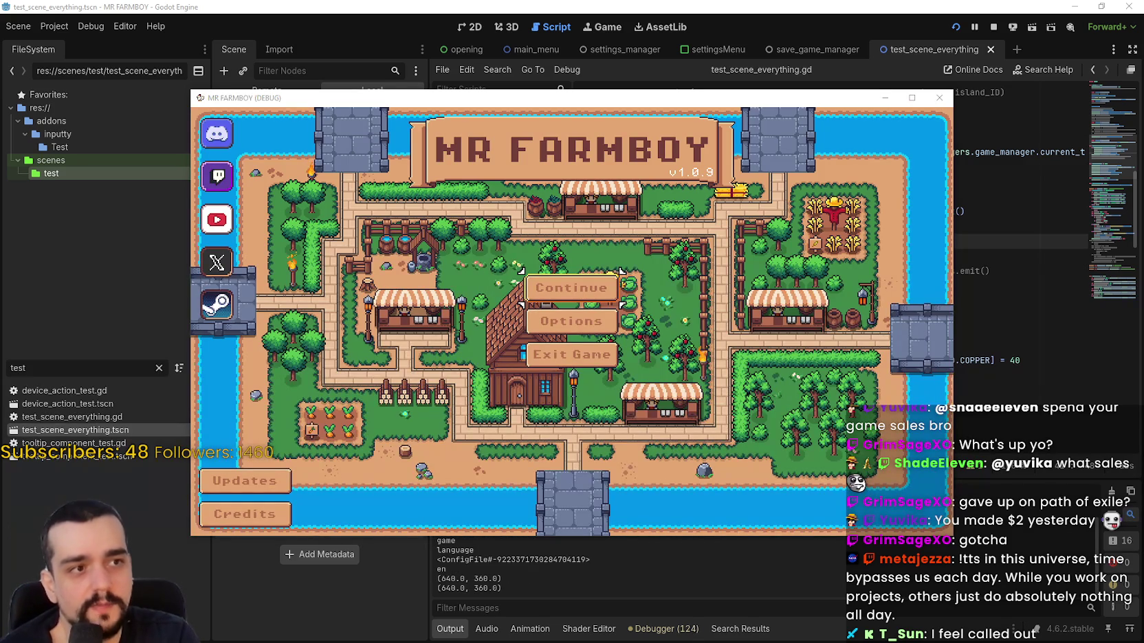
Switch from the running MR FARMBOY game to the Discord stream chat
{"action": "key", "text": "alt+Tab"}
{"action": "left_click", "coordinate": [602, 376]}
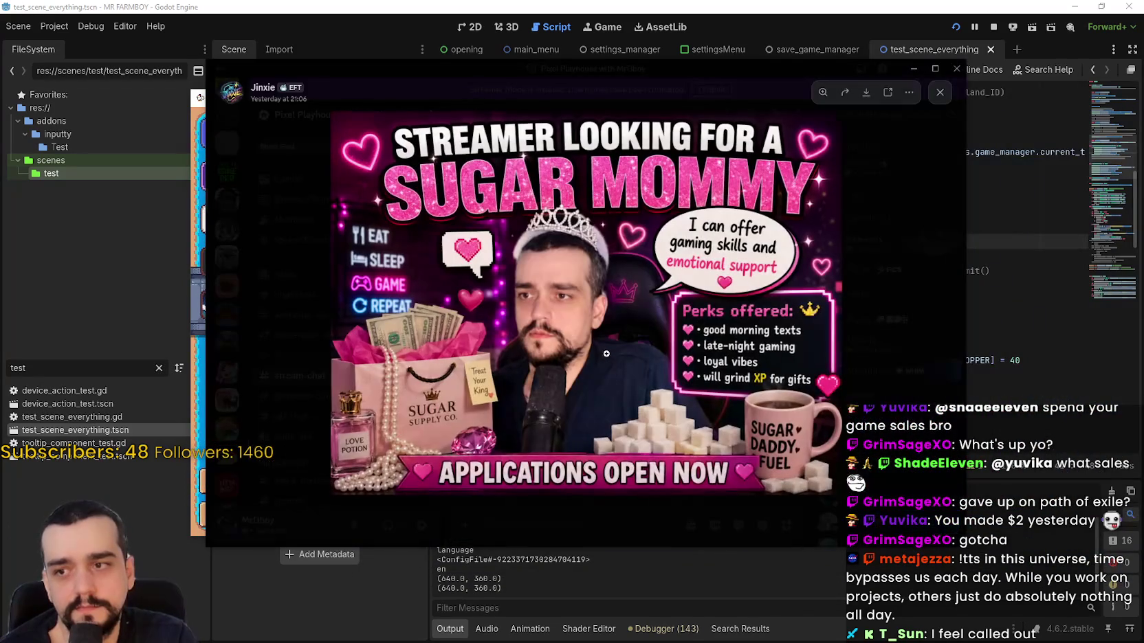
{"action": "left_click", "coordinate": [934, 69]}
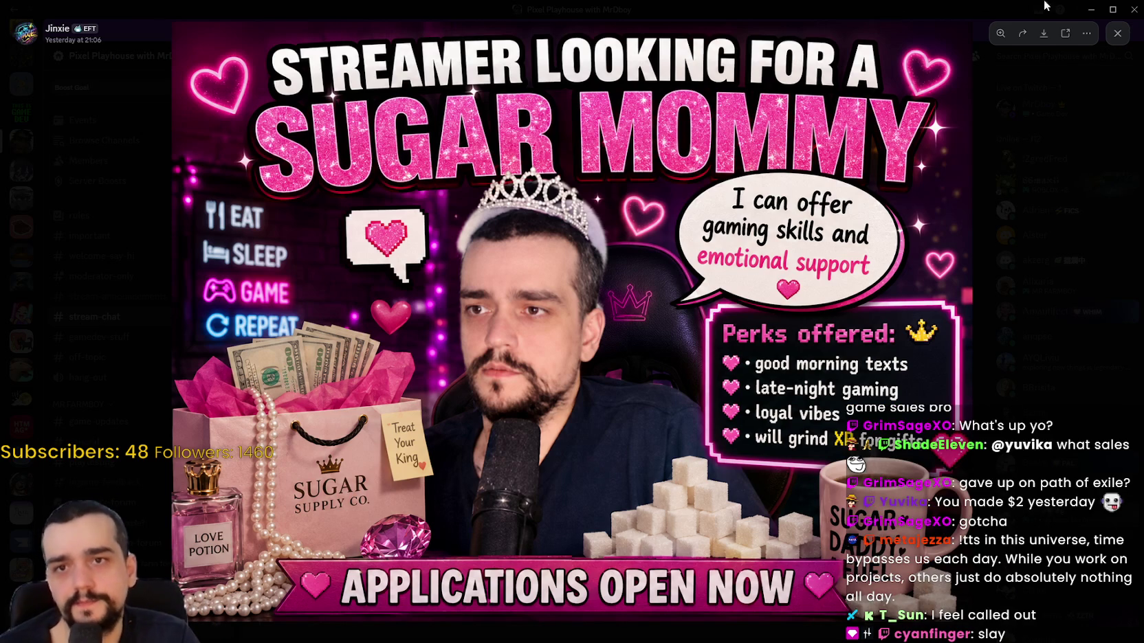
{"action": "left_click", "coordinate": [1100, 6]}
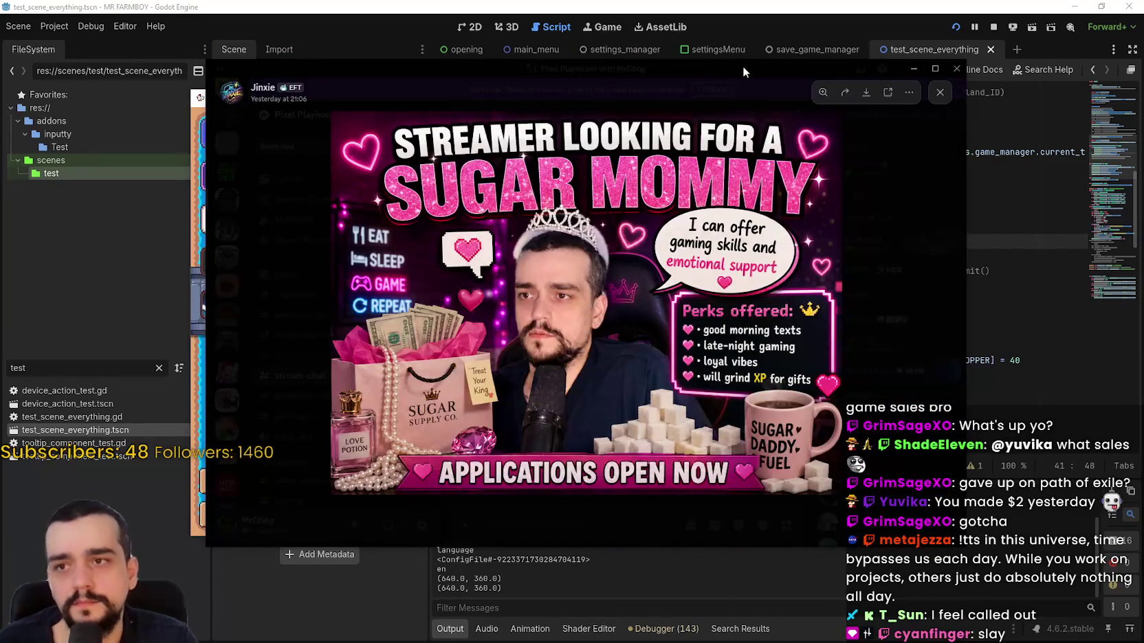
{"action": "left_click", "coordinate": [744, 66]}
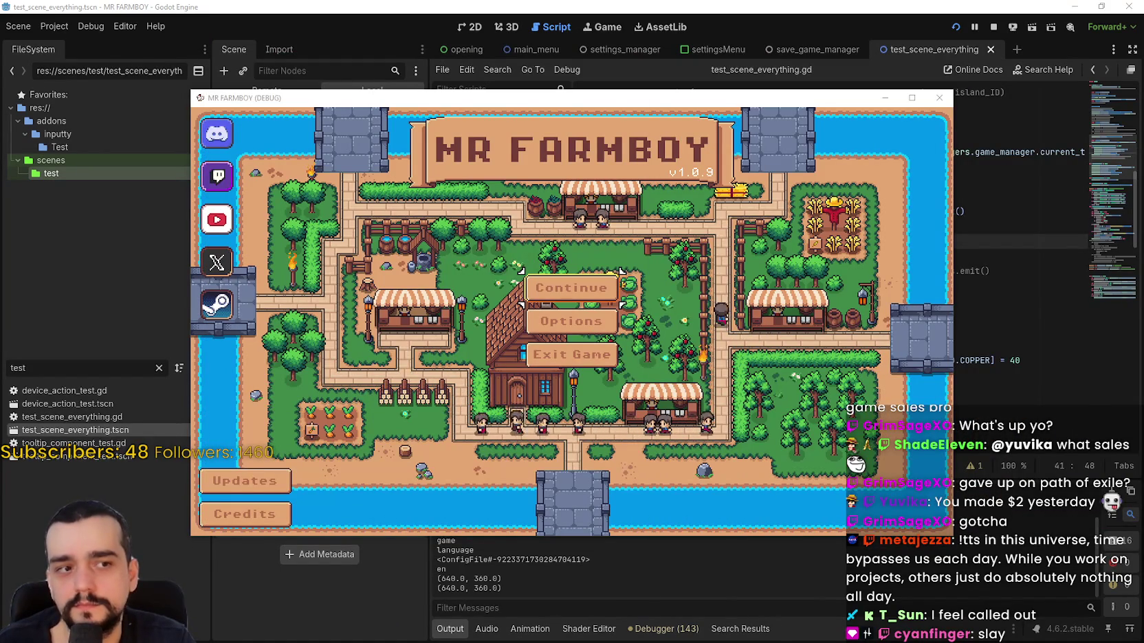
In the game, choose Continue and load Save 1 (Normal), hitting the line 67 breakpoint
{"action": "left_click", "coordinate": [622, 297]}
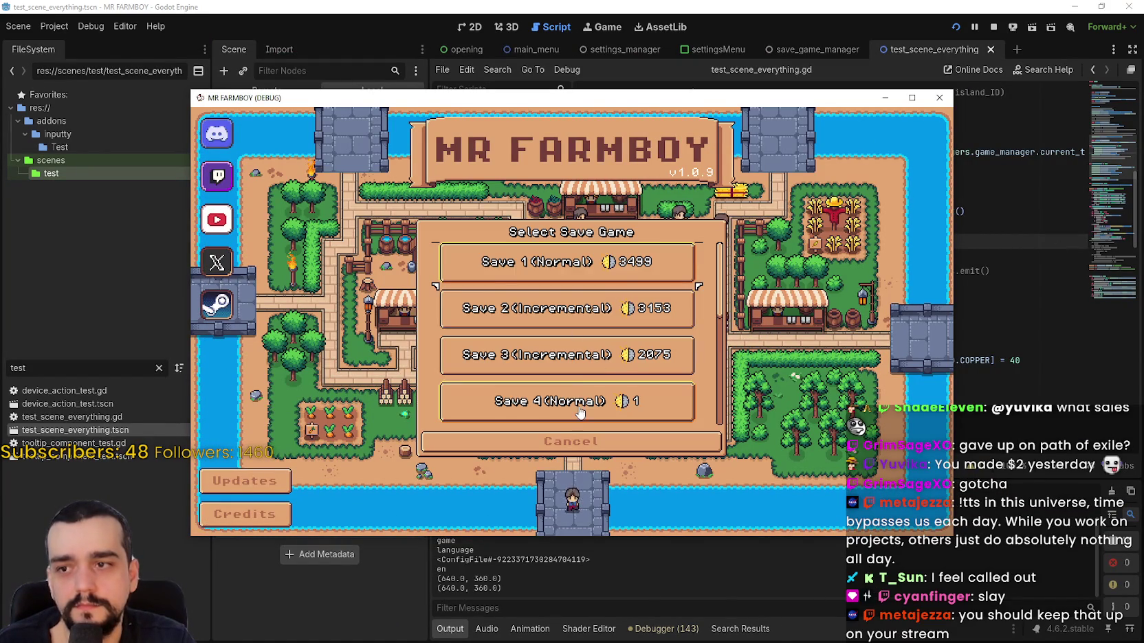
{"action": "left_click", "coordinate": [541, 271]}
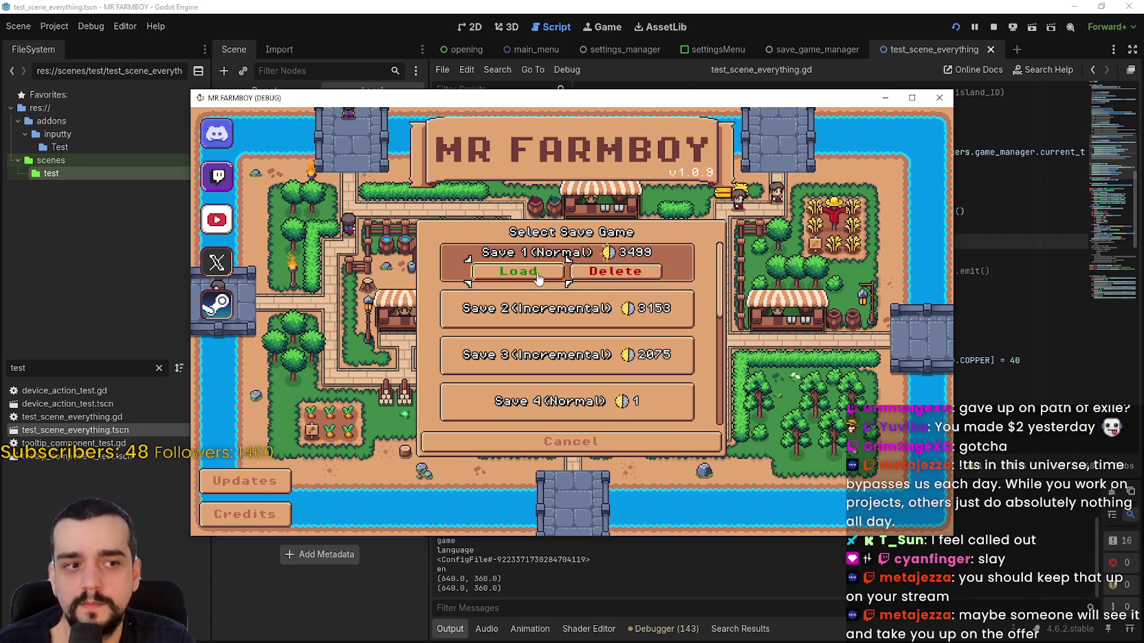
{"action": "left_click", "coordinate": [538, 277]}
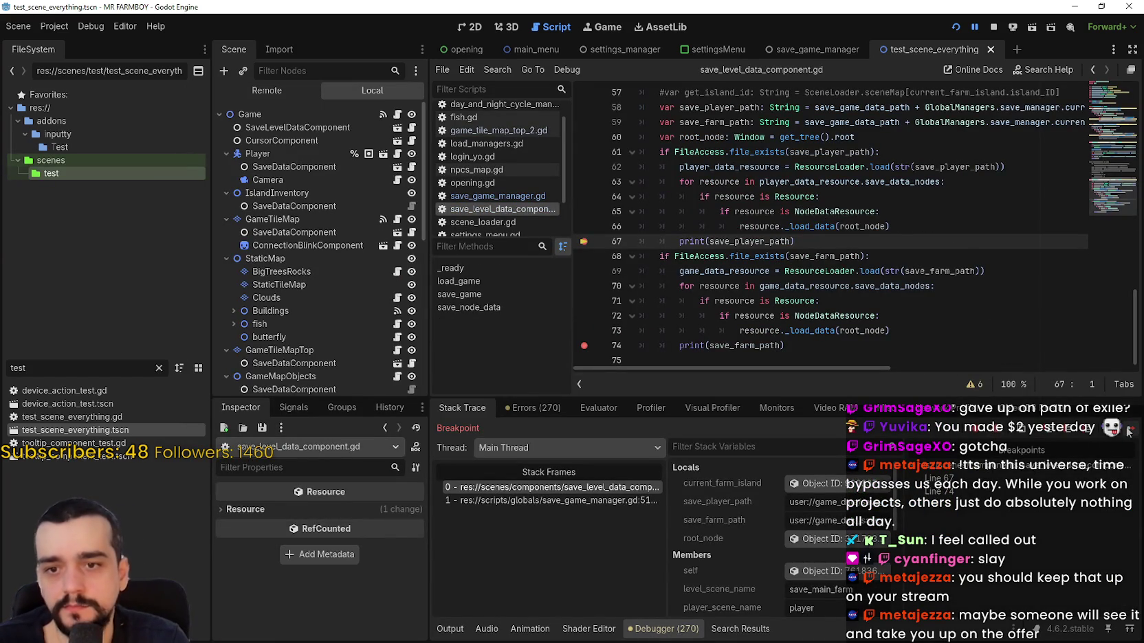
Inspect player_data_resource's save_data_nodes entries, then resume to the next breakpoint
{"action": "scroll", "coordinate": [735, 581], "scroll_direction": "down", "scroll_amount": 3}
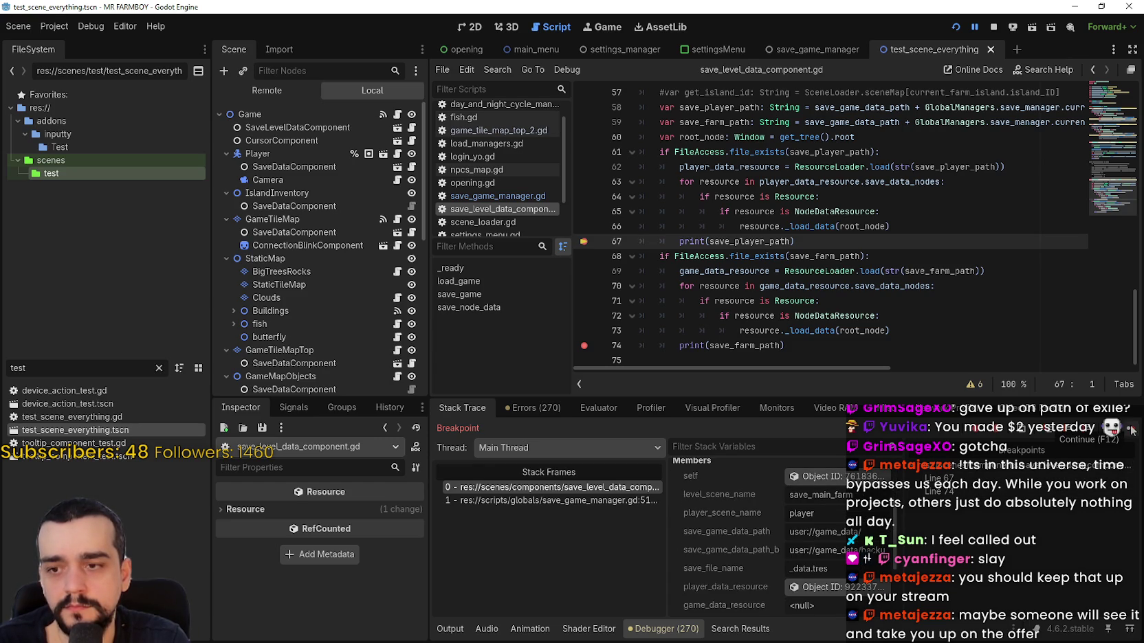
{"action": "scroll", "coordinate": [824, 530], "scroll_direction": "down", "scroll_amount": 5}
{"action": "left_click", "coordinate": [818, 492]}
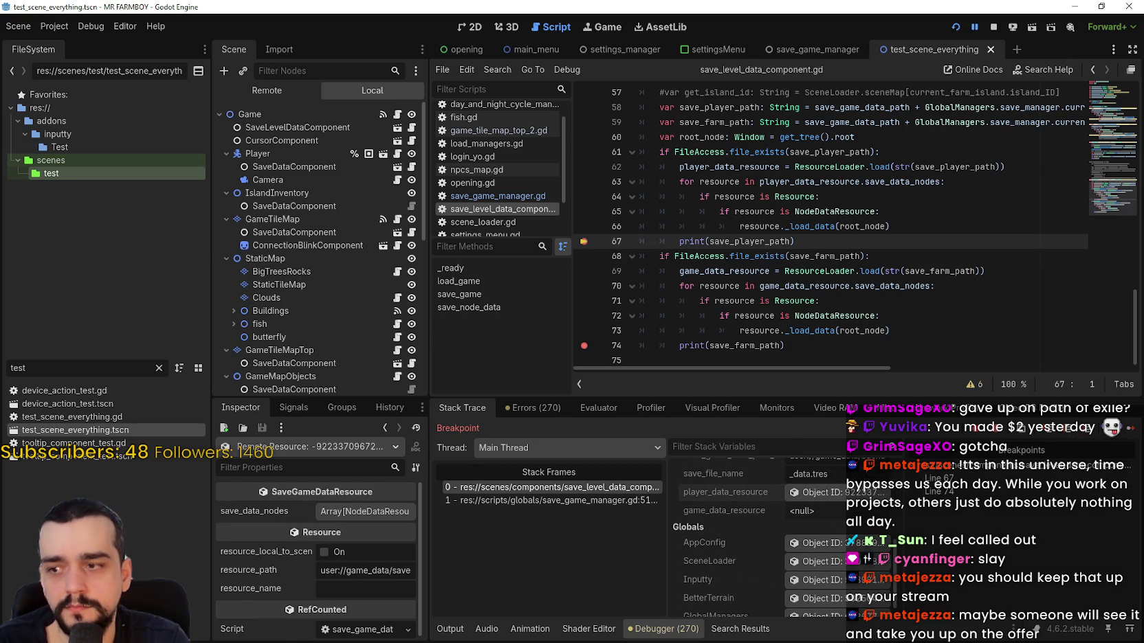
{"action": "left_click", "coordinate": [364, 511]}
{"action": "left_click", "coordinate": [373, 549]}
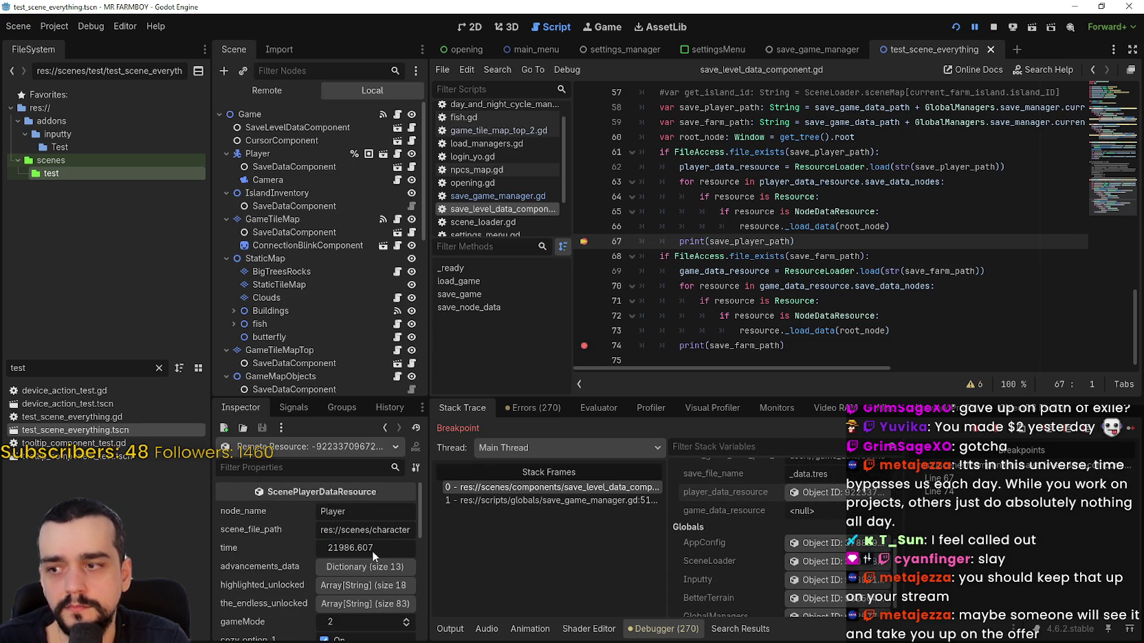
{"action": "scroll", "coordinate": [374, 549], "scroll_direction": "down", "scroll_amount": 3}
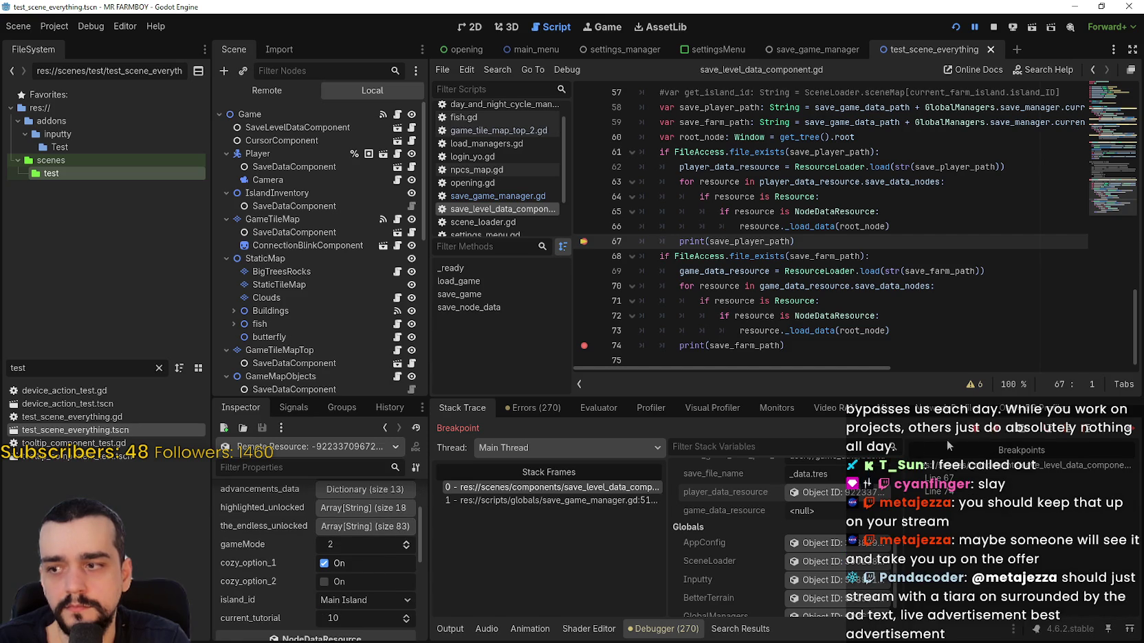
{"action": "left_click", "coordinate": [1129, 430]}
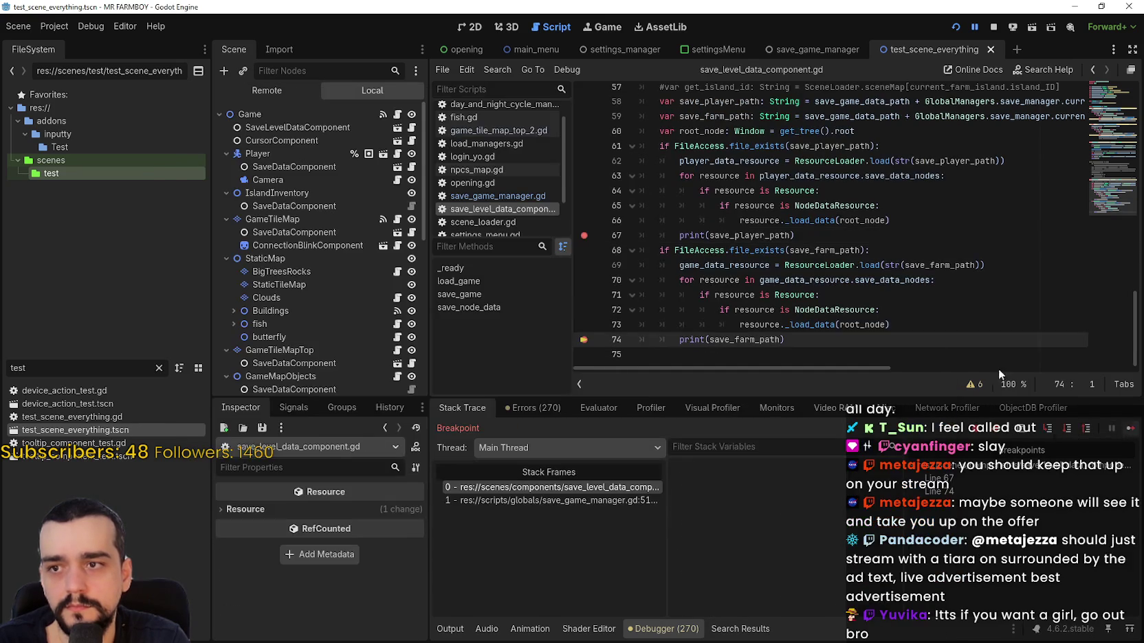
Check the save_game_manager.gd caller frame and game_data_resource's save_data_nodes, then resume the game
{"action": "left_click", "coordinate": [513, 502]}
{"action": "left_click", "coordinate": [591, 487]}
{"action": "scroll", "coordinate": [814, 525], "scroll_direction": "down", "scroll_amount": 1}
{"action": "scroll", "coordinate": [818, 522], "scroll_direction": "down", "scroll_amount": 5}
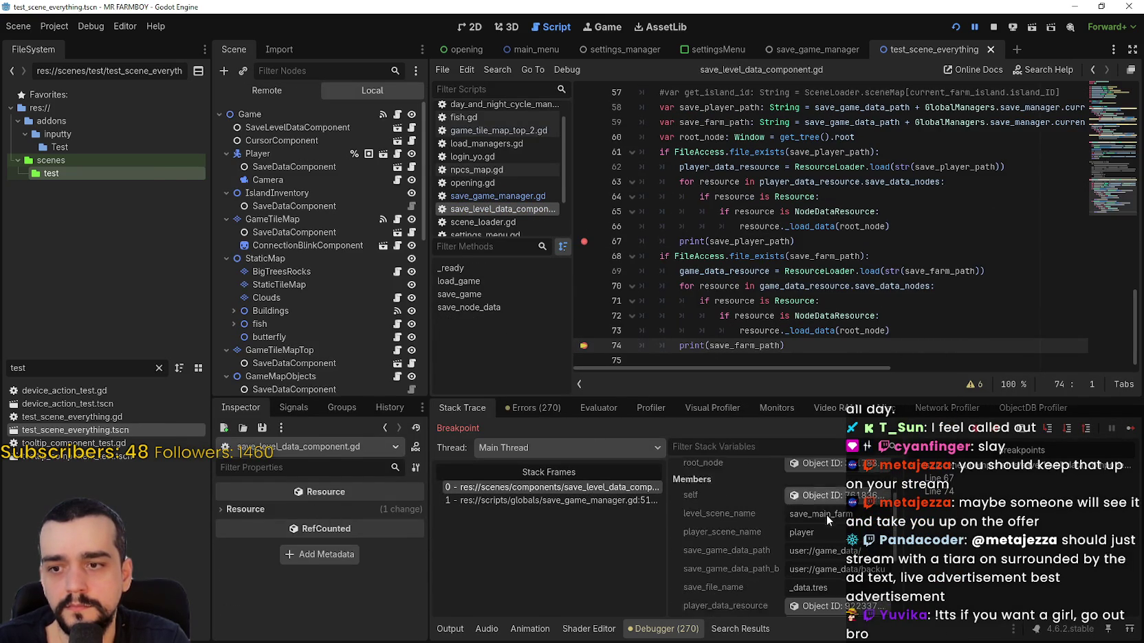
{"action": "left_click", "coordinate": [825, 548]}
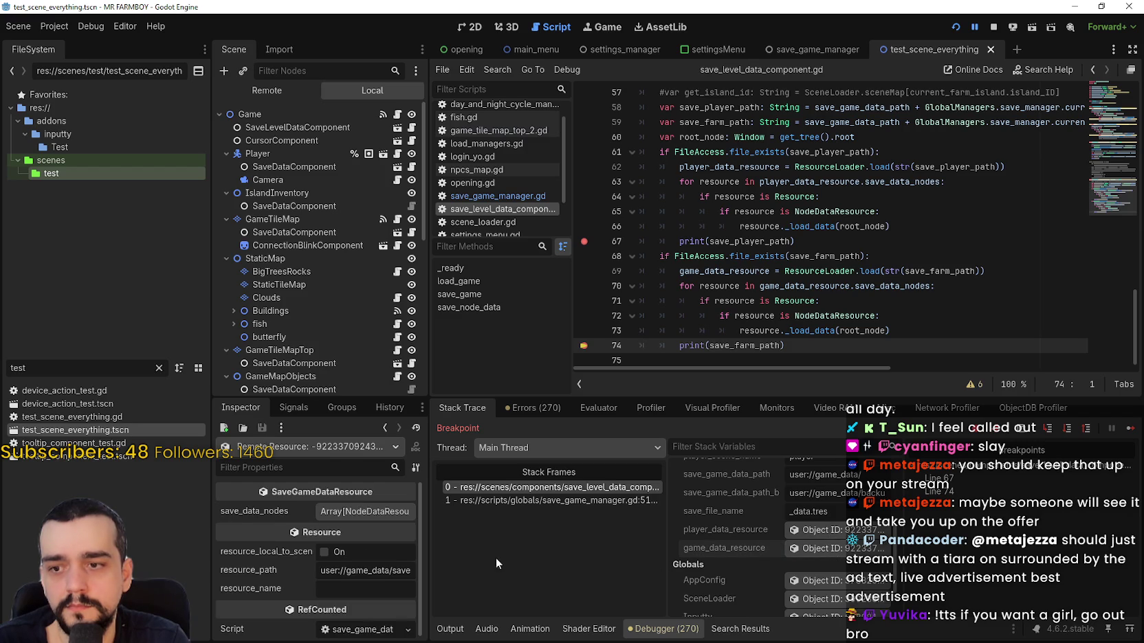
{"action": "left_click", "coordinate": [341, 512]}
{"action": "scroll", "coordinate": [308, 578], "scroll_direction": "down", "scroll_amount": 5}
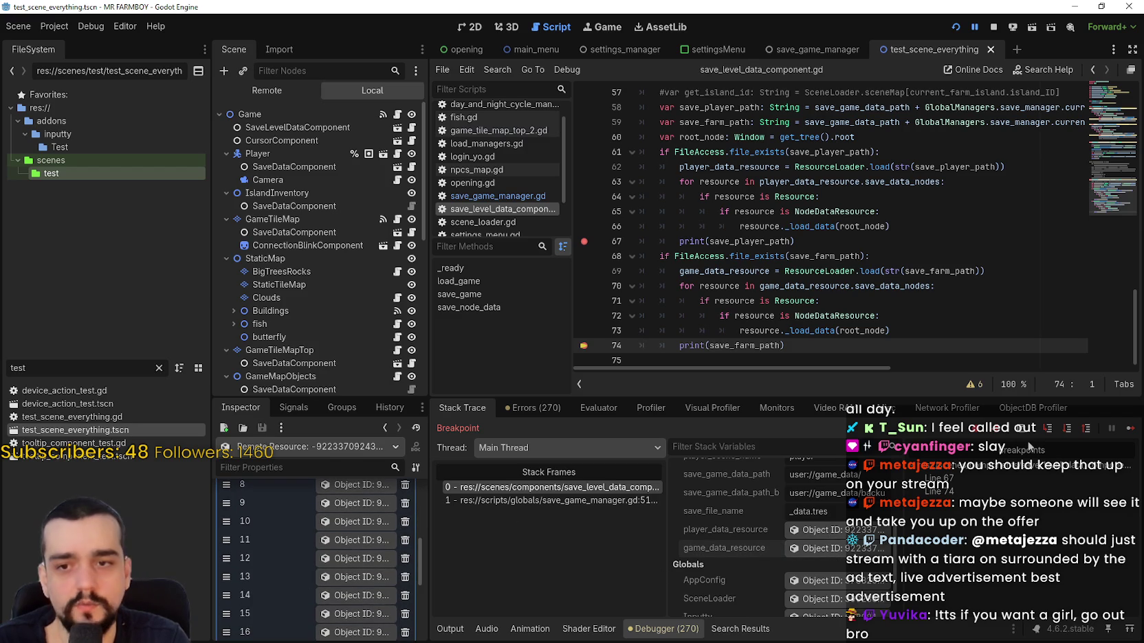
{"action": "left_click", "coordinate": [1130, 427]}
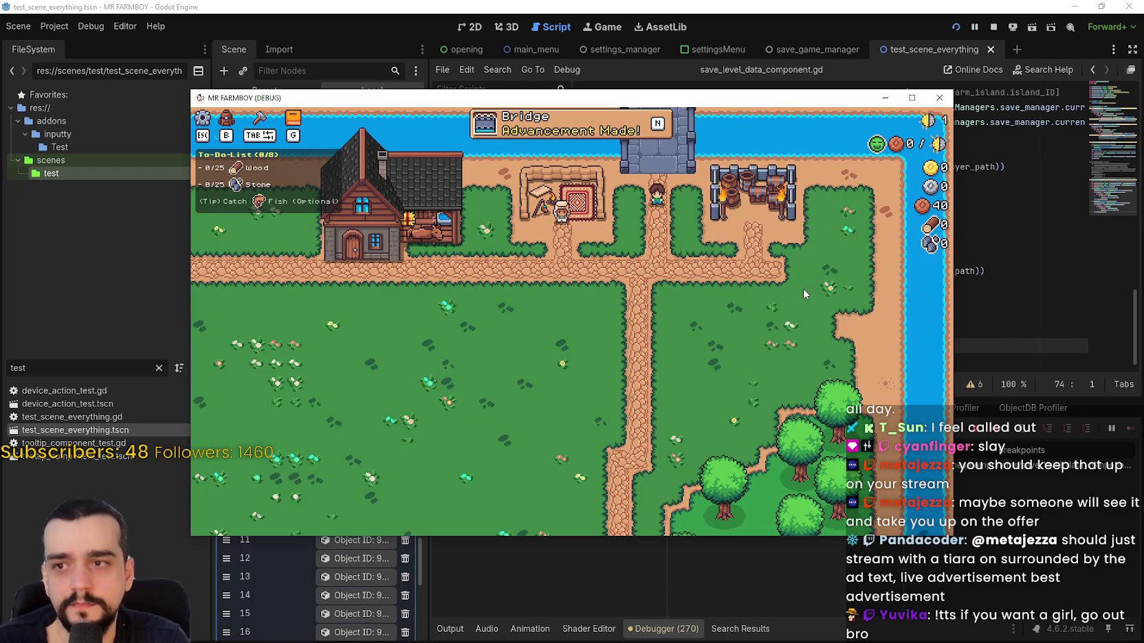
Stop the running MR FARMBOY game with the toolbar's Stop button
{"action": "scroll", "coordinate": [812, 285], "scroll_direction": "down", "scroll_amount": 5}
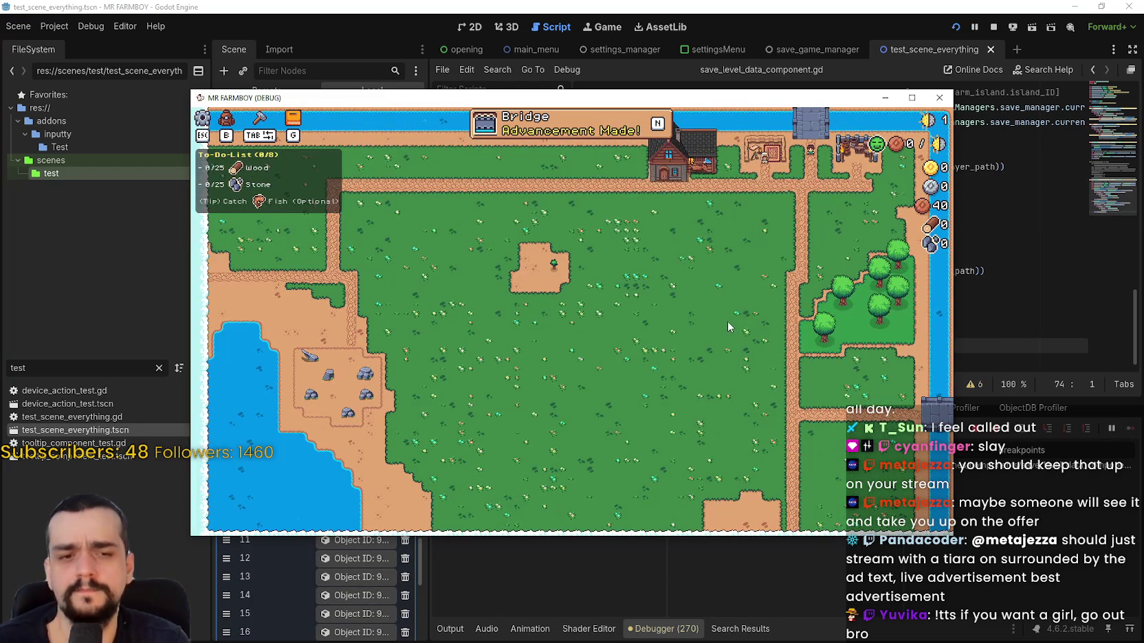
{"action": "left_click", "coordinate": [992, 28]}
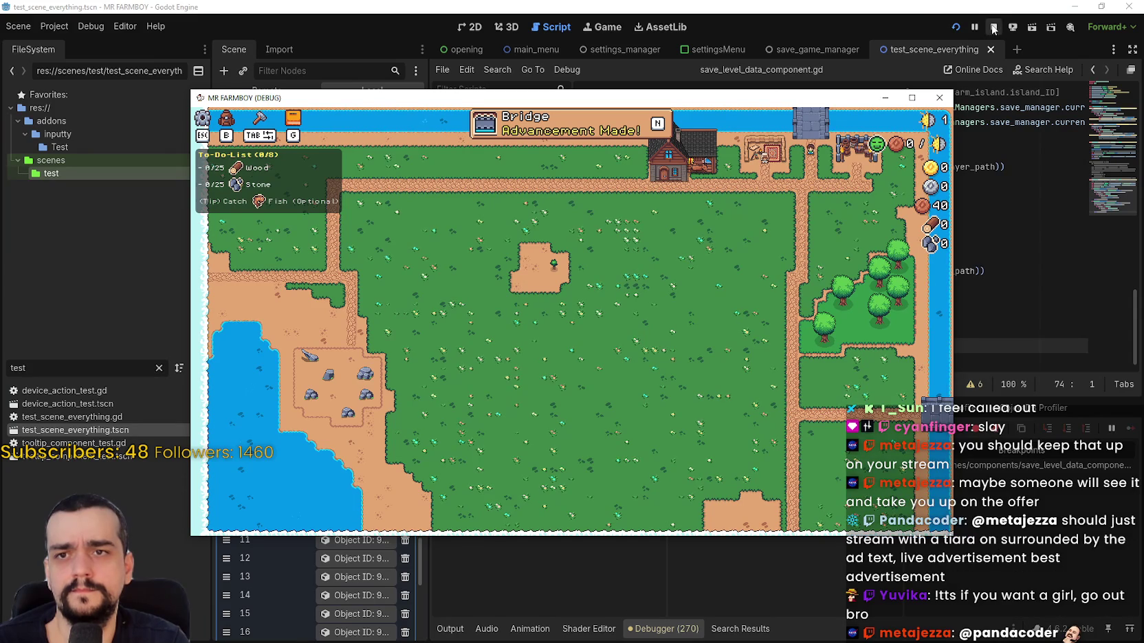
{"action": "left_click", "coordinate": [964, 286]}
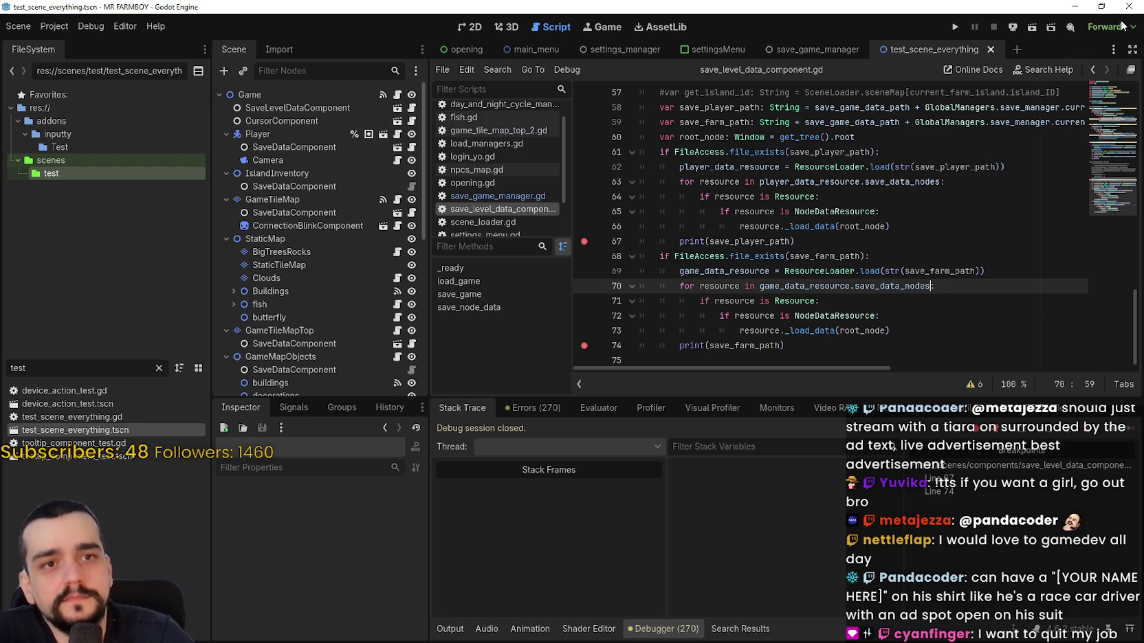
{"action": "key", "text": "alt+Tab"}
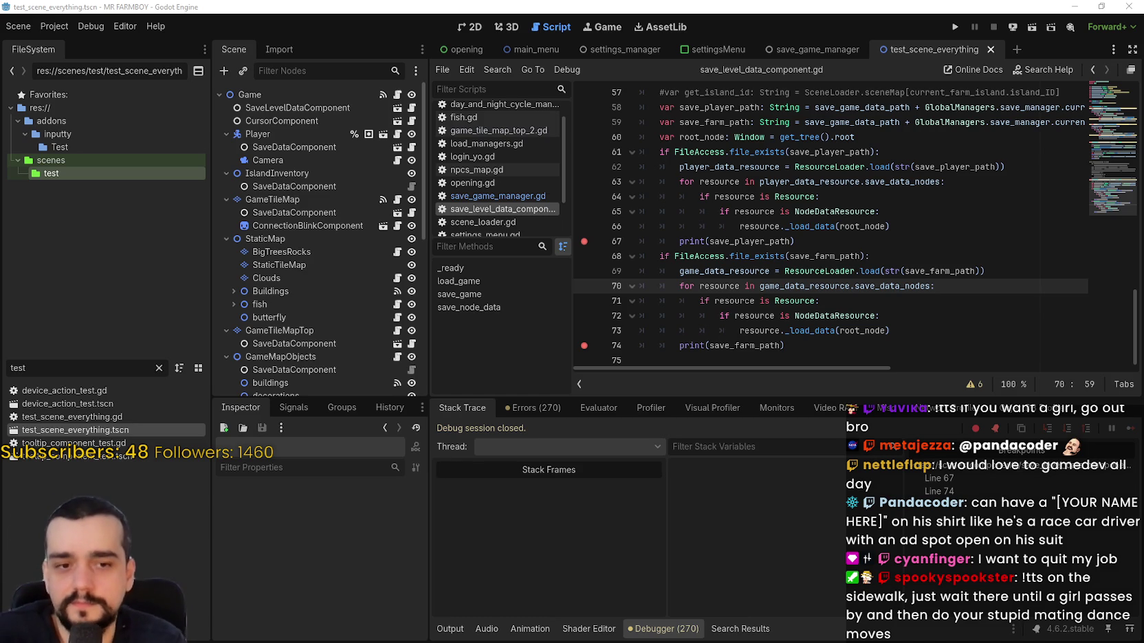
{"action": "left_click", "coordinate": [769, 256]}
{"action": "scroll", "coordinate": [782, 204], "scroll_direction": "up", "scroll_amount": 3}
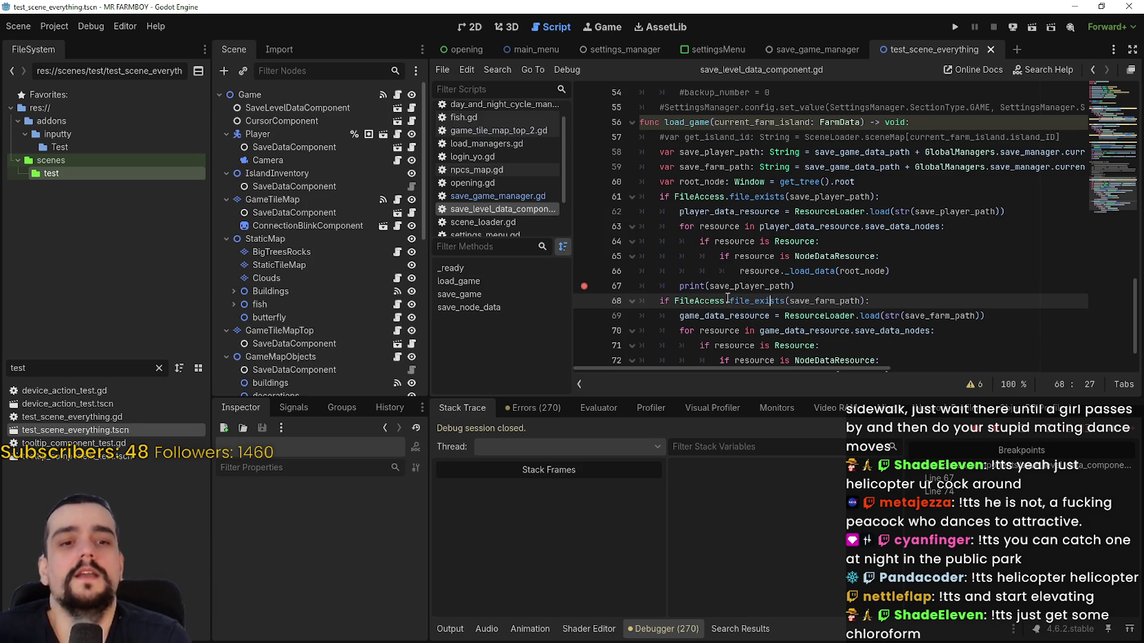
Toggle off the breakpoint on line 67's print statement with F9
{"action": "left_click", "coordinate": [673, 292]}
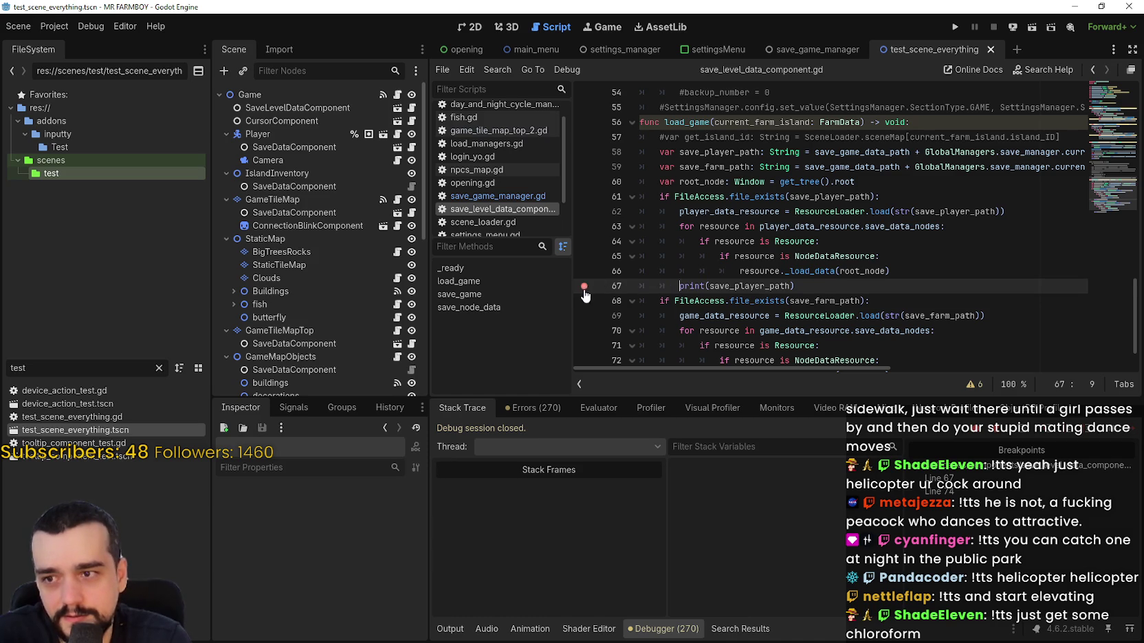
{"action": "key", "text": "F9"}
{"action": "scroll", "coordinate": [680, 286], "scroll_direction": "down", "scroll_amount": 1}
{"action": "left_click", "coordinate": [803, 359]}
{"action": "scroll", "coordinate": [801, 330], "scroll_direction": "up", "scroll_amount": 3}
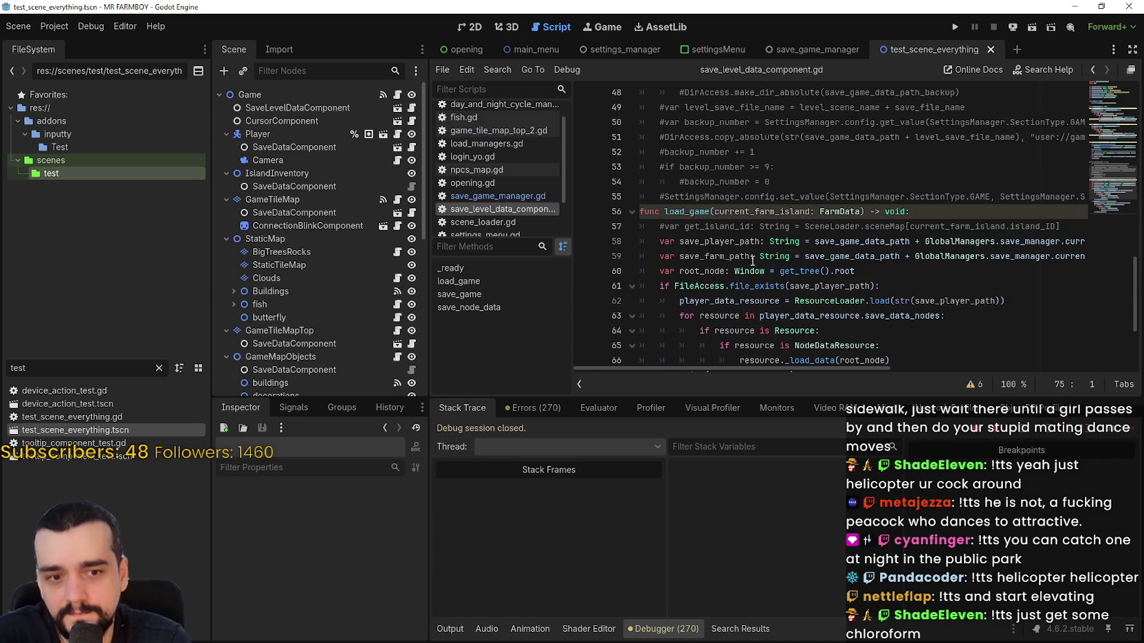
{"action": "mouse_move", "coordinate": [773, 369]}
{"action": "left_mouse_down"}
{"action": "mouse_move", "coordinate": [1024, 371]}
{"action": "mouse_move", "coordinate": [647, 351]}
{"action": "left_mouse_up"}
{"action": "scroll", "coordinate": [736, 285], "scroll_direction": "down", "scroll_amount": 2}
Highlight player_data_resource on line 63, then launch MR FARMBOY again
{"action": "left_click", "coordinate": [873, 227]}
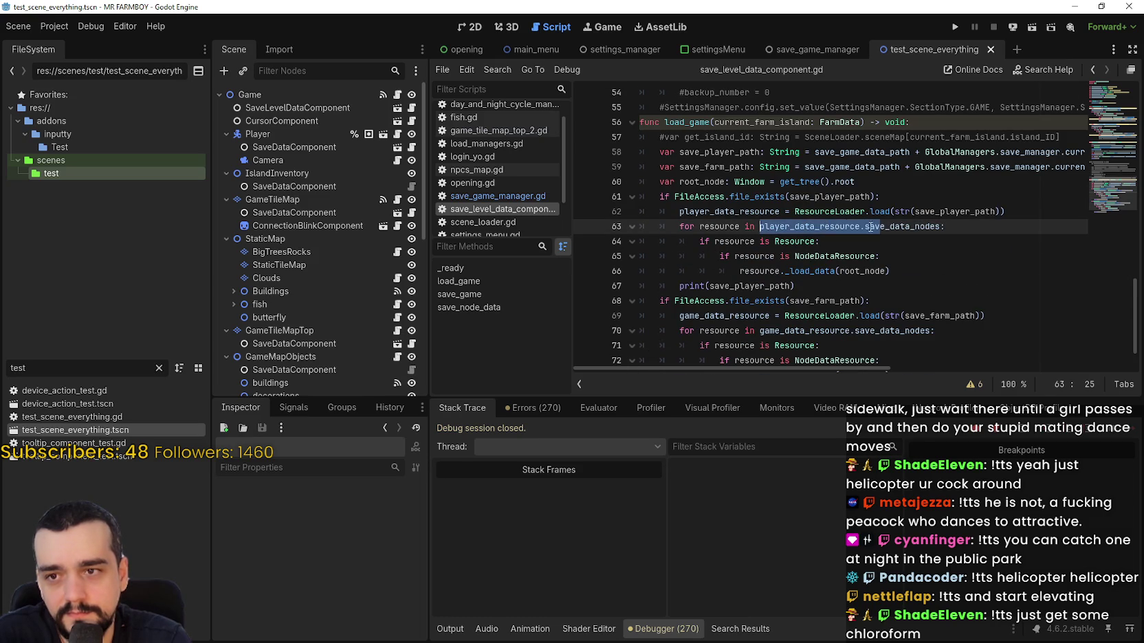
{"action": "left_click", "coordinate": [905, 227]}
{"action": "left_click_drag", "start_coordinate": [904, 227], "coordinate": [804, 227]}
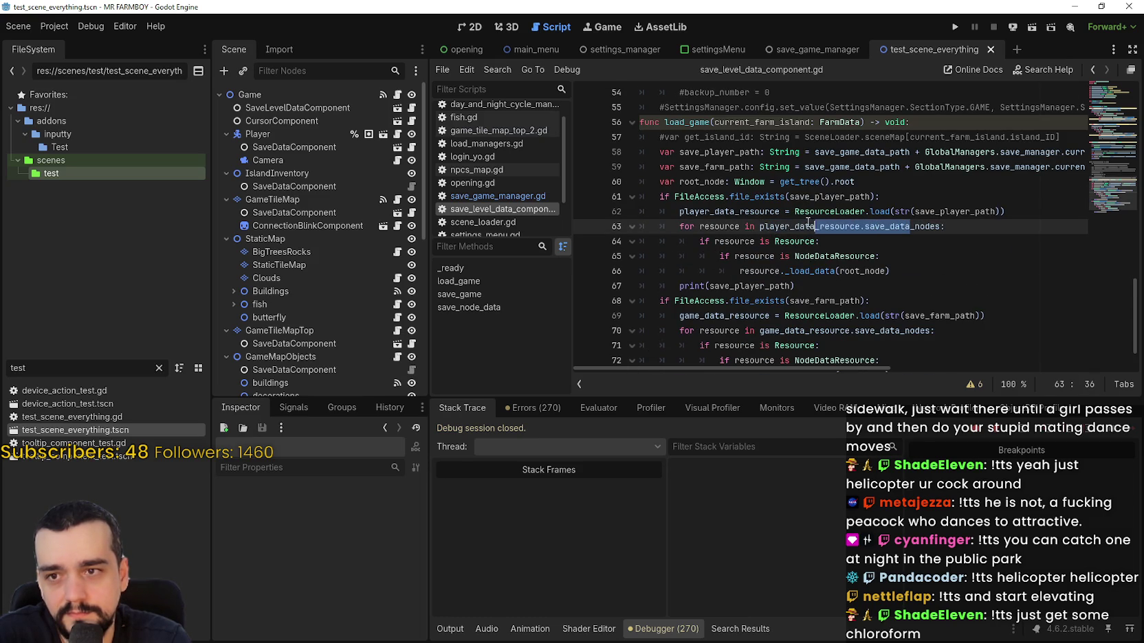
{"action": "double_click", "coordinate": [809, 227]}
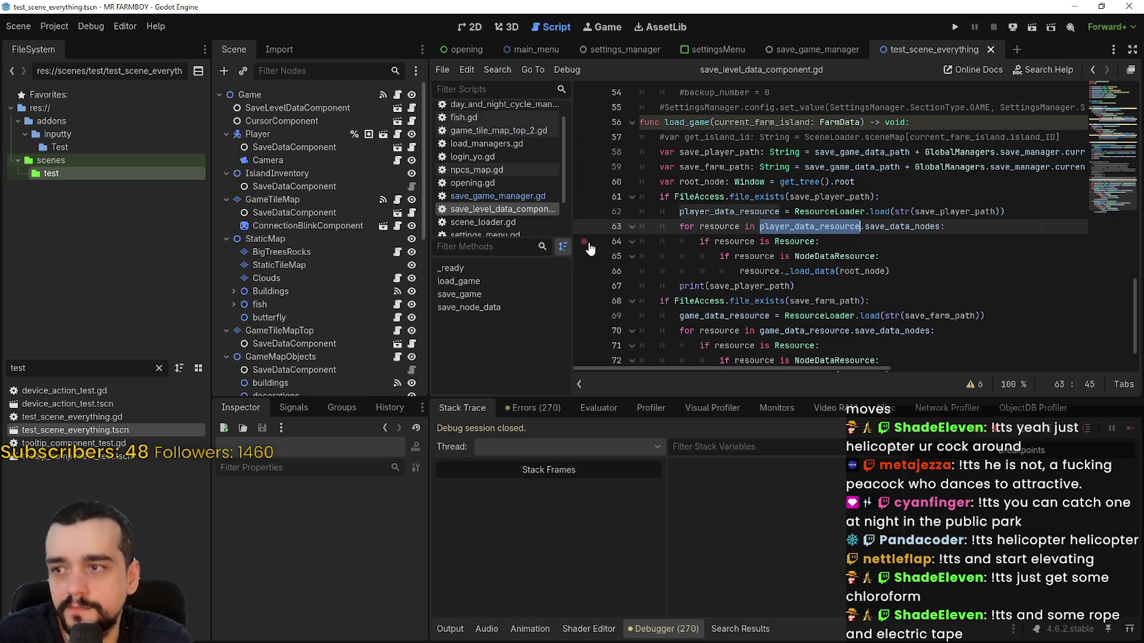
{"action": "left_click", "coordinate": [955, 28]}
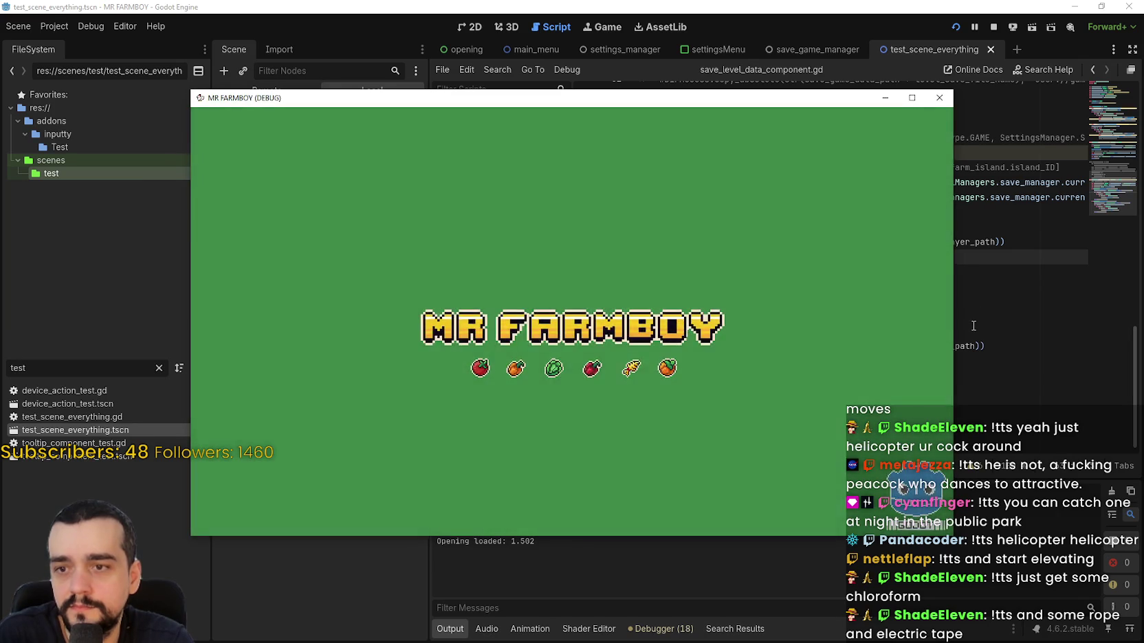
Add breakpoints on lines 74 and 67 of load_game
{"action": "left_click", "coordinate": [974, 325]}
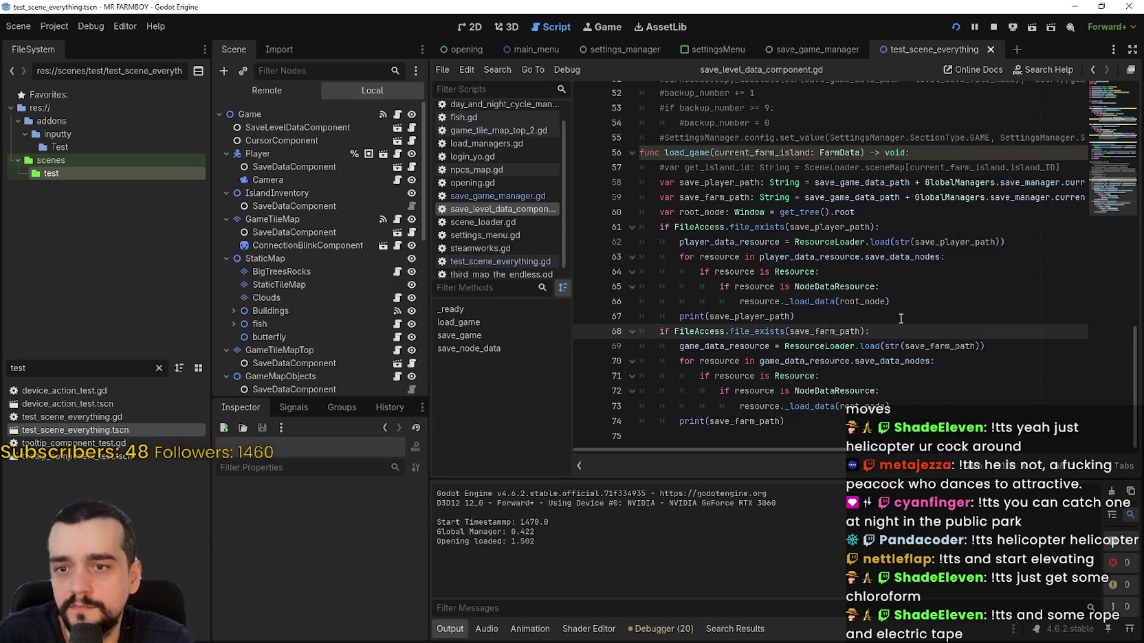
{"action": "left_click", "coordinate": [584, 423]}
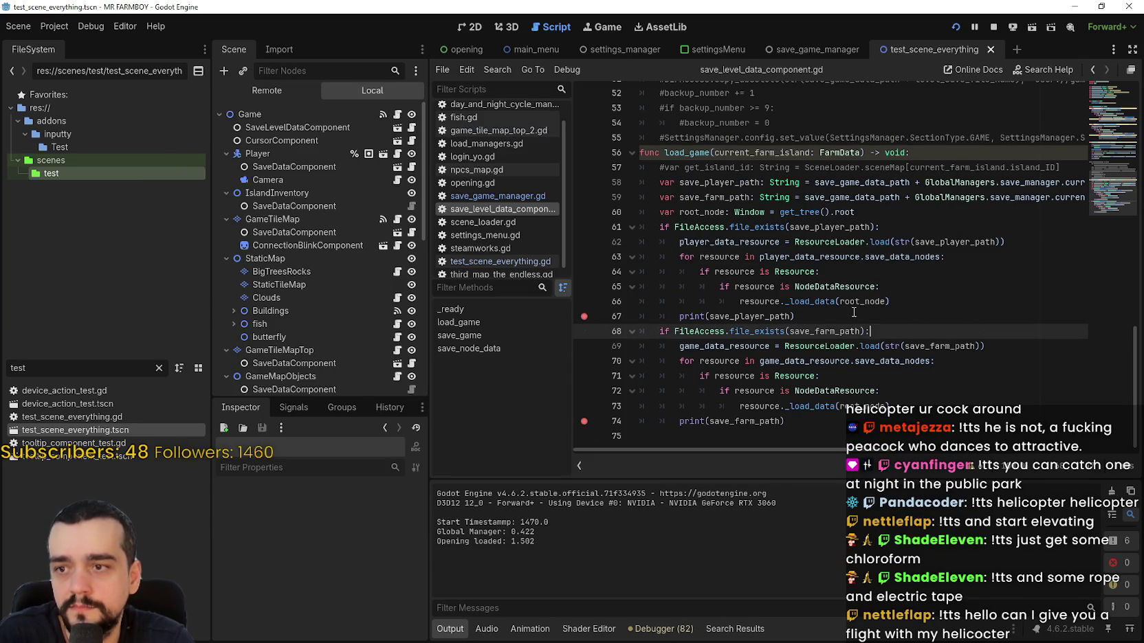
{"action": "left_click", "coordinate": [584, 317]}
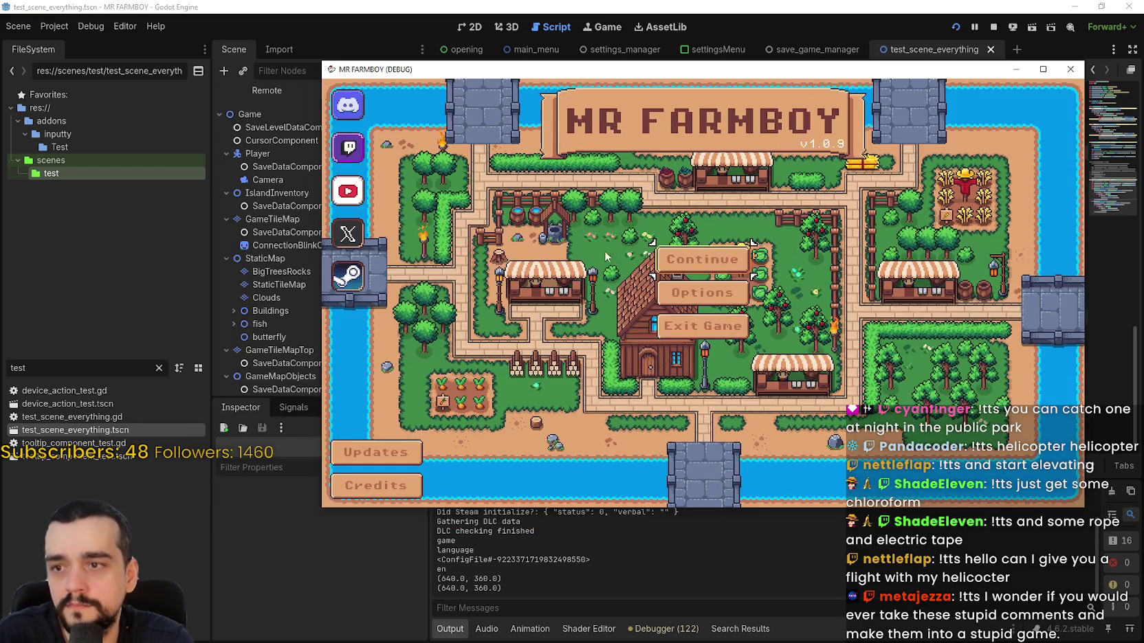
Load Save 1 from the game's save list and continue to the line 74 breakpoint
{"action": "left_click", "coordinate": [696, 263]}
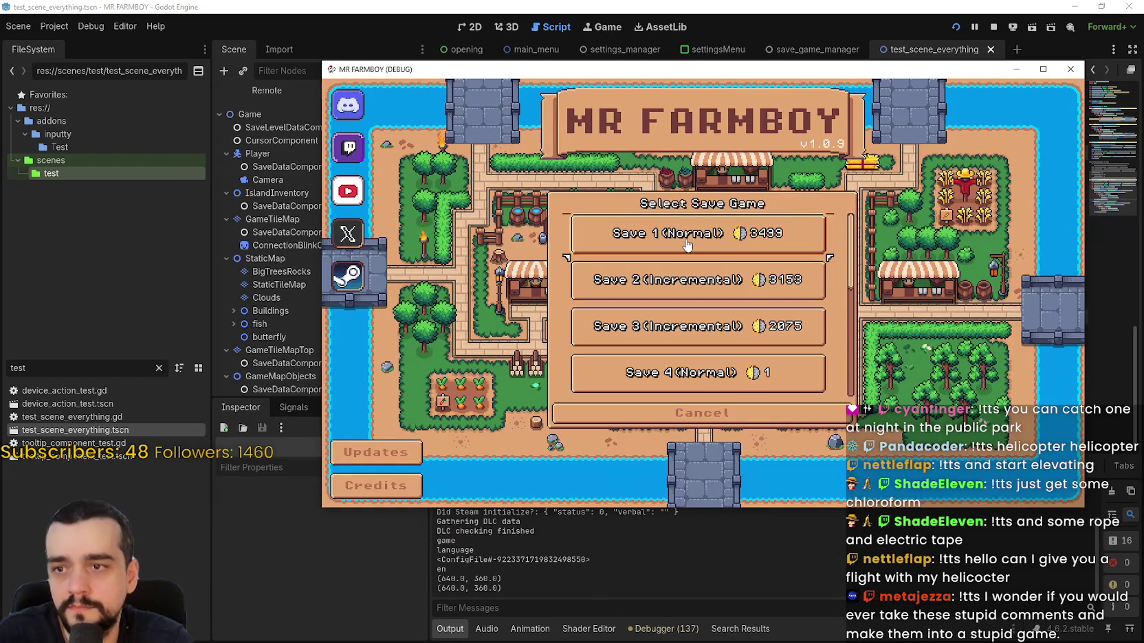
{"action": "left_click", "coordinate": [651, 237]}
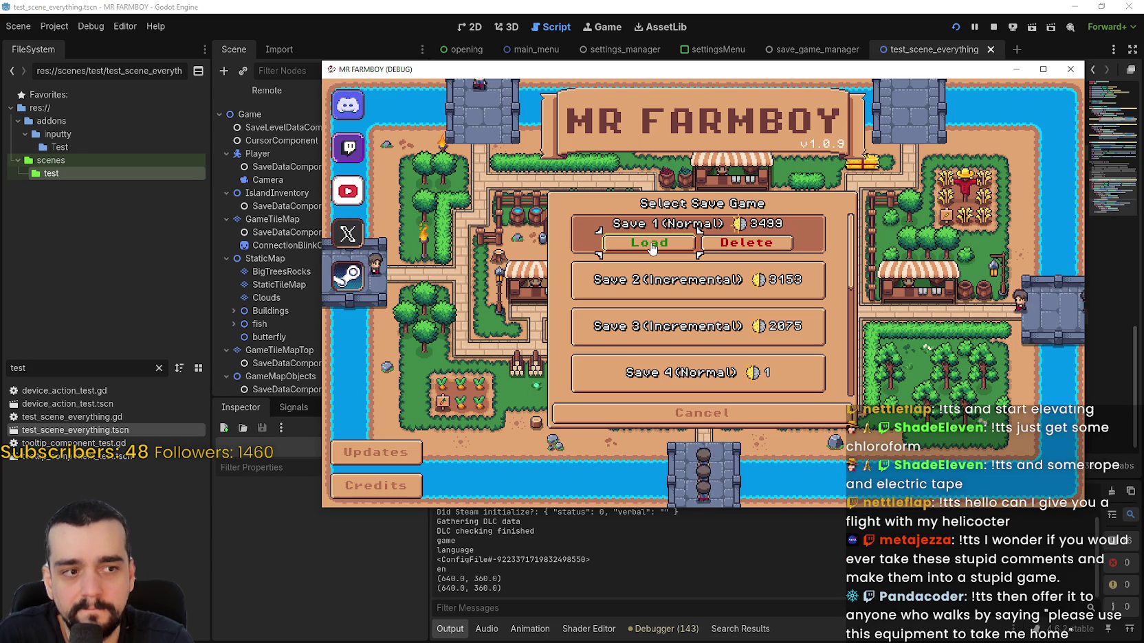
{"action": "left_click", "coordinate": [650, 244]}
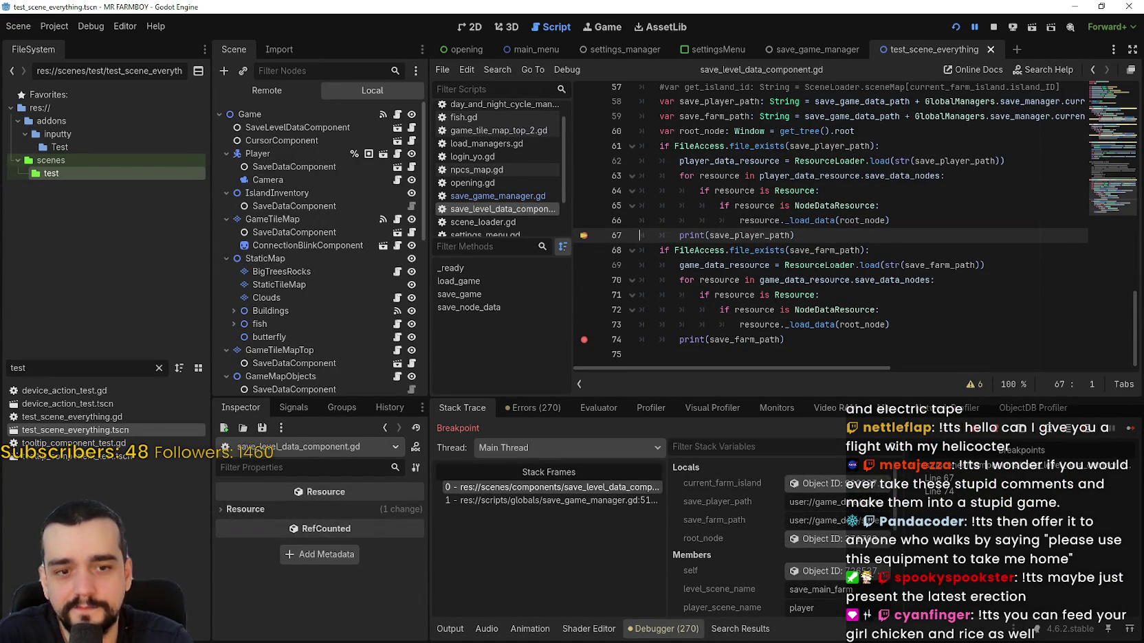
{"action": "left_click", "coordinate": [1128, 430]}
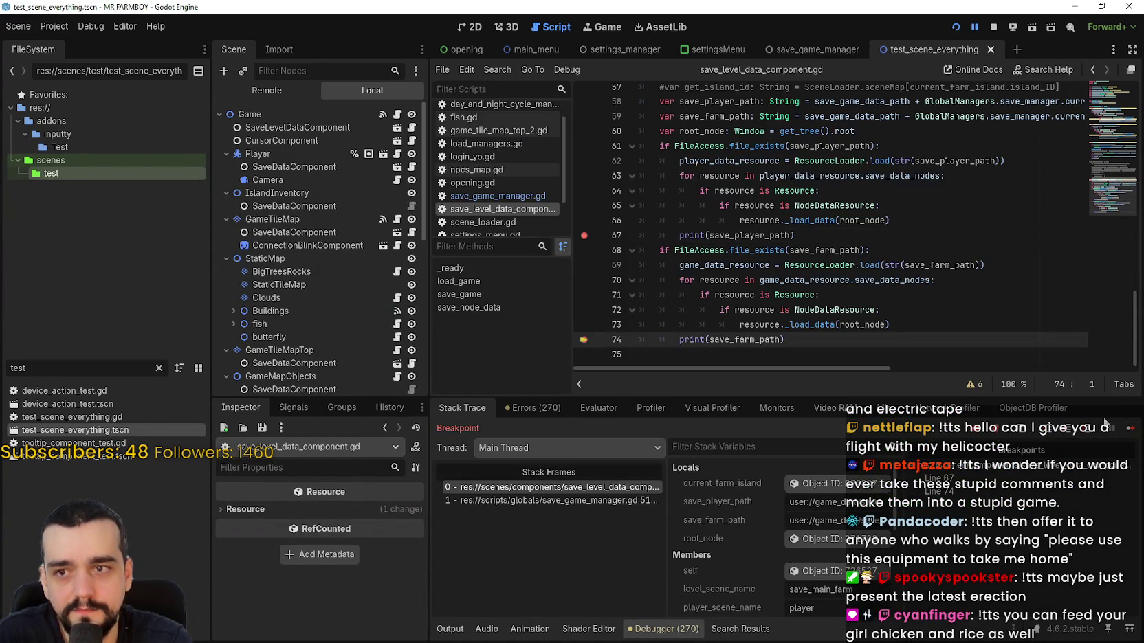
In the Remote tree, inspect SaveGameManager's savefiles dictionary and current_farm_island resource
{"action": "left_click", "coordinate": [313, 93]}
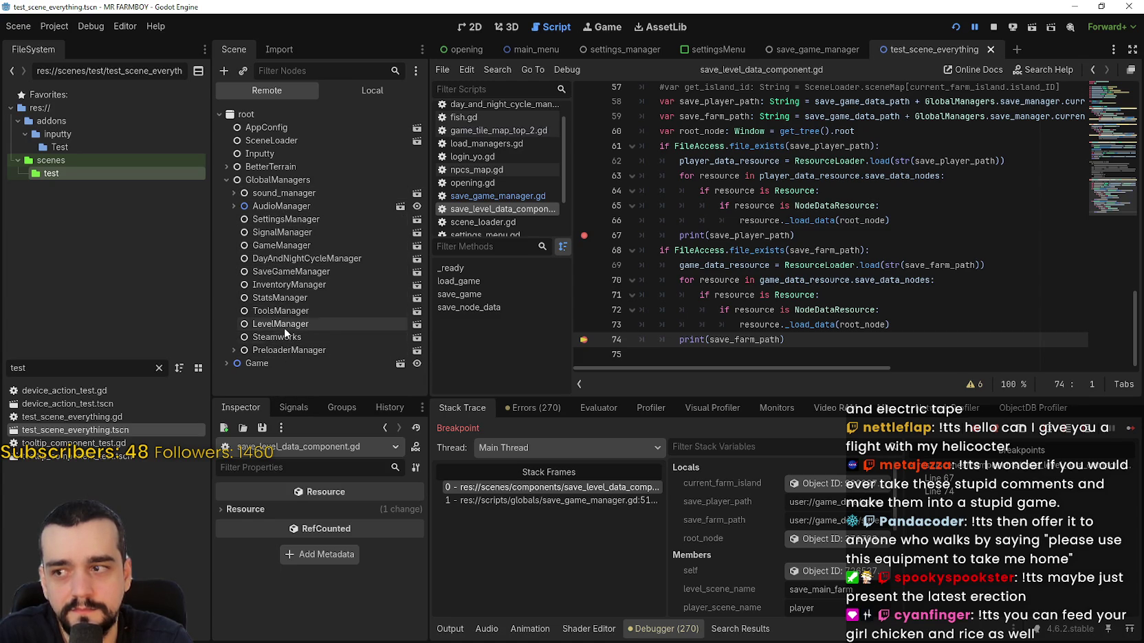
{"action": "left_click", "coordinate": [289, 272]}
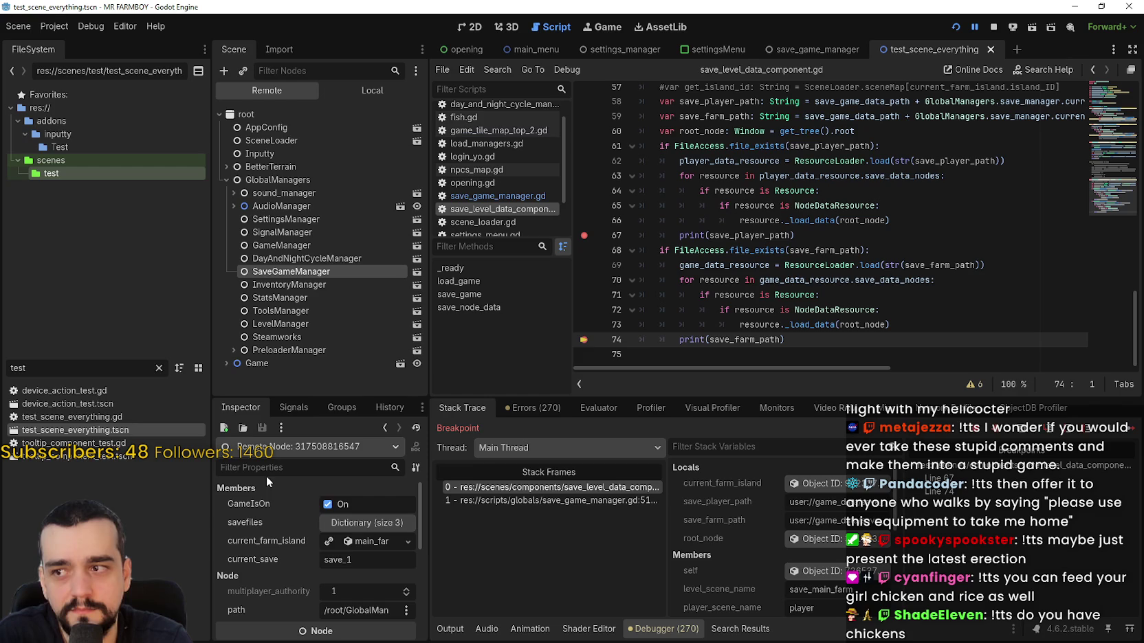
{"action": "left_click", "coordinate": [337, 521]}
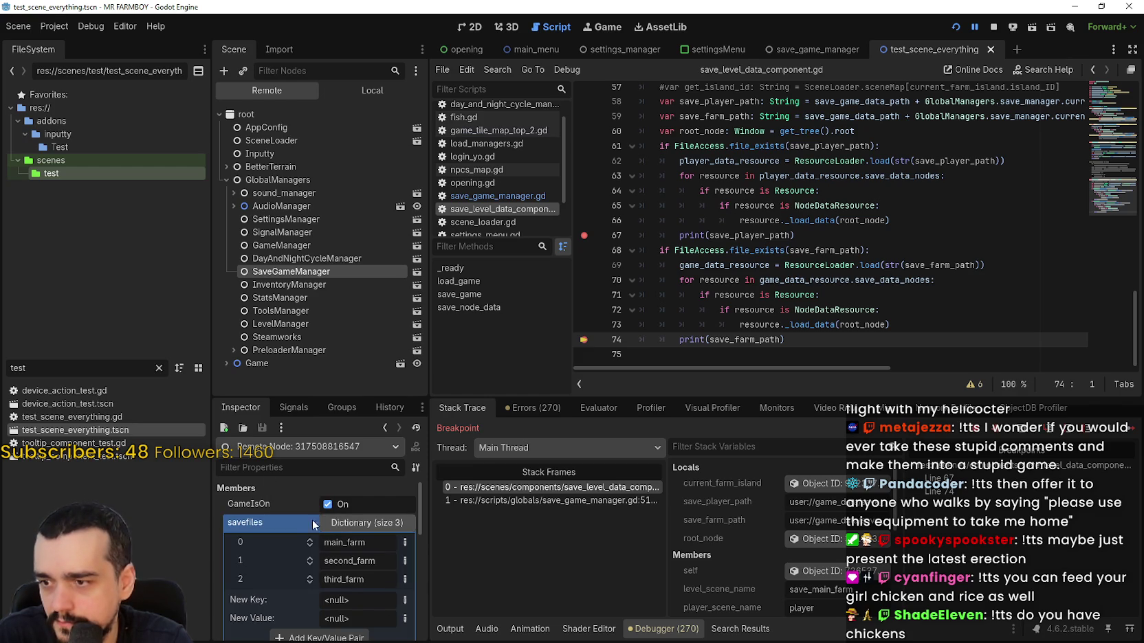
{"action": "left_click", "coordinate": [339, 524]}
{"action": "scroll", "coordinate": [357, 523], "scroll_direction": "down", "scroll_amount": 2}
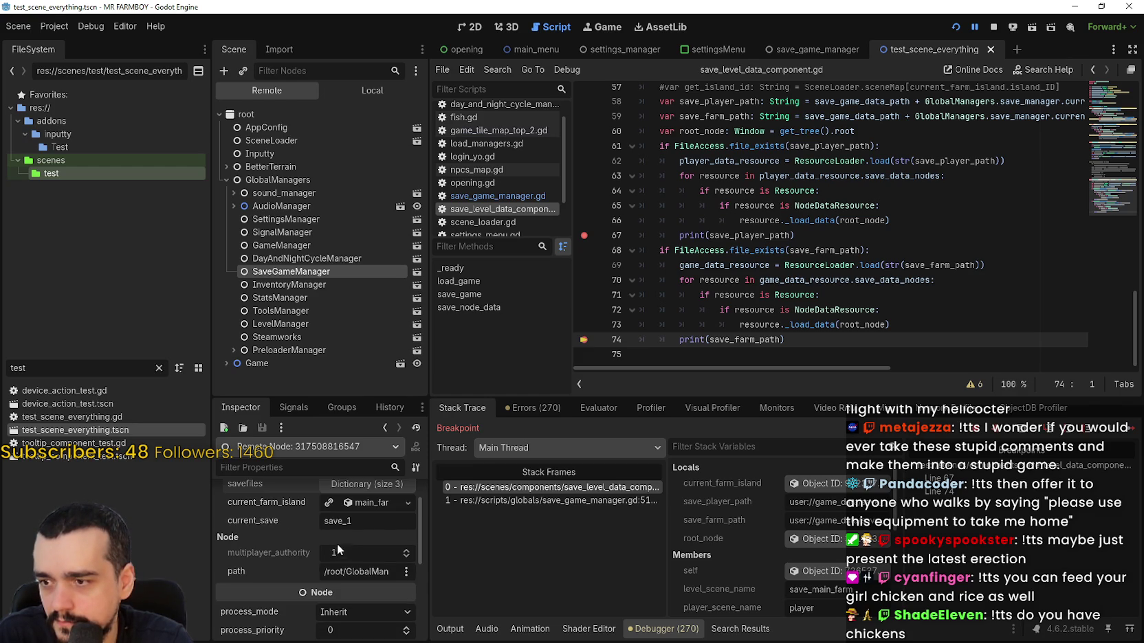
{"action": "left_click", "coordinate": [379, 505]}
{"action": "left_click", "coordinate": [378, 504]}
{"action": "scroll", "coordinate": [399, 543], "scroll_direction": "down", "scroll_amount": 5}
{"action": "scroll", "coordinate": [337, 552], "scroll_direction": "down", "scroll_amount": 3}
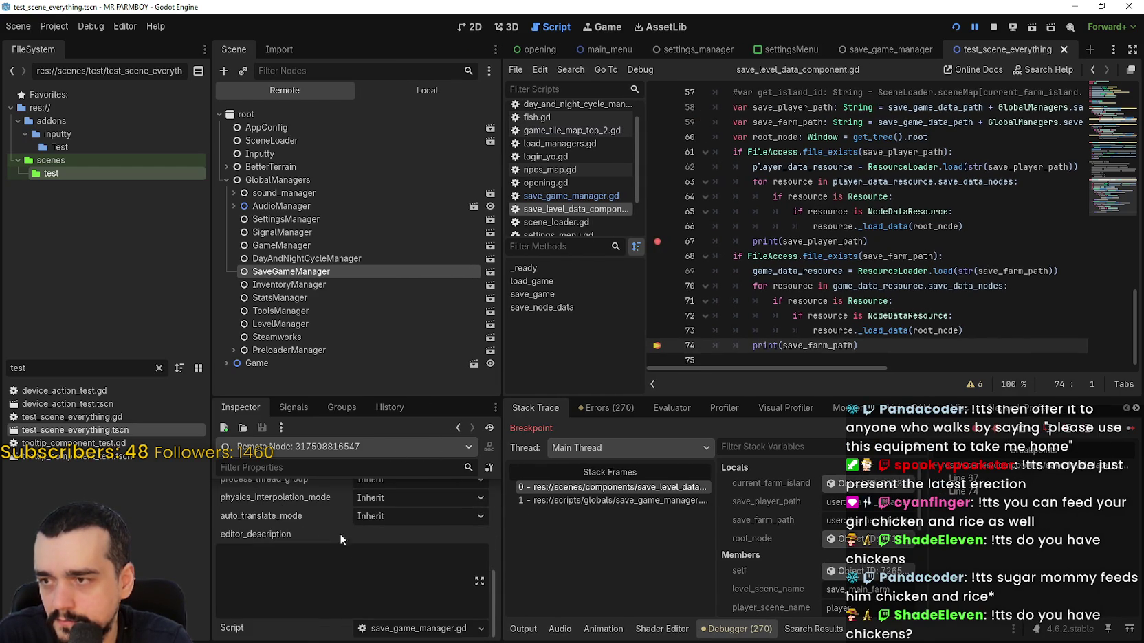
Inspect StatsManager's live properties, including the advancements_data dictionary
{"action": "left_click", "coordinate": [339, 297]}
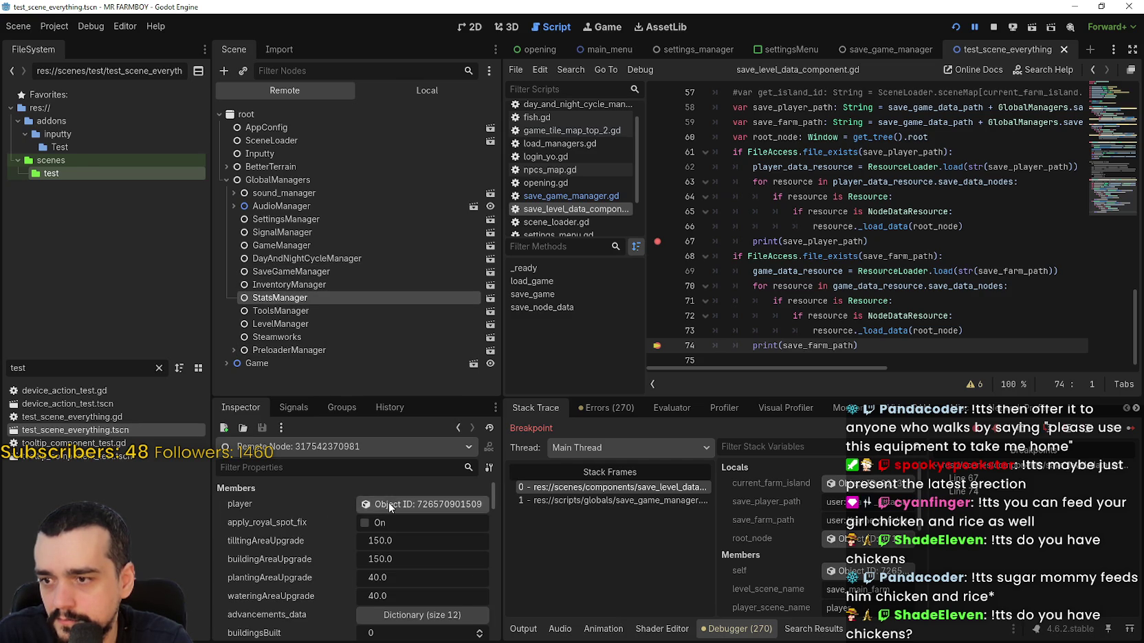
{"action": "scroll", "coordinate": [357, 512], "scroll_direction": "down", "scroll_amount": 5}
{"action": "scroll", "coordinate": [308, 532], "scroll_direction": "down", "scroll_amount": 3}
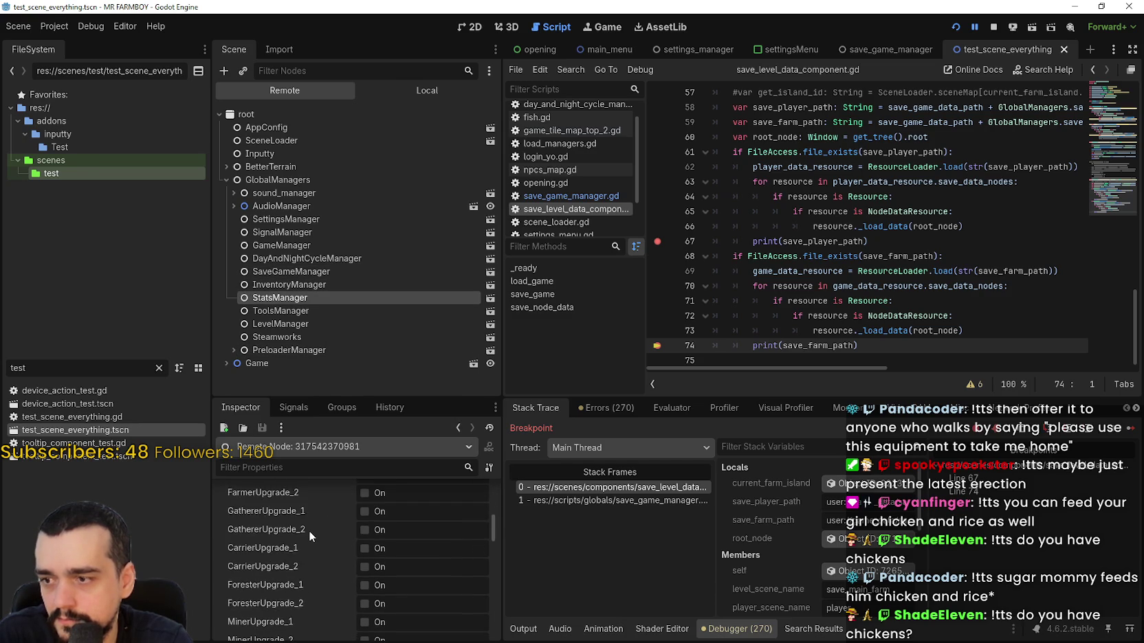
{"action": "mouse_move", "coordinate": [498, 536]}
{"action": "left_mouse_down"}
{"action": "mouse_move", "coordinate": [490, 591]}
{"action": "mouse_move", "coordinate": [494, 504]}
{"action": "left_mouse_up"}
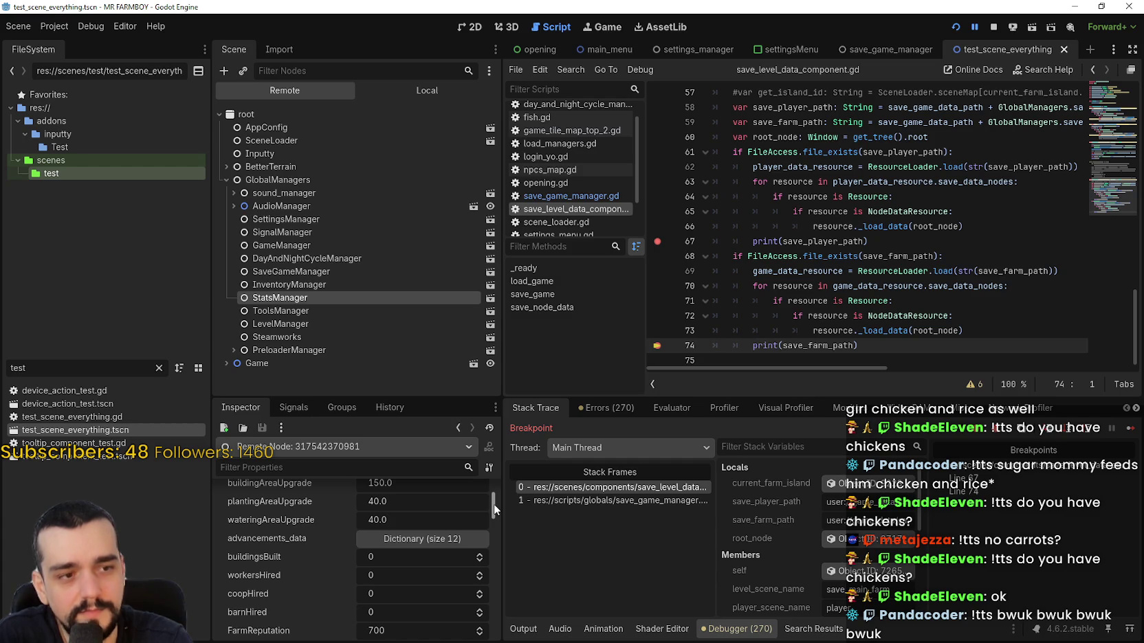
{"action": "left_click_drag", "start_coordinate": [493, 503], "coordinate": [493, 504]}
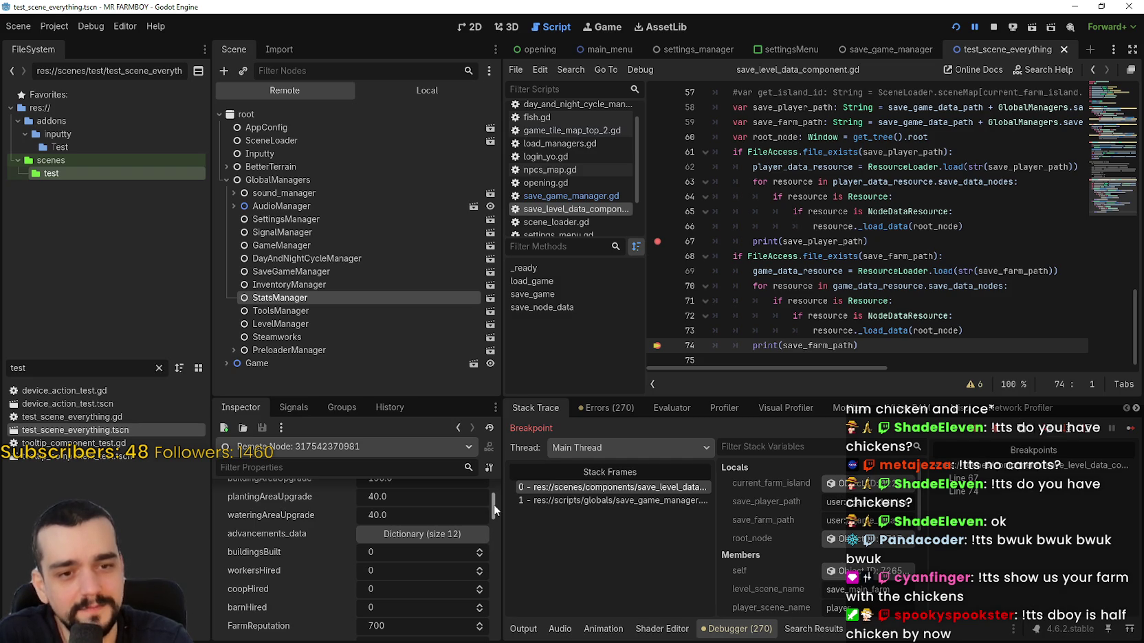
{"action": "scroll", "coordinate": [497, 505], "scroll_direction": "up", "scroll_amount": 1}
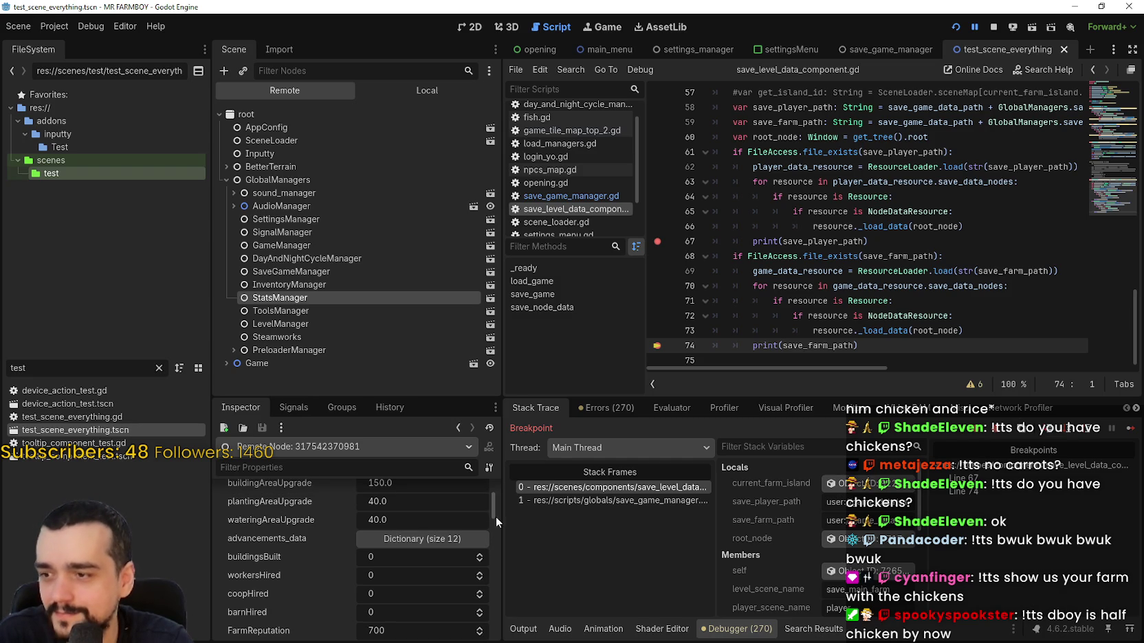
{"action": "left_click", "coordinate": [458, 541]}
{"action": "left_click", "coordinate": [456, 540]}
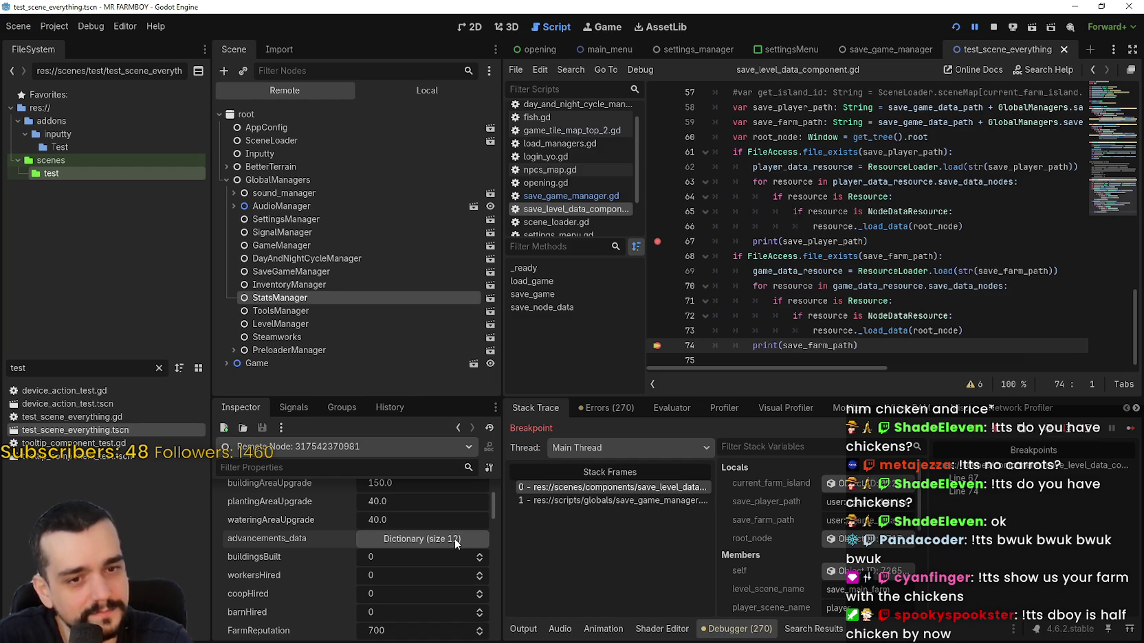
{"action": "scroll", "coordinate": [456, 532], "scroll_direction": "down", "scroll_amount": 6}
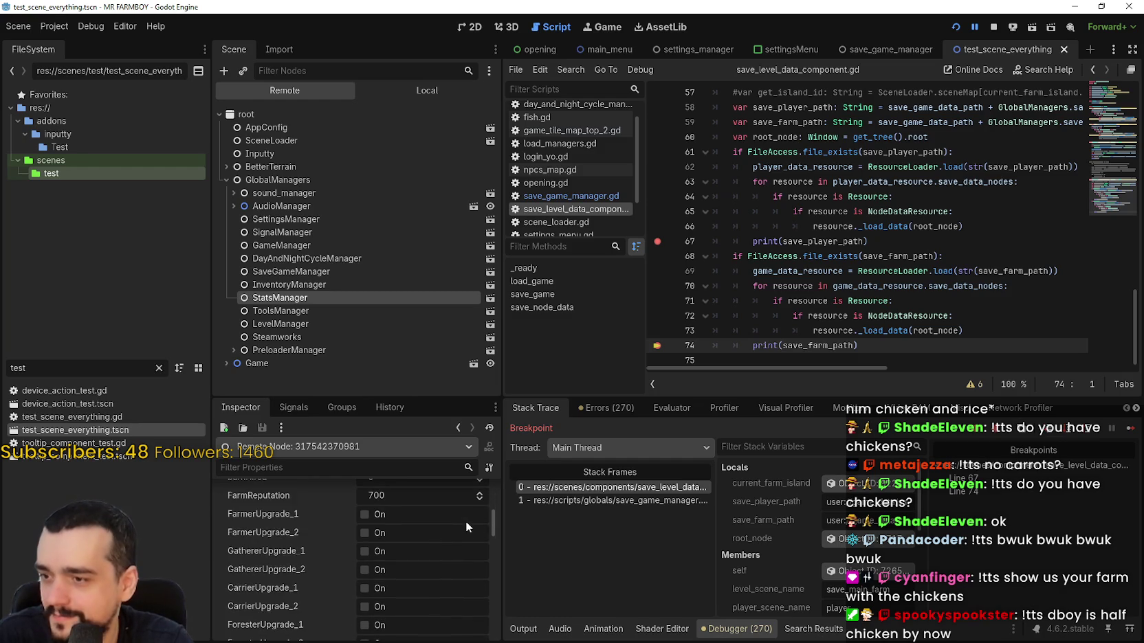
{"action": "mouse_move", "coordinate": [492, 530]}
{"action": "left_mouse_down"}
{"action": "mouse_move", "coordinate": [490, 605]}
{"action": "mouse_move", "coordinate": [490, 453]}
{"action": "left_mouse_up"}
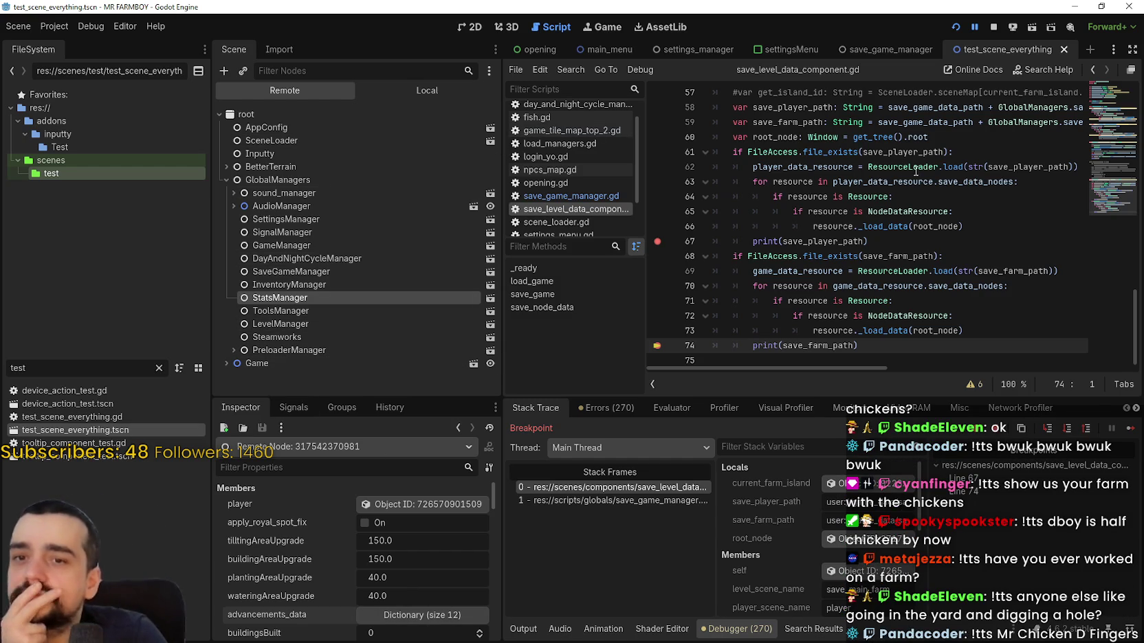
View player_data_resource's value and place the caret in the _load_data call on line 73
{"action": "mouse_move", "coordinate": [879, 184]}
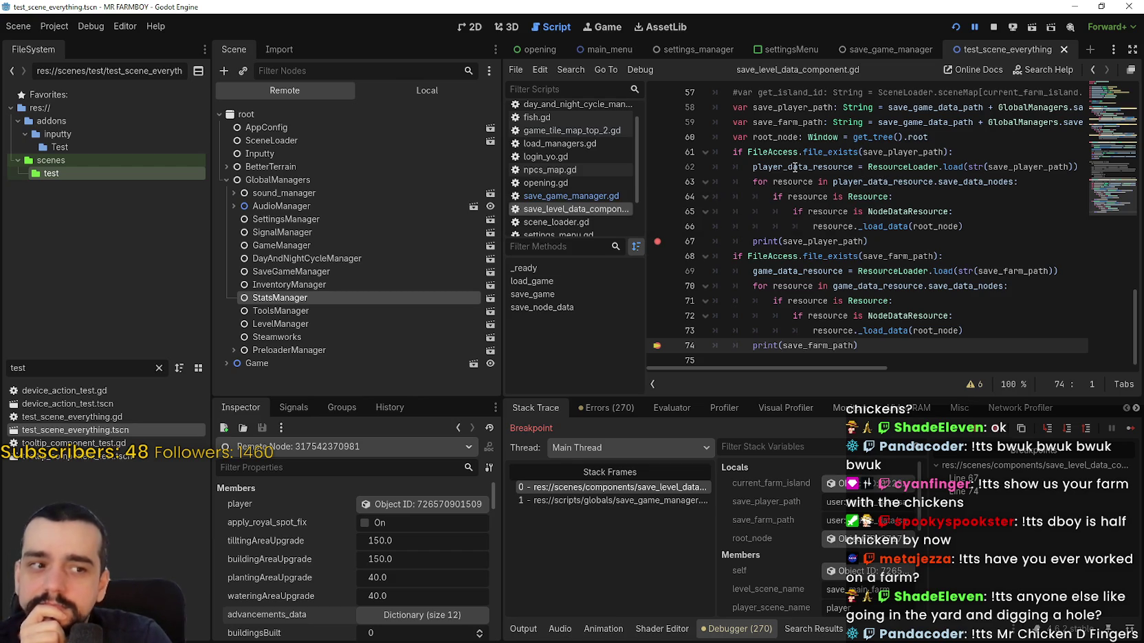
{"action": "mouse_move", "coordinate": [798, 169]}
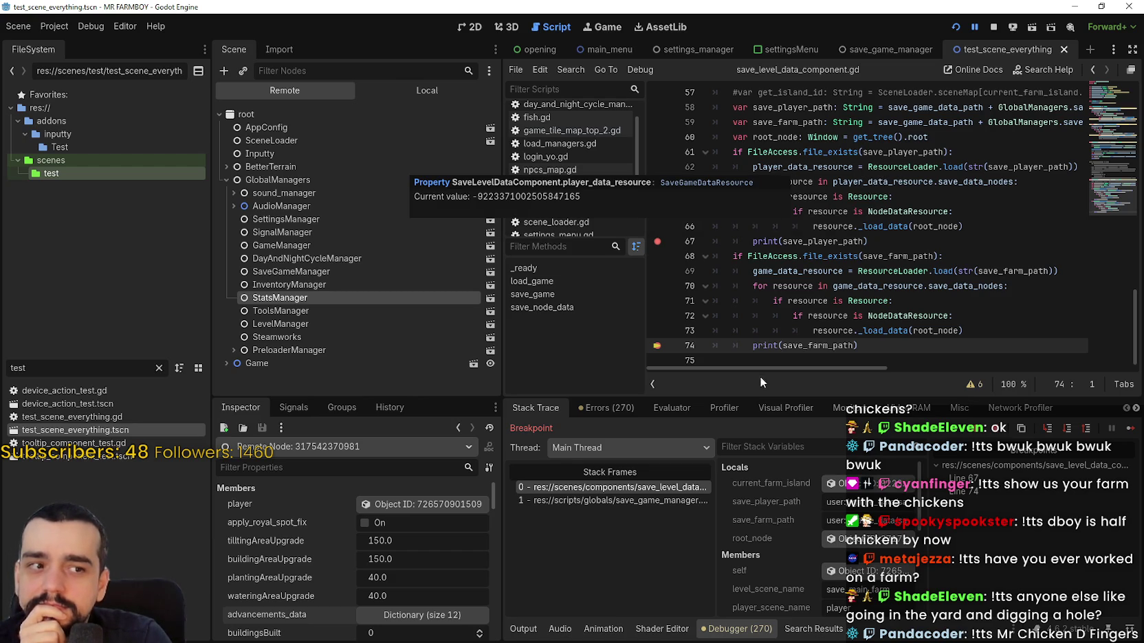
{"action": "left_click", "coordinate": [794, 316]}
{"action": "left_click", "coordinate": [802, 331]}
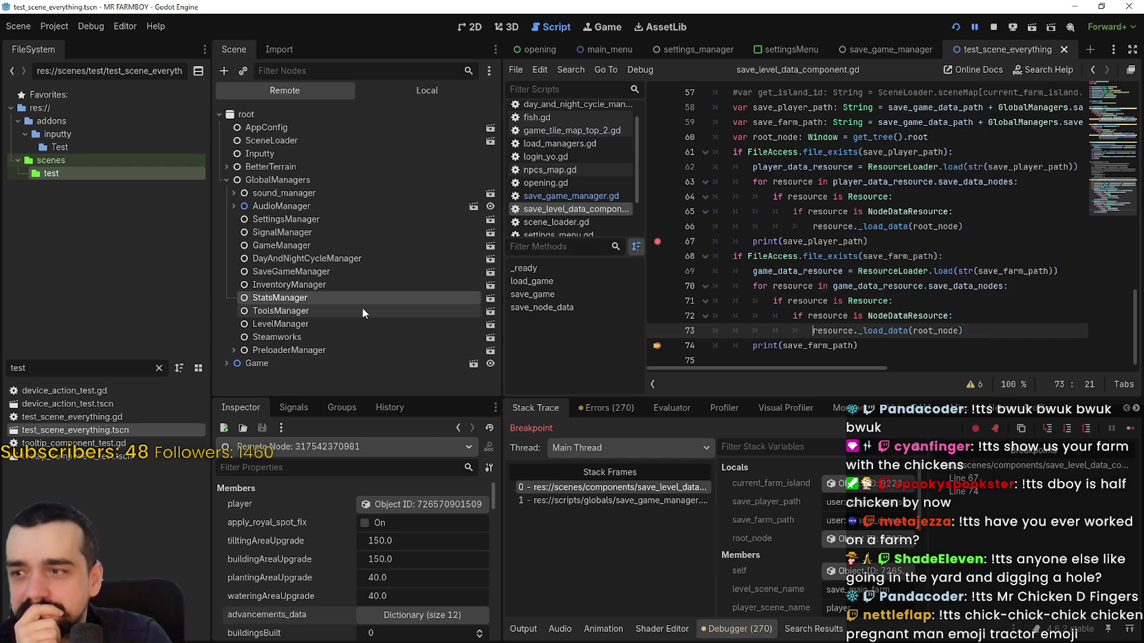
{"action": "left_click", "coordinate": [885, 332]}
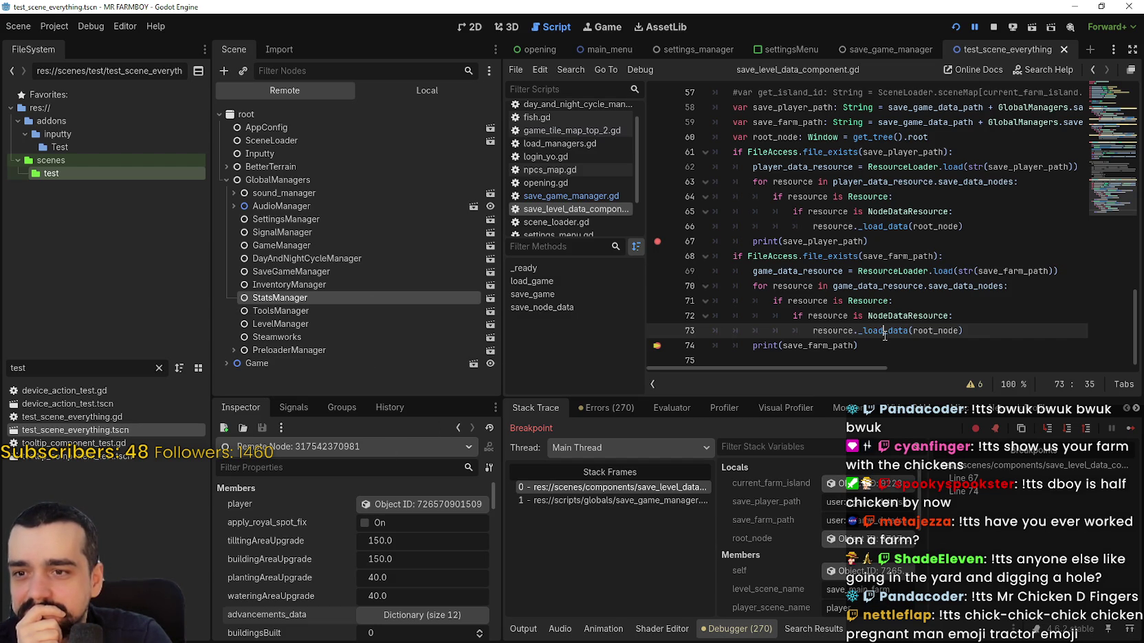
Add a breakpoint on line 71 and resume the game past it
{"action": "left_click", "coordinate": [652, 306]}
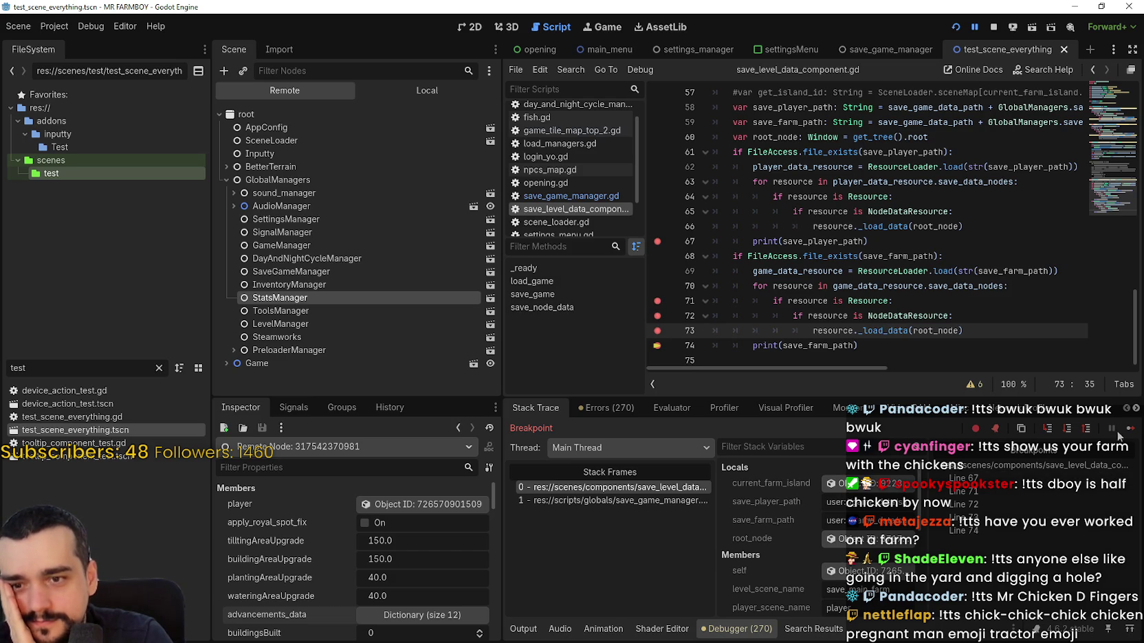
{"action": "left_click", "coordinate": [1130, 431]}
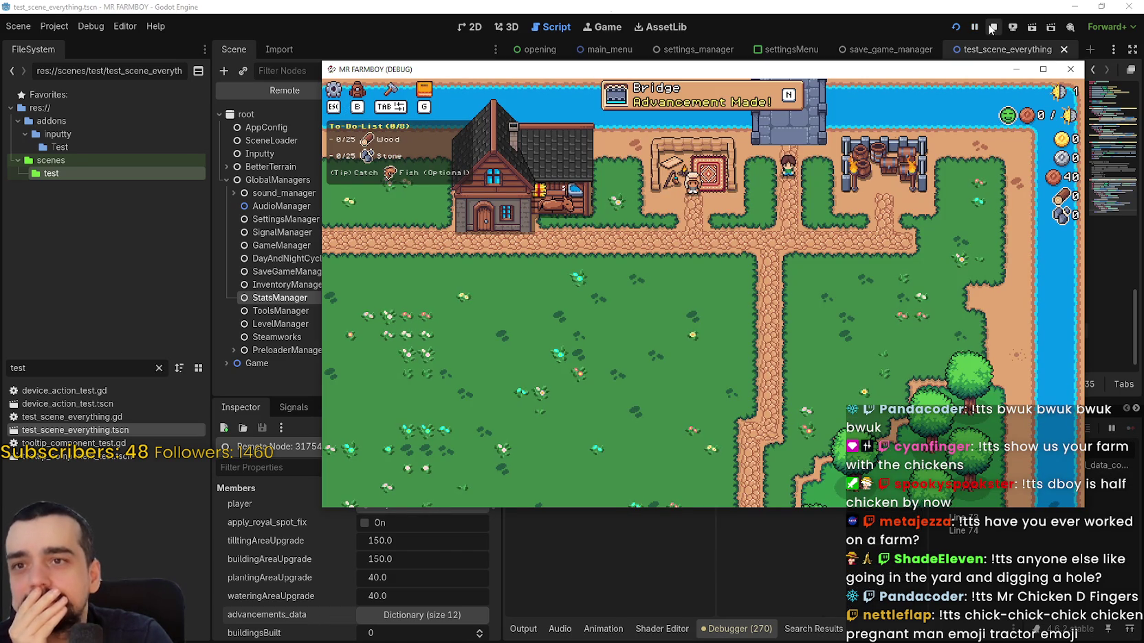
{"action": "left_click", "coordinate": [823, 5]}
Check InventoryManager's inventory dictionary in the Remote tree, then stop the debug session
{"action": "left_click", "coordinate": [296, 285]}
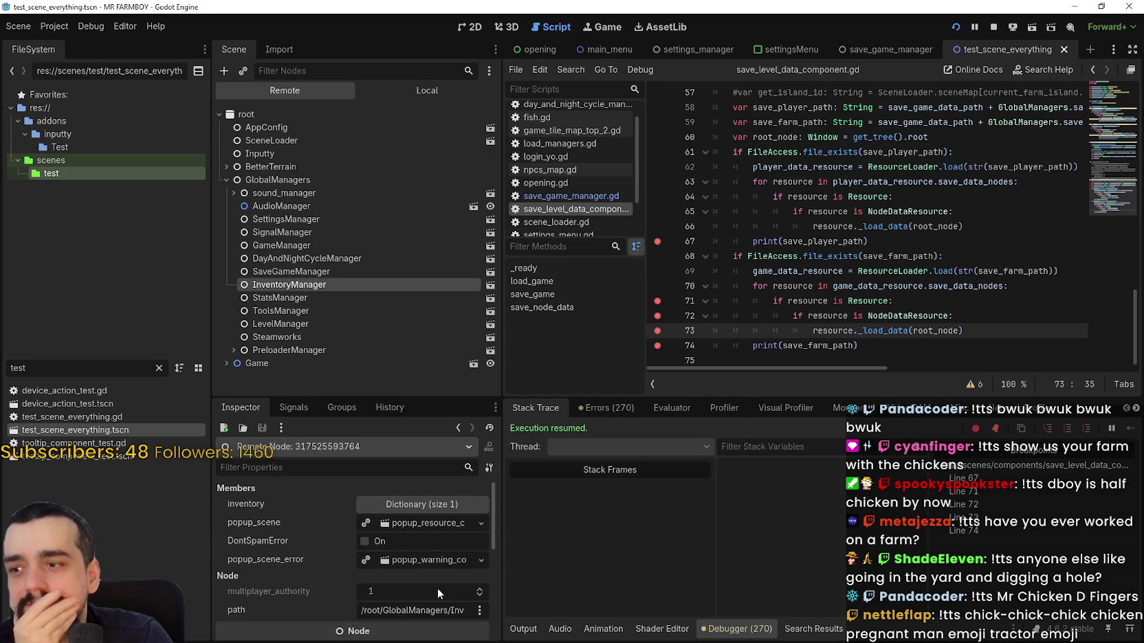
{"action": "left_click", "coordinate": [457, 502]}
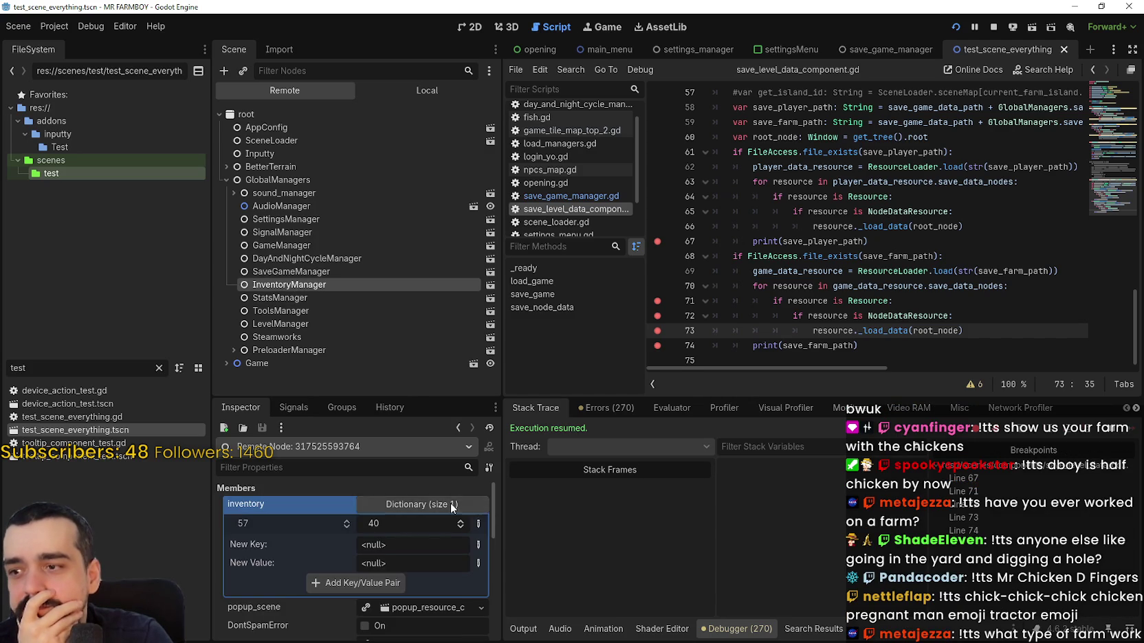
{"action": "left_click", "coordinate": [455, 505]}
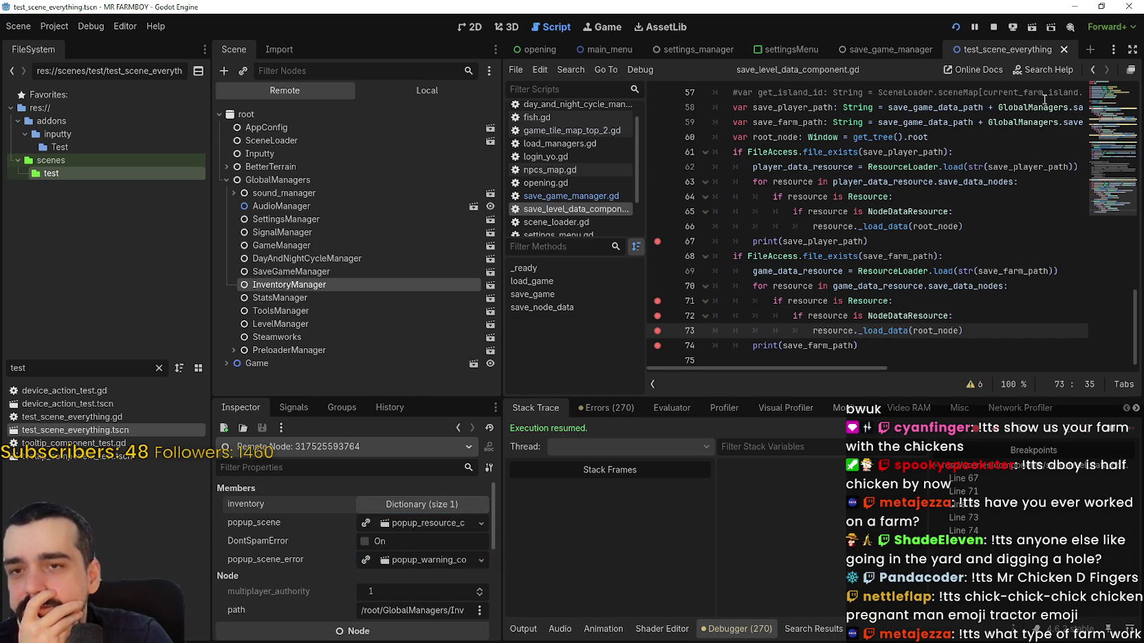
{"action": "left_click", "coordinate": [993, 27]}
{"action": "left_click", "coordinate": [921, 346]}
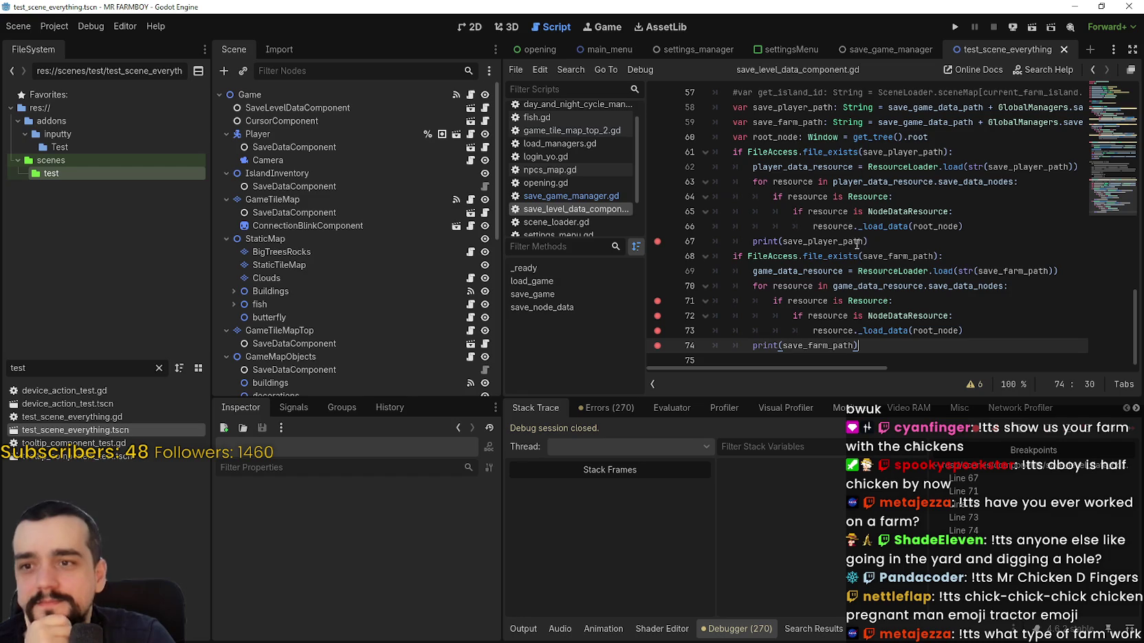
Select the load_game function name and widen the script editor by narrowing the Scene dock
{"action": "left_click", "coordinate": [913, 256]}
{"action": "scroll", "coordinate": [916, 285], "scroll_direction": "up", "scroll_amount": 2}
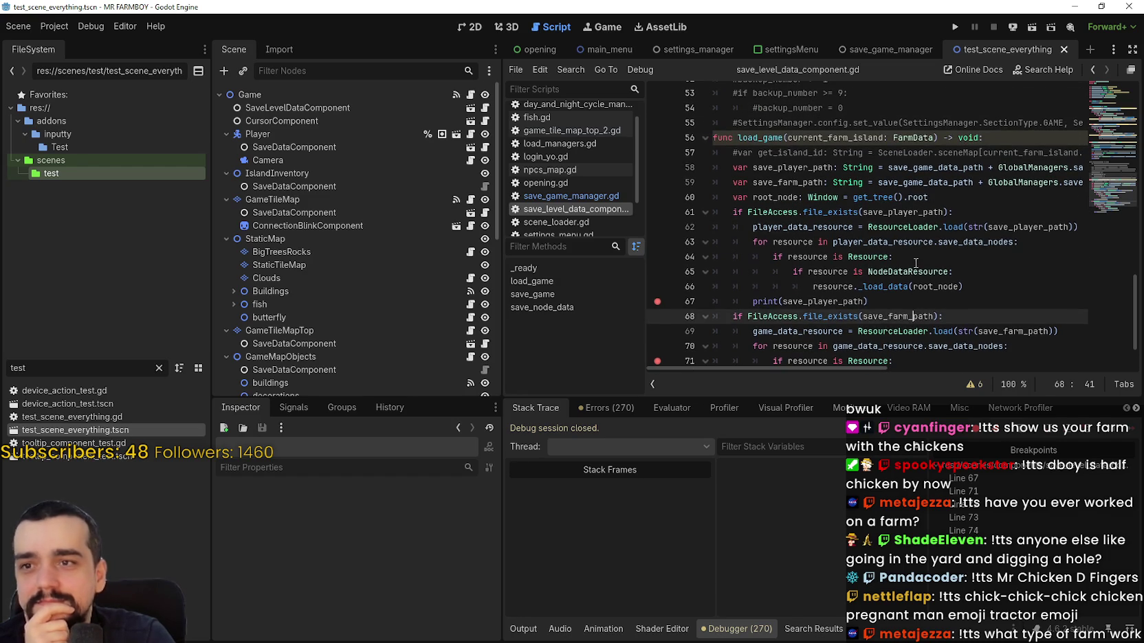
{"action": "scroll", "coordinate": [887, 297], "scroll_direction": "up", "scroll_amount": 2}
{"action": "scroll", "coordinate": [887, 297], "scroll_direction": "up", "scroll_amount": 1}
{"action": "double_click", "coordinate": [785, 252]}
{"action": "scroll", "coordinate": [840, 284], "scroll_direction": "down", "scroll_amount": 3}
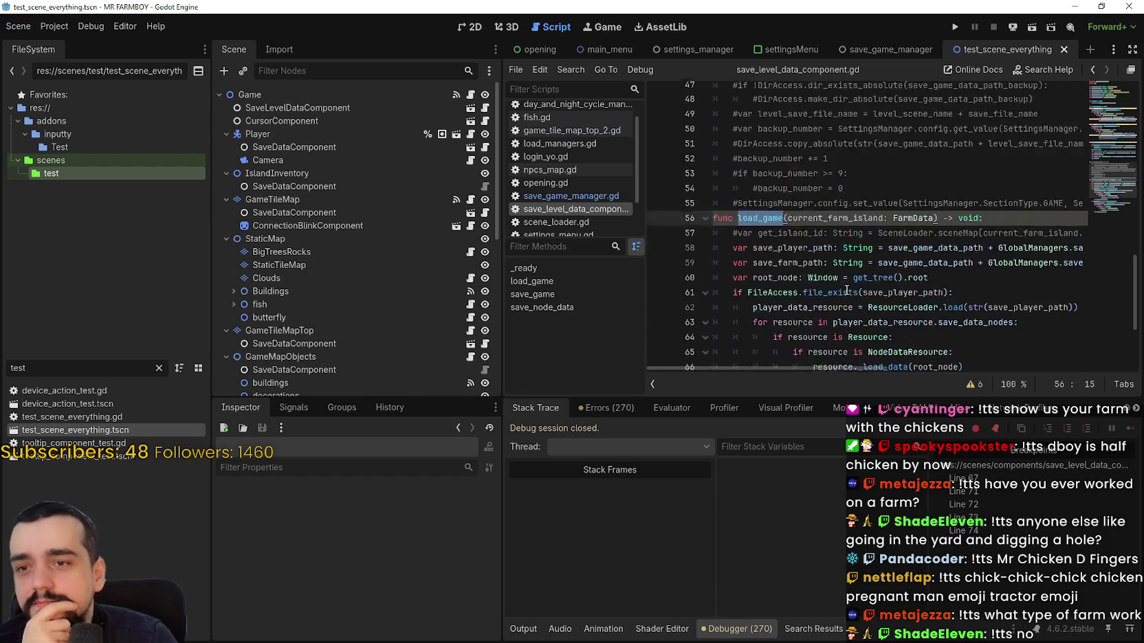
{"action": "mouse_move", "coordinate": [789, 366]}
{"action": "left_mouse_down"}
{"action": "mouse_move", "coordinate": [959, 348]}
{"action": "mouse_move", "coordinate": [760, 326]}
{"action": "left_mouse_up"}
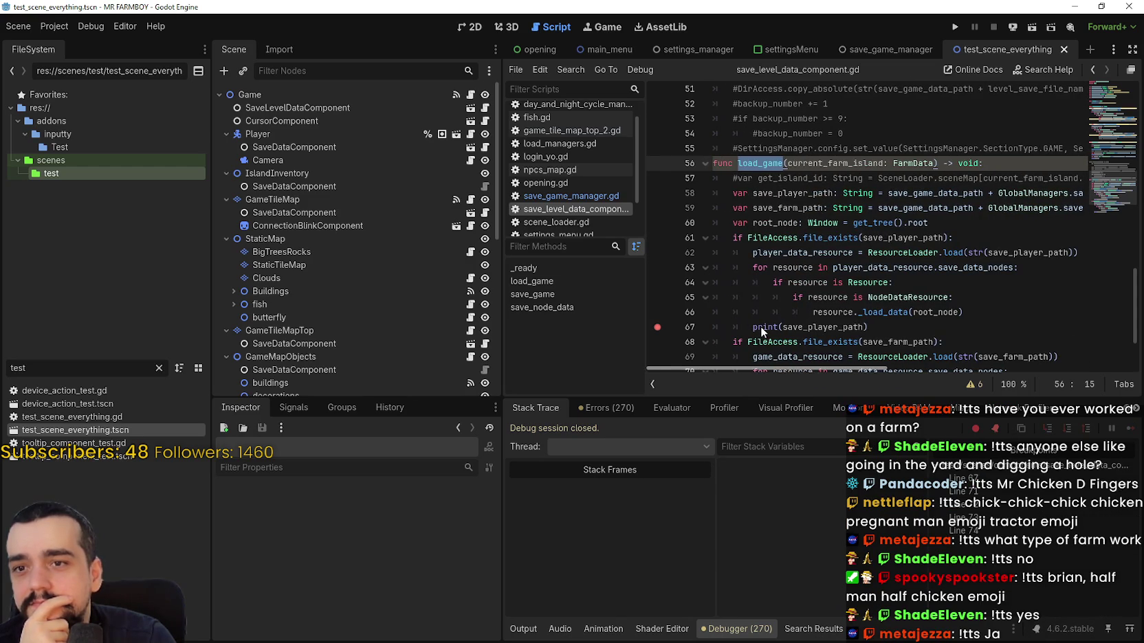
{"action": "left_click_drag", "start_coordinate": [501, 341], "coordinate": [425, 341]}
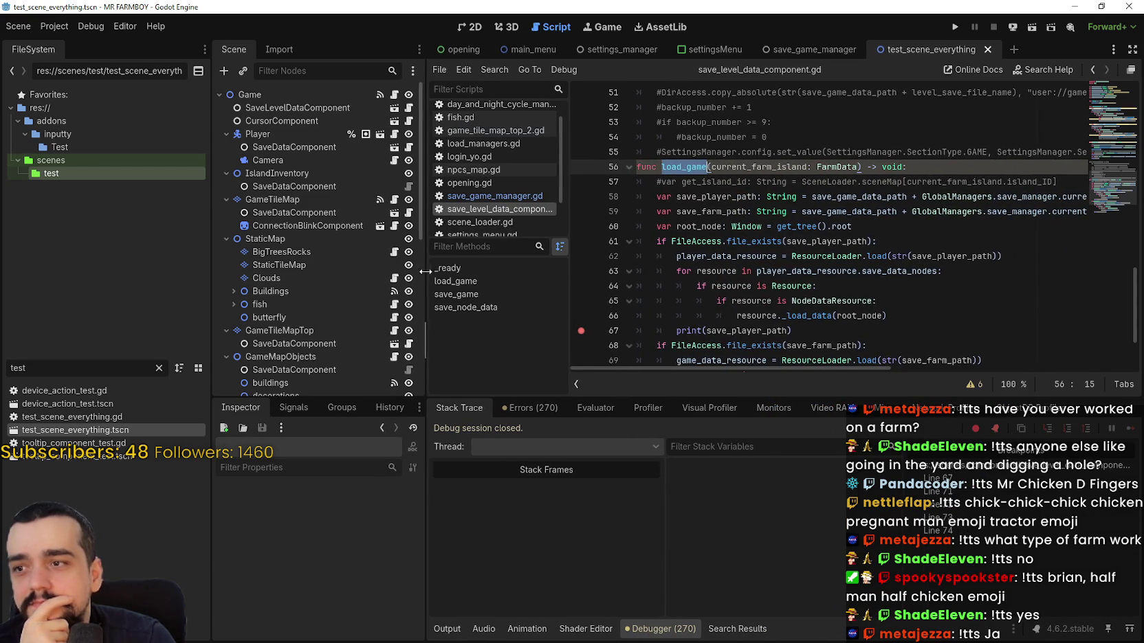
Highlight GlobalManagers.save_manager on line 58 and game_data_resource on line 69
{"action": "left_click", "coordinate": [998, 213]}
{"action": "left_click_drag", "start_coordinate": [1000, 197], "coordinate": [953, 197]}
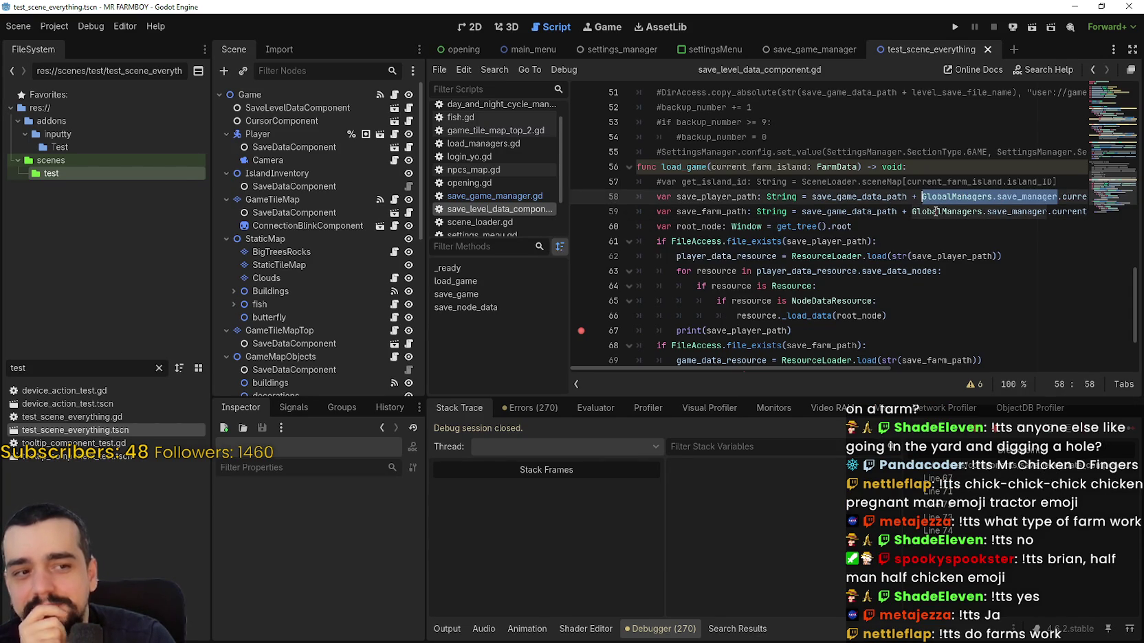
{"action": "left_click", "coordinate": [996, 285]}
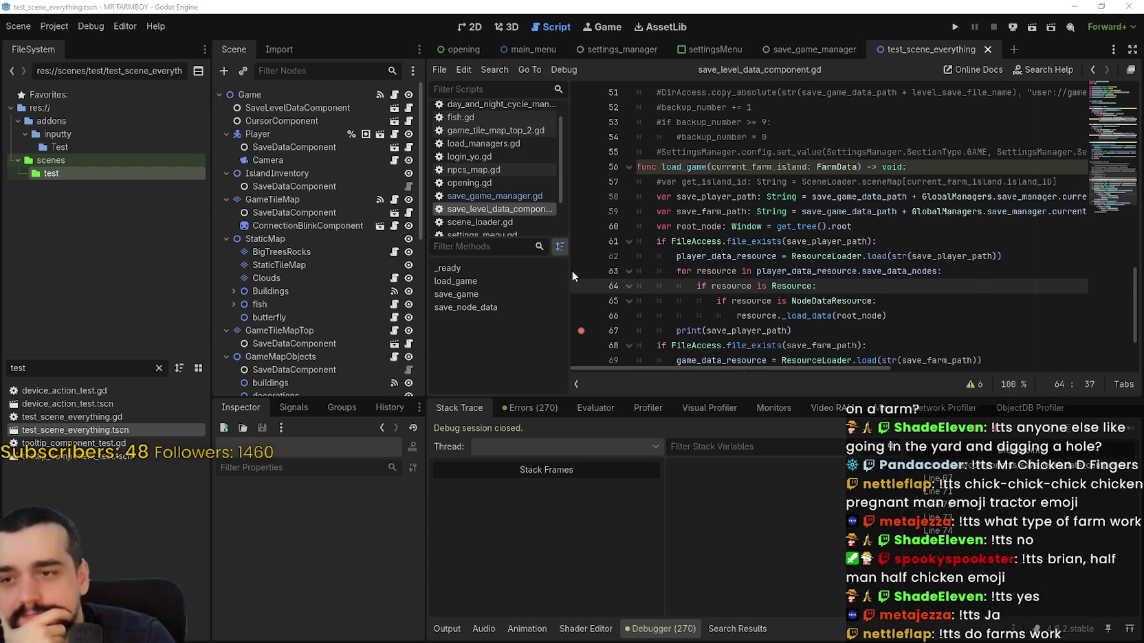
{"action": "scroll", "coordinate": [572, 271], "scroll_direction": "down", "scroll_amount": 2}
{"action": "left_click", "coordinate": [737, 271]}
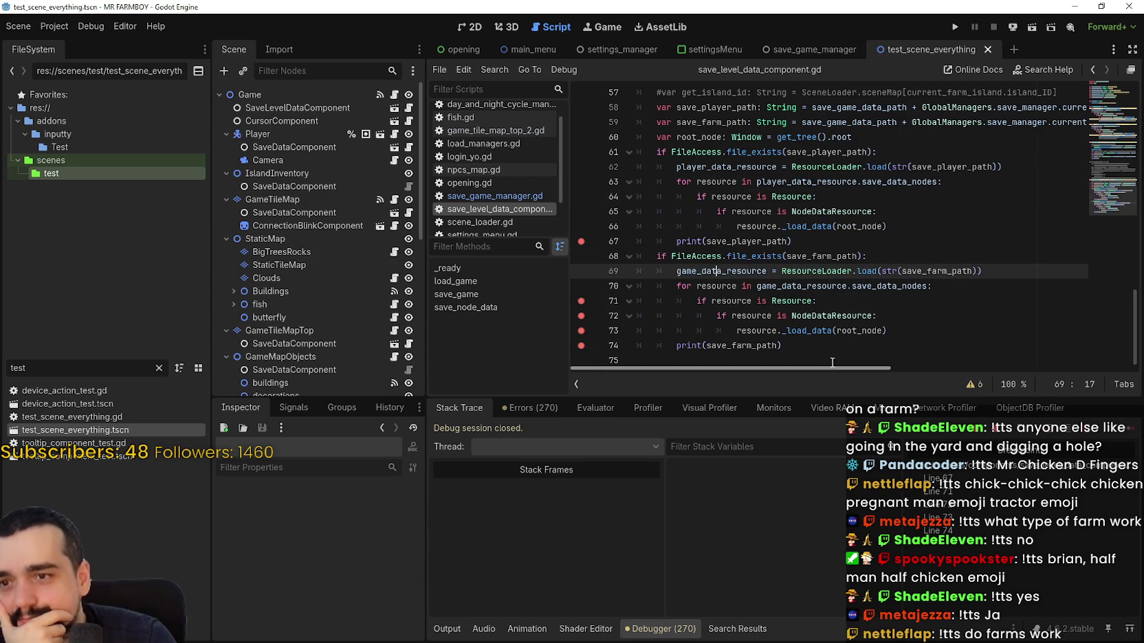
{"action": "key", "text": "ctrl+d"}
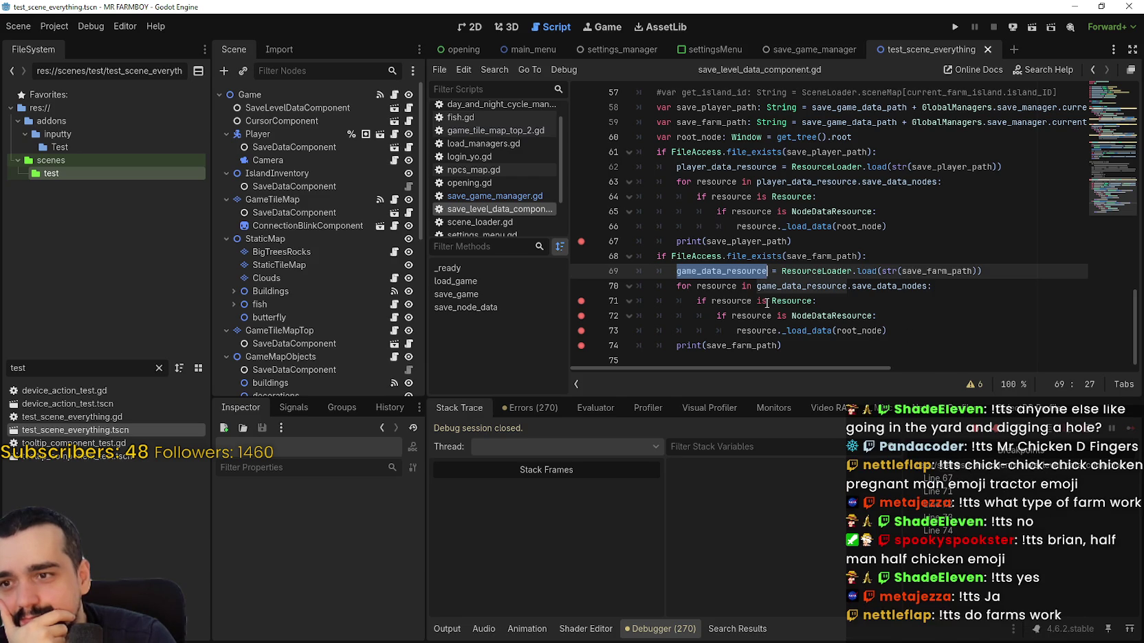
Scroll up to save_node_data and select the save_player_data_component group name
{"action": "left_click_drag", "start_coordinate": [1110, 196], "coordinate": [1104, 87]}
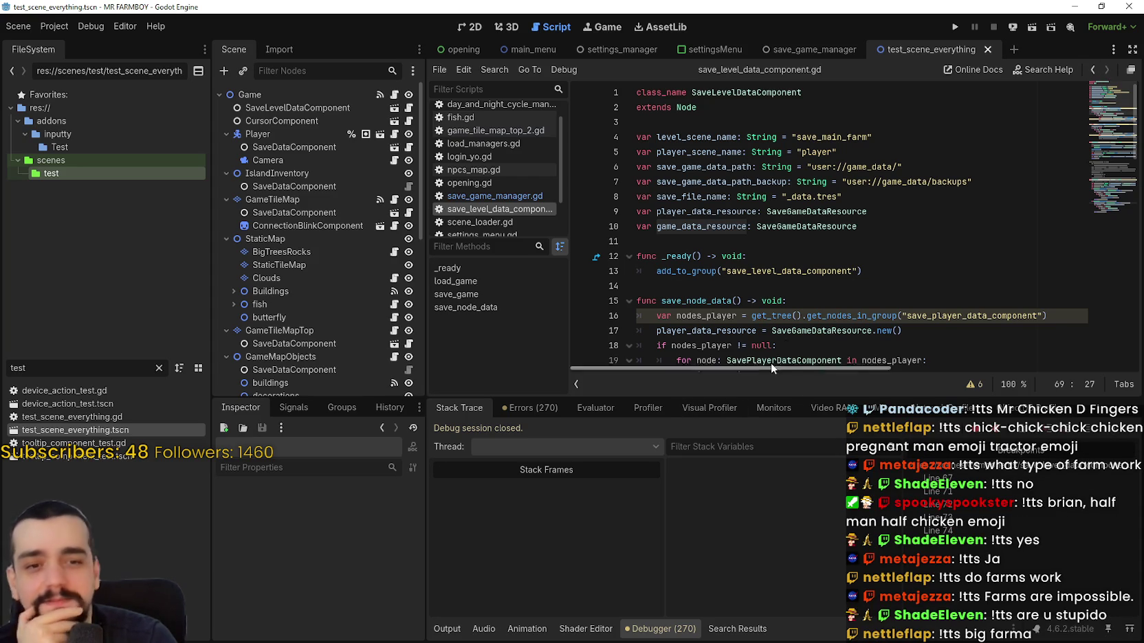
{"action": "left_click", "coordinate": [736, 242]}
{"action": "scroll", "coordinate": [736, 247], "scroll_direction": "down", "scroll_amount": 3}
{"action": "left_click", "coordinate": [746, 247]}
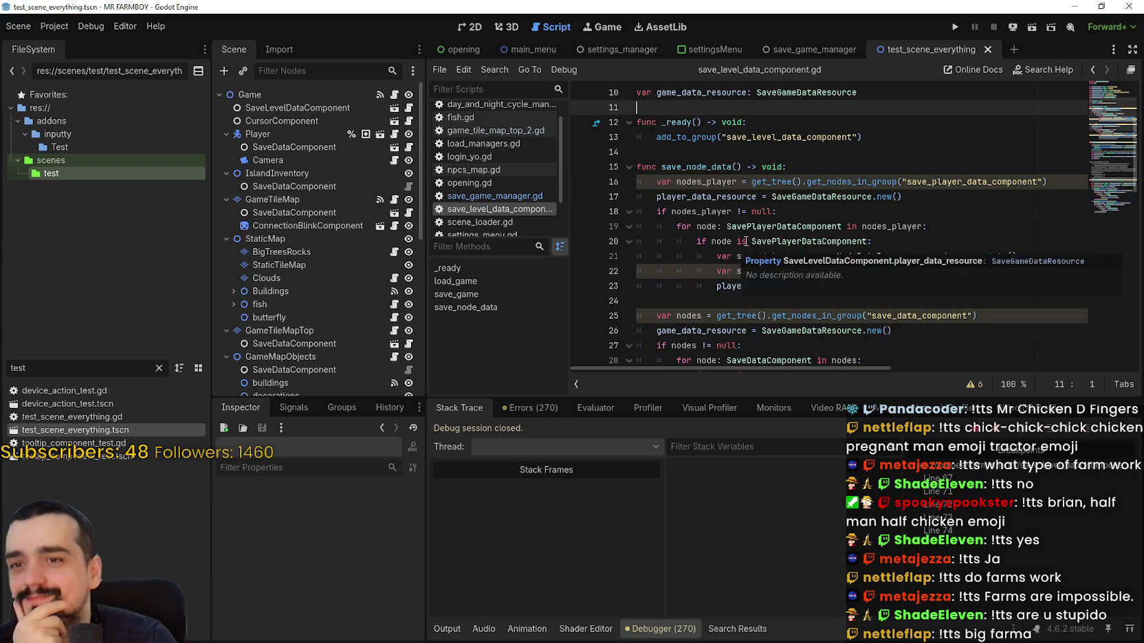
{"action": "double_click", "coordinate": [1010, 182]}
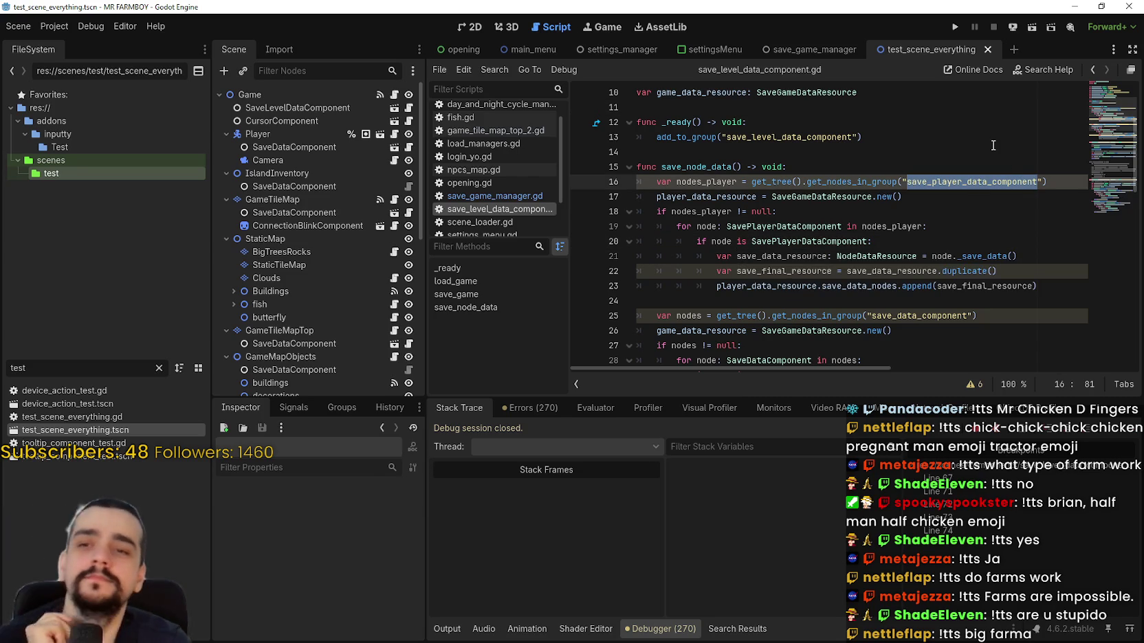
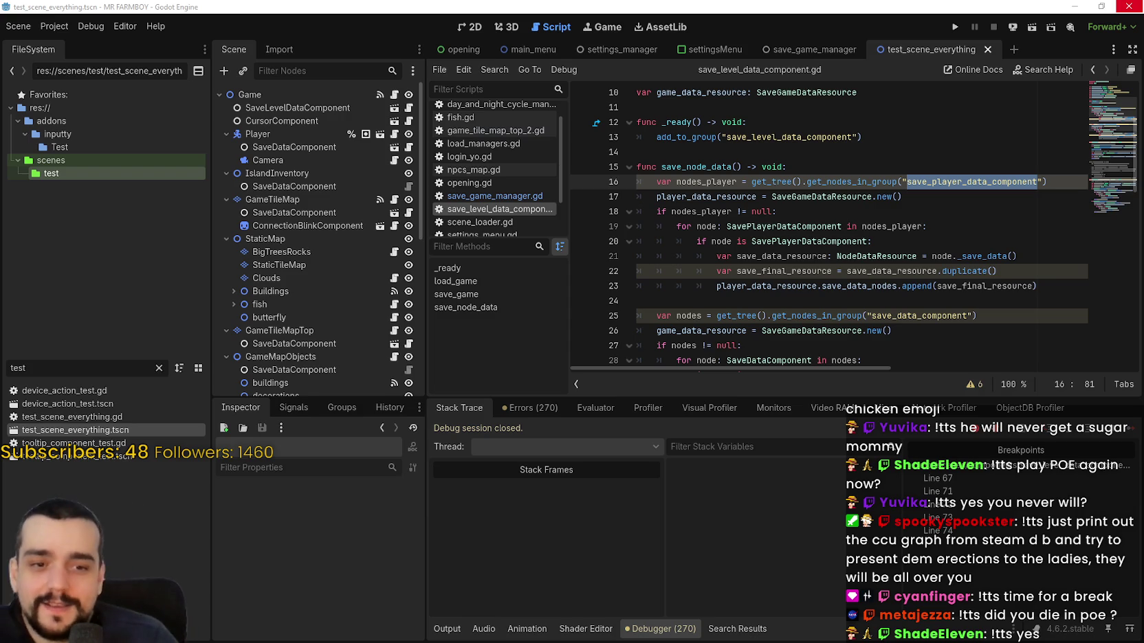
Review the save_game function's ResourceSaver call and its save_node_data call
{"action": "scroll", "coordinate": [780, 238], "scroll_direction": "down", "scroll_amount": 2}
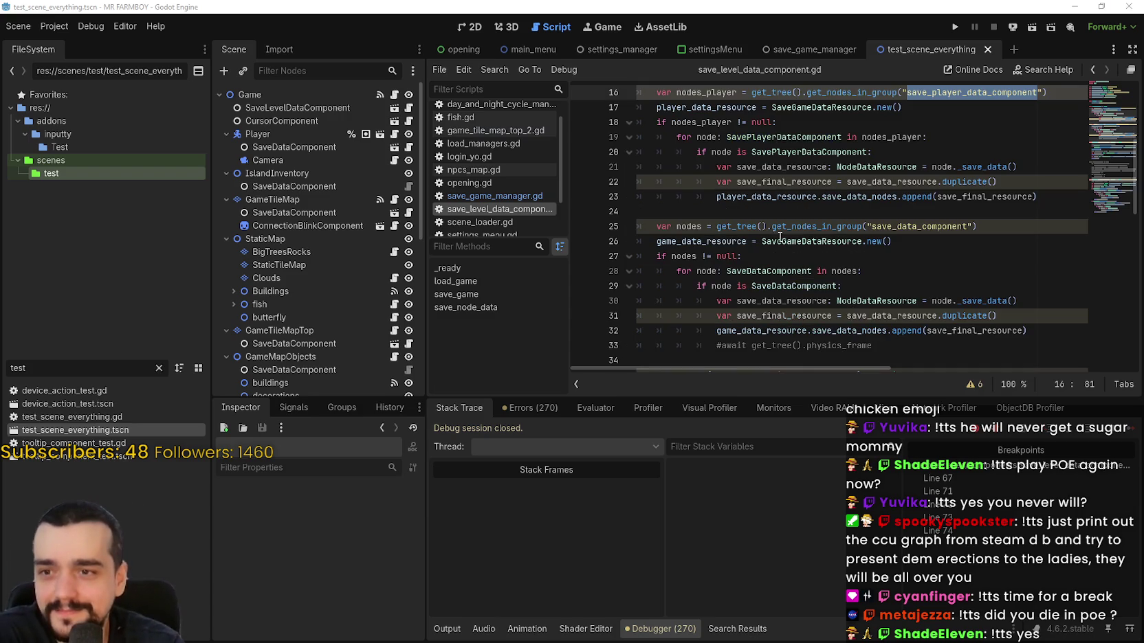
{"action": "left_click", "coordinate": [753, 205]}
{"action": "scroll", "coordinate": [751, 234], "scroll_direction": "down", "scroll_amount": 2}
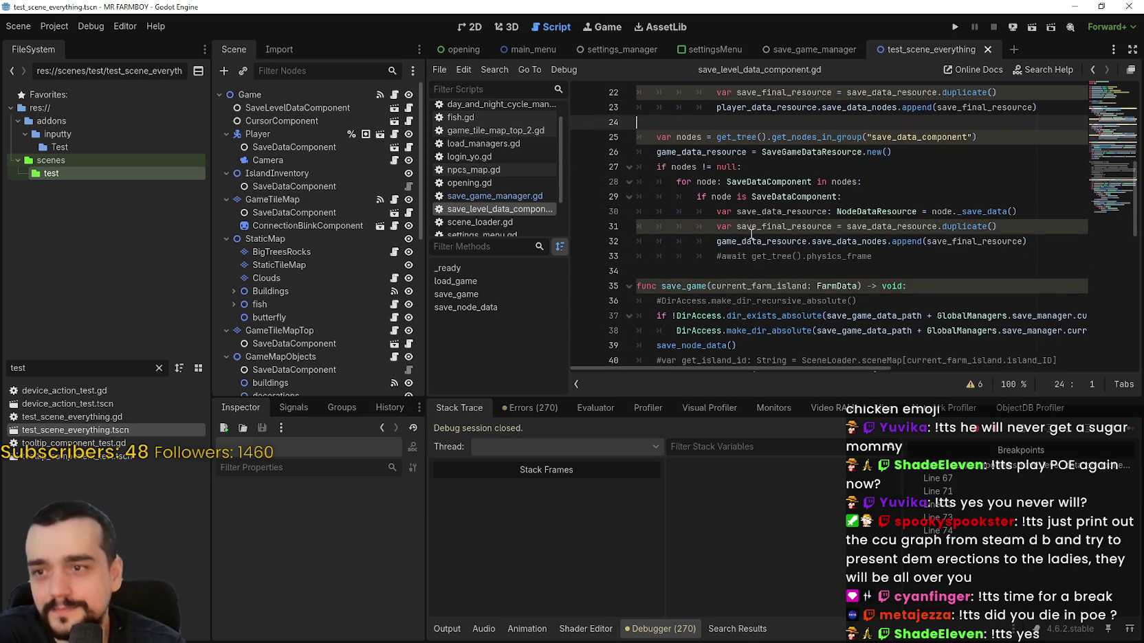
{"action": "left_click", "coordinate": [725, 275]}
{"action": "scroll", "coordinate": [727, 268], "scroll_direction": "down", "scroll_amount": 4}
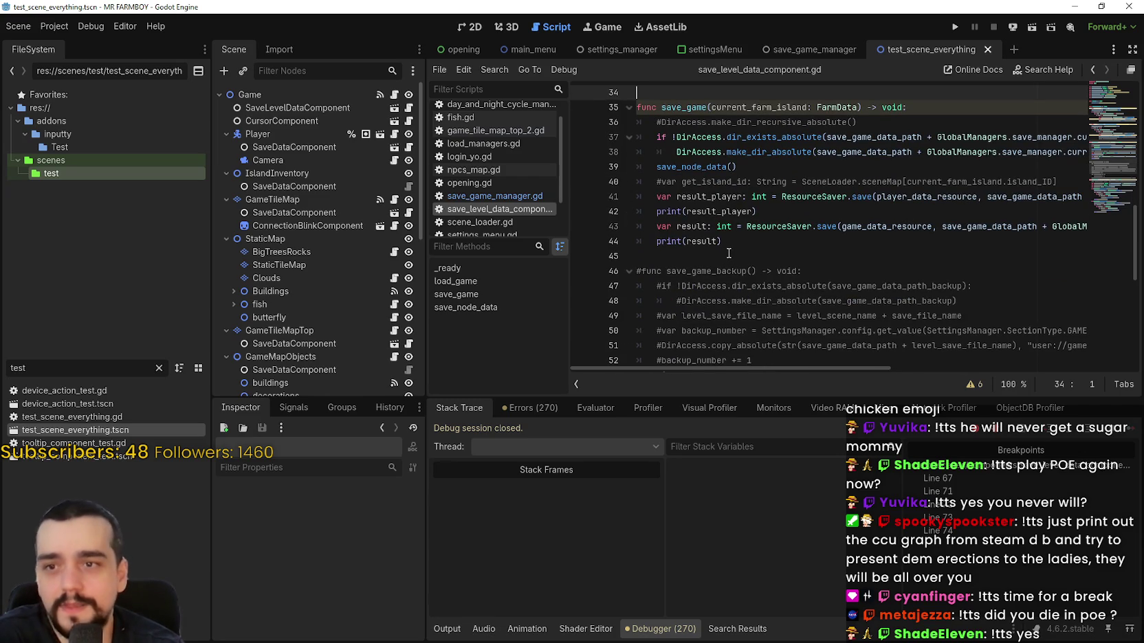
{"action": "double_click", "coordinate": [830, 196]}
{"action": "scroll", "coordinate": [863, 265], "scroll_direction": "up", "scroll_amount": 2}
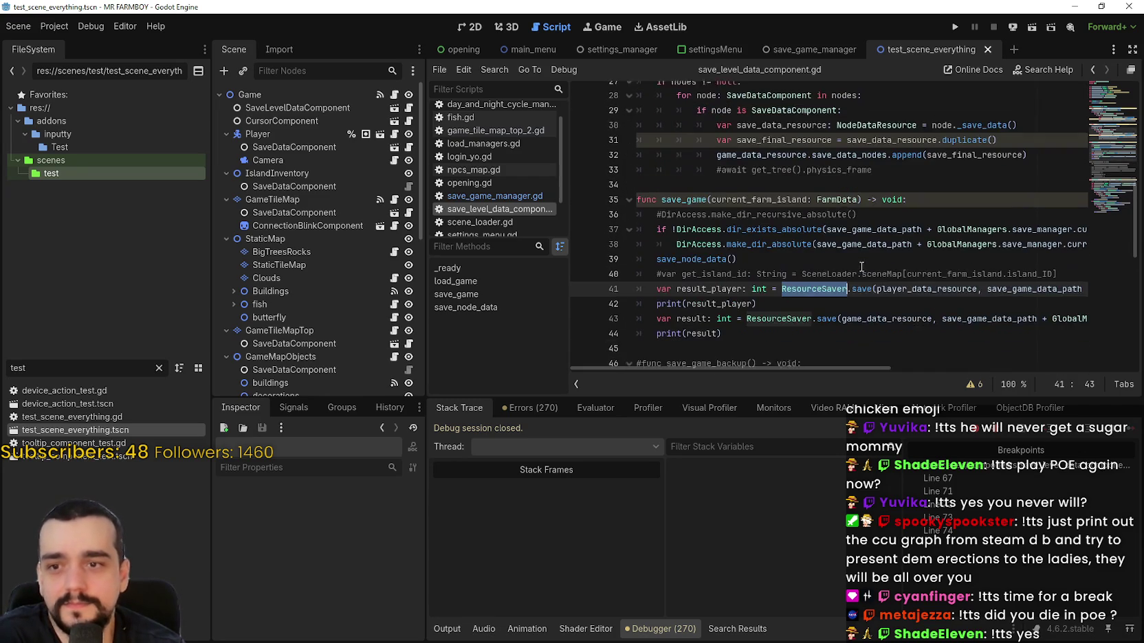
{"action": "scroll", "coordinate": [861, 246], "scroll_direction": "down", "scroll_amount": 3}
{"action": "double_click", "coordinate": [690, 122]}
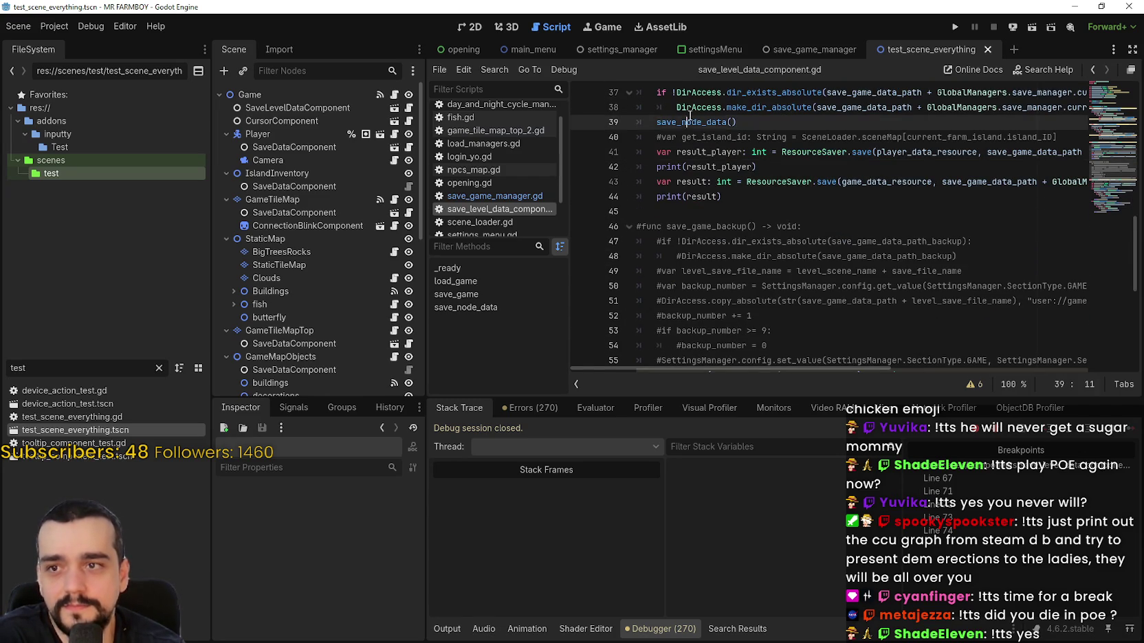
{"action": "scroll", "coordinate": [732, 208], "scroll_direction": "down", "scroll_amount": 7}
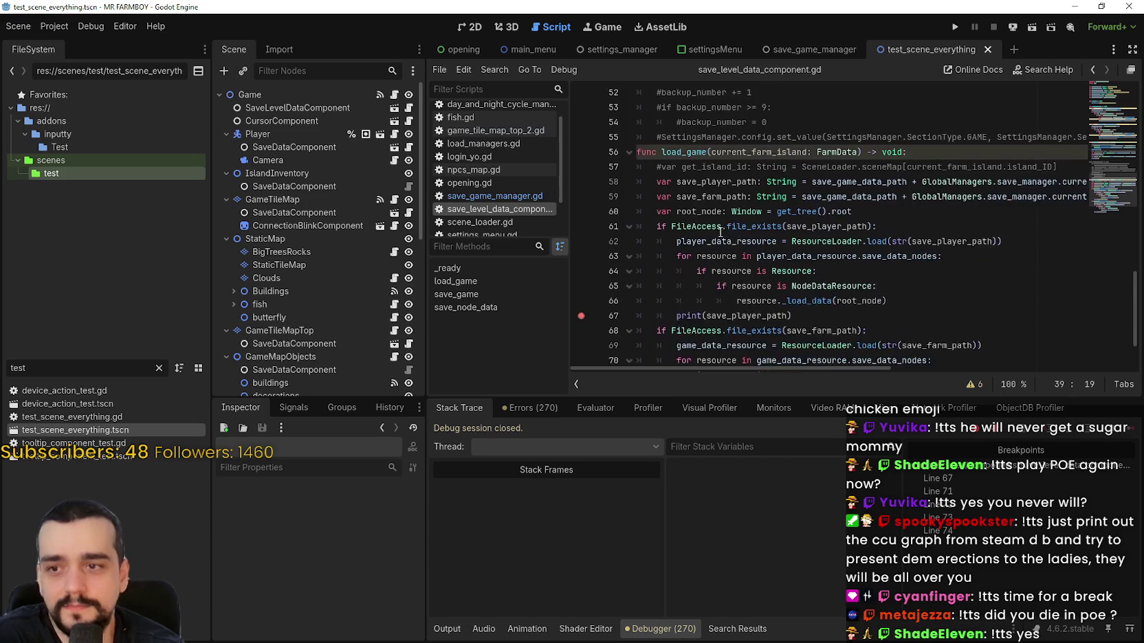
{"action": "mouse_move", "coordinate": [765, 225]}
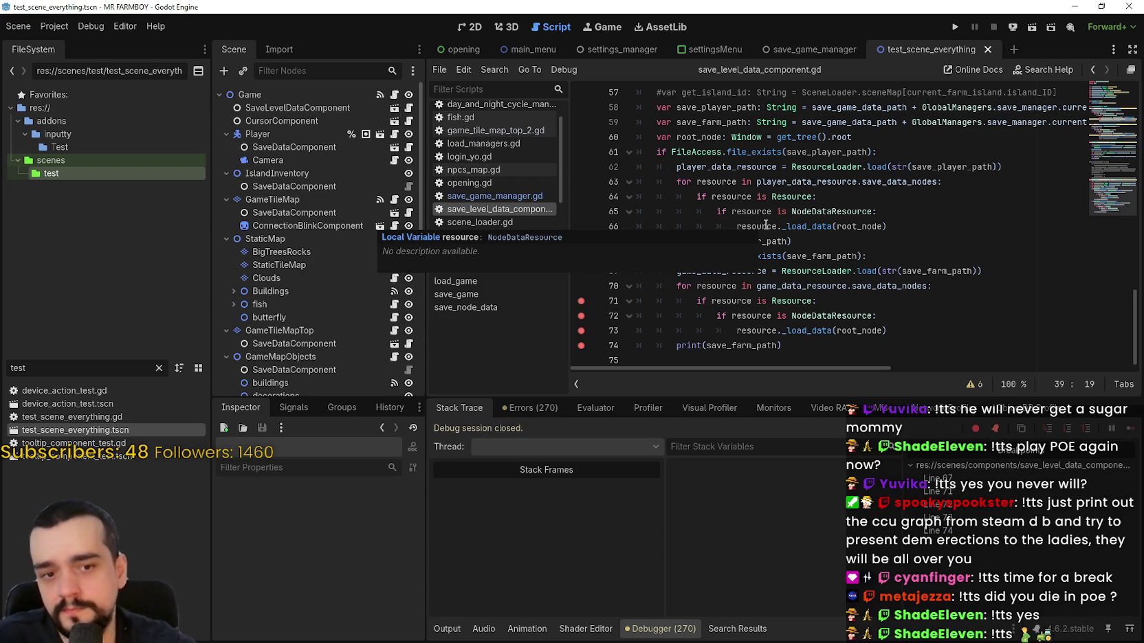
Inspect where player_data_resource loads and the commented island id lookup on line 57
{"action": "double_click", "coordinate": [748, 167]}
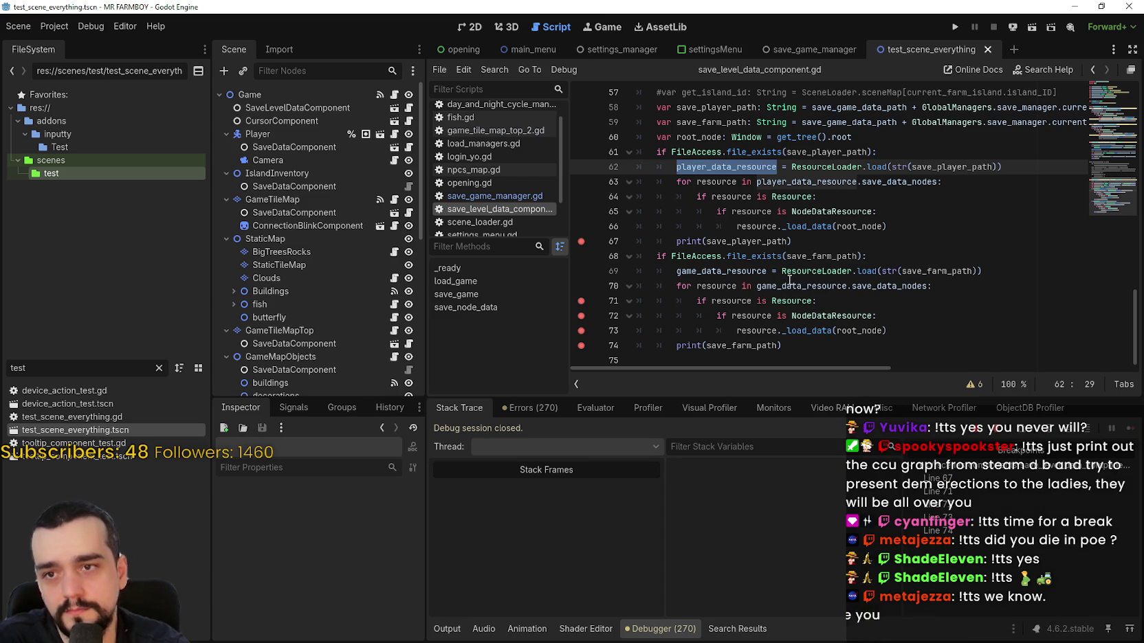
{"action": "mouse_move", "coordinate": [680, 172]}
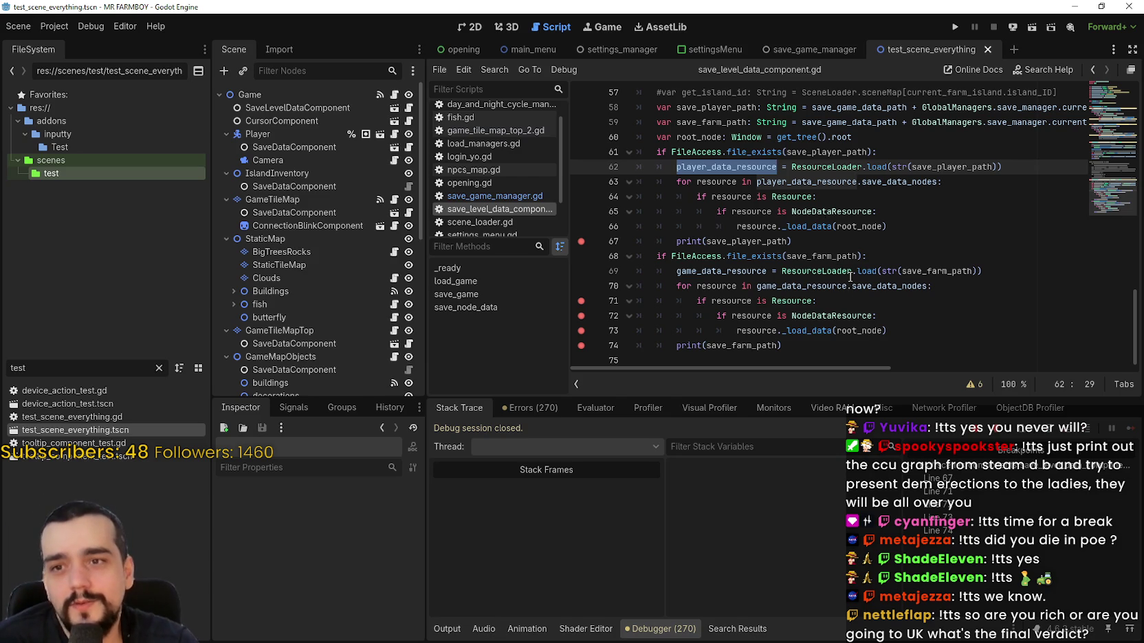
{"action": "scroll", "coordinate": [805, 217], "scroll_direction": "up", "scroll_amount": 1}
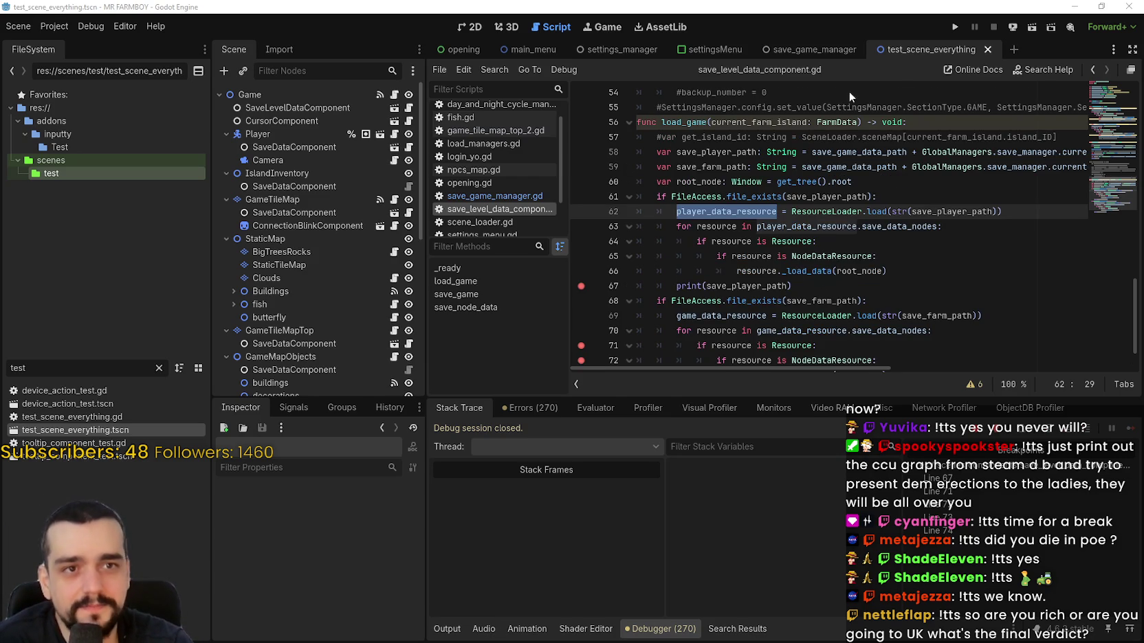
{"action": "left_click", "coordinate": [760, 259]}
{"action": "scroll", "coordinate": [760, 258], "scroll_direction": "up", "scroll_amount": 2}
{"action": "left_click", "coordinate": [760, 258]}
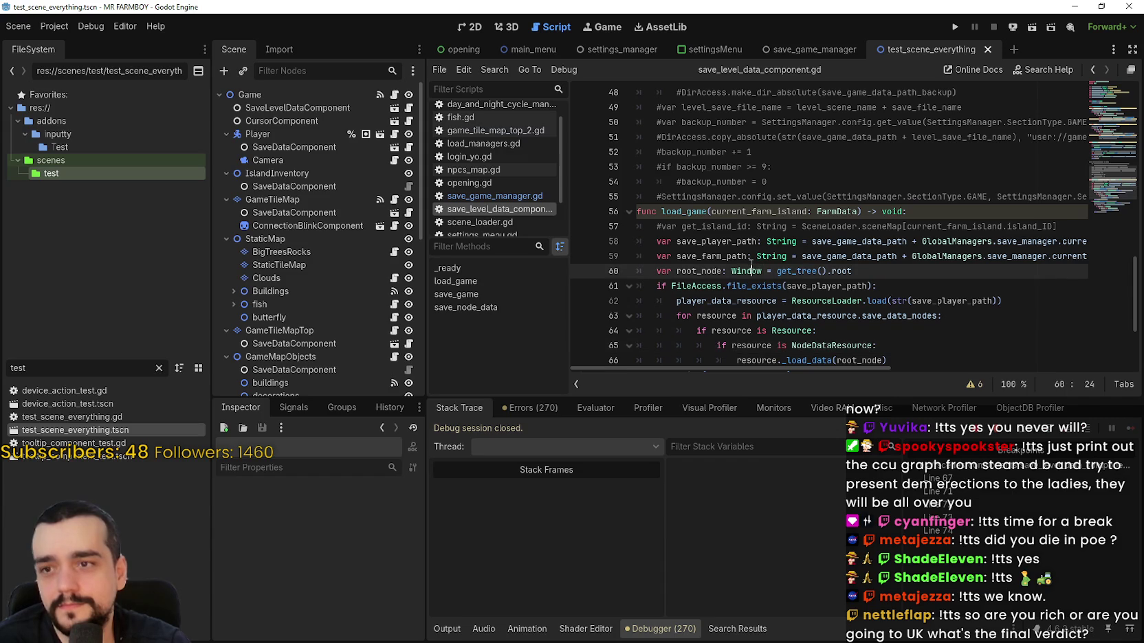
{"action": "left_click_drag", "start_coordinate": [1062, 226], "coordinate": [637, 227]}
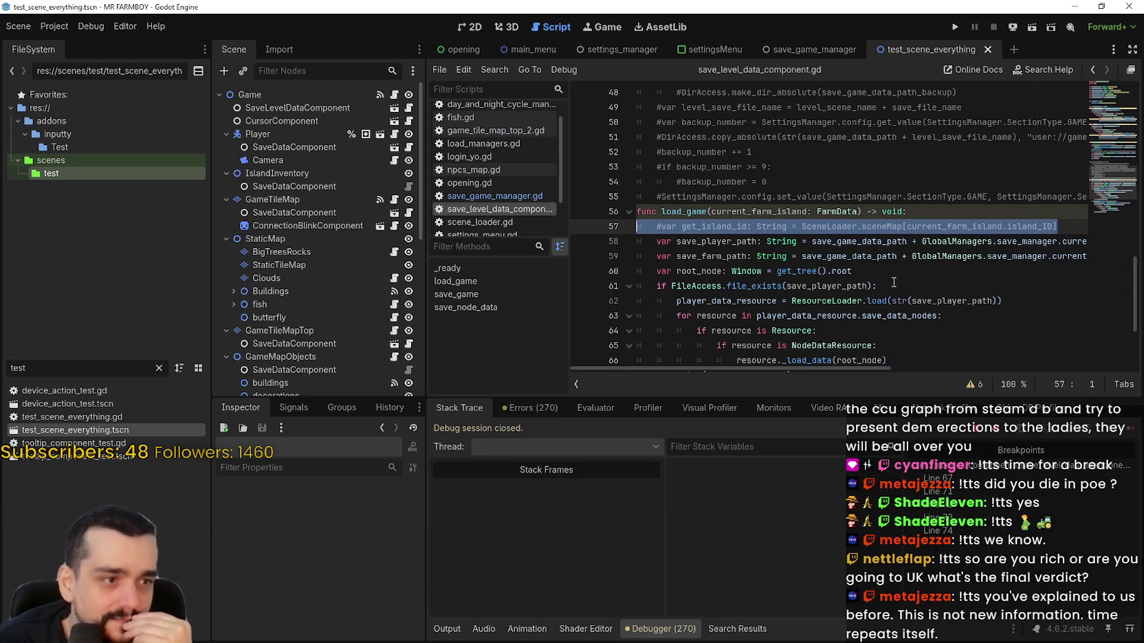
Examine GlobalManagers.save_manager in the player save path and the farm path print
{"action": "left_click", "coordinate": [858, 316]}
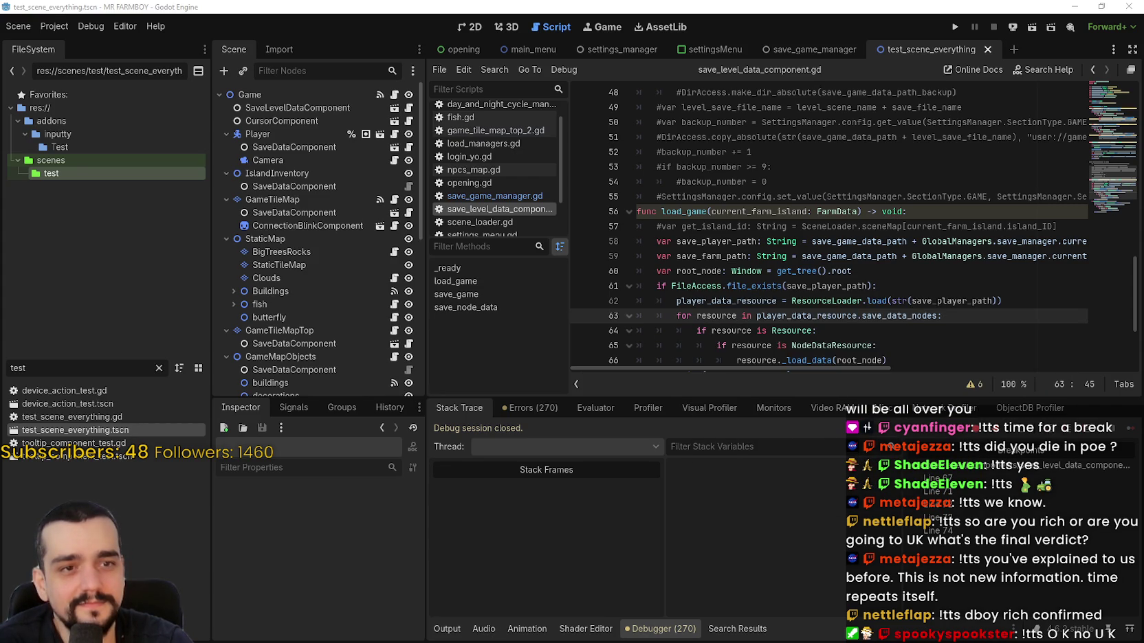
{"action": "left_click", "coordinate": [808, 183]}
{"action": "scroll", "coordinate": [809, 258], "scroll_direction": "up", "scroll_amount": 1}
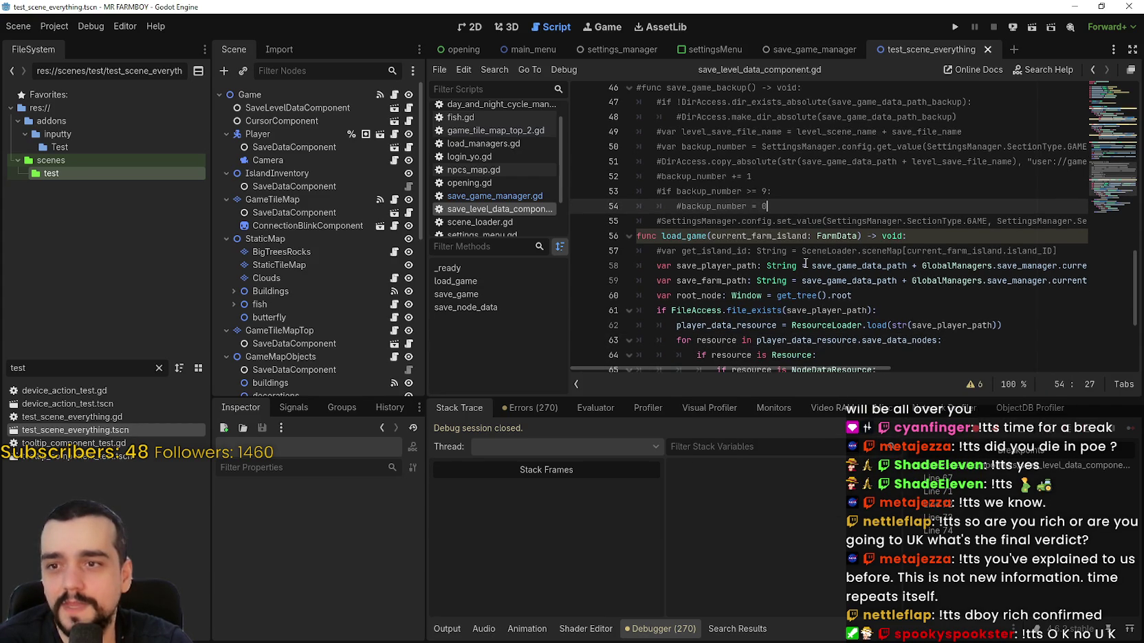
{"action": "double_click", "coordinate": [981, 266]}
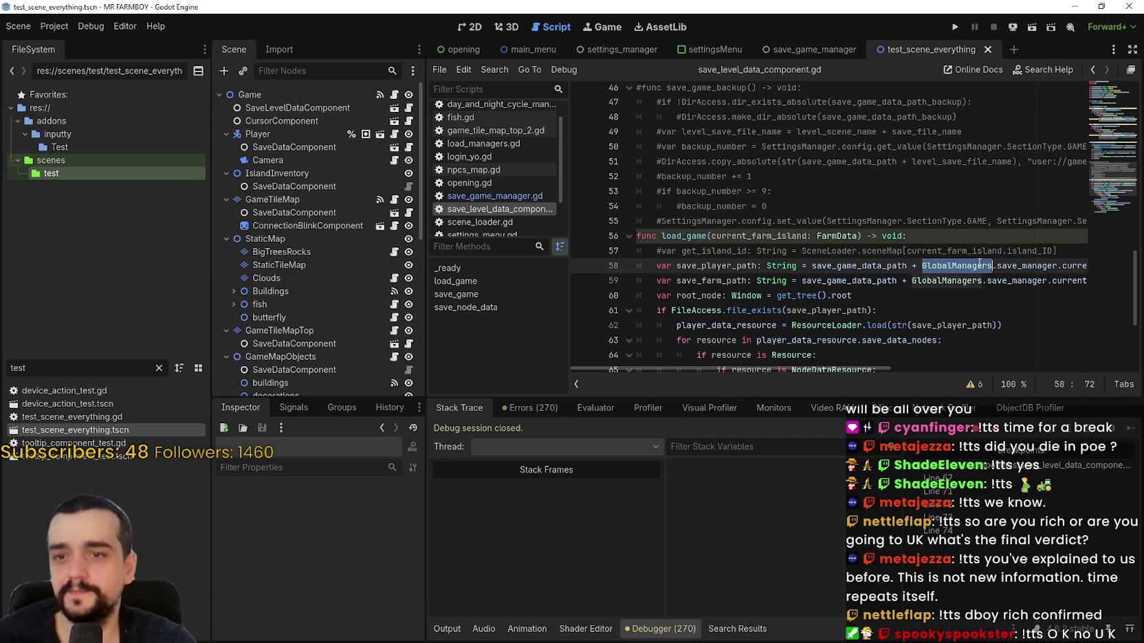
{"action": "left_click_drag", "start_coordinate": [1003, 255], "coordinate": [1057, 266]}
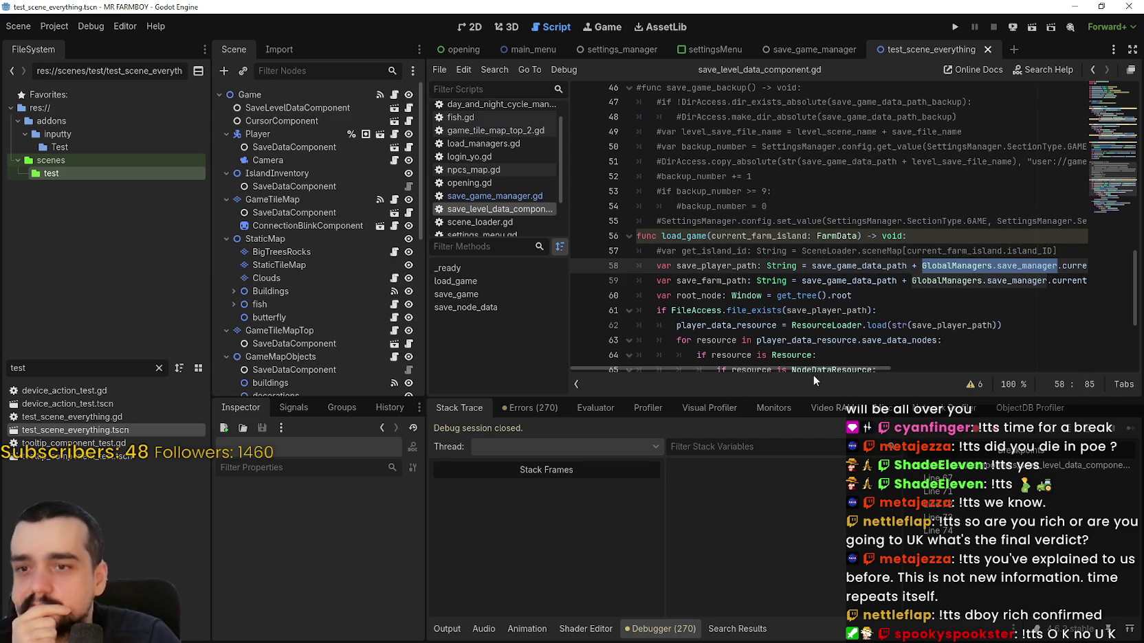
{"action": "mouse_move", "coordinate": [834, 370]}
{"action": "left_mouse_down"}
{"action": "mouse_move", "coordinate": [1068, 363]}
{"action": "mouse_move", "coordinate": [735, 326]}
{"action": "left_mouse_up"}
{"action": "scroll", "coordinate": [756, 276], "scroll_direction": "down", "scroll_amount": 1}
{"action": "scroll", "coordinate": [756, 277], "scroll_direction": "down", "scroll_amount": 1}
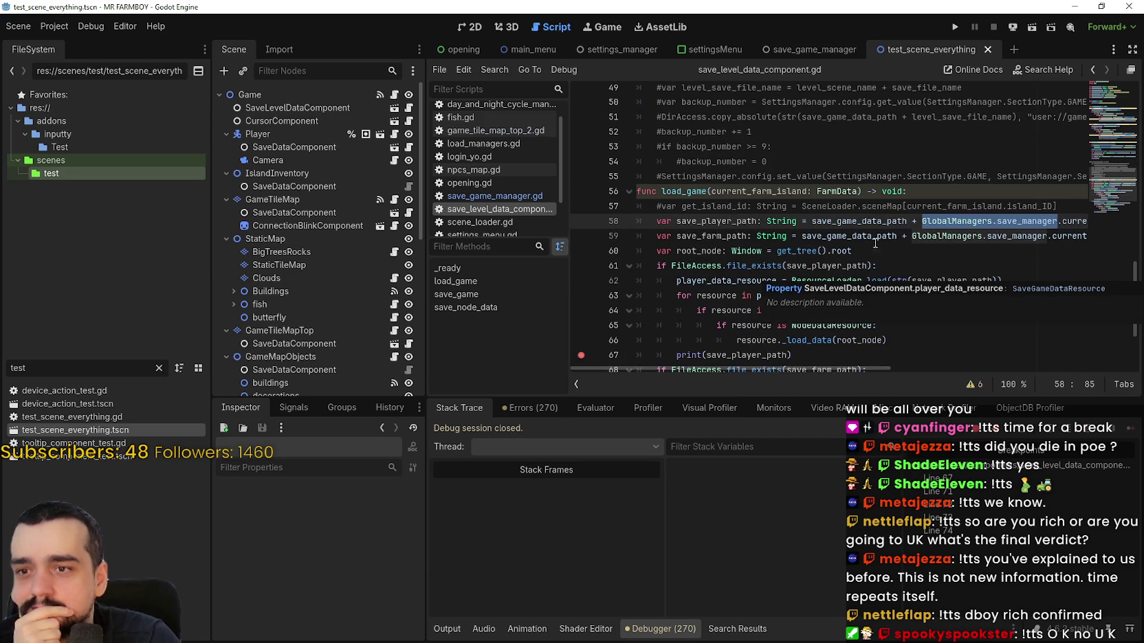
{"action": "mouse_move", "coordinate": [757, 281]}
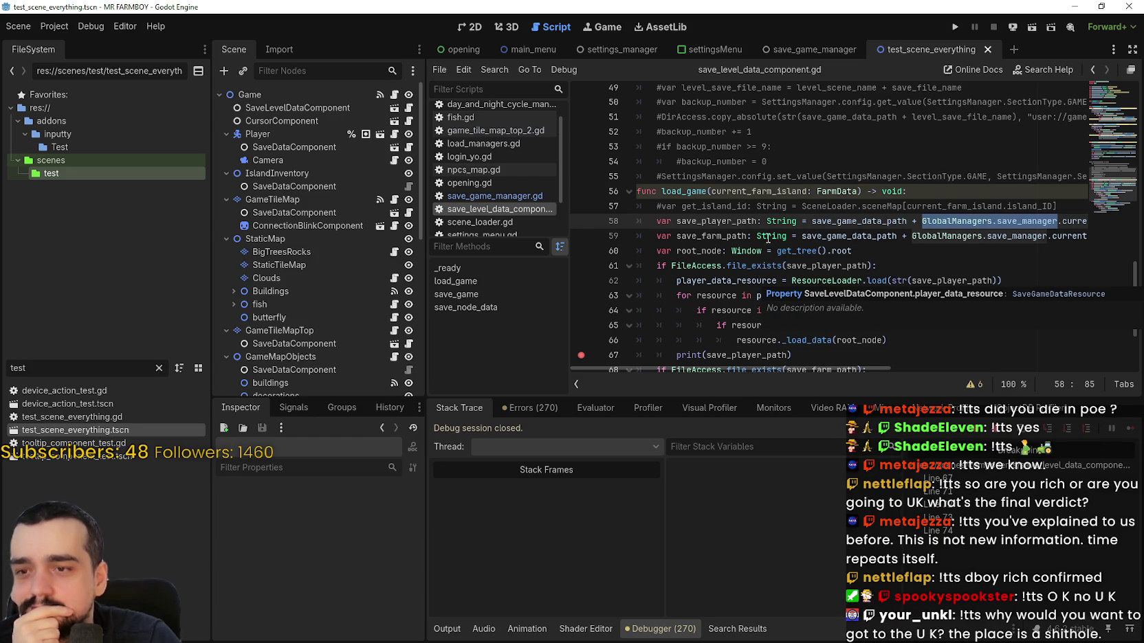
{"action": "scroll", "coordinate": [796, 262], "scroll_direction": "down", "scroll_amount": 4}
{"action": "left_click", "coordinate": [919, 343]}
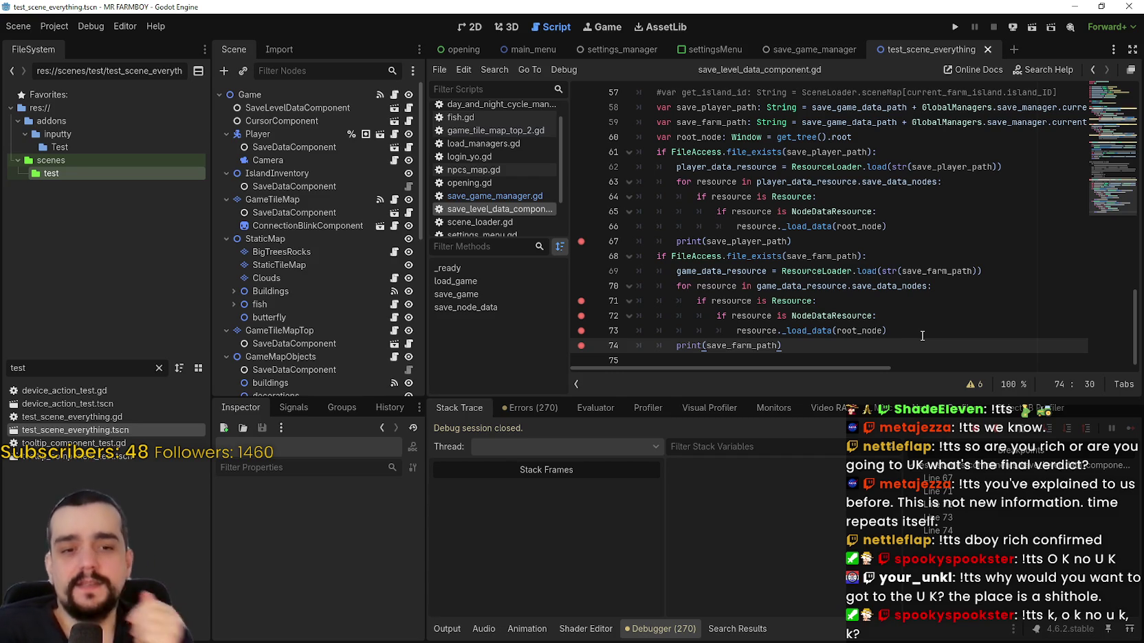
Mark player load lines 66–67, narrowing to the print(save_player_path) line
{"action": "mouse_move", "coordinate": [864, 324]}
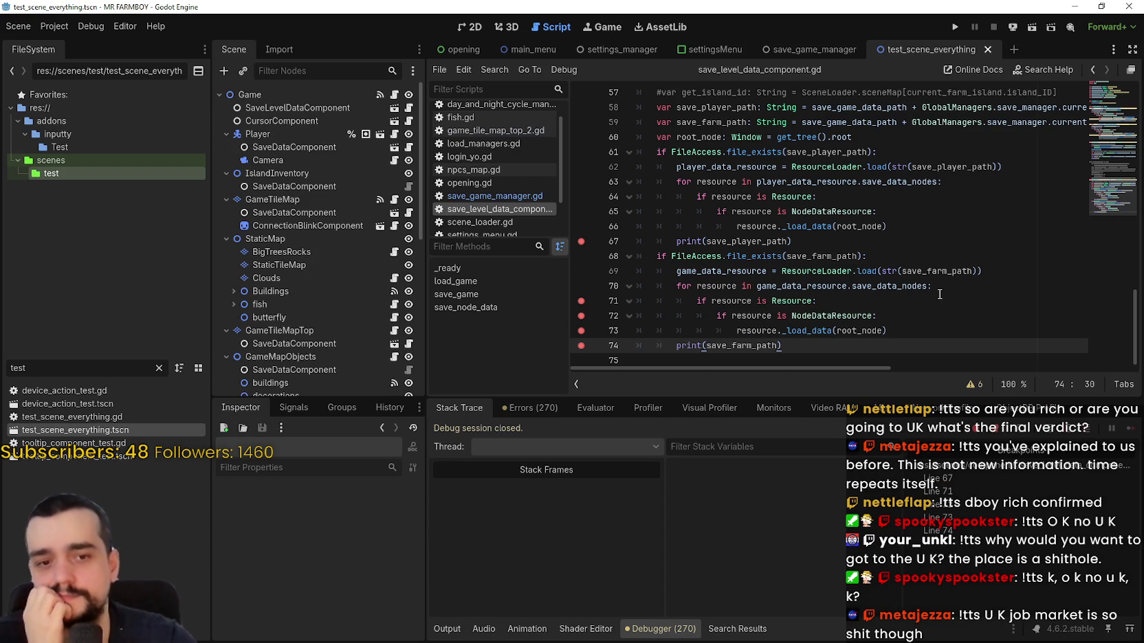
{"action": "left_click", "coordinate": [822, 241]}
{"action": "left_click", "coordinate": [597, 233], "text": "shift"}
{"action": "left_click", "coordinate": [597, 239], "text": "shift"}
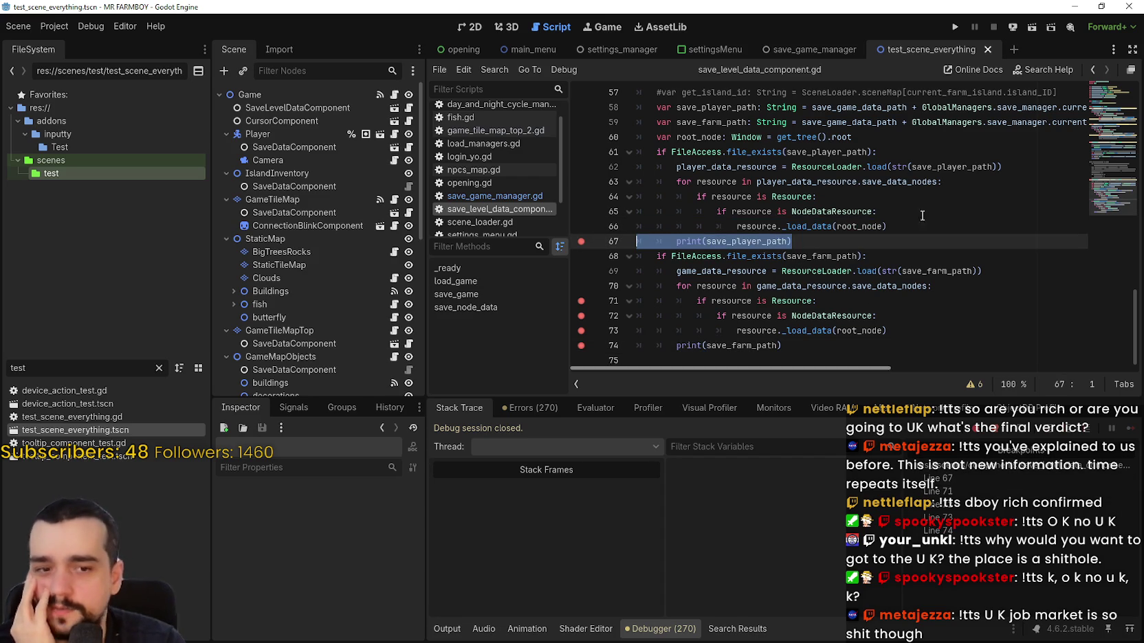
{"action": "left_click", "coordinate": [1100, 198]}
{"action": "scroll", "coordinate": [1093, 189], "scroll_direction": "up", "scroll_amount": 2}
{"action": "scroll", "coordinate": [1088, 188], "scroll_direction": "down", "scroll_amount": 2}
{"action": "mouse_move", "coordinate": [798, 236]}
{"action": "left_mouse_down"}
{"action": "mouse_move", "coordinate": [660, 251]}
{"action": "mouse_move", "coordinate": [634, 227]}
{"action": "mouse_move", "coordinate": [637, 237]}
{"action": "left_mouse_up"}
Select the print(save_player_path) line 67 using the keyboard
{"action": "scroll", "coordinate": [649, 257], "scroll_direction": "up", "scroll_amount": 2}
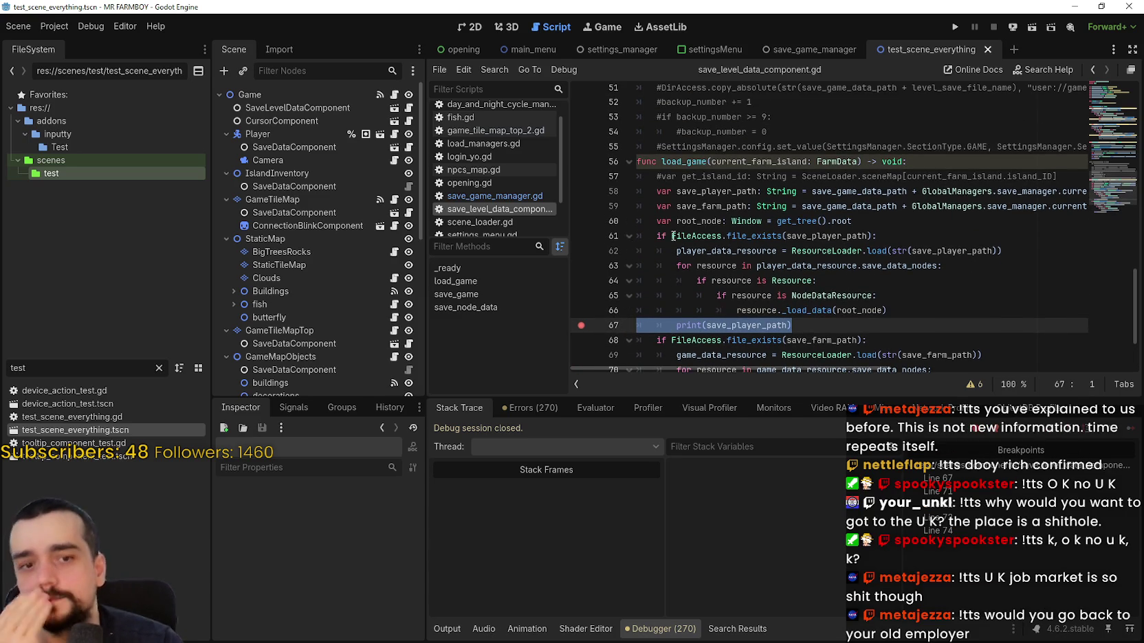
{"action": "scroll", "coordinate": [687, 234], "scroll_direction": "down", "scroll_amount": 2}
{"action": "scroll", "coordinate": [747, 219], "scroll_direction": "up", "scroll_amount": 1}
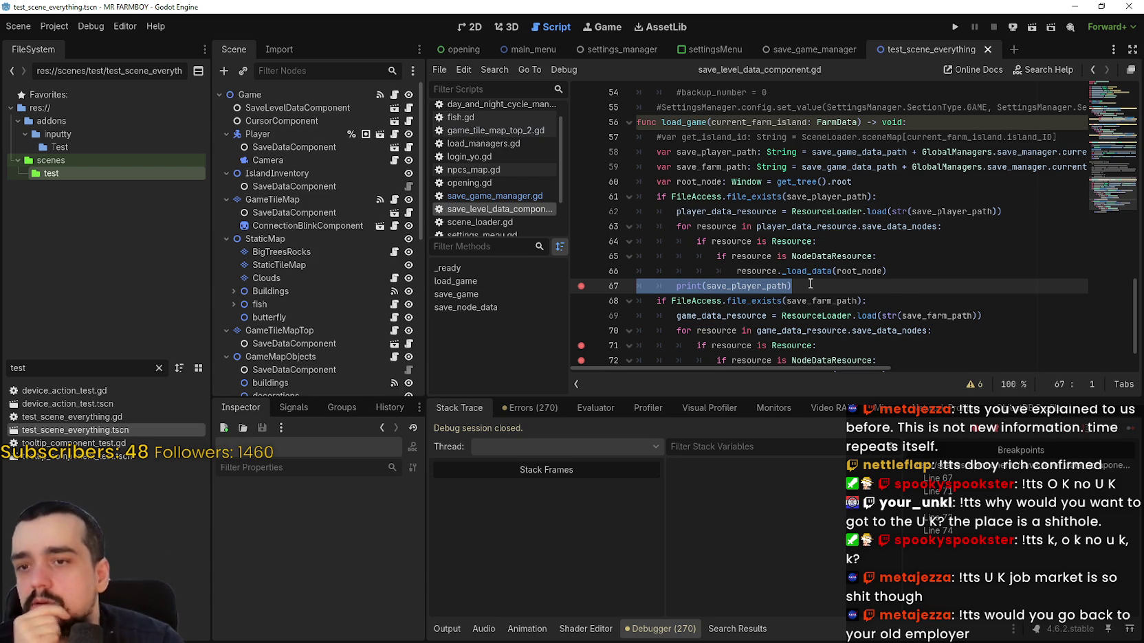
{"action": "key", "text": "Left"}
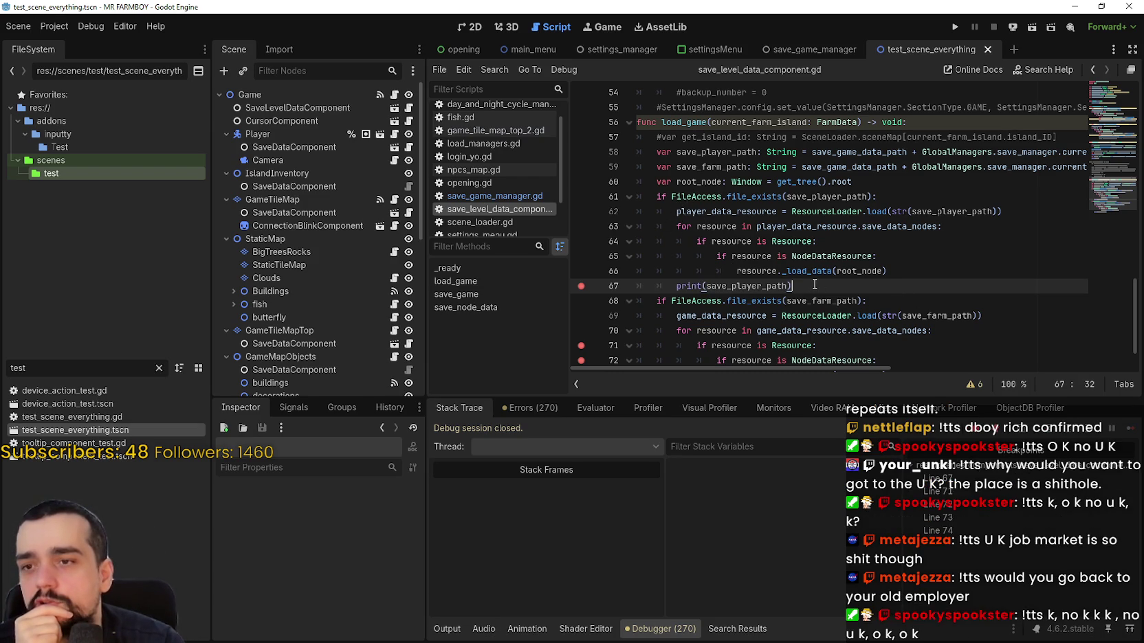
{"action": "key", "text": "Down"}
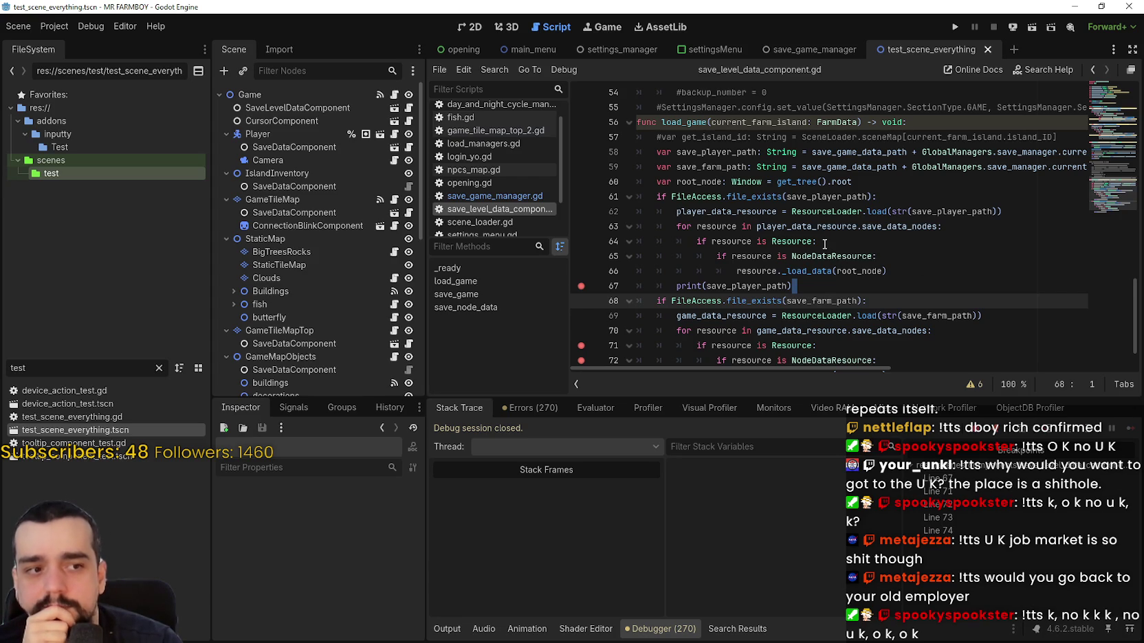
{"action": "scroll", "coordinate": [824, 244], "scroll_direction": "down", "scroll_amount": 1}
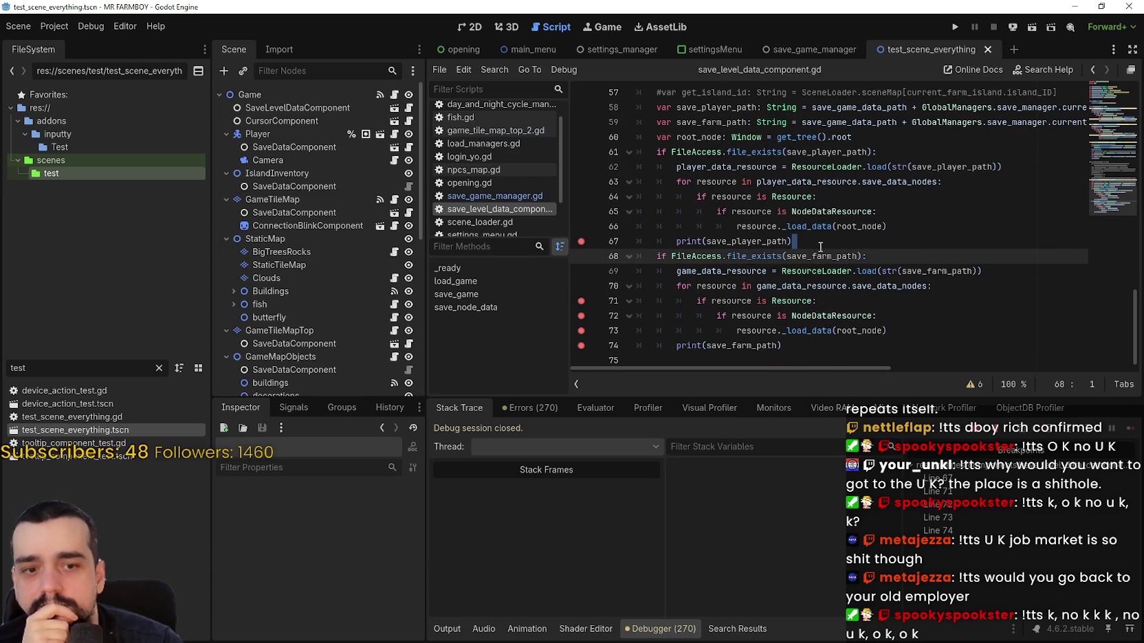
{"action": "scroll", "coordinate": [816, 245], "scroll_direction": "up", "scroll_amount": 1}
{"action": "key", "text": "Up"}
{"action": "key", "text": "End"}
{"action": "key", "text": "shift+Home"}
{"action": "key", "text": "shift+Home"}
{"action": "scroll", "coordinate": [875, 274], "scroll_direction": "down", "scroll_amount": 1}
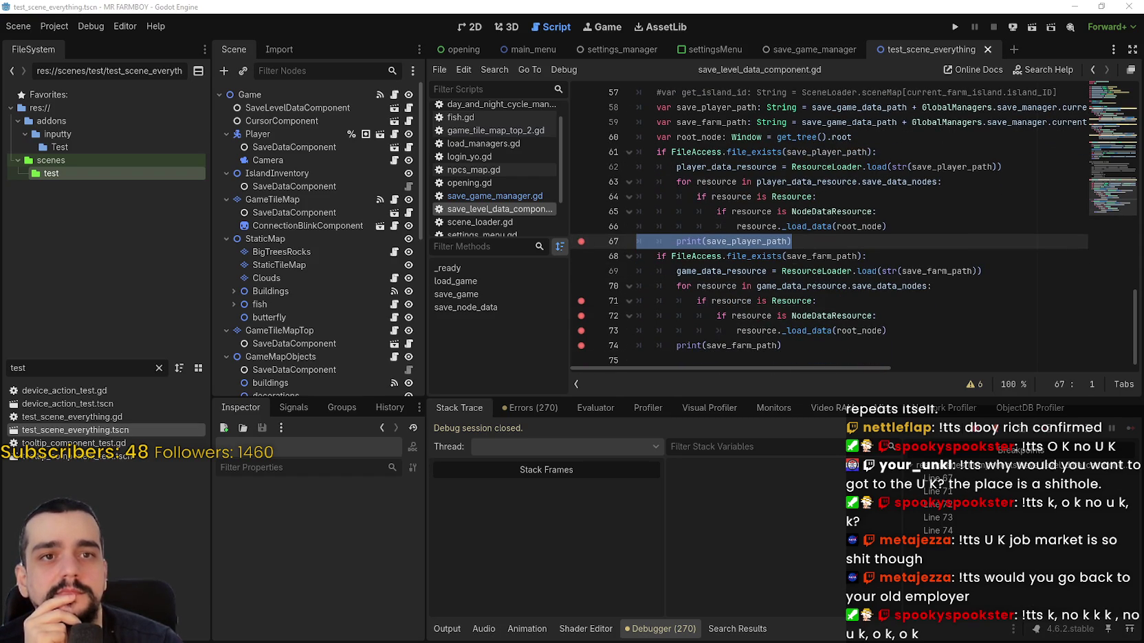
Reselect the print(save_player_path) statement after checking the script's last line
{"action": "mouse_move", "coordinate": [622, 242]}
{"action": "left_mouse_down"}
{"action": "mouse_move", "coordinate": [619, 230]}
{"action": "mouse_move", "coordinate": [622, 242]}
{"action": "left_mouse_up"}
{"action": "scroll", "coordinate": [792, 265], "scroll_direction": "up", "scroll_amount": 4}
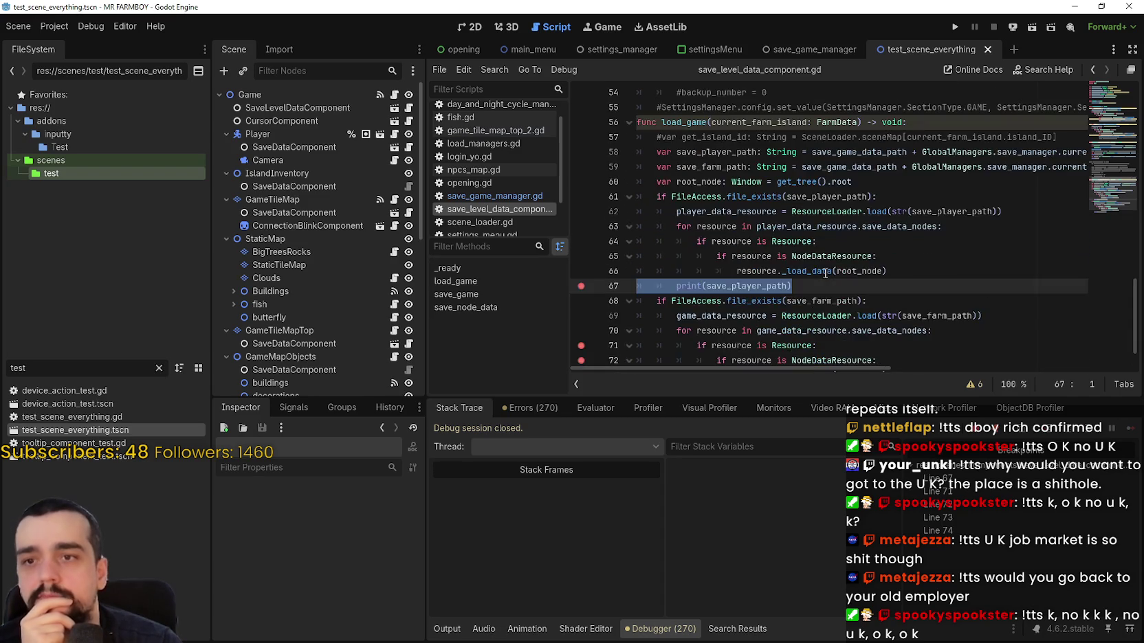
{"action": "scroll", "coordinate": [819, 267], "scroll_direction": "up", "scroll_amount": 1}
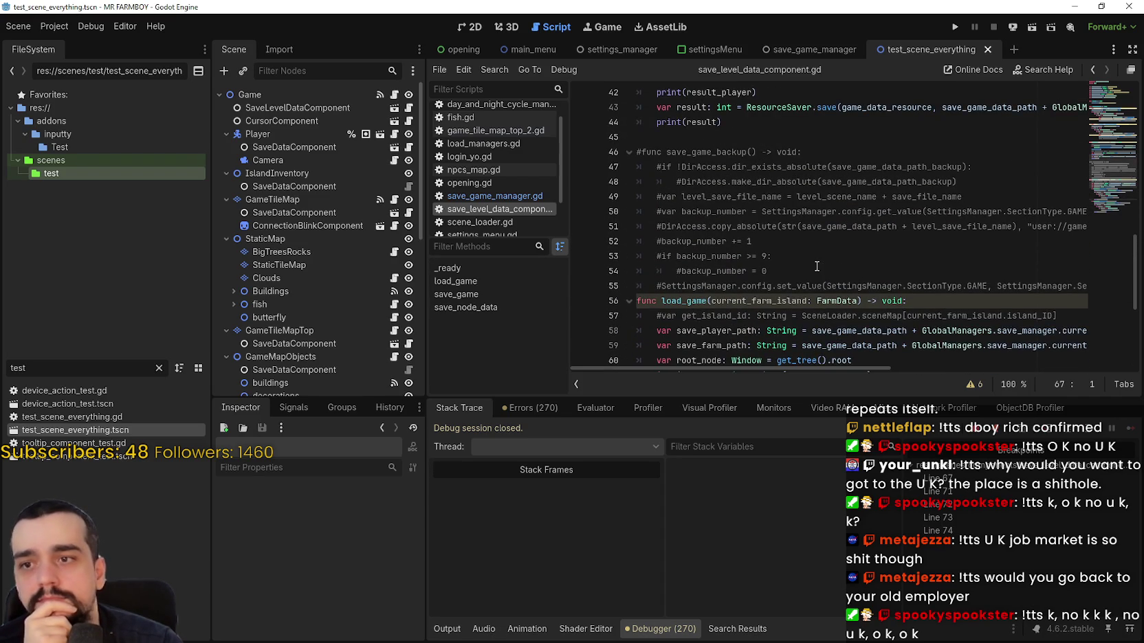
{"action": "scroll", "coordinate": [817, 266], "scroll_direction": "up", "scroll_amount": 9}
{"action": "scroll", "coordinate": [818, 264], "scroll_direction": "up", "scroll_amount": 3}
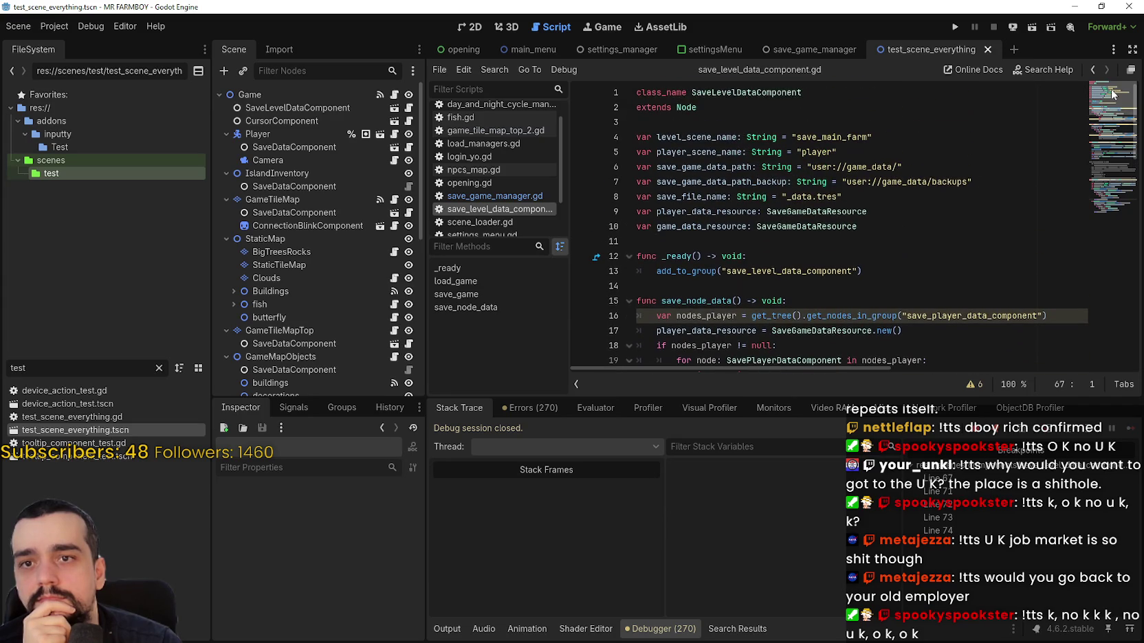
{"action": "scroll", "coordinate": [1102, 118], "scroll_direction": "down", "scroll_amount": 3}
{"action": "scroll", "coordinate": [1102, 120], "scroll_direction": "down", "scroll_amount": 15}
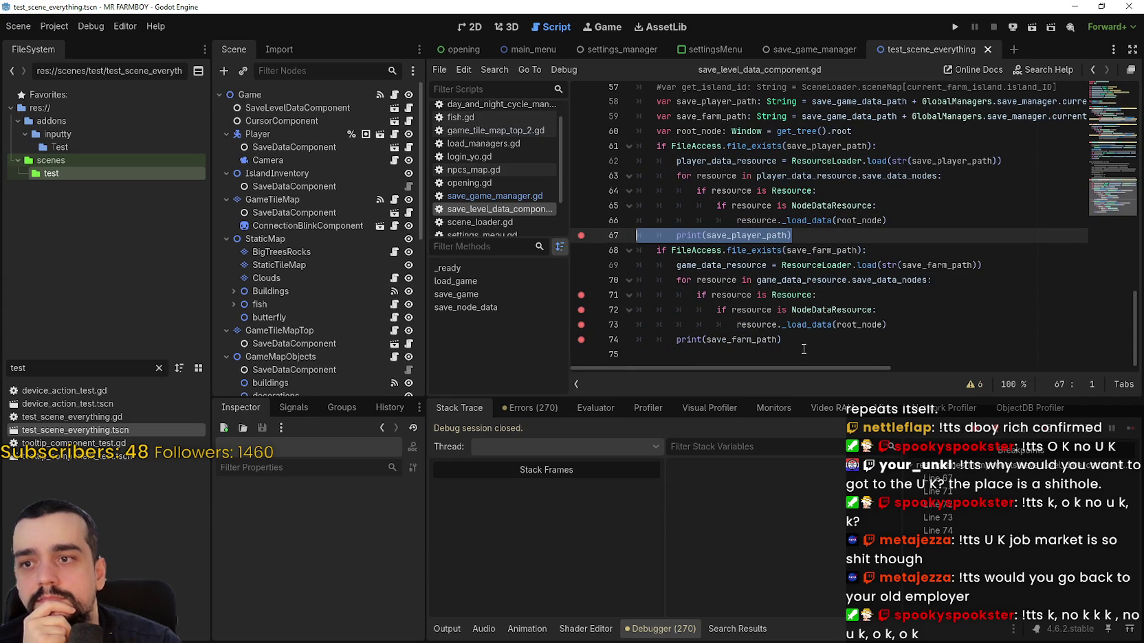
{"action": "left_click", "coordinate": [804, 351]}
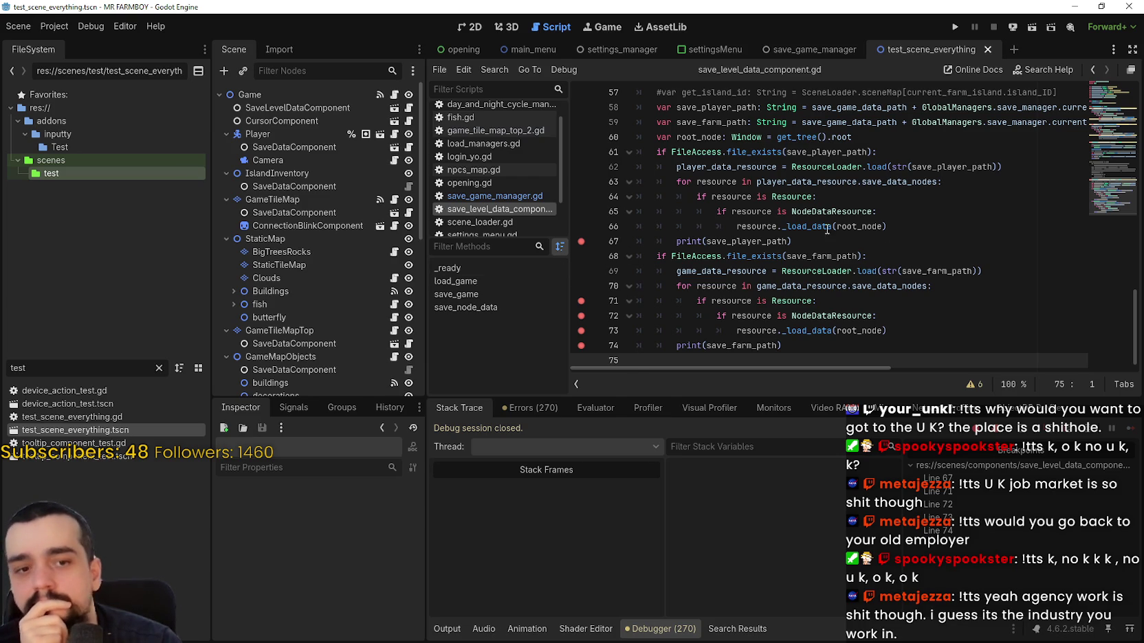
{"action": "left_click_drag", "start_coordinate": [815, 238], "coordinate": [650, 241]}
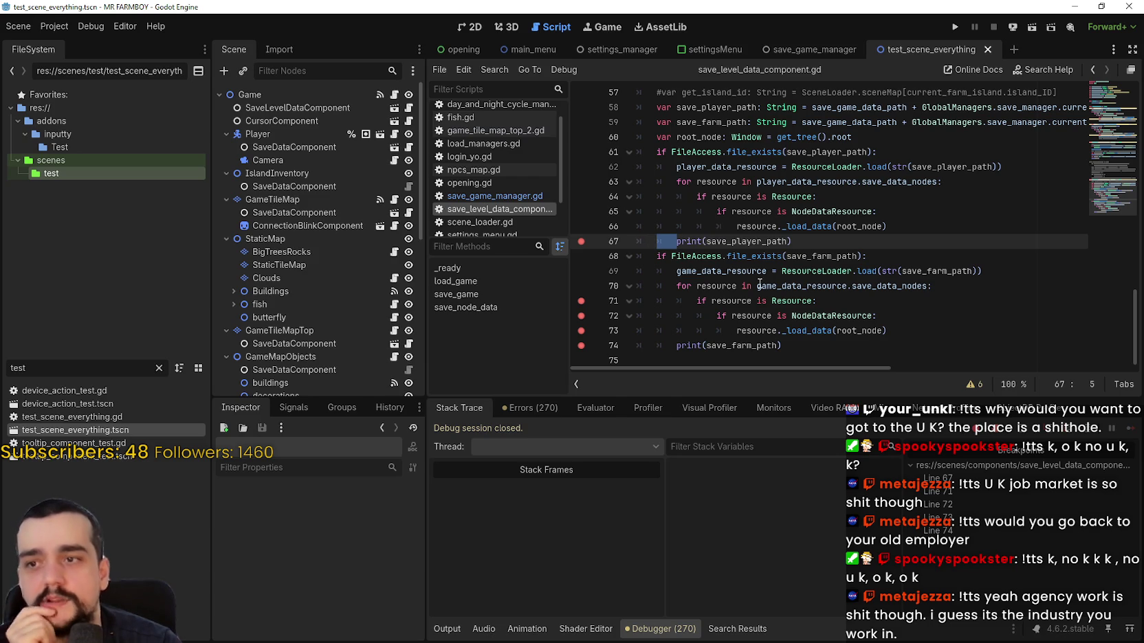
{"action": "mouse_move", "coordinate": [792, 241]}
{"action": "left_mouse_down"}
{"action": "mouse_move", "coordinate": [681, 251]}
{"action": "mouse_move", "coordinate": [662, 241]}
{"action": "left_mouse_up"}
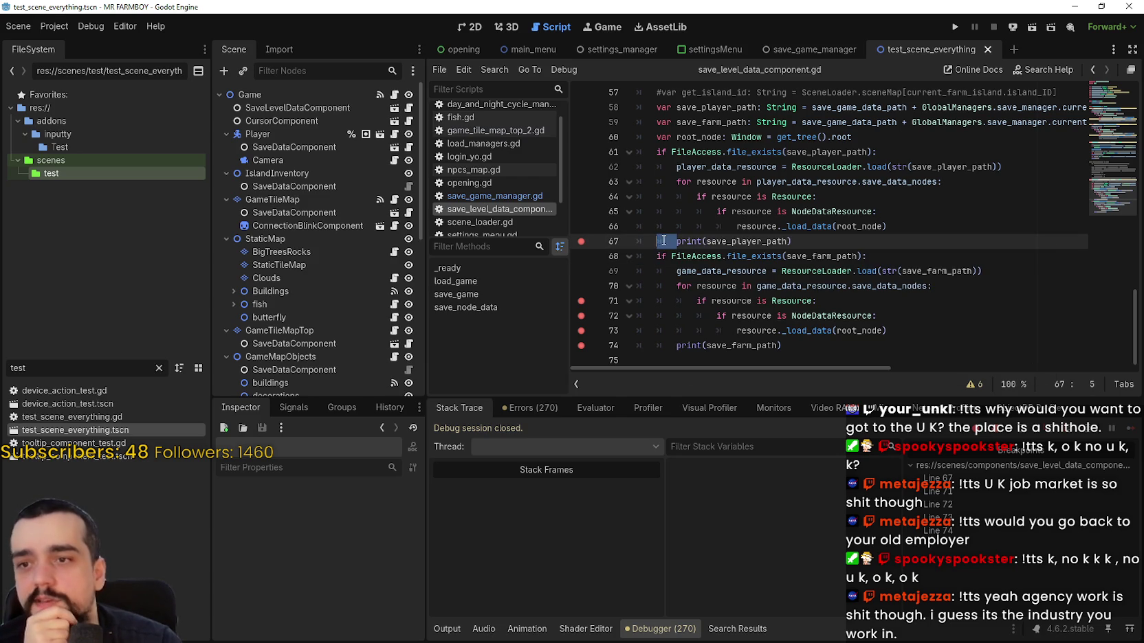
{"action": "scroll", "coordinate": [826, 261], "scroll_direction": "up", "scroll_amount": 2}
Browse the script through lines 62, 34 and 24 down to its end
{"action": "left_click", "coordinate": [801, 261]}
{"action": "scroll", "coordinate": [774, 262], "scroll_direction": "up", "scroll_amount": 4}
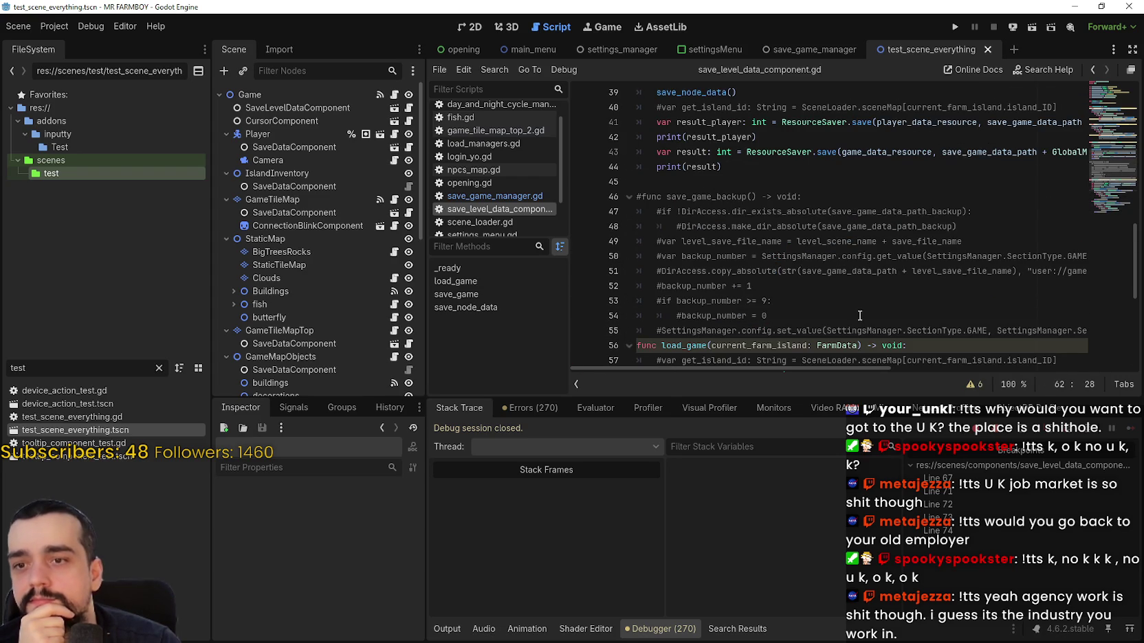
{"action": "scroll", "coordinate": [784, 286], "scroll_direction": "up", "scroll_amount": 2}
{"action": "scroll", "coordinate": [766, 266], "scroll_direction": "up", "scroll_amount": 4}
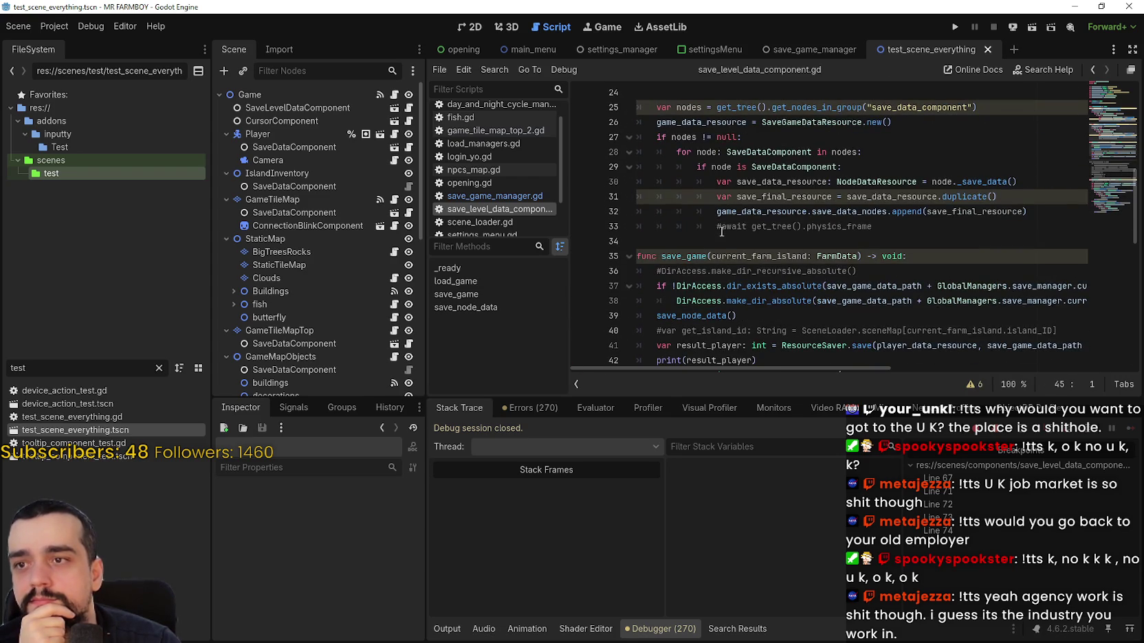
{"action": "left_click", "coordinate": [726, 244]}
{"action": "key", "text": "Down"}
{"action": "key", "text": "Down"}
{"action": "key", "text": "Down"}
{"action": "scroll", "coordinate": [726, 244], "scroll_direction": "up", "scroll_amount": 1}
{"action": "left_click", "coordinate": [791, 184]}
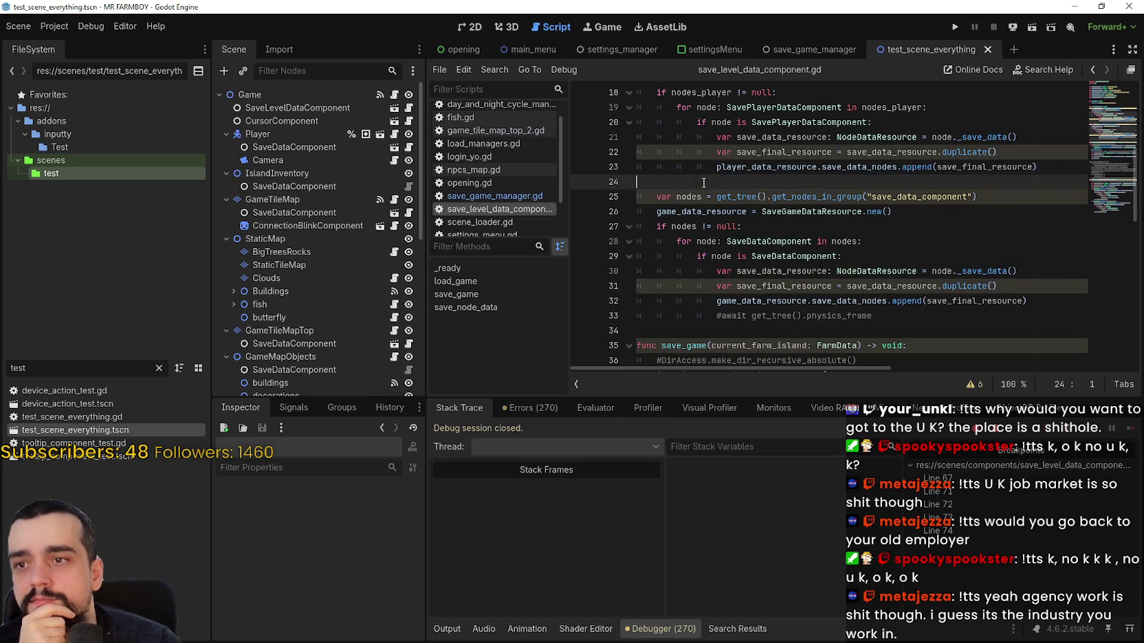
{"action": "scroll", "coordinate": [1041, 139], "scroll_direction": "up", "scroll_amount": 5}
{"action": "left_click_drag", "start_coordinate": [1092, 154], "coordinate": [1086, 249]}
{"action": "left_click", "coordinate": [756, 354]}
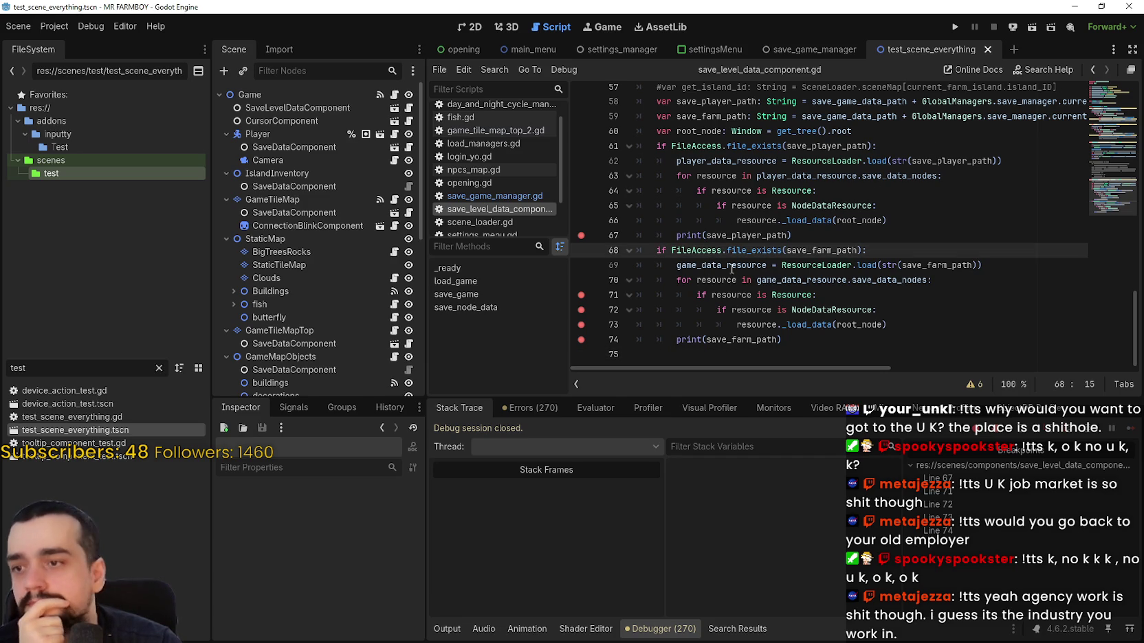
Highlight the print(save_player_path) line and the game_data_resource variable on line 69
{"action": "left_click", "coordinate": [657, 235]}
{"action": "left_click_drag", "start_coordinate": [791, 235], "coordinate": [581, 238]}
{"action": "left_click", "coordinate": [780, 301]}
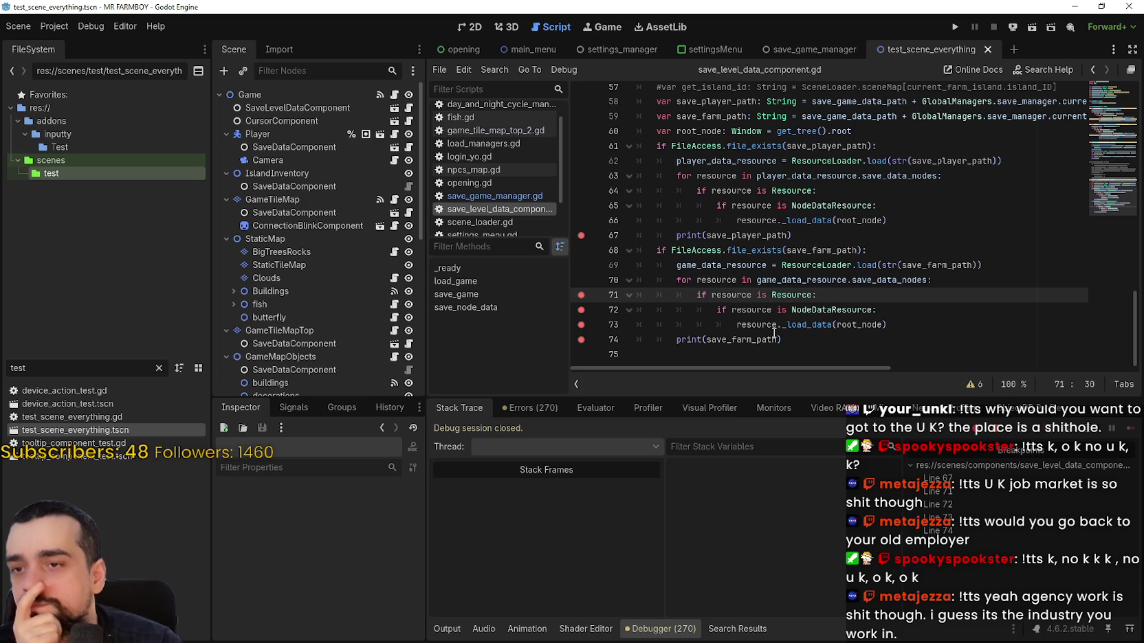
{"action": "double_click", "coordinate": [727, 266]}
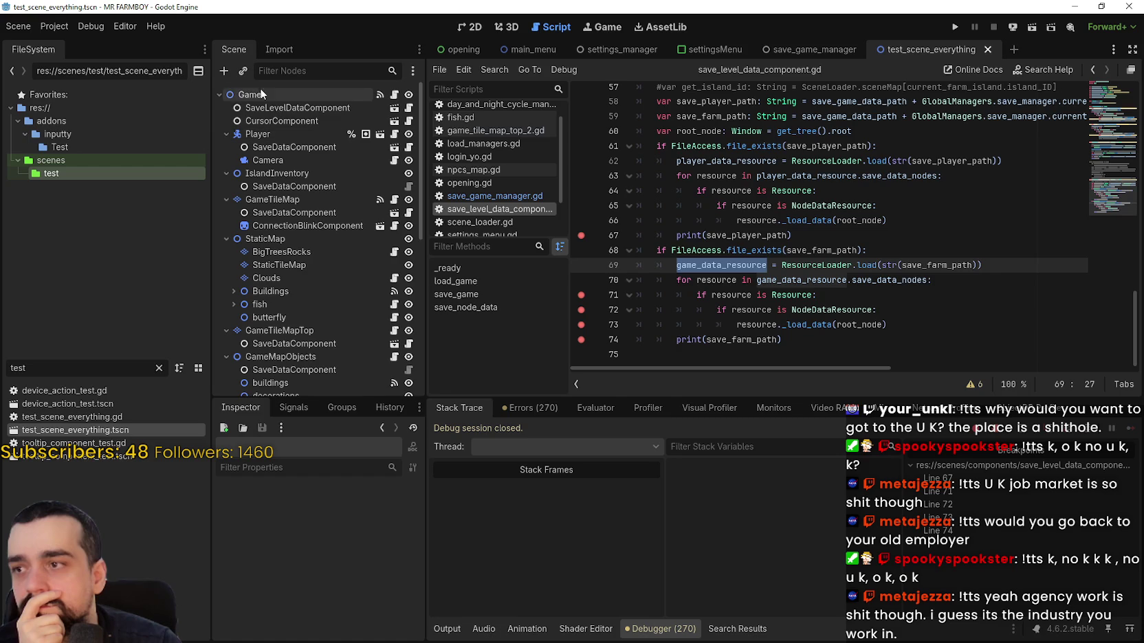
Check the resource declarations on lines 9–10, then switch to save_game_manager.gd
{"action": "scroll", "coordinate": [769, 238], "scroll_direction": "up", "scroll_amount": 12}
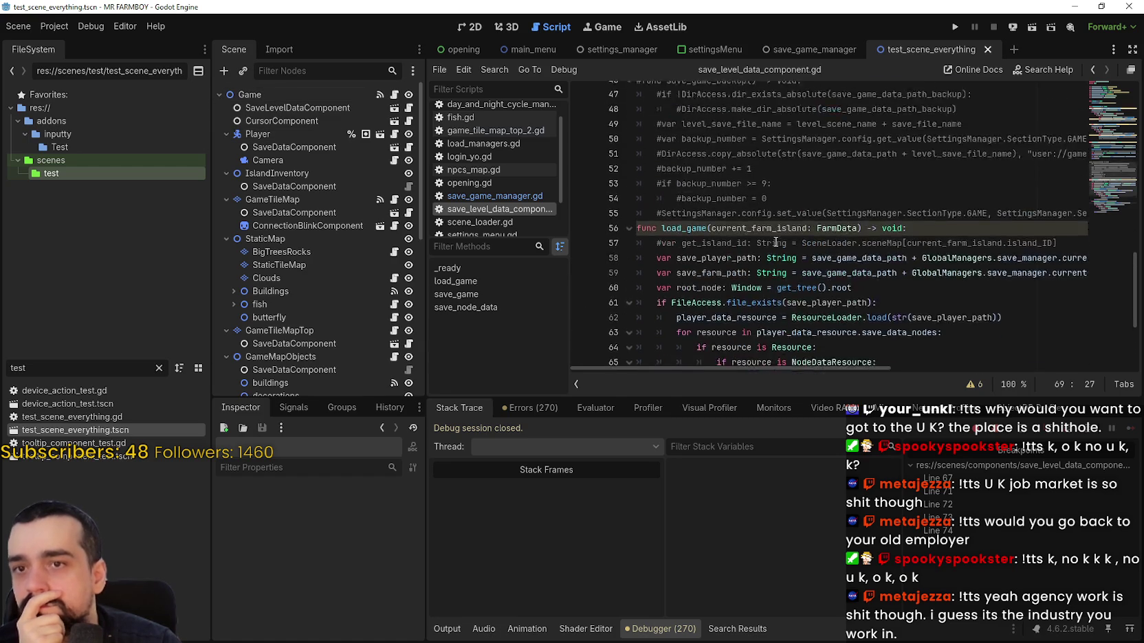
{"action": "scroll", "coordinate": [770, 237], "scroll_direction": "up", "scroll_amount": 6}
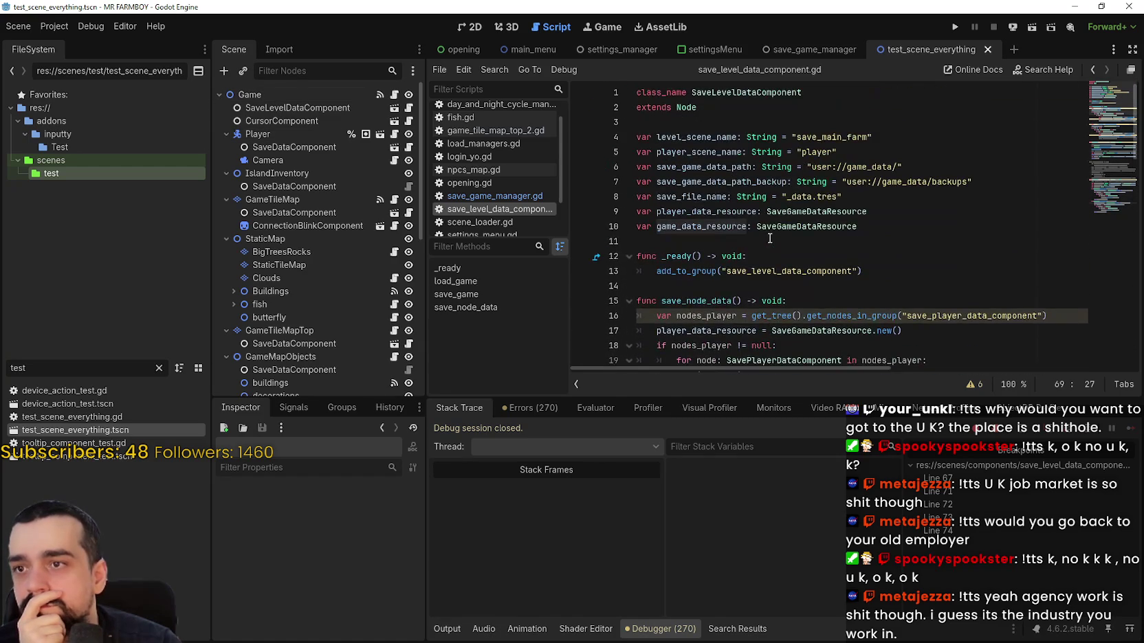
{"action": "double_click", "coordinate": [712, 229]}
{"action": "left_click_drag", "start_coordinate": [873, 227], "coordinate": [598, 213]}
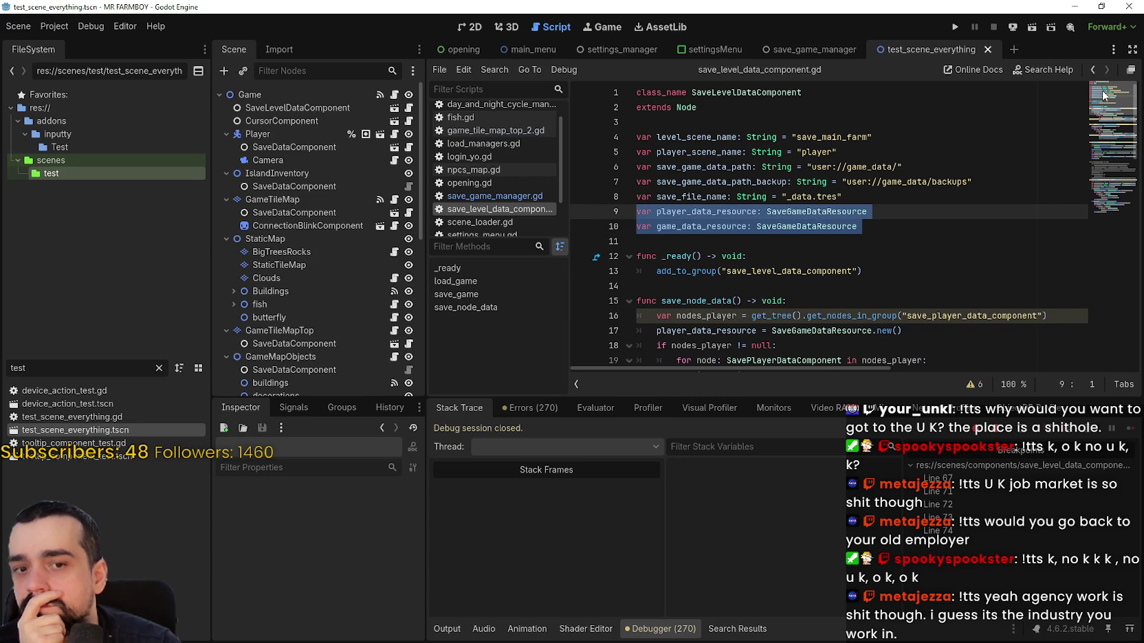
{"action": "mouse_move", "coordinate": [1103, 95]}
{"action": "left_mouse_down"}
{"action": "mouse_move", "coordinate": [1096, 171]}
{"action": "mouse_move", "coordinate": [1101, 142]}
{"action": "mouse_move", "coordinate": [1076, 201]}
{"action": "mouse_move", "coordinate": [1102, 95]}
{"action": "left_mouse_up"}
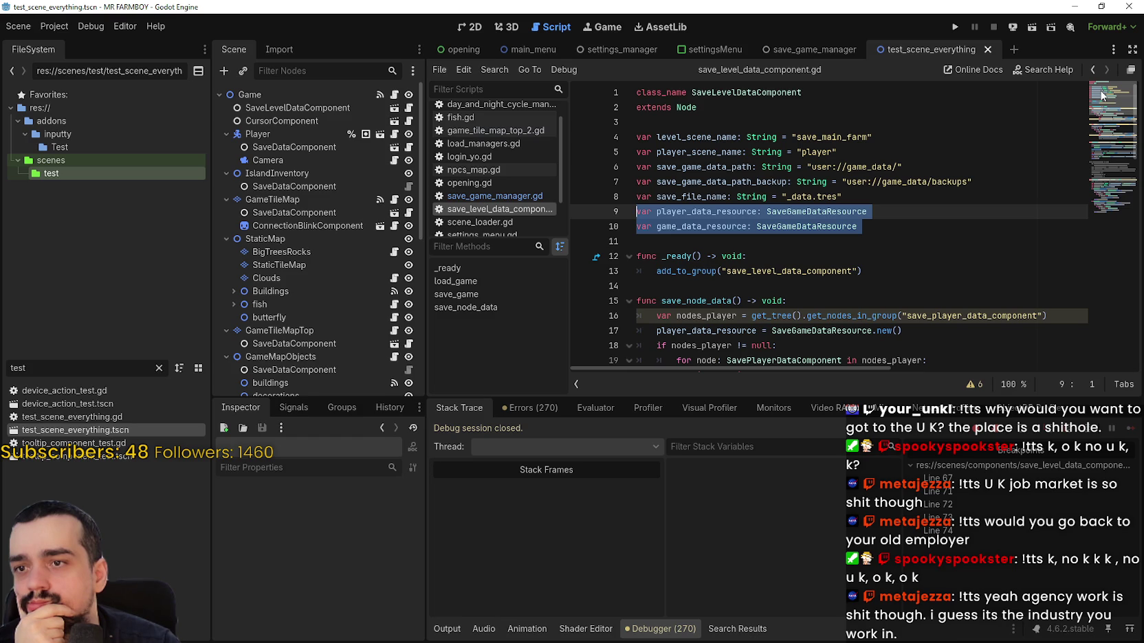
{"action": "left_click", "coordinate": [736, 92]}
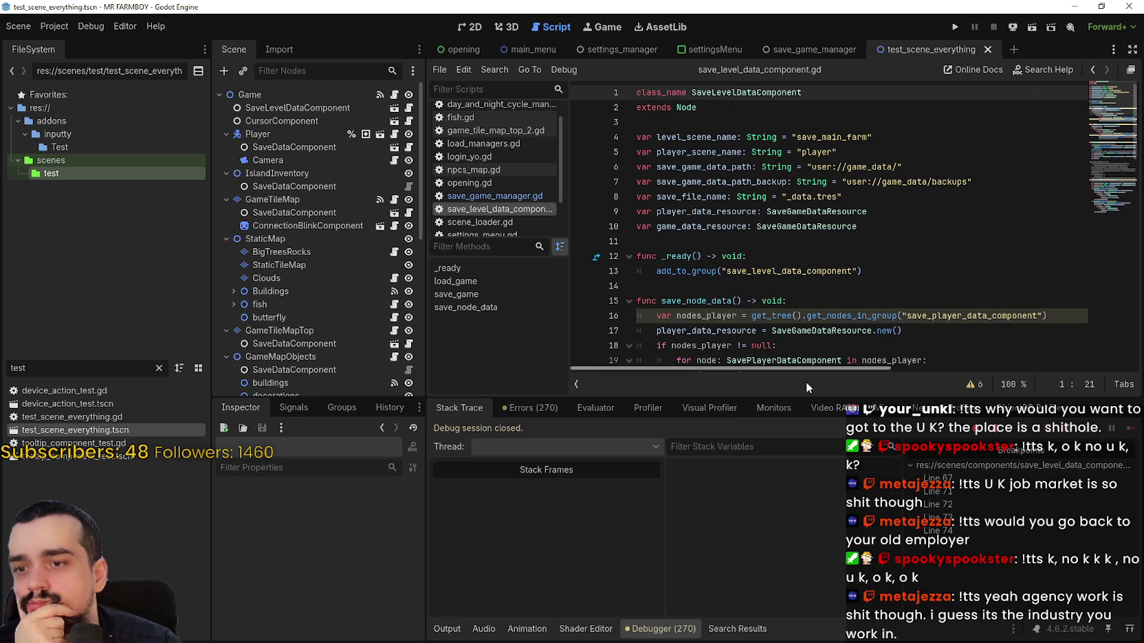
{"action": "left_click", "coordinate": [521, 197]}
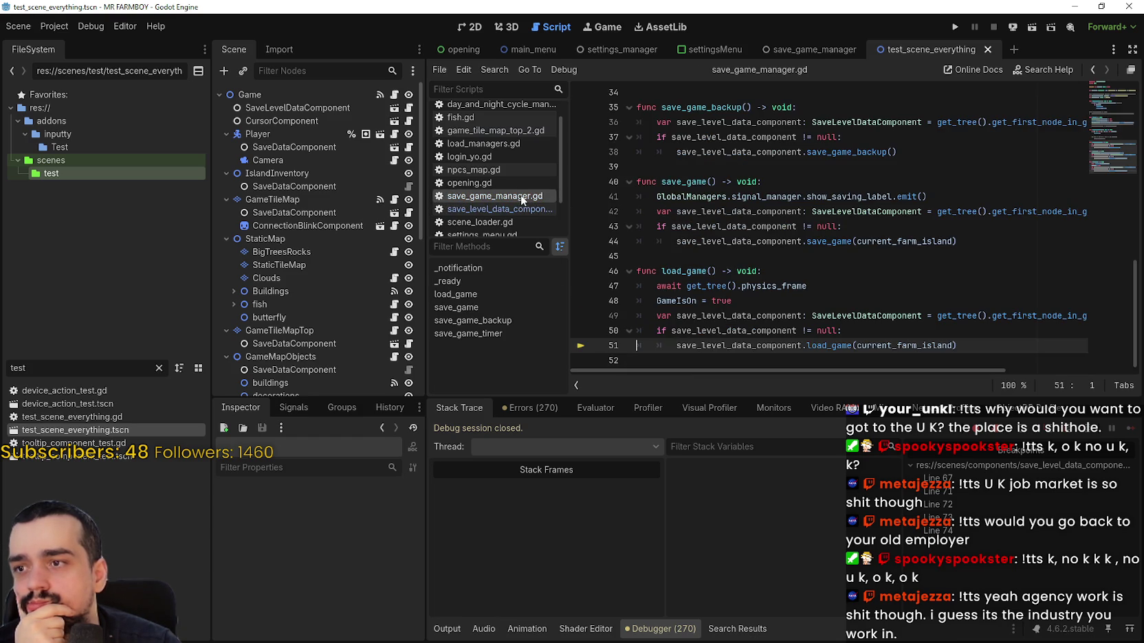
Delete the await get_tree().physics_frame line from load_game
{"action": "mouse_move", "coordinate": [842, 371]}
{"action": "left_mouse_down"}
{"action": "mouse_move", "coordinate": [1076, 368]}
{"action": "mouse_move", "coordinate": [718, 372]}
{"action": "left_mouse_up"}
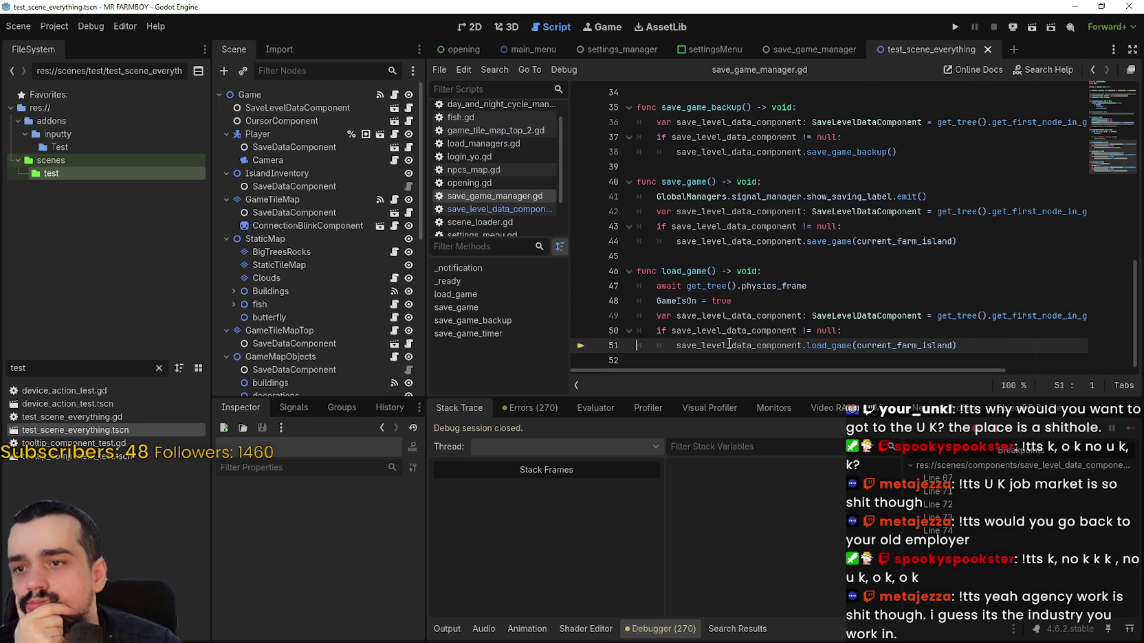
{"action": "mouse_move", "coordinate": [656, 241]}
{"action": "left_mouse_down"}
{"action": "mouse_move", "coordinate": [990, 331]}
{"action": "mouse_move", "coordinate": [994, 350]}
{"action": "mouse_move", "coordinate": [791, 344]}
{"action": "mouse_move", "coordinate": [622, 275]}
{"action": "mouse_move", "coordinate": [612, 259]}
{"action": "left_mouse_up"}
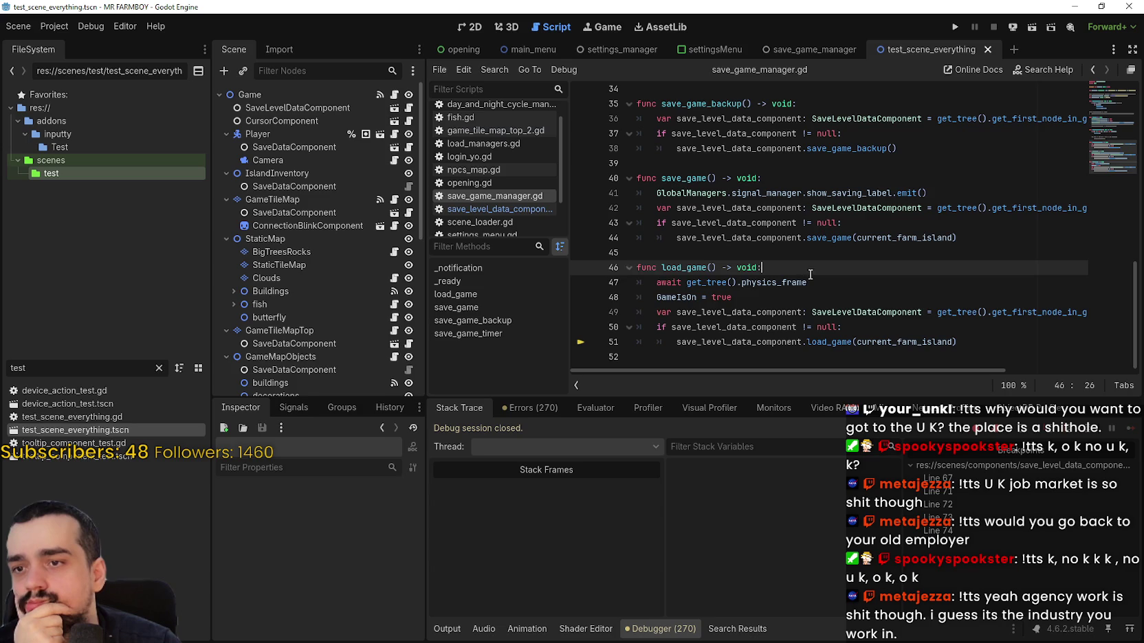
{"action": "triple_click", "coordinate": [669, 283]}
{"action": "key", "text": "BackSpace"}
{"action": "key", "text": "BackSpace"}
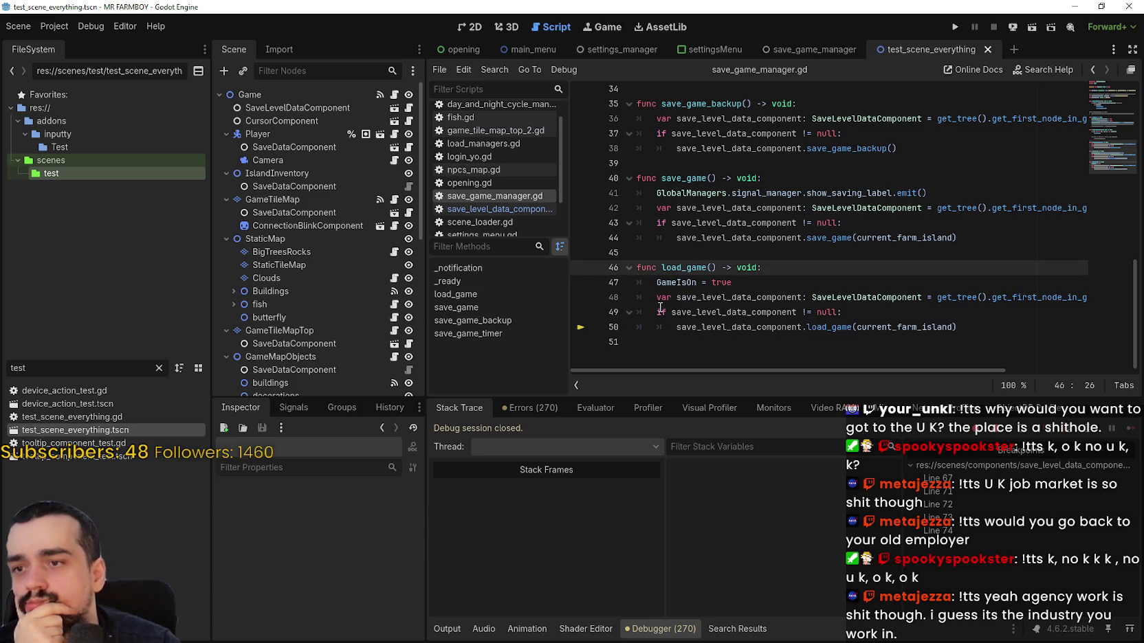
Scroll up through save_game_manager.gd, stopping at lines 45, 39, 27, 11 and 17
{"action": "left_click", "coordinate": [642, 252]}
{"action": "scroll", "coordinate": [629, 227], "scroll_direction": "up", "scroll_amount": 2}
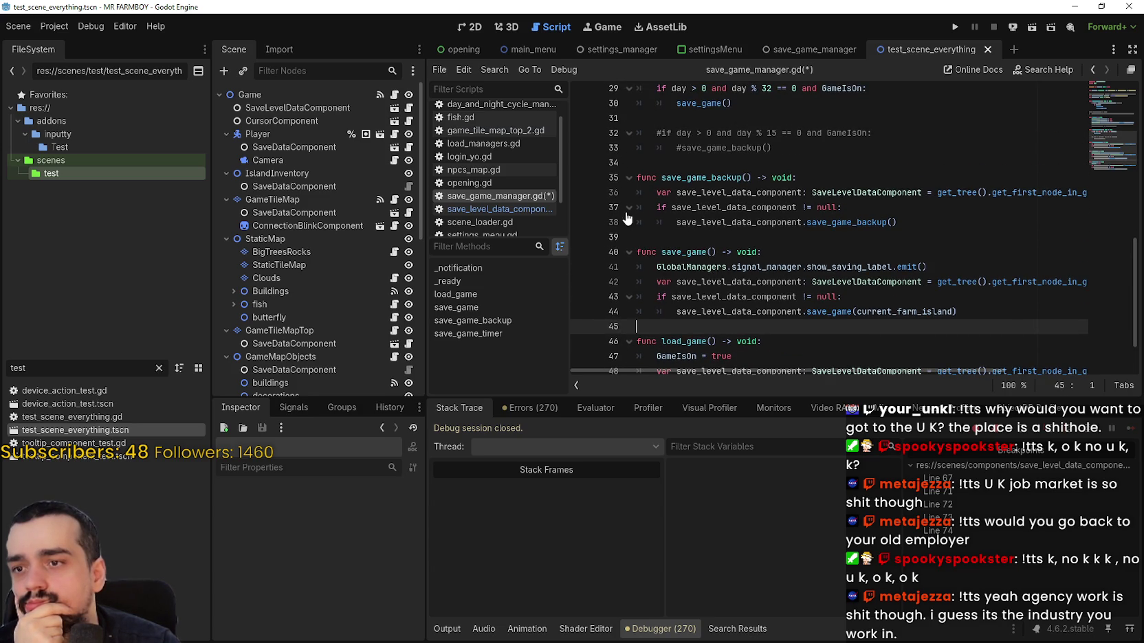
{"action": "left_click", "coordinate": [702, 242]}
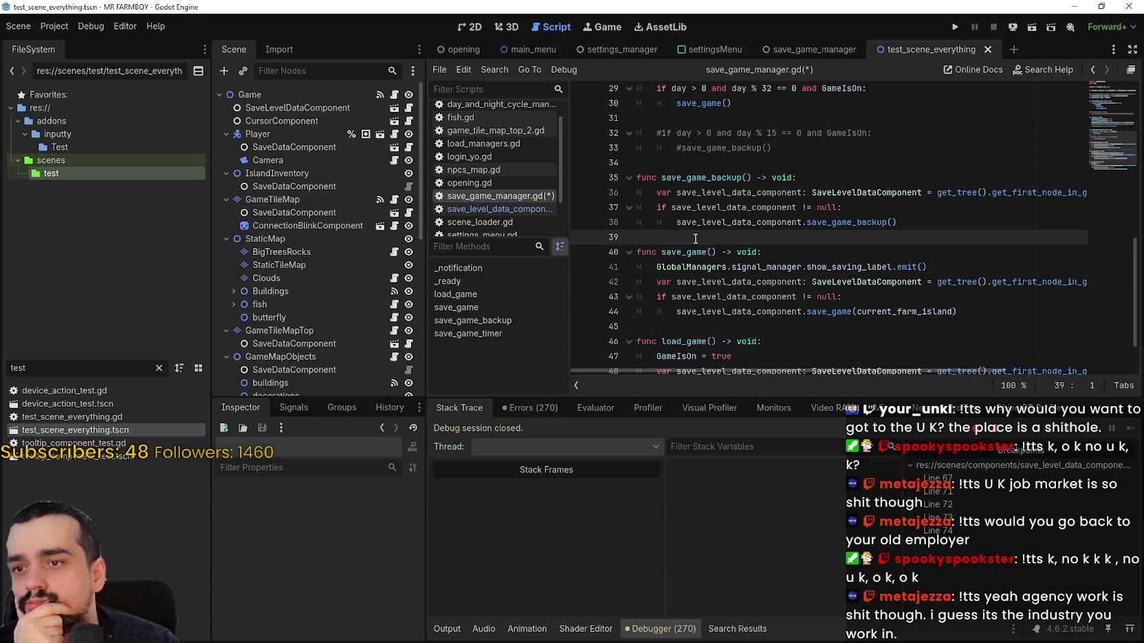
{"action": "scroll", "coordinate": [690, 254], "scroll_direction": "up", "scroll_amount": 3}
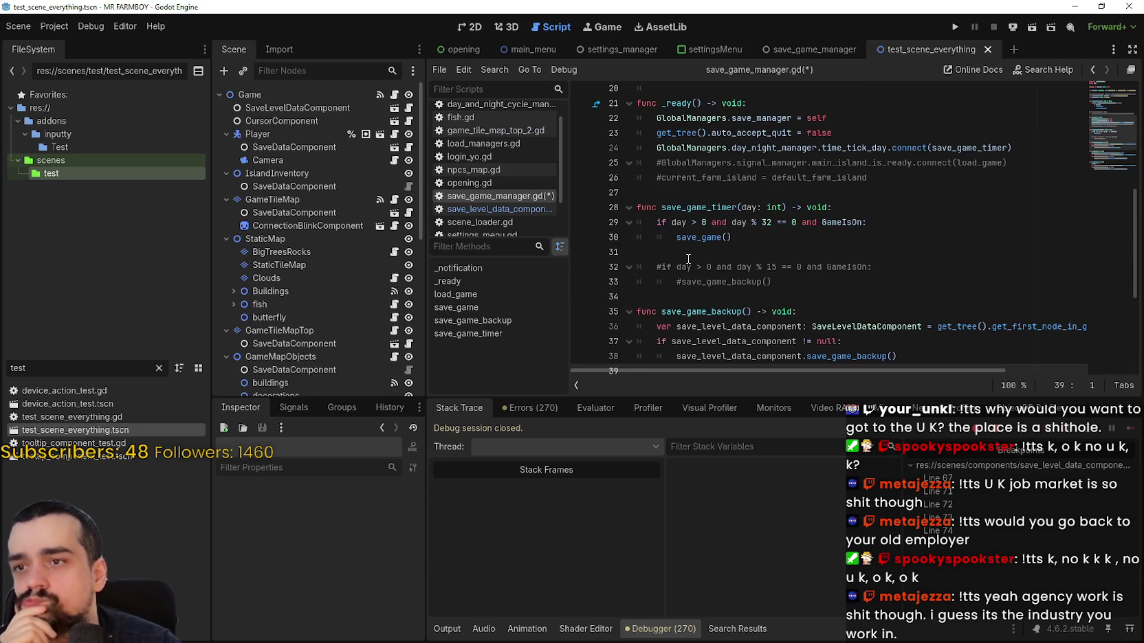
{"action": "scroll", "coordinate": [782, 324], "scroll_direction": "up", "scroll_amount": 3}
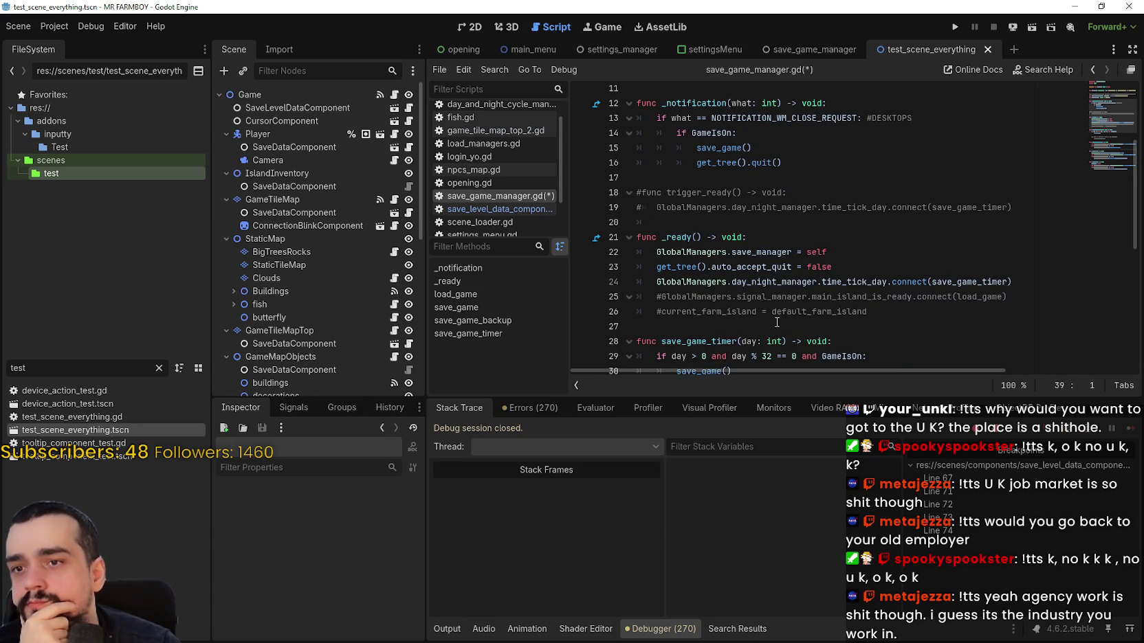
{"action": "left_click", "coordinate": [777, 322]}
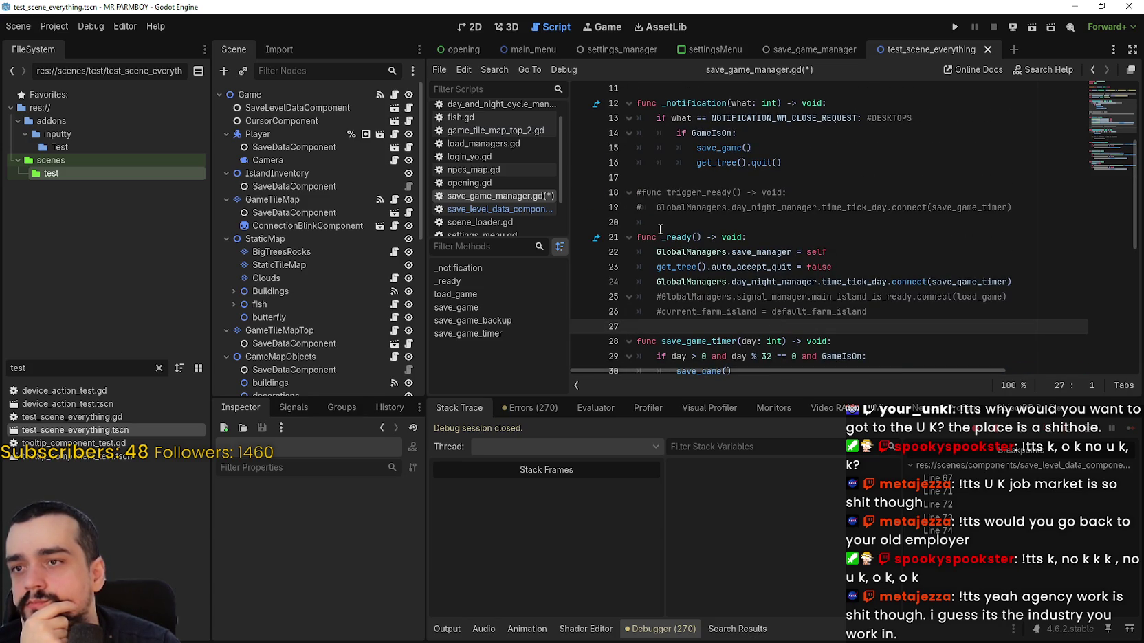
{"action": "scroll", "coordinate": [659, 228], "scroll_direction": "up", "scroll_amount": 1}
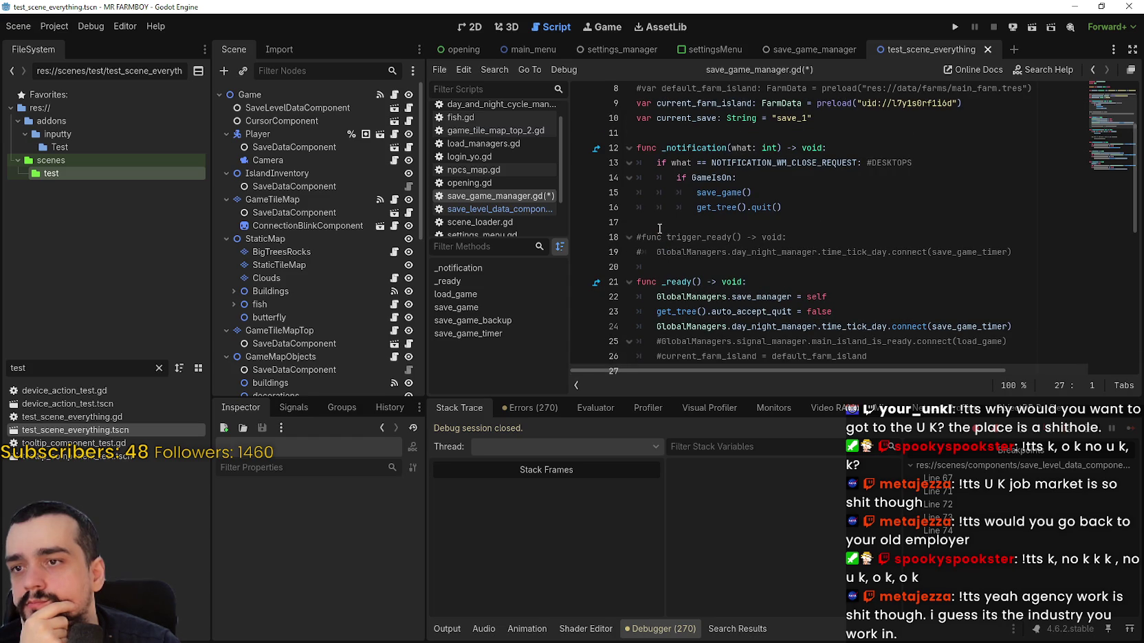
{"action": "scroll", "coordinate": [658, 228], "scroll_direction": "up", "scroll_amount": 2}
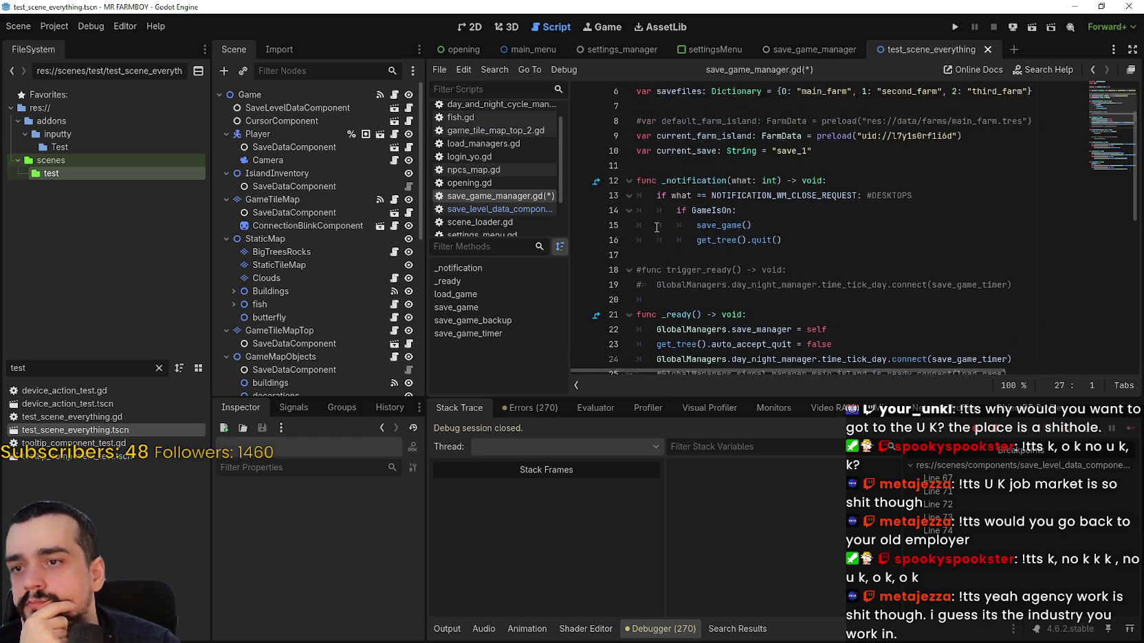
{"action": "left_click", "coordinate": [659, 224]}
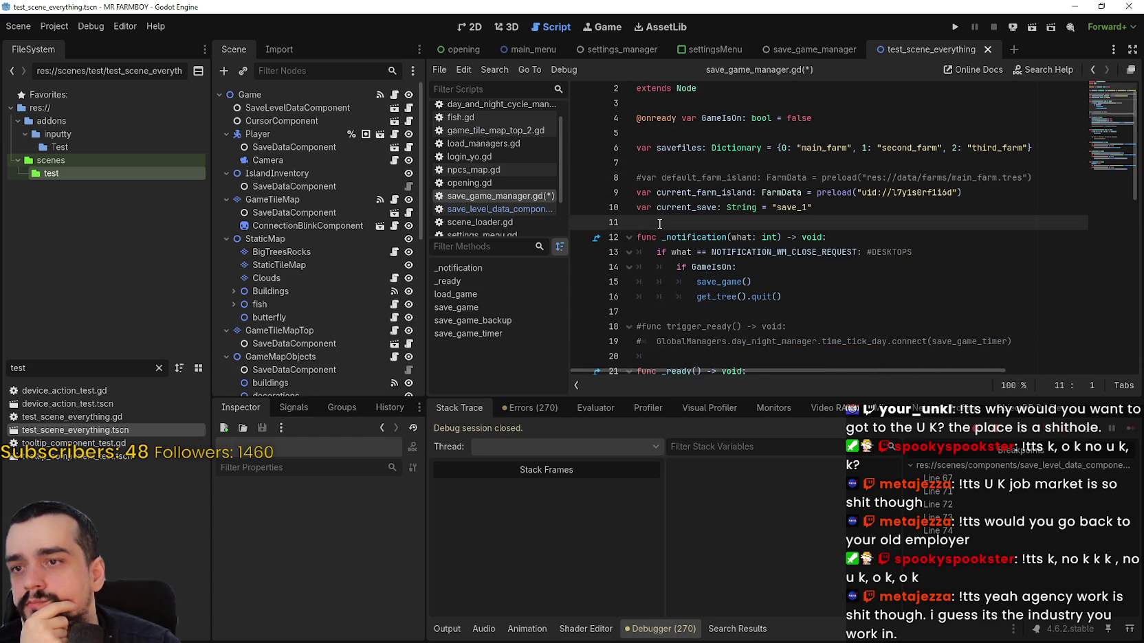
{"action": "scroll", "coordinate": [659, 224], "scroll_direction": "down", "scroll_amount": 5}
{"action": "scroll", "coordinate": [659, 224], "scroll_direction": "up", "scroll_amount": 3}
{"action": "left_click", "coordinate": [661, 240]}
{"action": "left_click", "coordinate": [661, 231]}
{"action": "scroll", "coordinate": [672, 231], "scroll_direction": "up", "scroll_amount": 2}
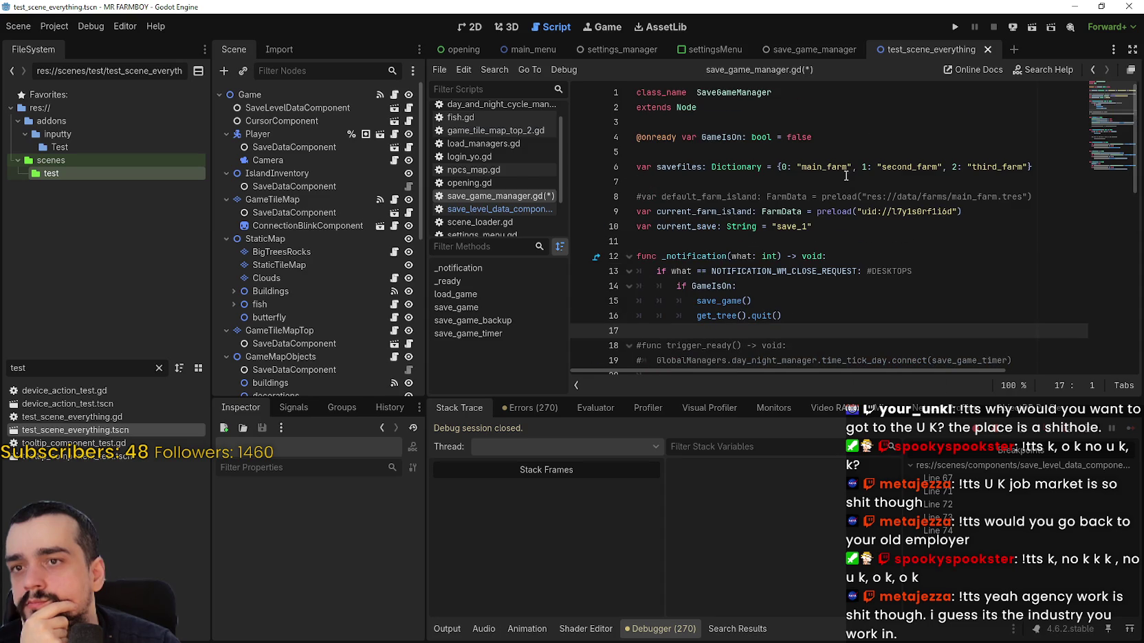
Run the game and bring the editor back in front of its window
{"action": "left_click", "coordinate": [954, 27]}
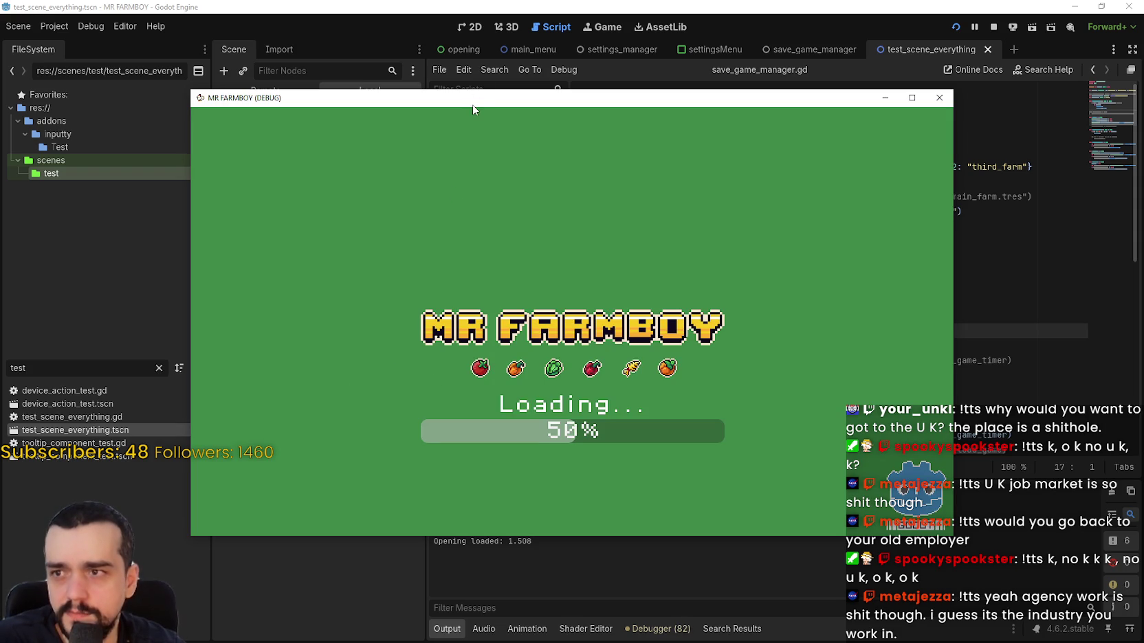
{"action": "left_click_drag", "start_coordinate": [471, 111], "coordinate": [609, 121]}
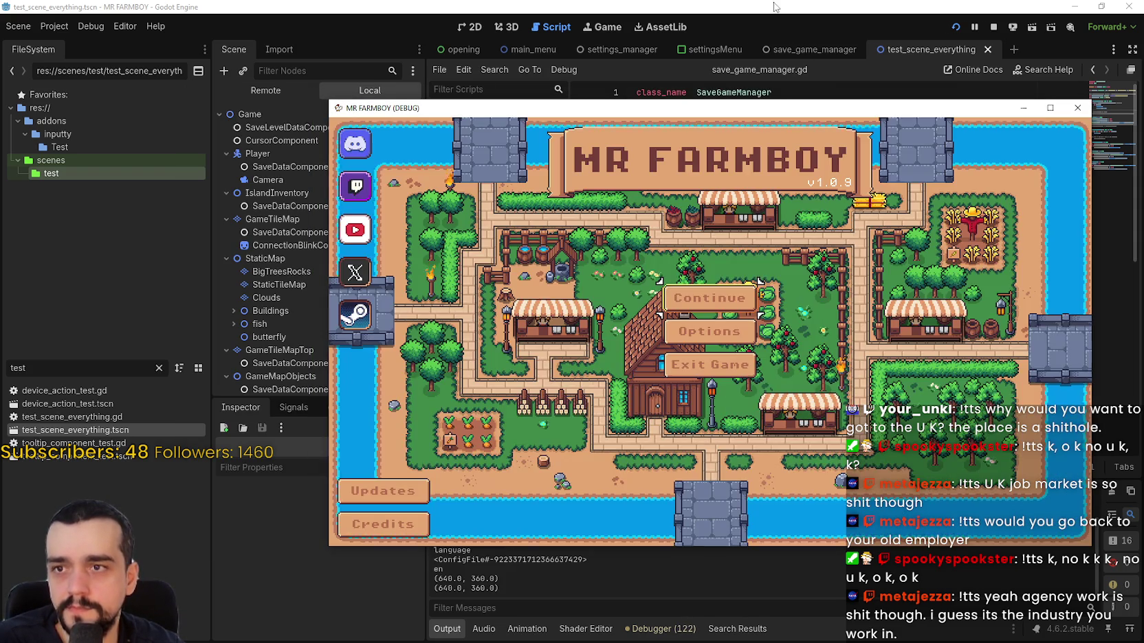
{"action": "left_click", "coordinate": [775, 7]}
{"action": "scroll", "coordinate": [771, 340], "scroll_direction": "down", "scroll_amount": 8}
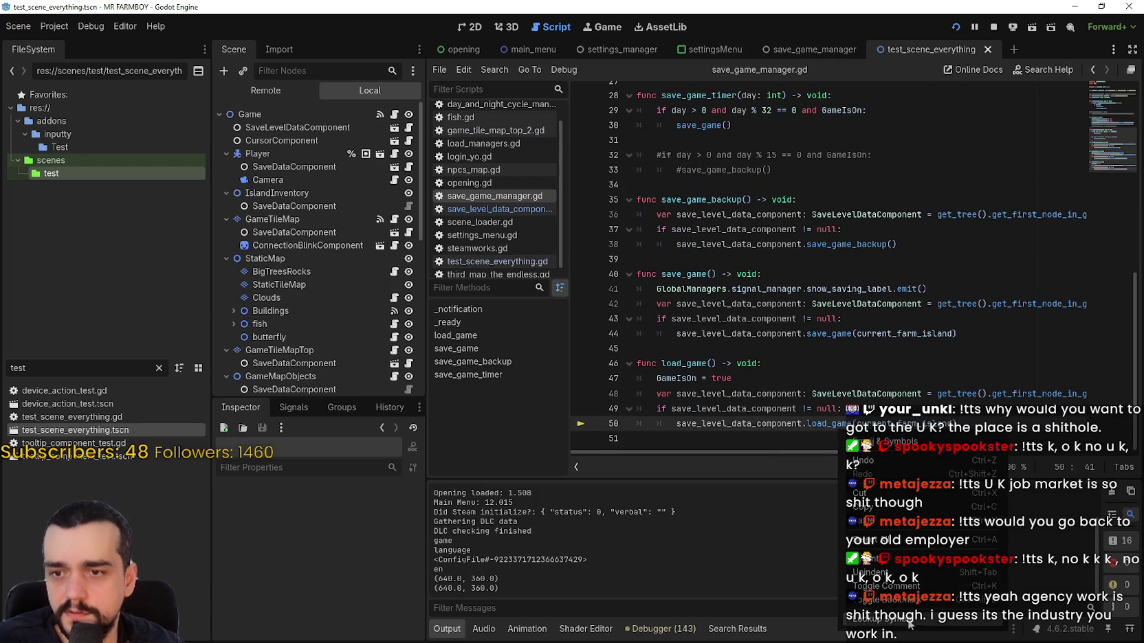
Show load_game in save_level_data_component.gd, then load the first save slot in-game
{"action": "left_click", "coordinate": [828, 423], "text": "ctrl"}
{"action": "left_click", "coordinate": [760, 346]}
{"action": "scroll", "coordinate": [754, 348], "scroll_direction": "down", "scroll_amount": 2}
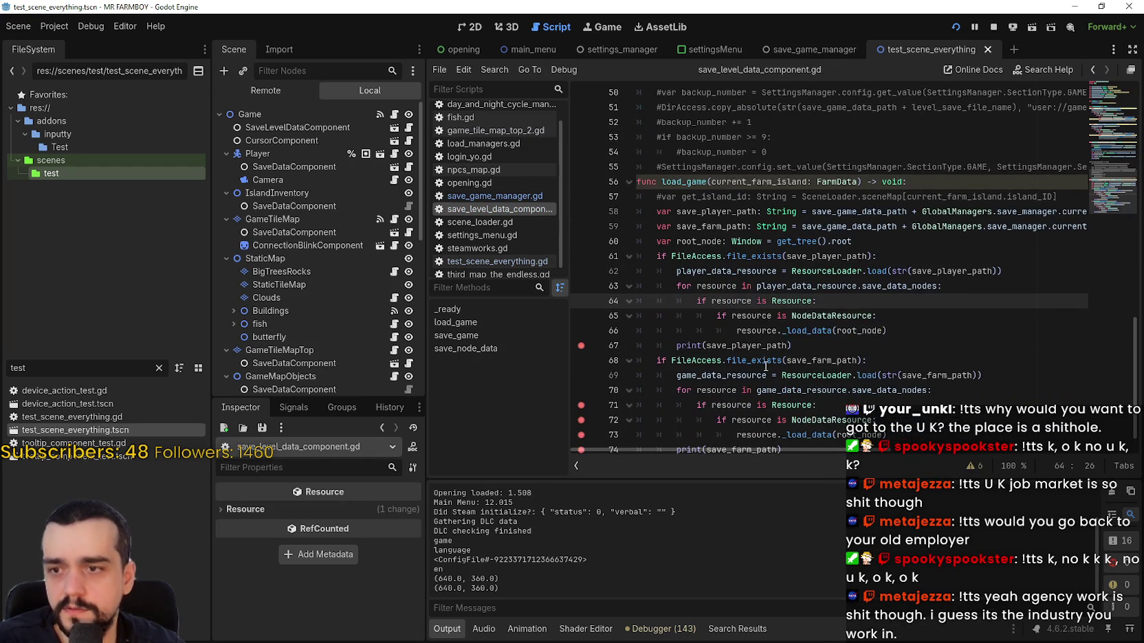
{"action": "left_click_drag", "start_coordinate": [726, 137], "coordinate": [766, 316]}
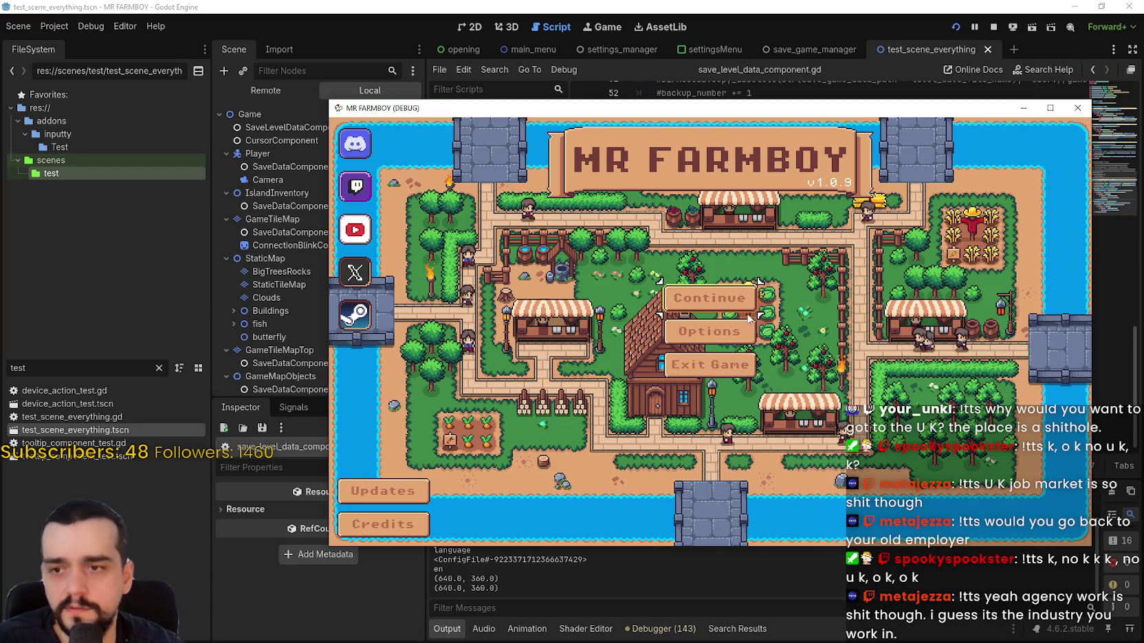
{"action": "left_click", "coordinate": [680, 292]}
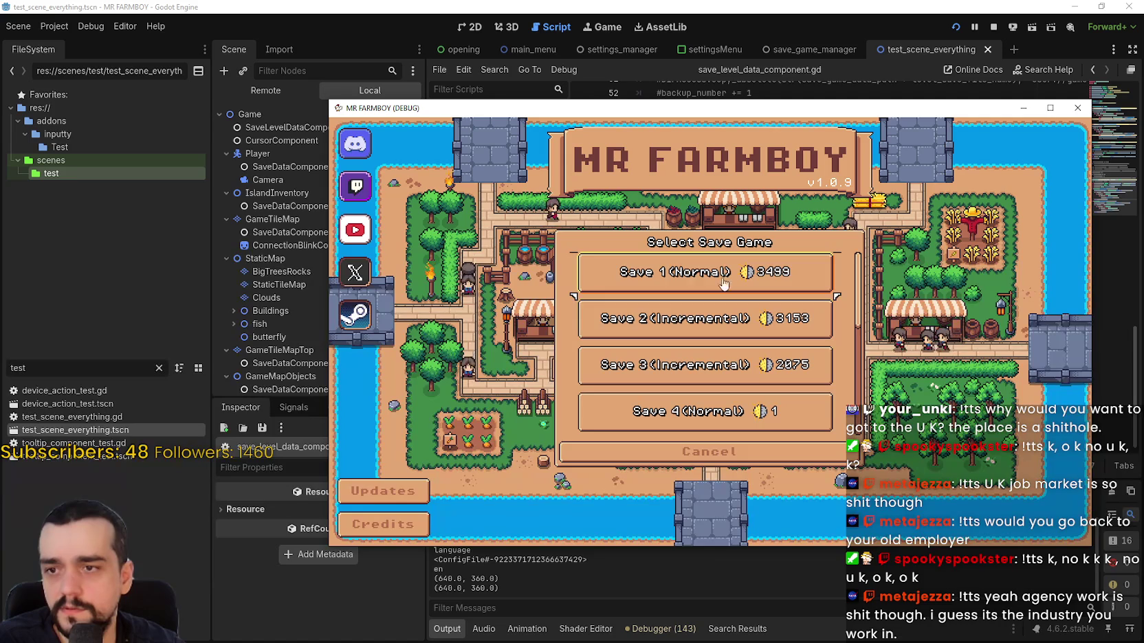
{"action": "left_click", "coordinate": [679, 292]}
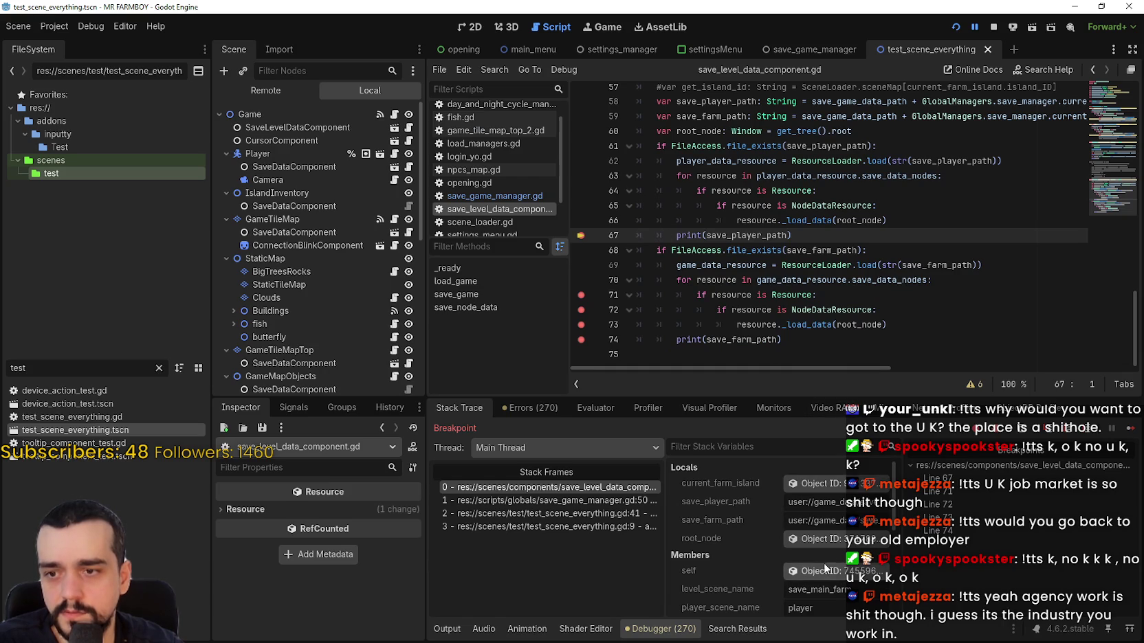
Continue to the line 71 breakpoint and expand player_data_resource's saved Player node entry
{"action": "scroll", "coordinate": [820, 545], "scroll_direction": "down", "scroll_amount": 2}
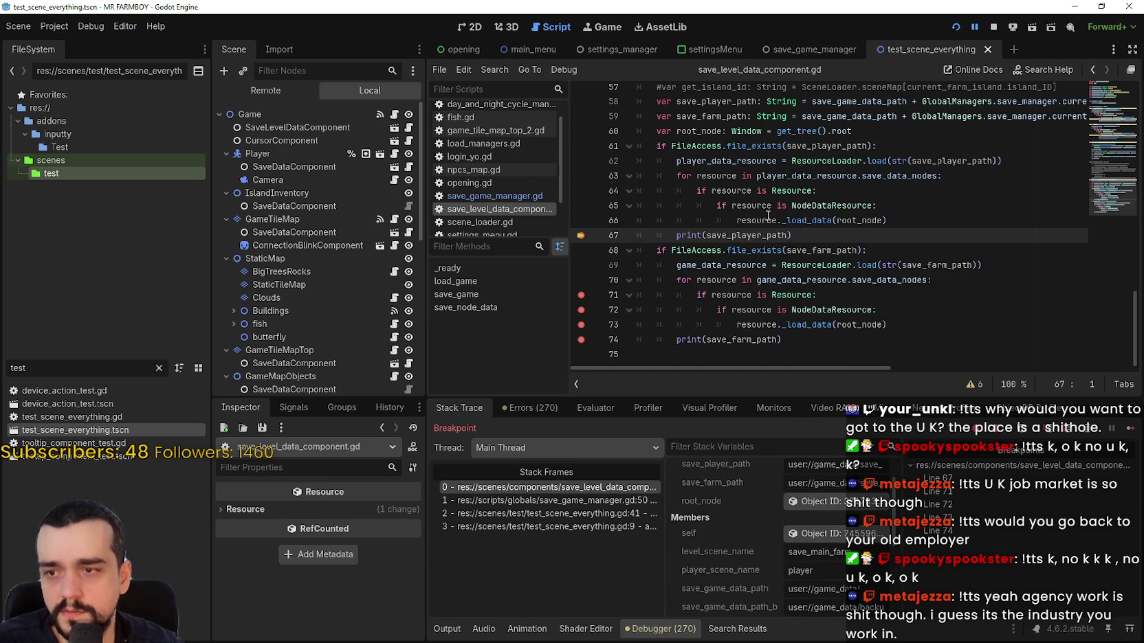
{"action": "left_click", "coordinate": [1119, 429]}
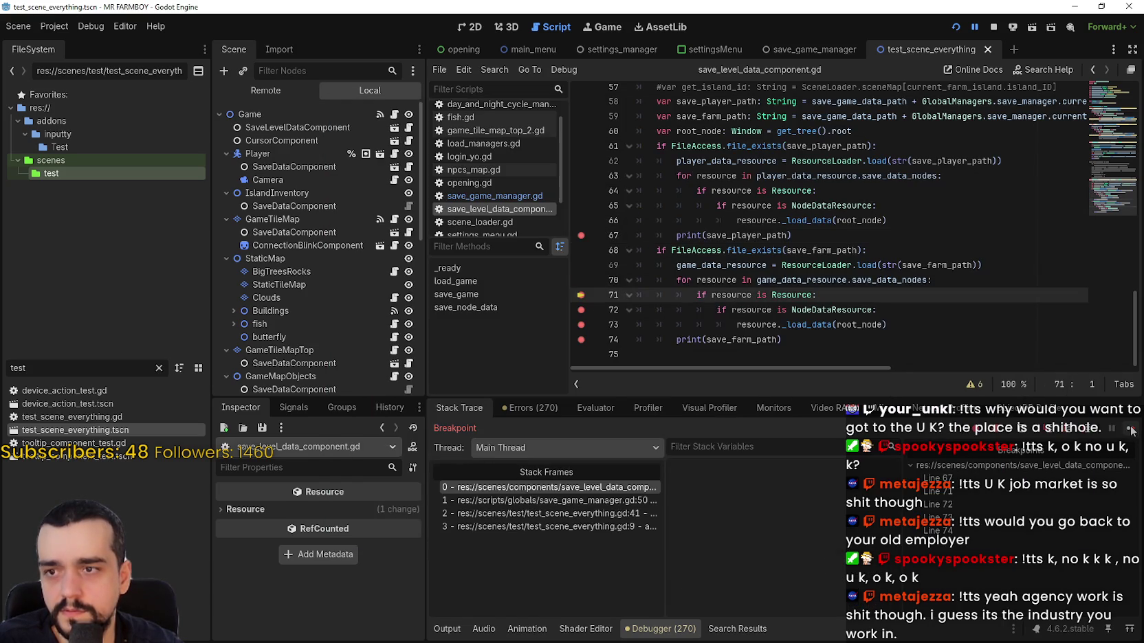
{"action": "scroll", "coordinate": [754, 530], "scroll_direction": "down", "scroll_amount": 4}
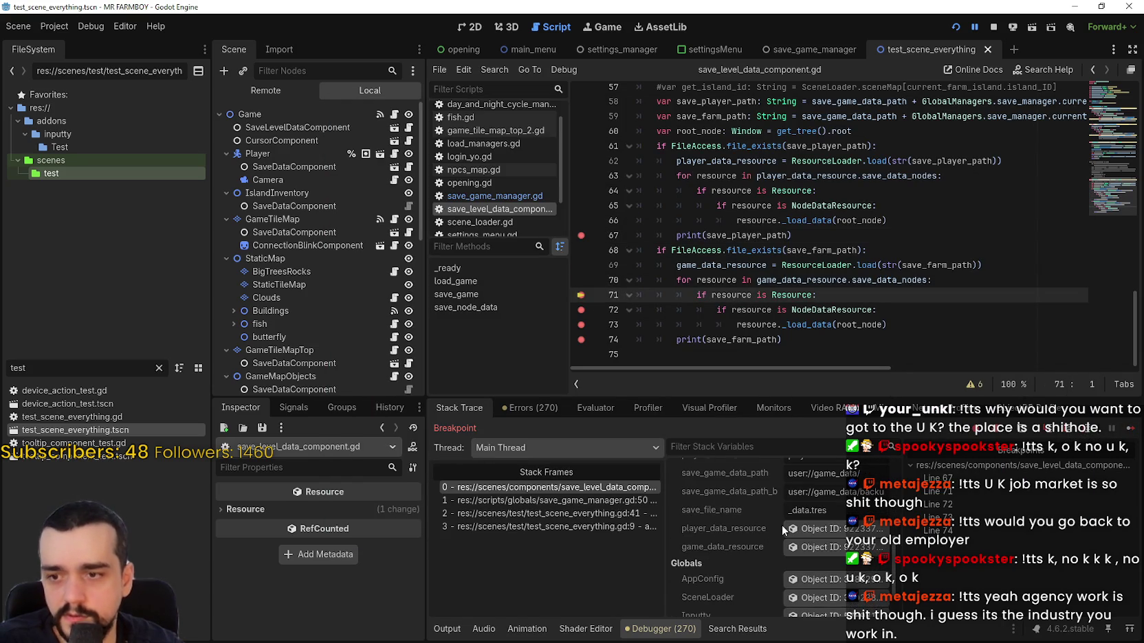
{"action": "left_click", "coordinate": [828, 530]}
{"action": "left_click_drag", "start_coordinate": [426, 540], "coordinate": [542, 543]}
{"action": "left_click", "coordinate": [459, 511]}
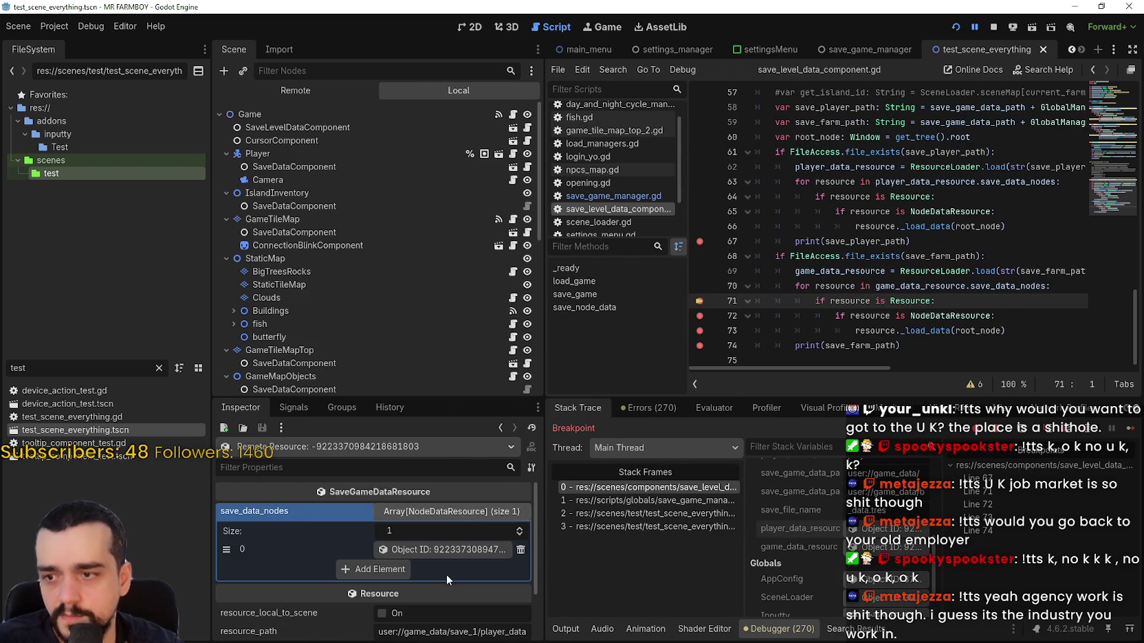
{"action": "left_click", "coordinate": [443, 550]}
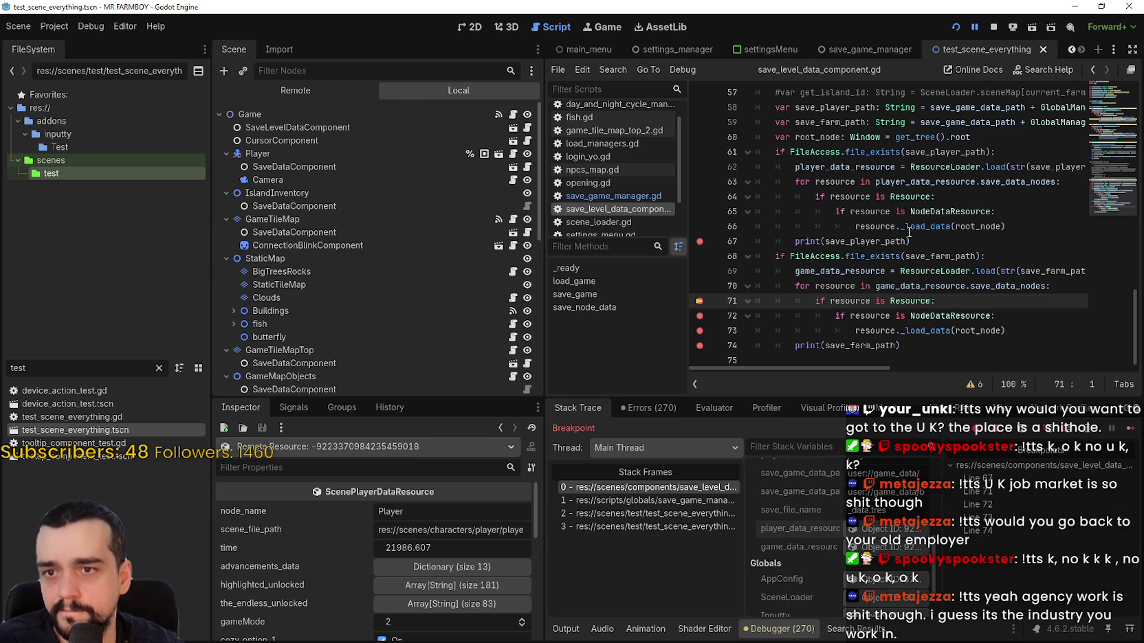
Widen the variable list and switch the Scene dock to the Remote tree
{"action": "double_click", "coordinate": [869, 226]}
{"action": "scroll", "coordinate": [791, 529], "scroll_direction": "up", "scroll_amount": 5}
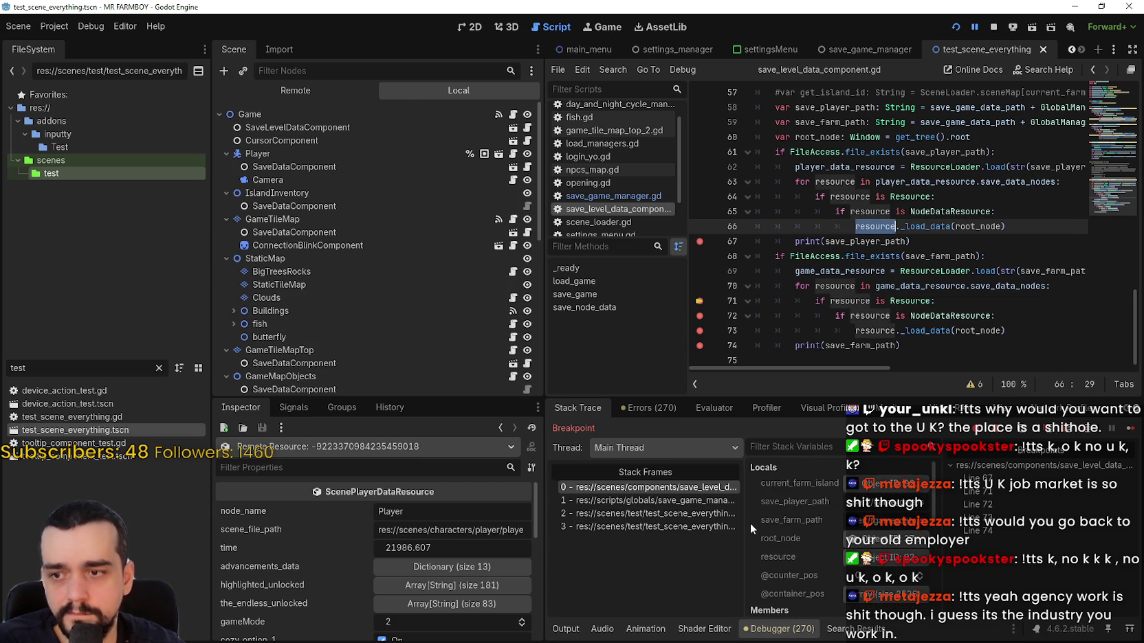
{"action": "left_click_drag", "start_coordinate": [745, 522], "coordinate": [676, 531]}
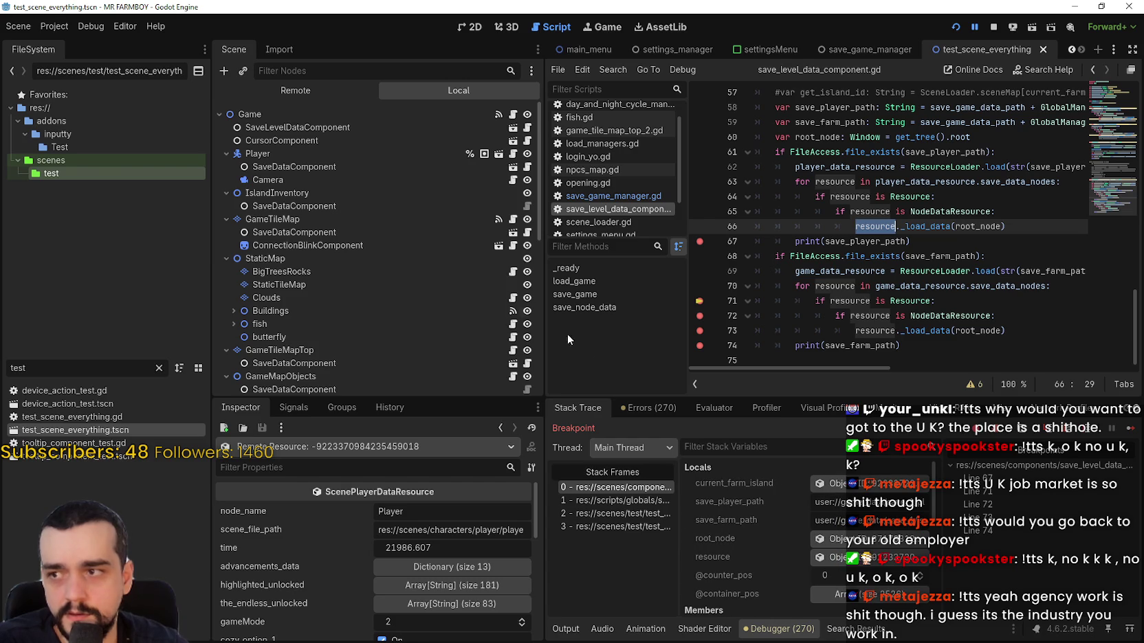
{"action": "left_click", "coordinate": [295, 90]}
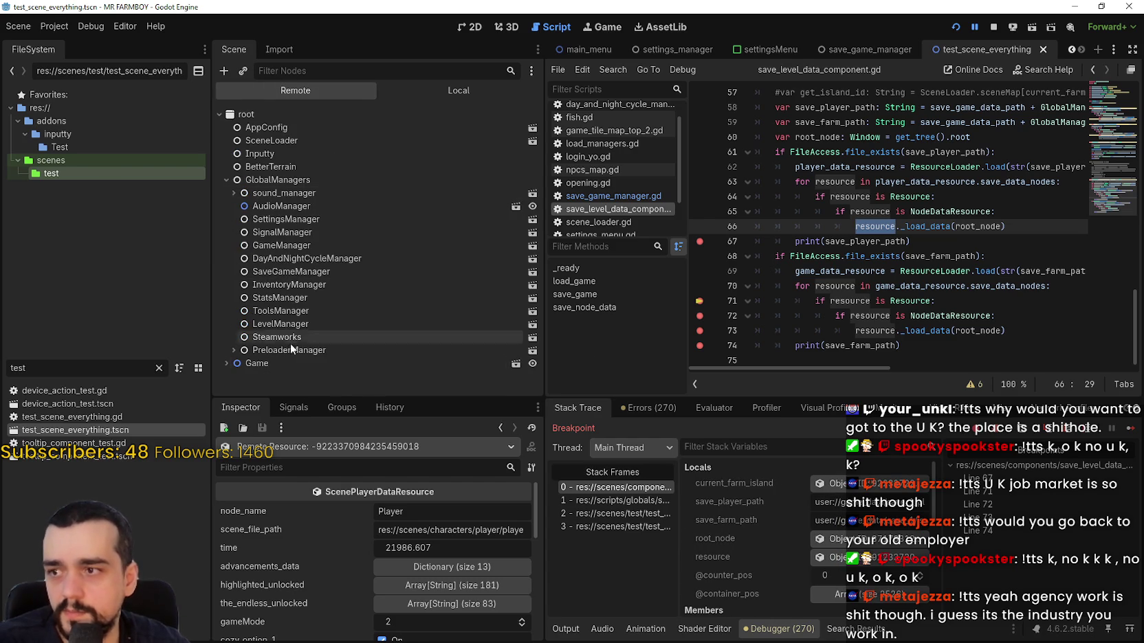
{"action": "left_click", "coordinate": [295, 272]}
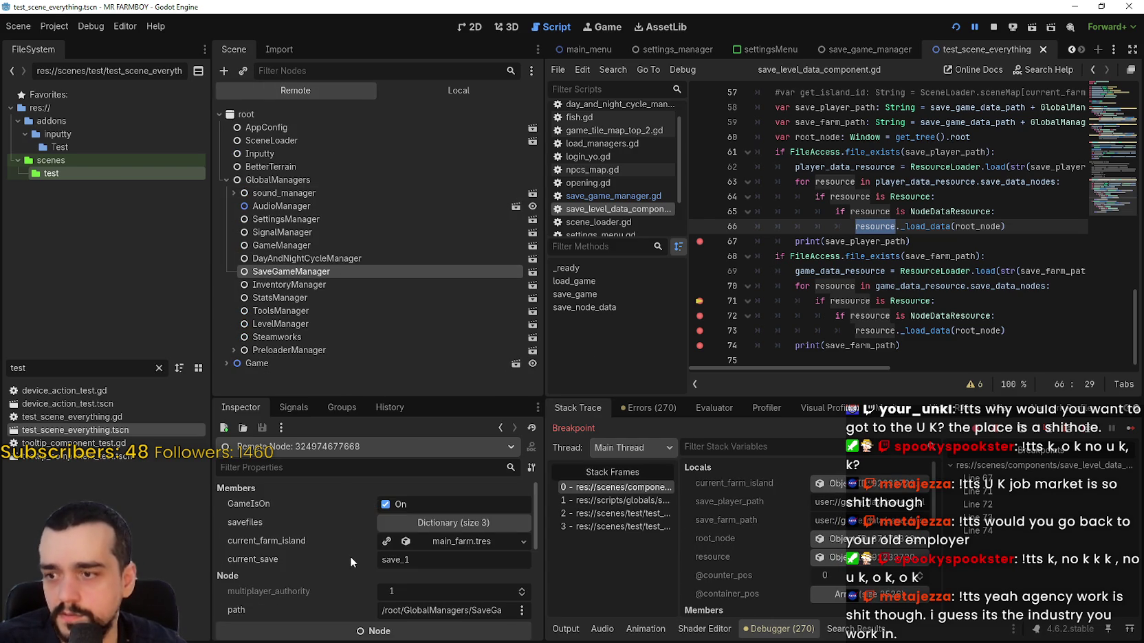
{"action": "scroll", "coordinate": [316, 523], "scroll_direction": "down", "scroll_amount": 1}
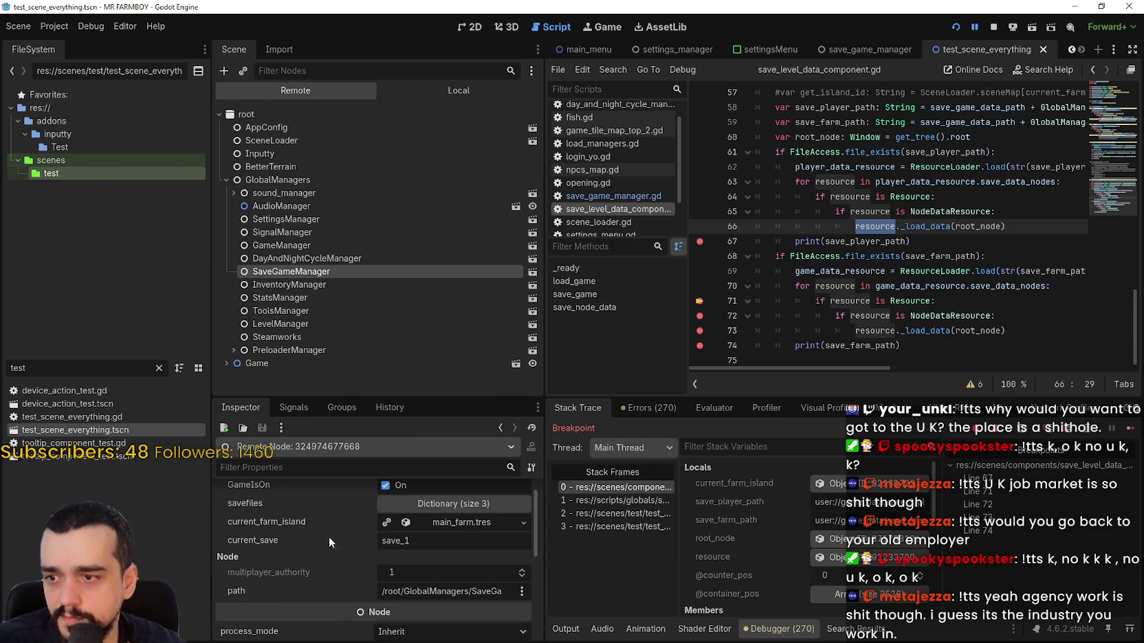
{"action": "scroll", "coordinate": [324, 530], "scroll_direction": "up", "scroll_amount": 1}
{"action": "left_click", "coordinate": [446, 524]}
{"action": "left_click", "coordinate": [446, 524]}
{"action": "scroll", "coordinate": [331, 570], "scroll_direction": "down", "scroll_amount": 4}
{"action": "scroll", "coordinate": [330, 548], "scroll_direction": "up", "scroll_amount": 1}
{"action": "scroll", "coordinate": [333, 547], "scroll_direction": "up", "scroll_amount": 3}
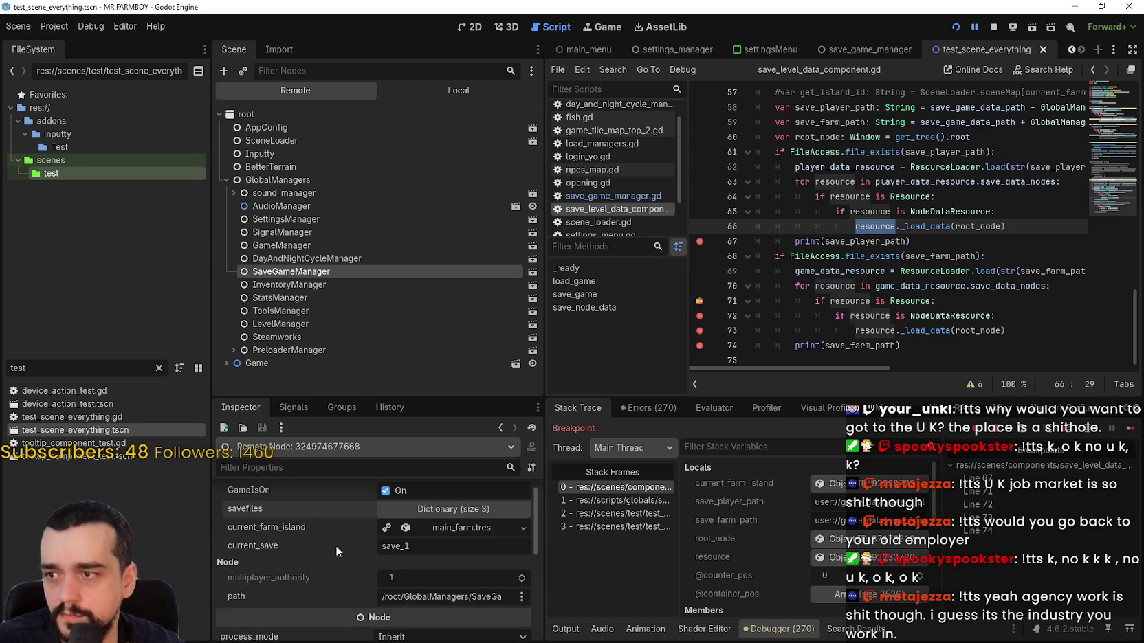
{"action": "left_click", "coordinate": [222, 364]}
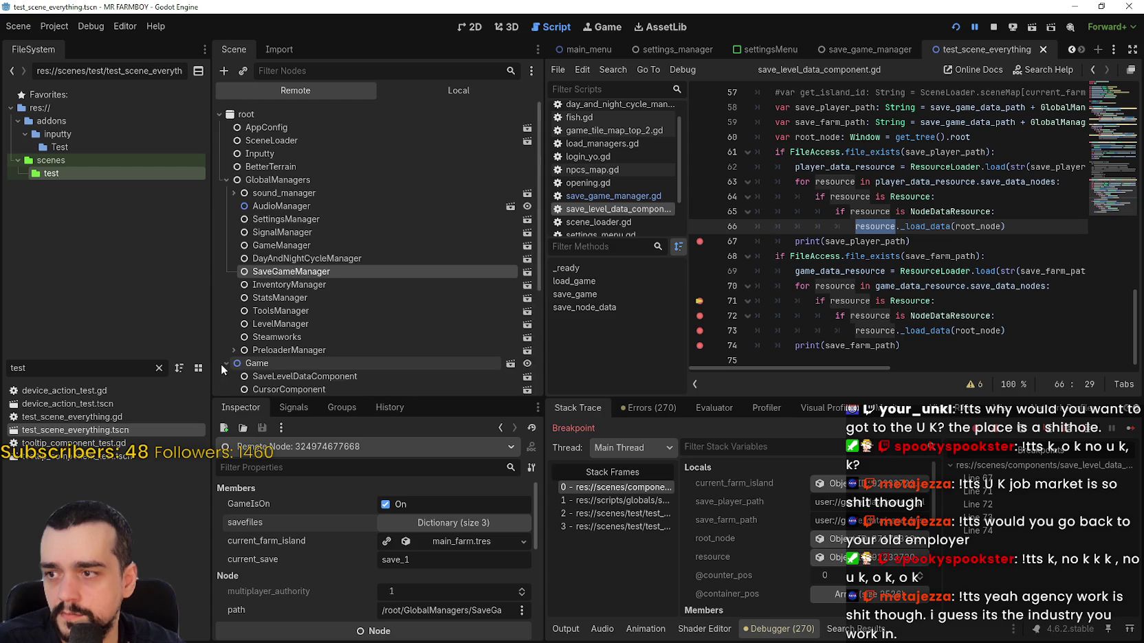
{"action": "scroll", "coordinate": [218, 365], "scroll_direction": "down", "scroll_amount": 5}
{"action": "left_click", "coordinate": [322, 213]}
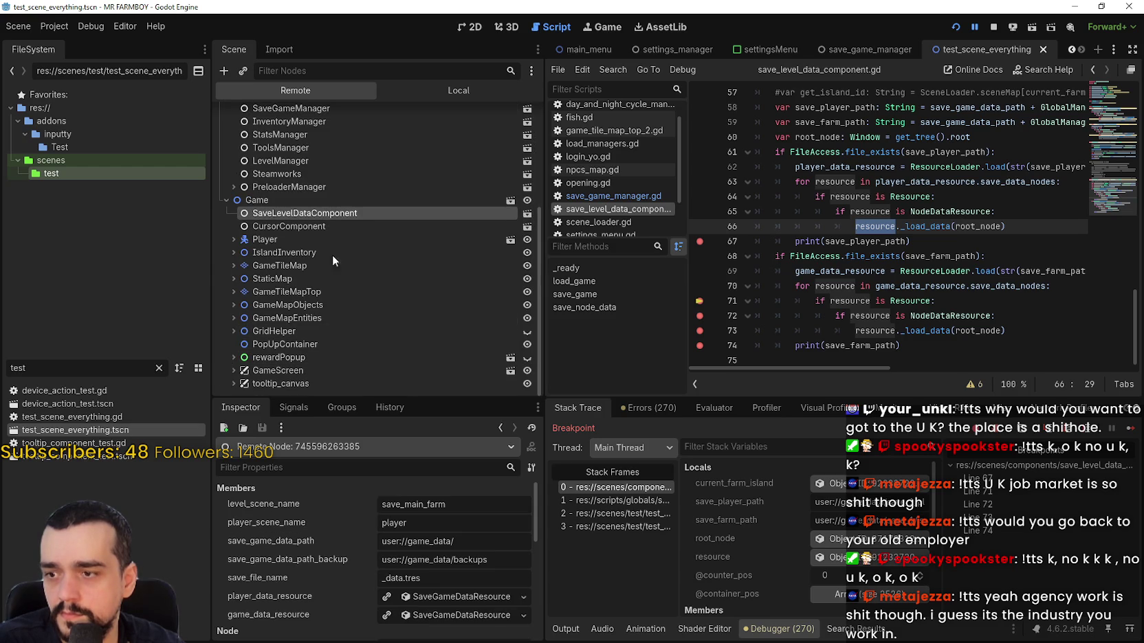
{"action": "scroll", "coordinate": [344, 534], "scroll_direction": "down", "scroll_amount": 2}
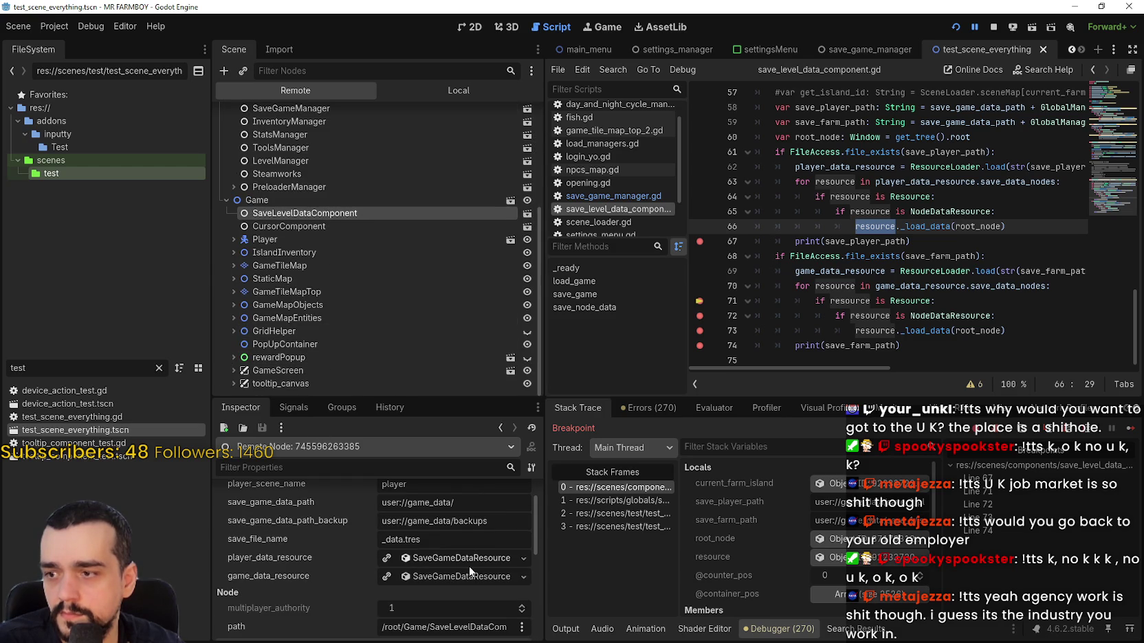
{"action": "scroll", "coordinate": [467, 562], "scroll_direction": "up", "scroll_amount": 2}
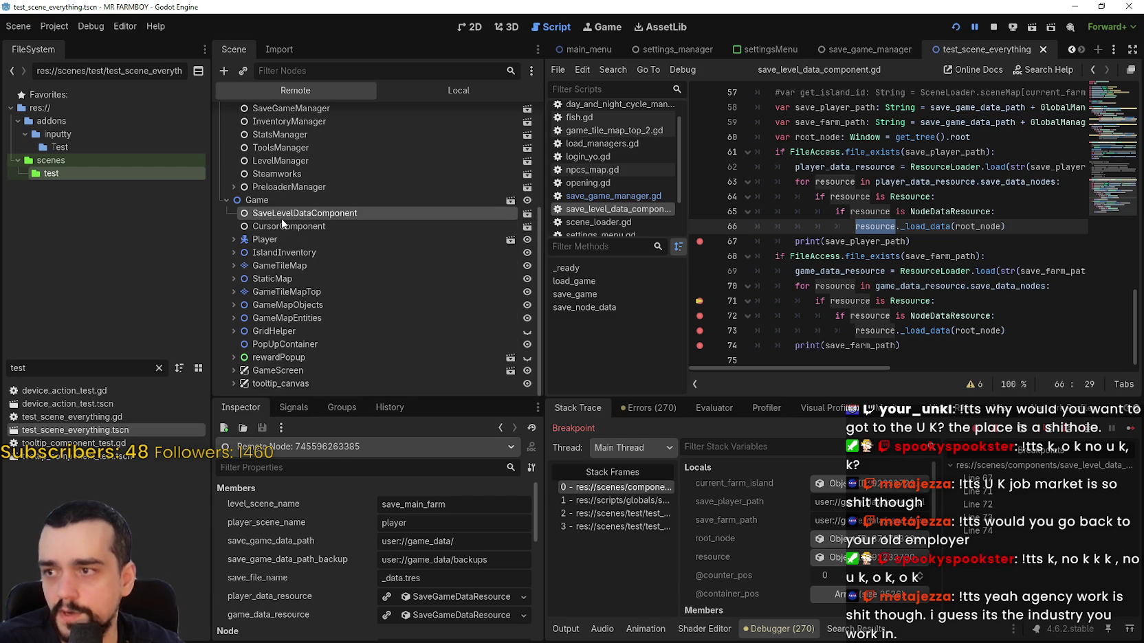
{"action": "left_click", "coordinate": [454, 597]}
{"action": "scroll", "coordinate": [412, 550], "scroll_direction": "down", "scroll_amount": 2}
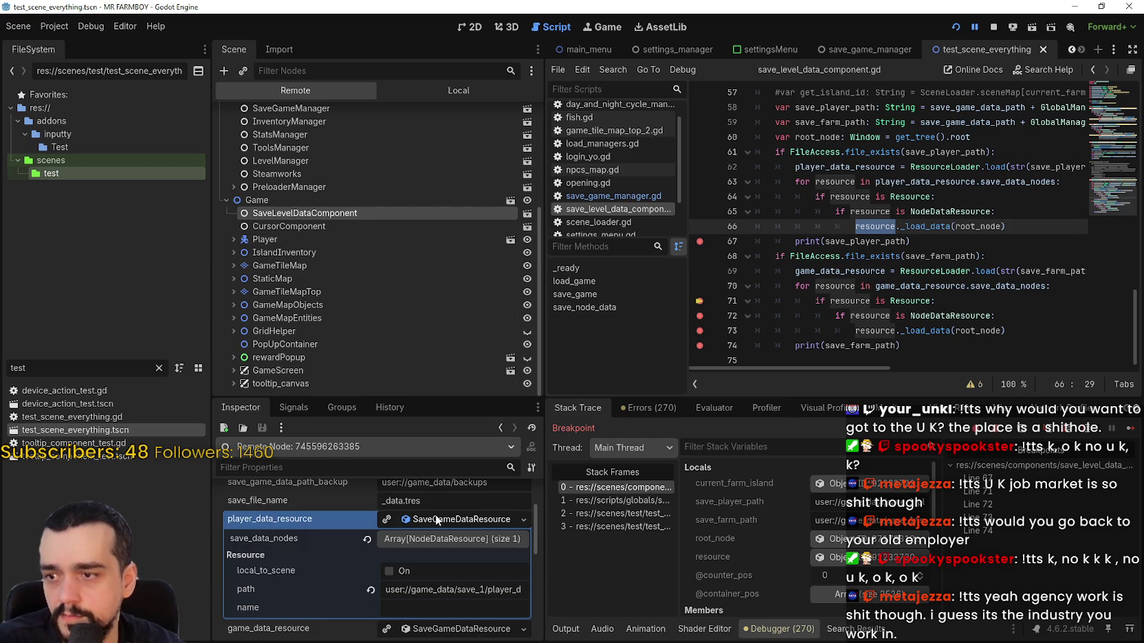
{"action": "left_click", "coordinate": [431, 540]}
{"action": "left_click", "coordinate": [432, 577]}
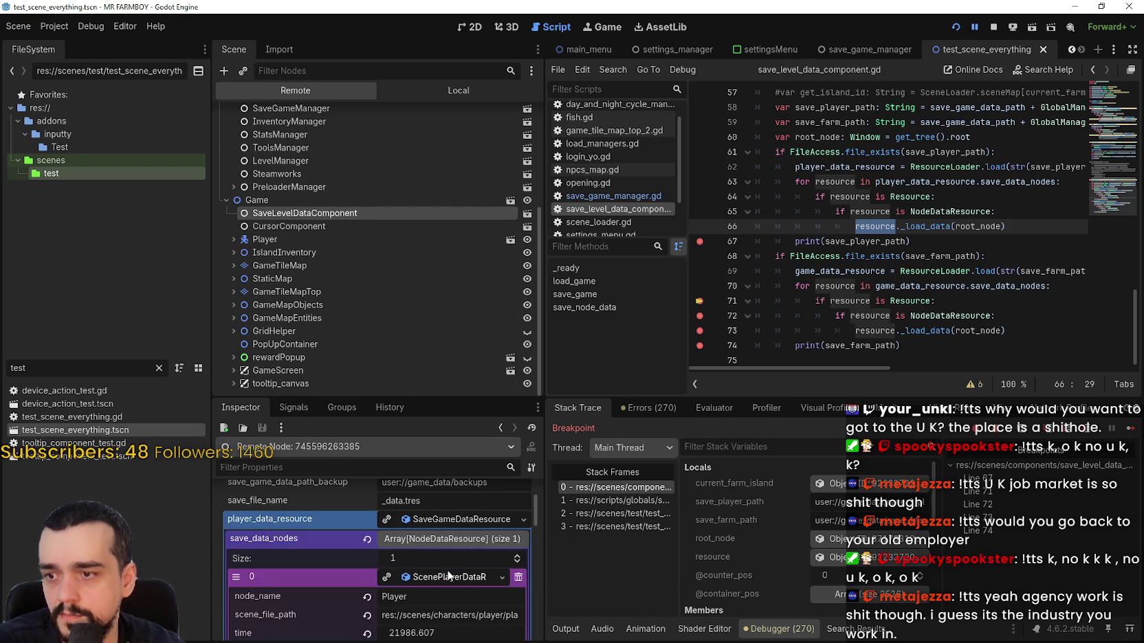
{"action": "scroll", "coordinate": [432, 566], "scroll_direction": "down", "scroll_amount": 4}
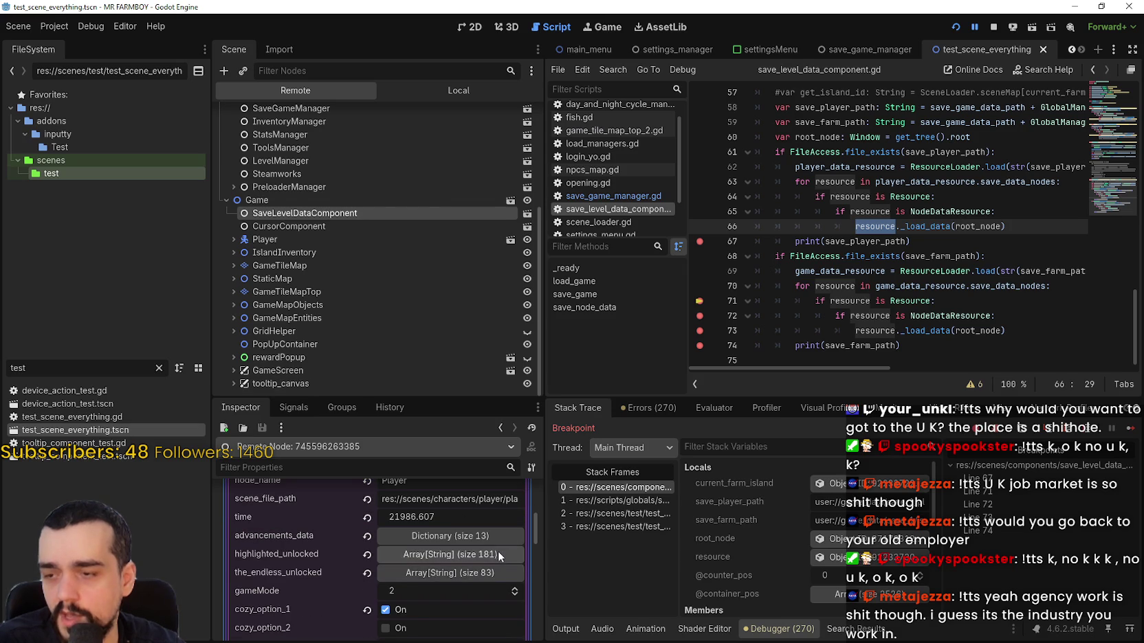
{"action": "left_click", "coordinate": [483, 536]}
{"action": "left_click", "coordinate": [484, 536]}
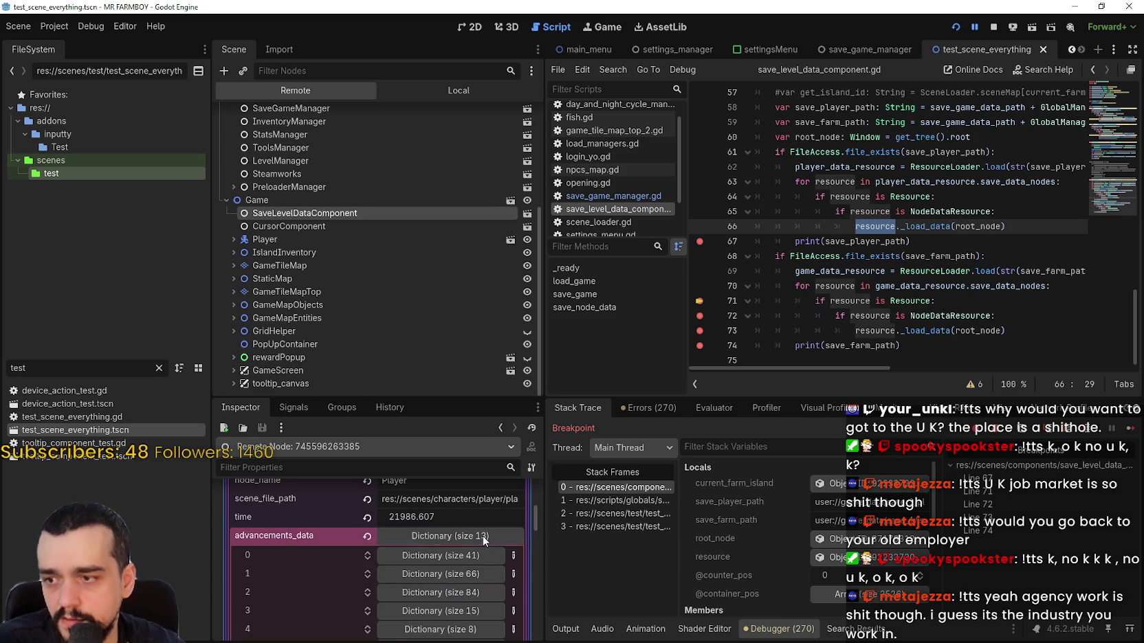
{"action": "scroll", "coordinate": [470, 593], "scroll_direction": "down", "scroll_amount": 2}
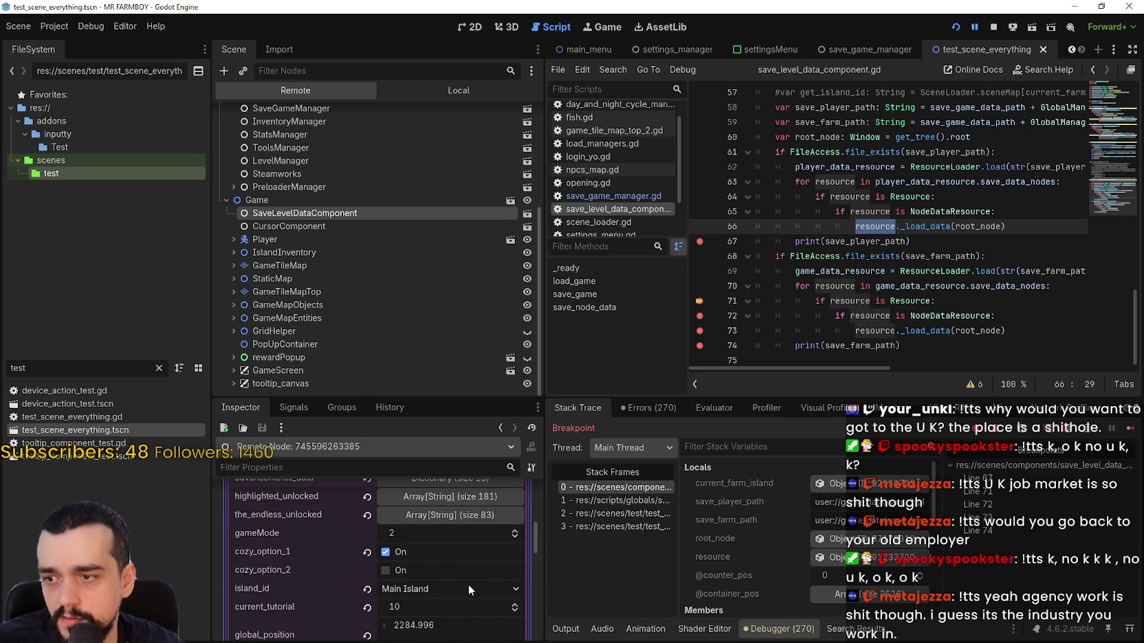
{"action": "scroll", "coordinate": [469, 584], "scroll_direction": "down", "scroll_amount": 3}
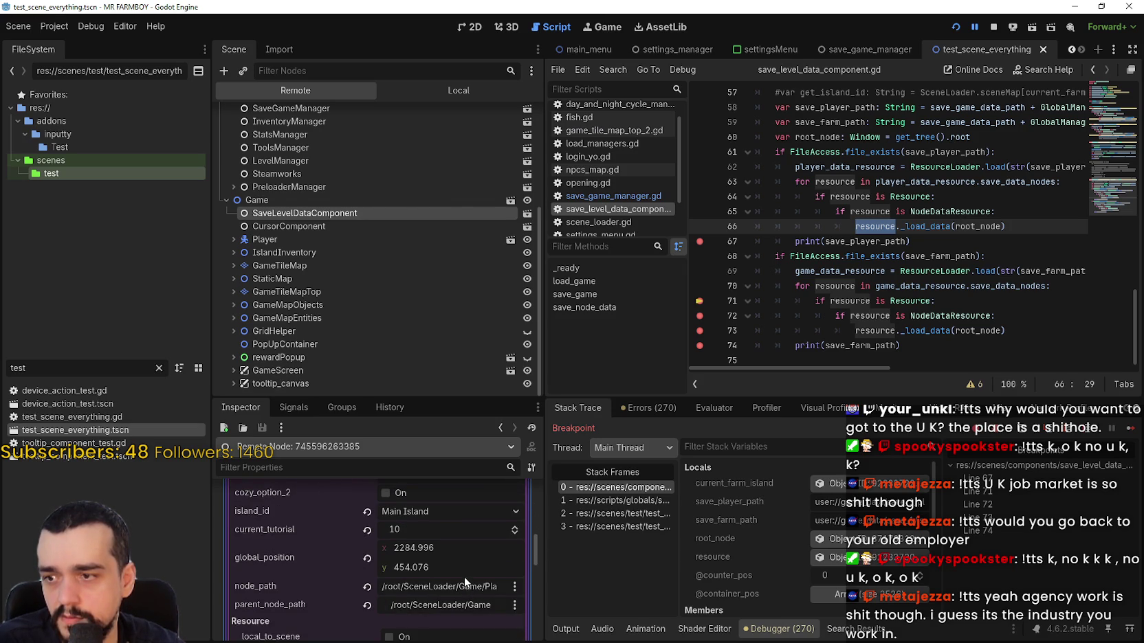
{"action": "scroll", "coordinate": [466, 548], "scroll_direction": "down", "scroll_amount": 2}
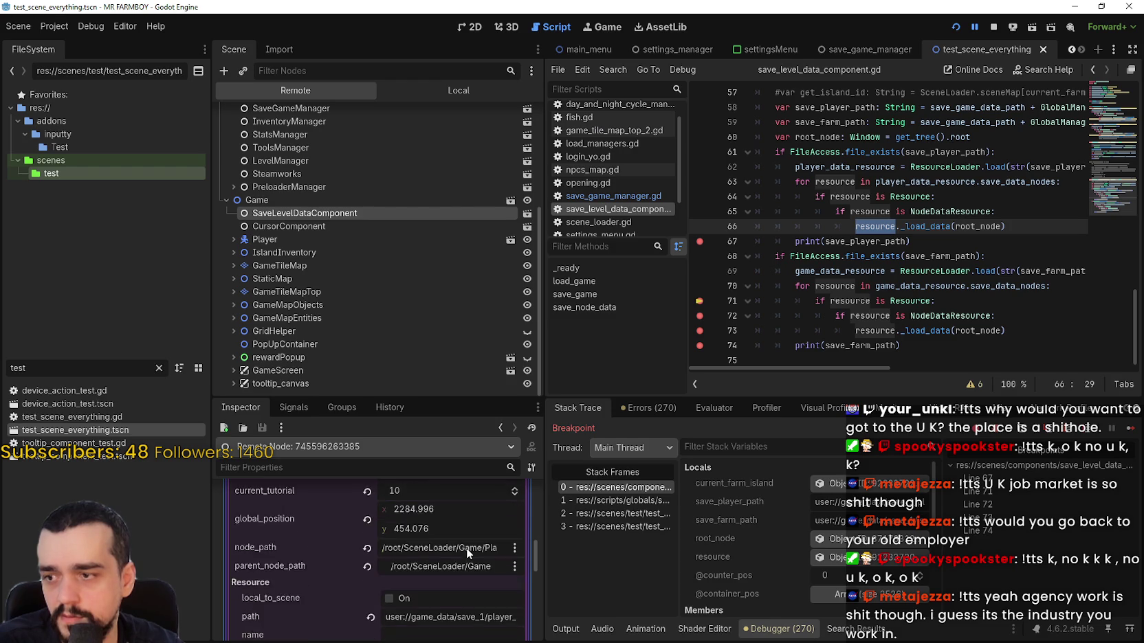
{"action": "scroll", "coordinate": [422, 586], "scroll_direction": "up", "scroll_amount": 2}
{"action": "mouse_move", "coordinate": [533, 547]}
{"action": "left_mouse_down"}
{"action": "mouse_move", "coordinate": [532, 511]}
{"action": "mouse_move", "coordinate": [534, 562]}
{"action": "mouse_move", "coordinate": [525, 528]}
{"action": "left_mouse_up"}
{"action": "scroll", "coordinate": [415, 514], "scroll_direction": "up", "scroll_amount": 5}
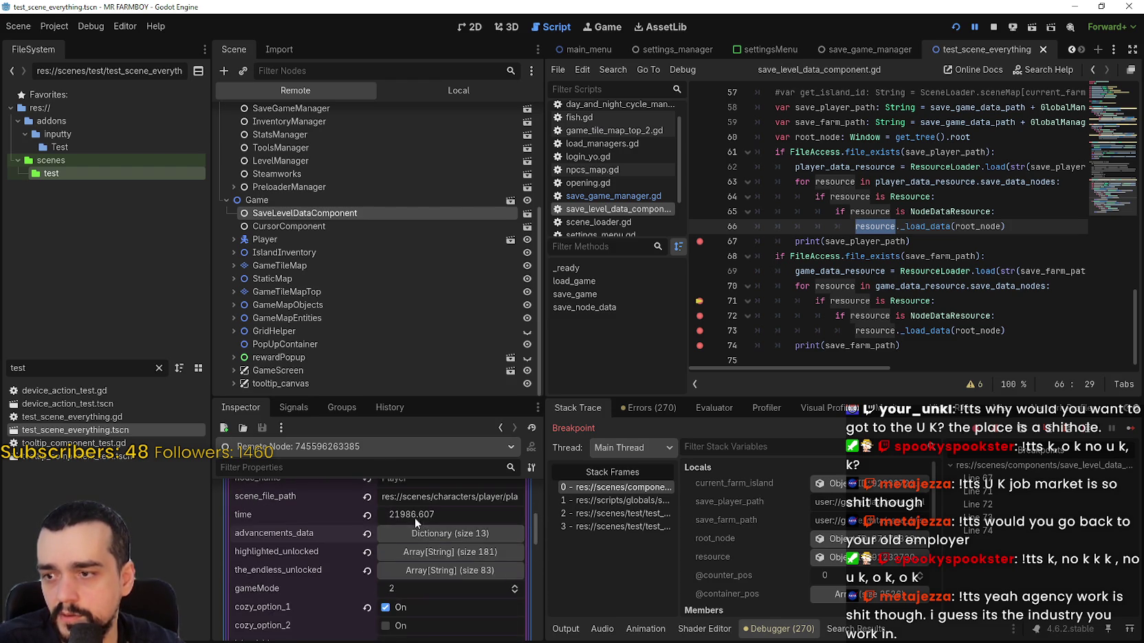
{"action": "scroll", "coordinate": [432, 553], "scroll_direction": "down", "scroll_amount": 3}
{"action": "left_click", "coordinate": [433, 562]}
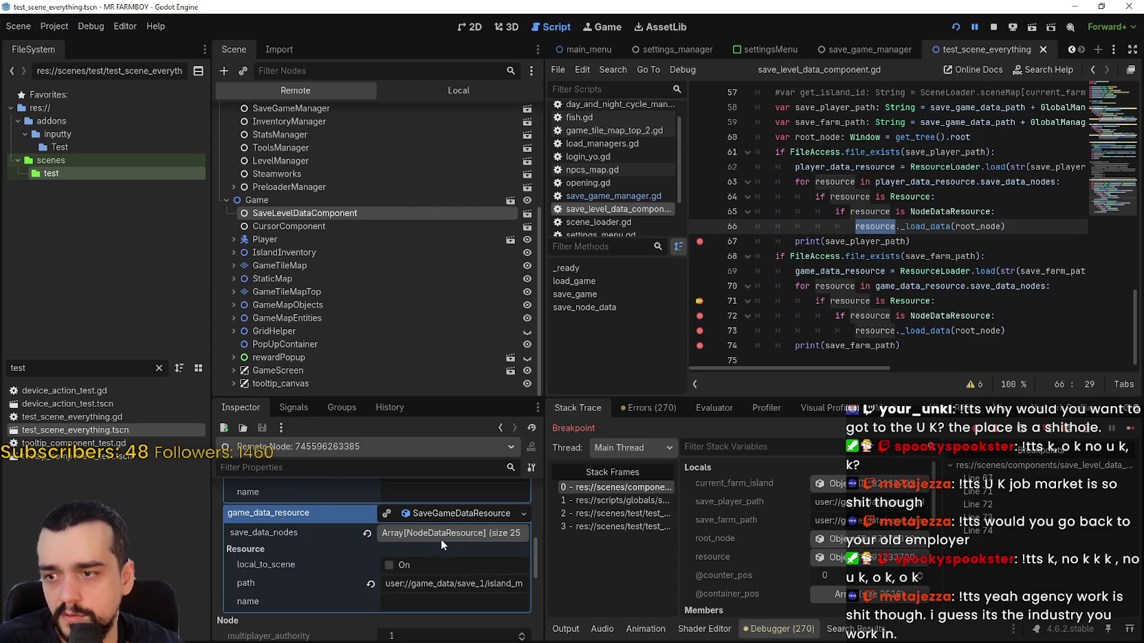
{"action": "left_click", "coordinate": [440, 539]}
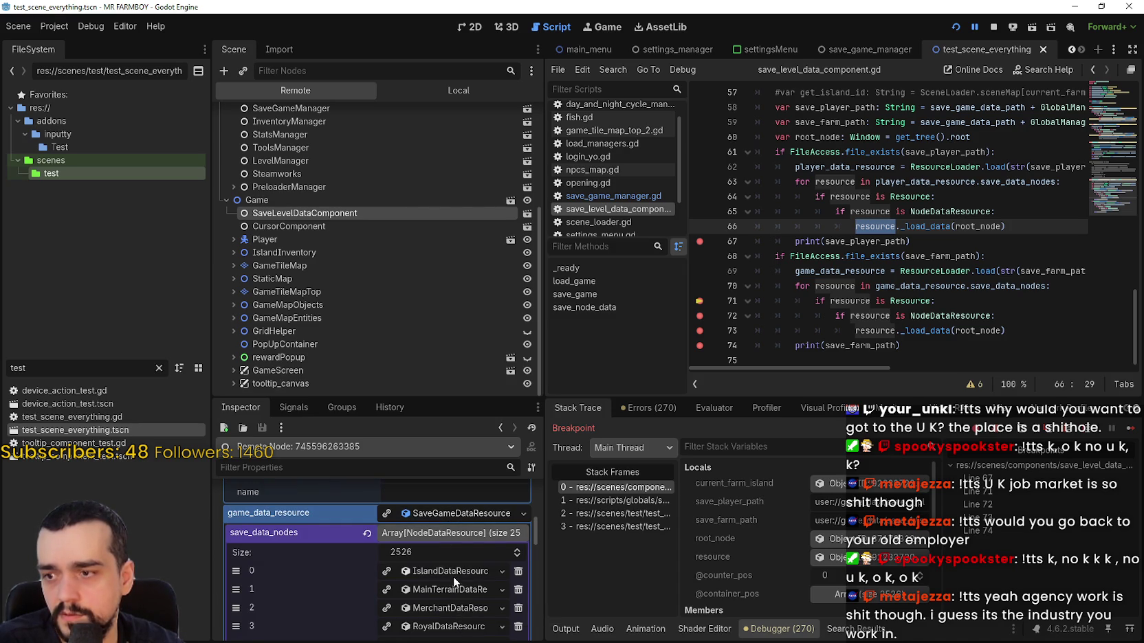
{"action": "scroll", "coordinate": [453, 574], "scroll_direction": "down", "scroll_amount": 4}
{"action": "scroll", "coordinate": [454, 572], "scroll_direction": "down", "scroll_amount": 5}
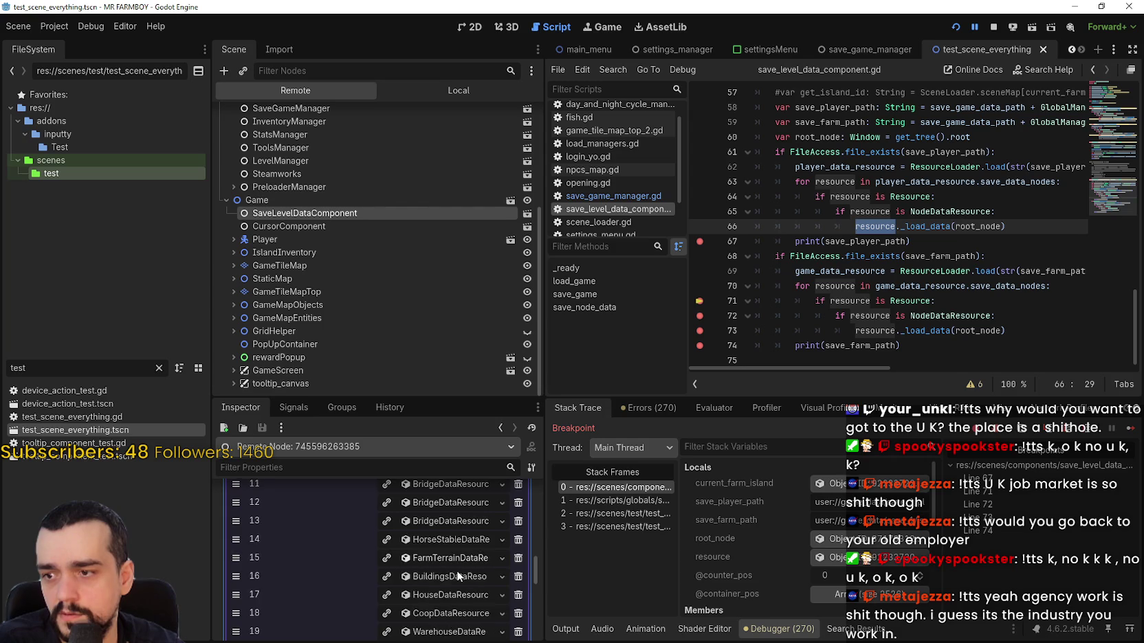
{"action": "scroll", "coordinate": [457, 570], "scroll_direction": "up", "scroll_amount": 10}
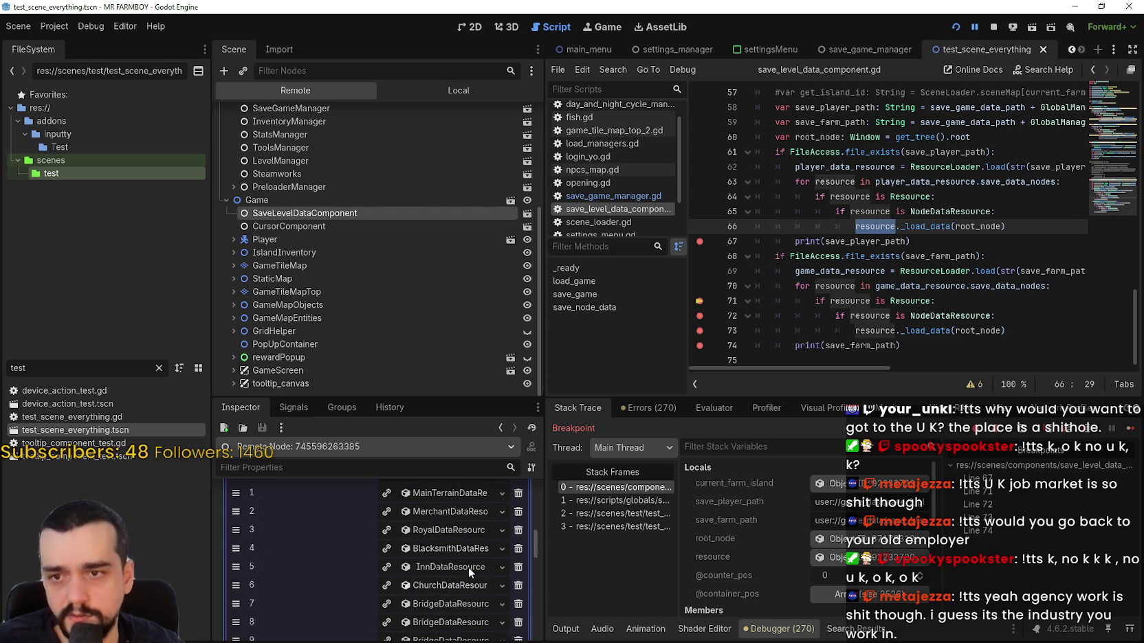
{"action": "scroll", "coordinate": [467, 567], "scroll_direction": "up", "scroll_amount": 2}
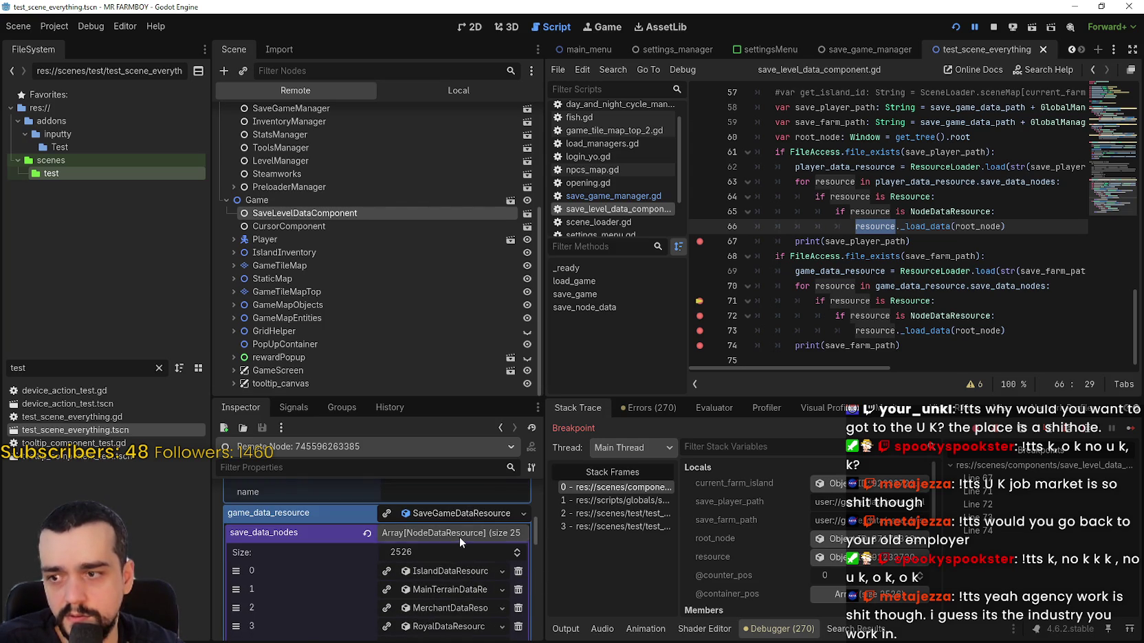
{"action": "left_click", "coordinate": [459, 534]}
{"action": "scroll", "coordinate": [472, 564], "scroll_direction": "up", "scroll_amount": 2}
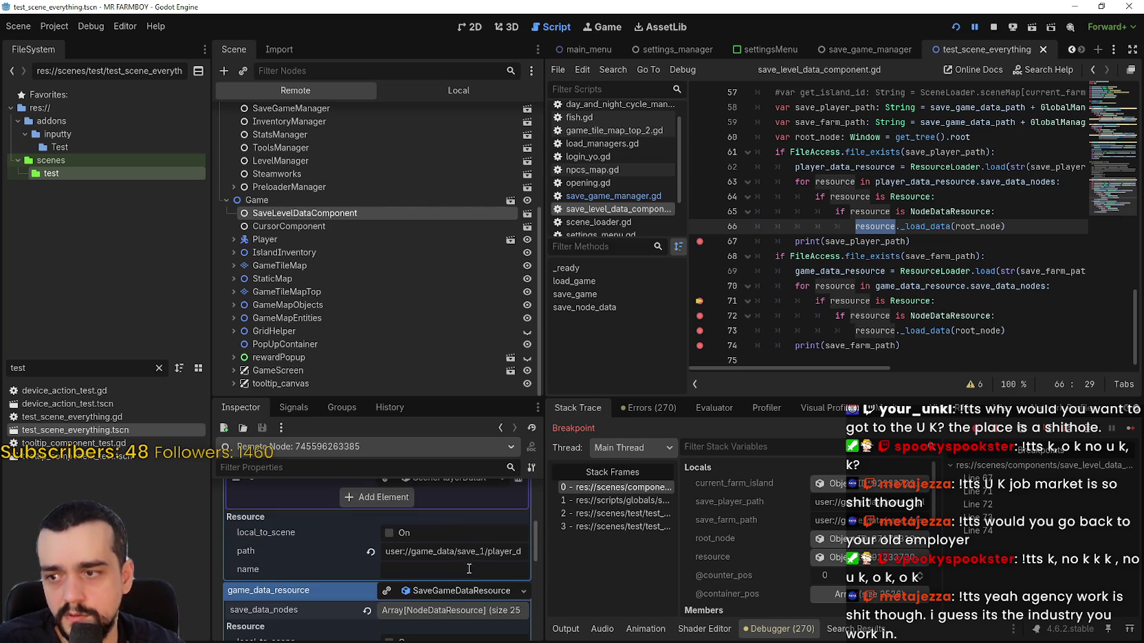
{"action": "scroll", "coordinate": [449, 590], "scroll_direction": "up", "scroll_amount": 2}
{"action": "left_click_drag", "start_coordinate": [933, 301], "coordinate": [797, 271]}
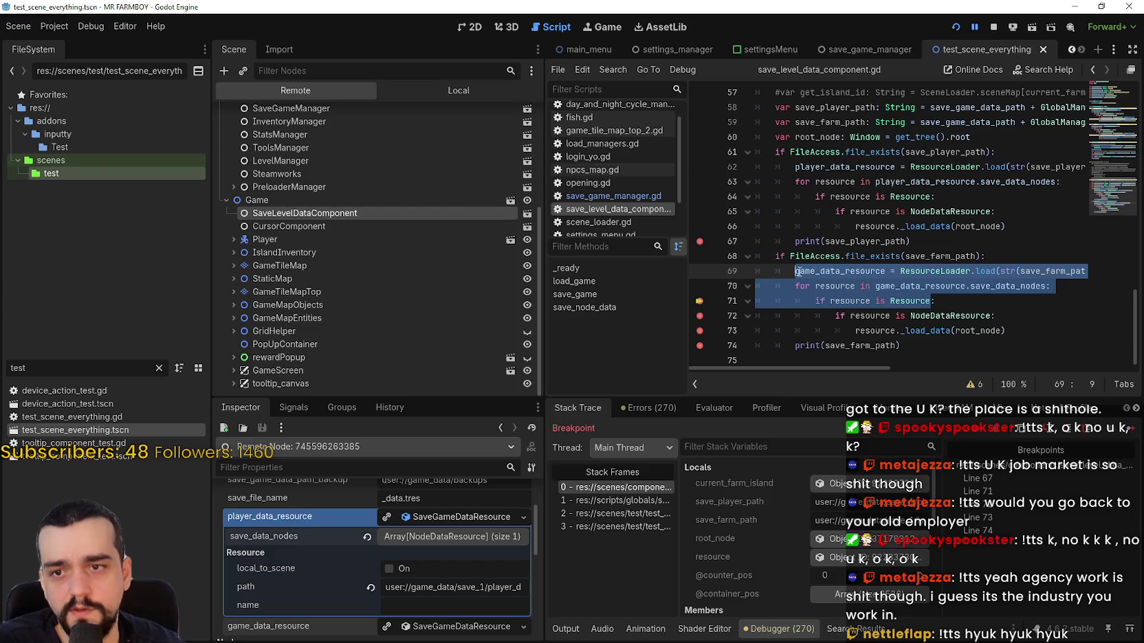
{"action": "double_click", "coordinate": [866, 315]}
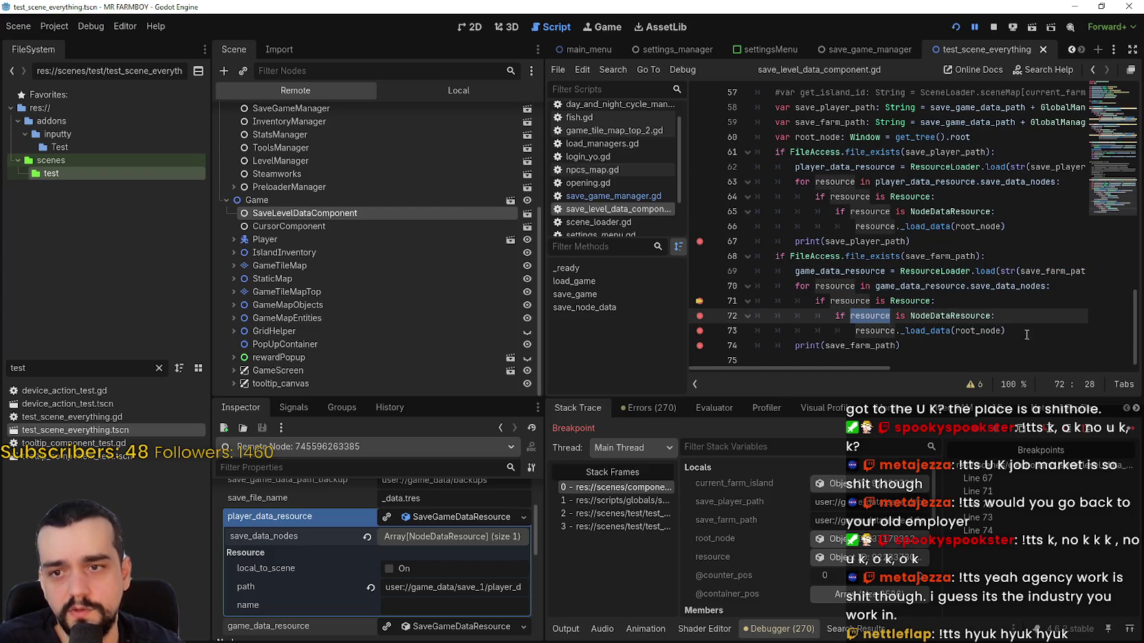
{"action": "left_click_drag", "start_coordinate": [1020, 336], "coordinate": [815, 330]}
{"action": "left_click", "coordinate": [941, 330]}
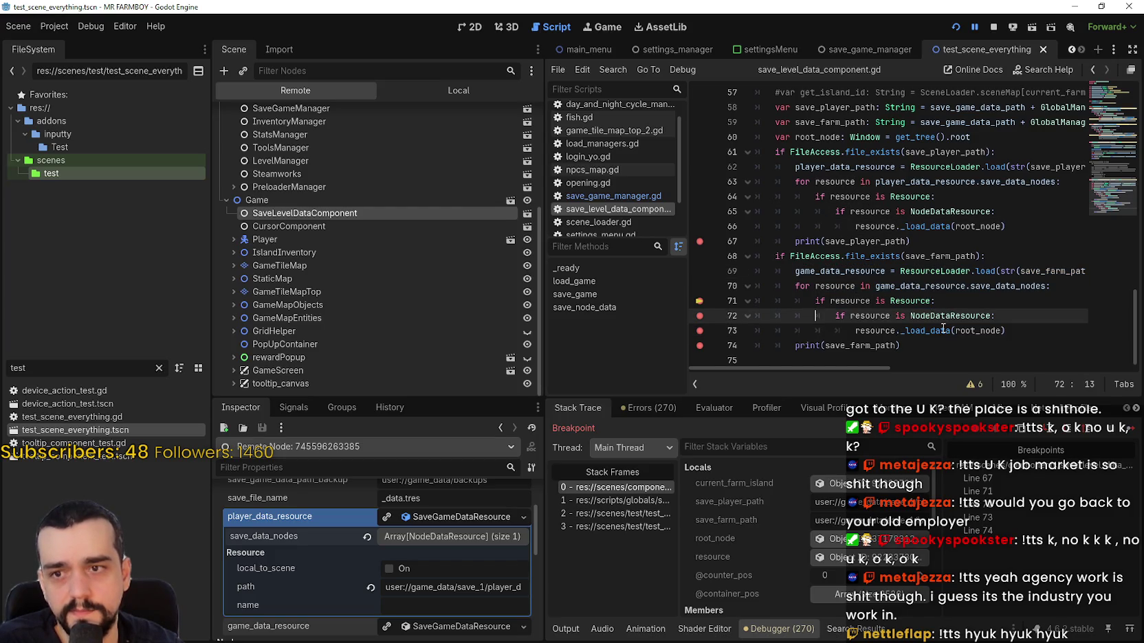
{"action": "right_click", "coordinate": [941, 330]}
{"action": "double_click", "coordinate": [926, 331]}
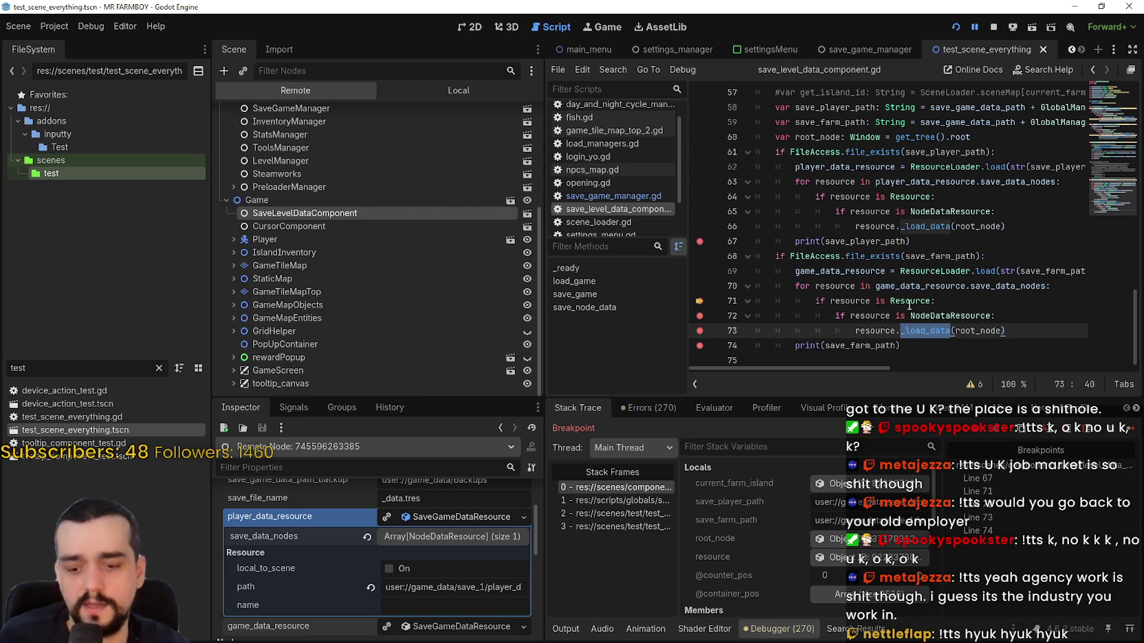
{"action": "key", "text": "ctrl+shift+f"}
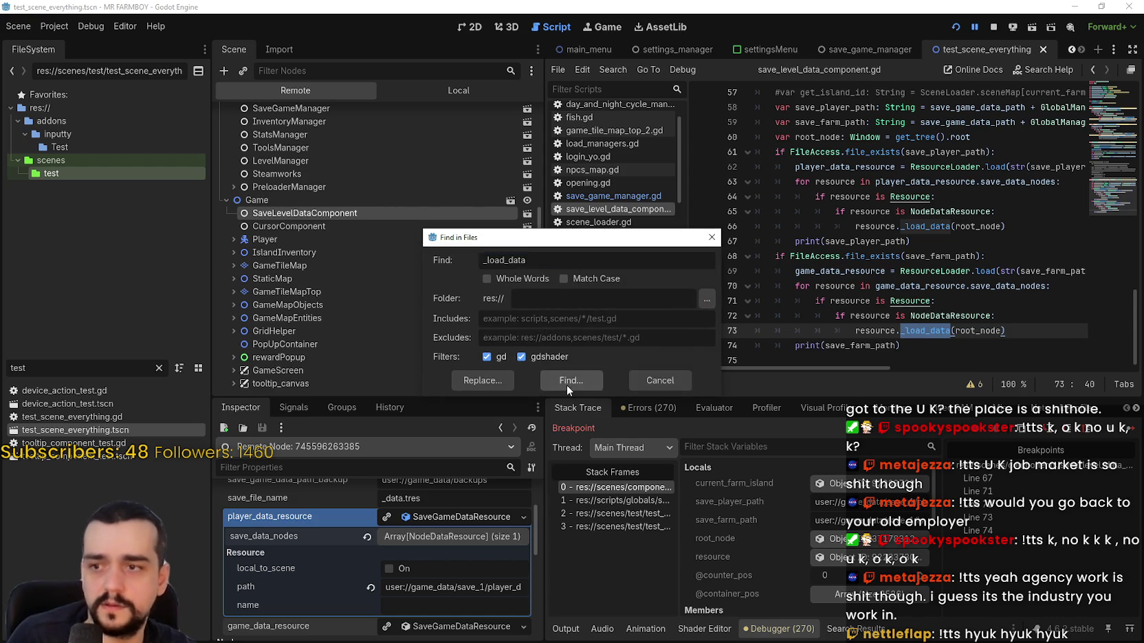
Search _load_data project-wide and open wet_terrain_data_resource.gd's definition in a wider editor
{"action": "left_click", "coordinate": [566, 383]}
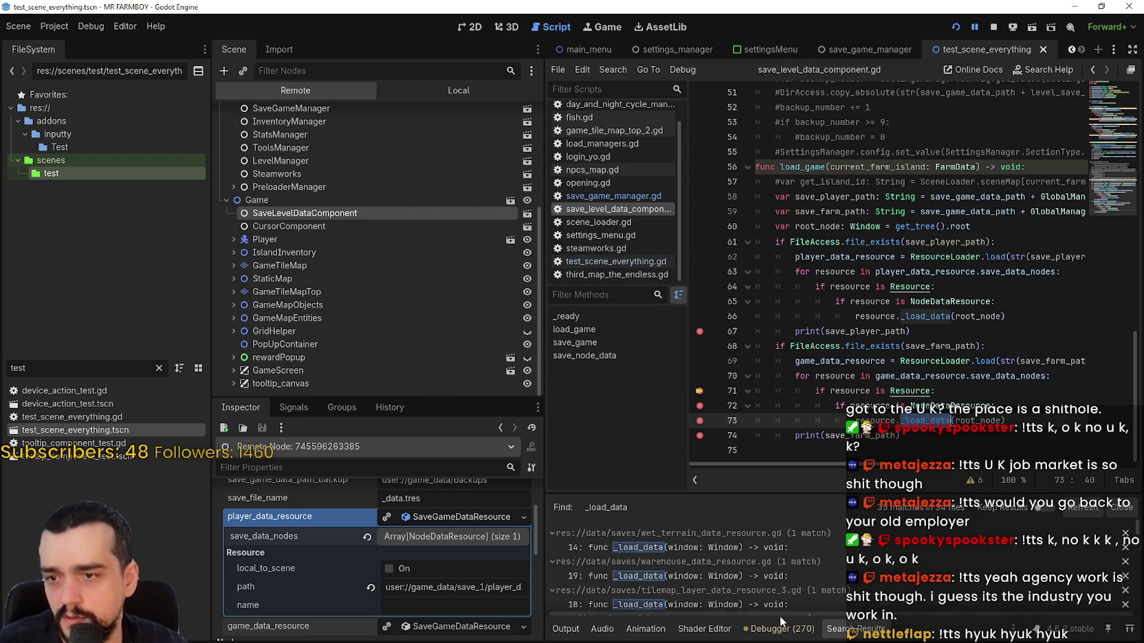
{"action": "left_click", "coordinate": [762, 550]}
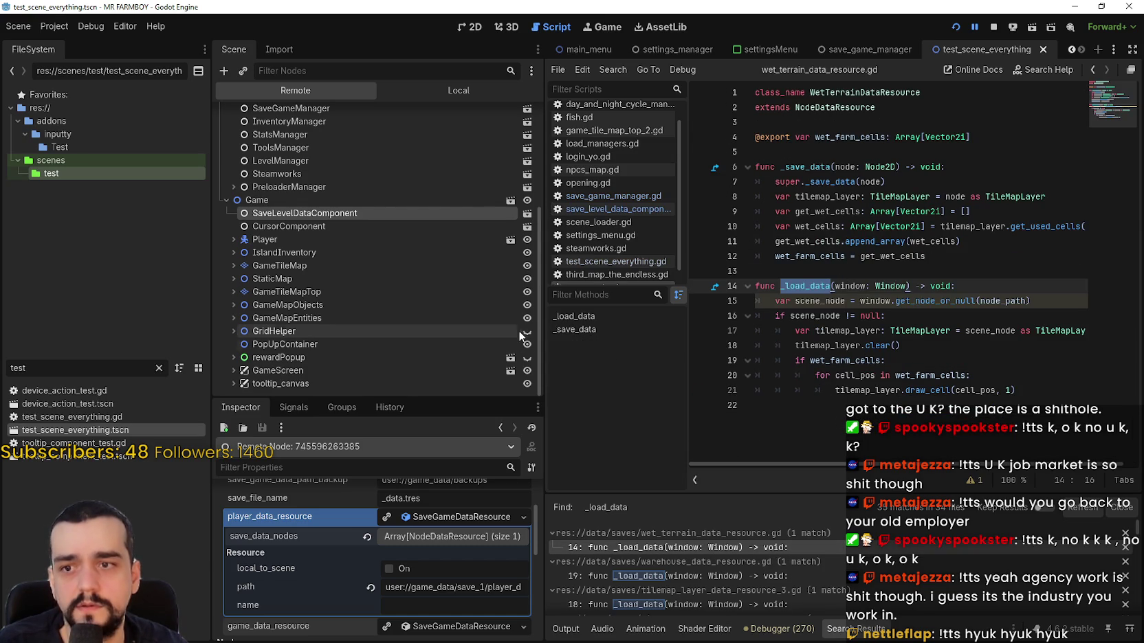
{"action": "left_click_drag", "start_coordinate": [545, 352], "coordinate": [441, 351]}
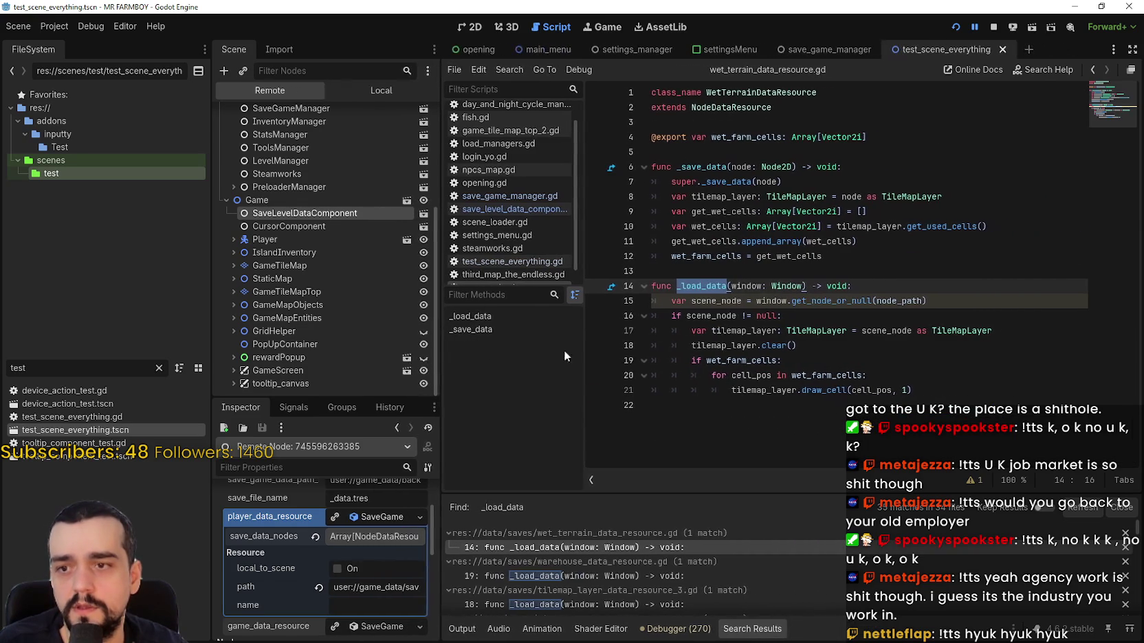
Highlight wet_farm_cells and tilemap_layer uses, then switch the Scene dock to Local
{"action": "left_click", "coordinate": [957, 390]}
{"action": "double_click", "coordinate": [837, 376]}
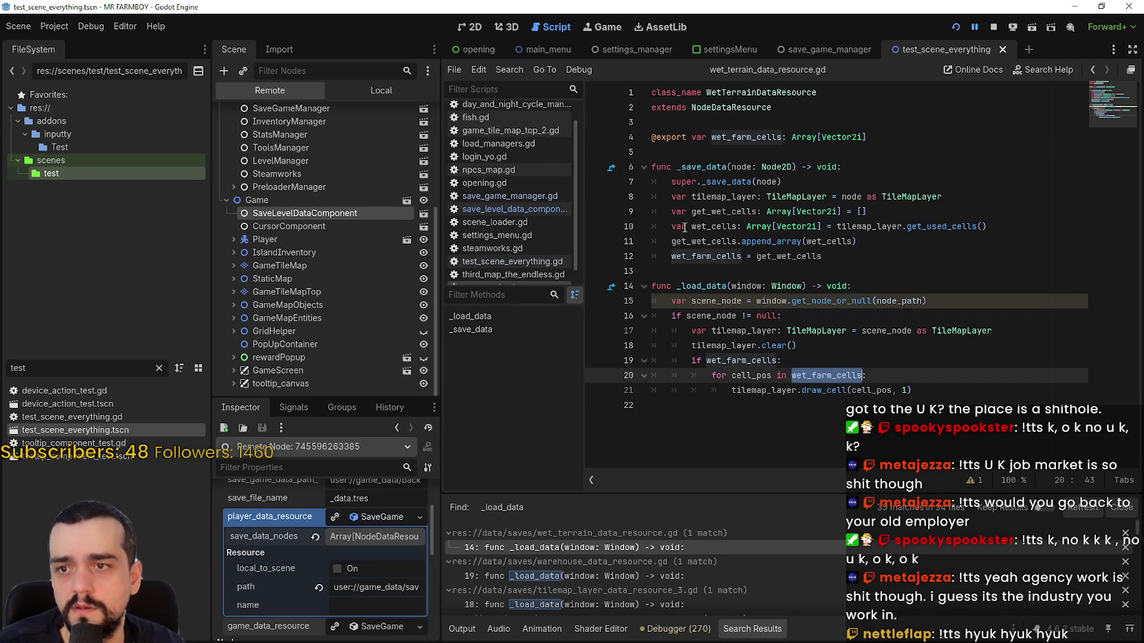
{"action": "double_click", "coordinate": [763, 390]}
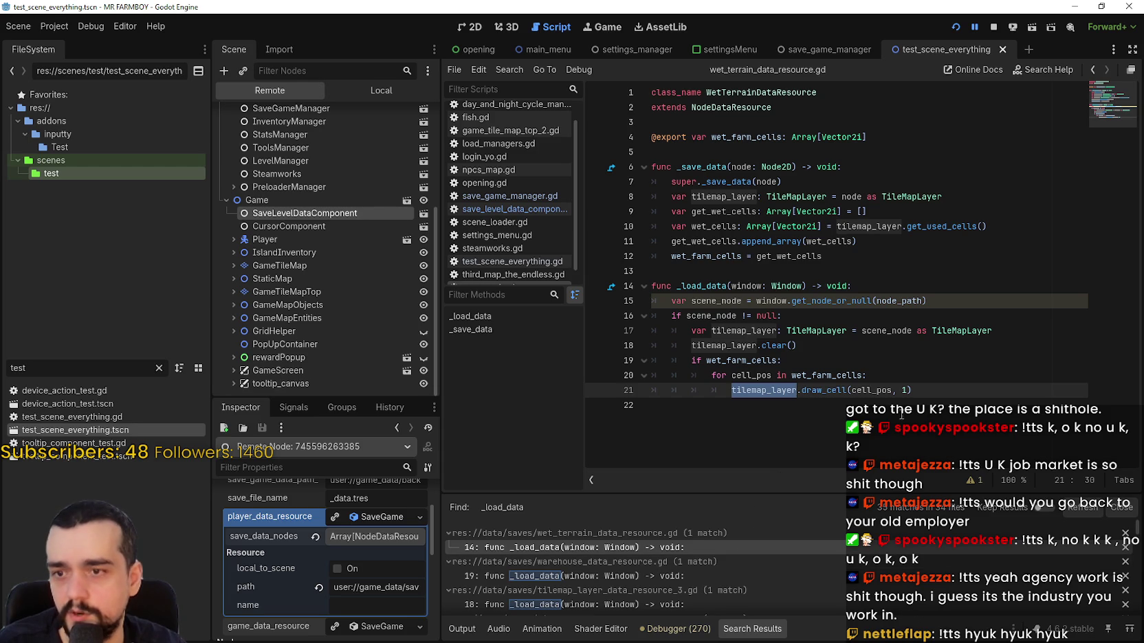
{"action": "left_click", "coordinate": [887, 413]}
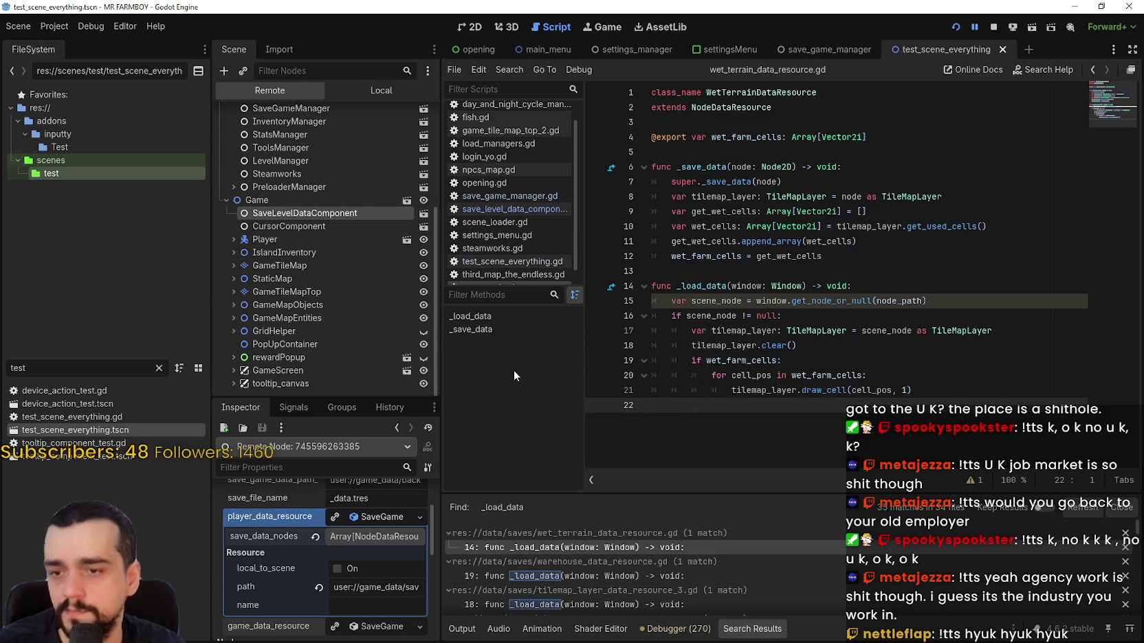
{"action": "left_click", "coordinate": [364, 90]}
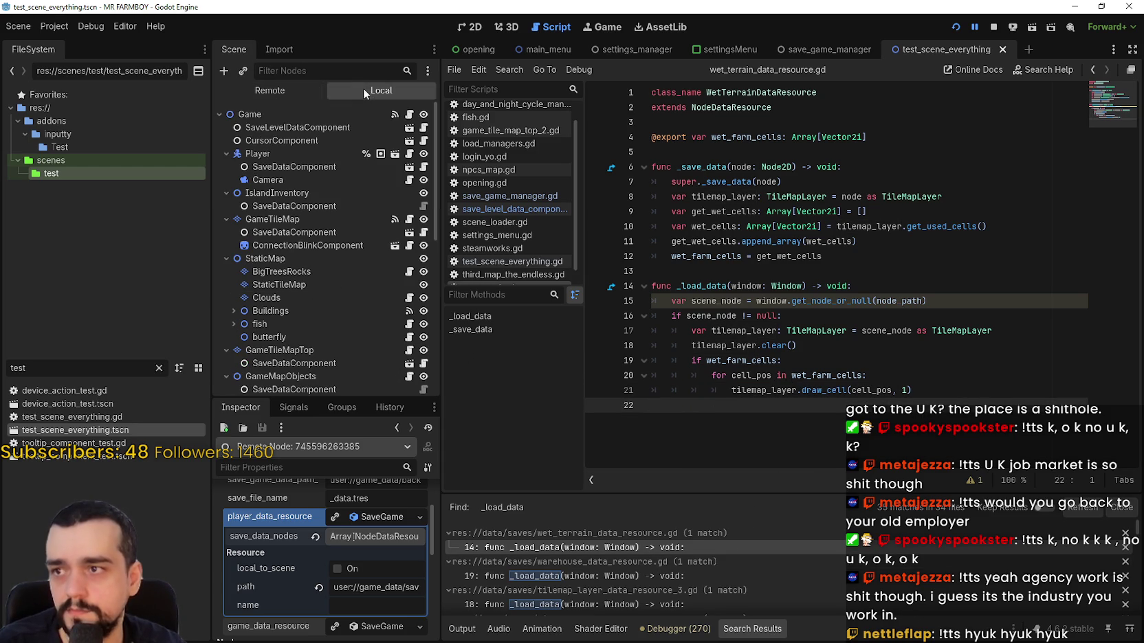
Check GameTileMap's main_terrain save data, then filter FileSystem for 'main_t' and open main_terrain_data_resource.gd
{"action": "left_click", "coordinate": [295, 231]}
{"action": "left_click", "coordinate": [362, 516]}
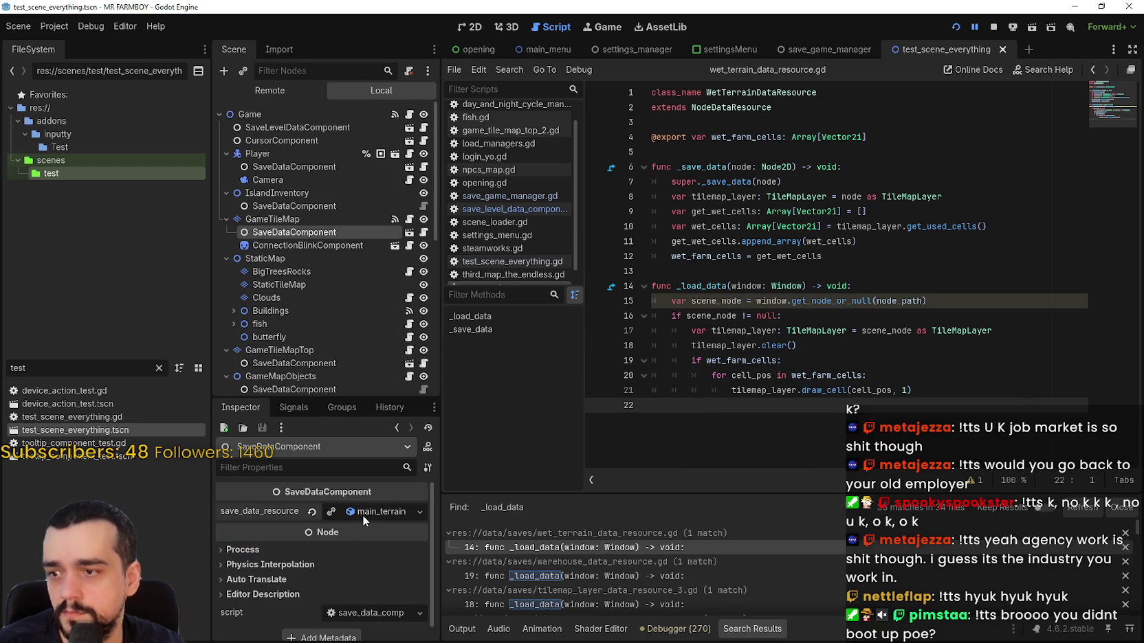
{"action": "double_click", "coordinate": [68, 365]}
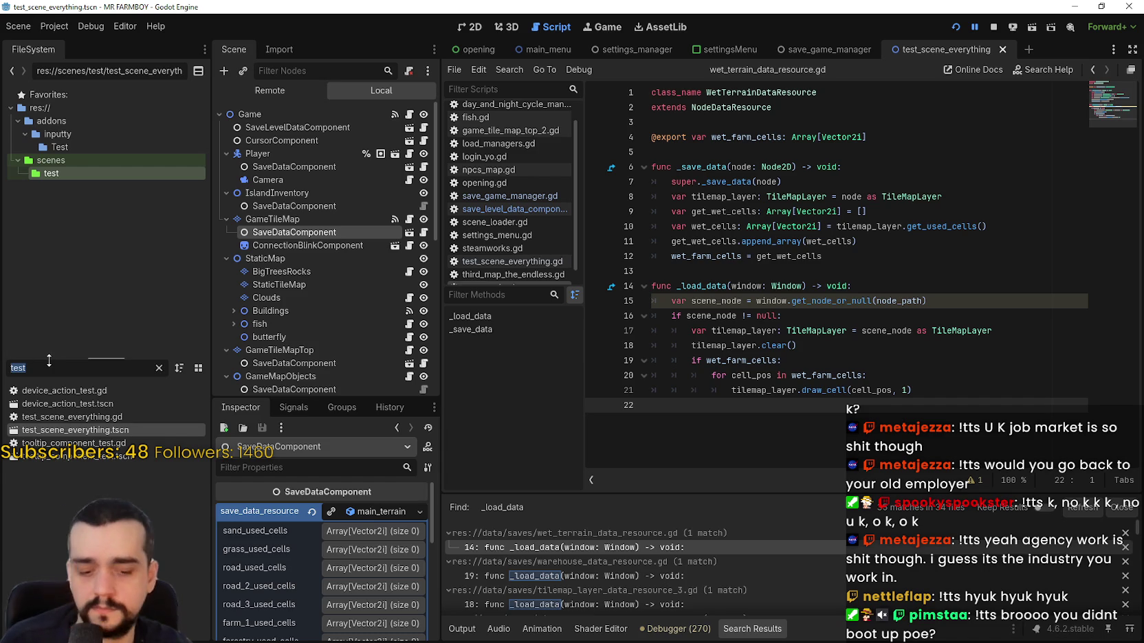
{"action": "type", "text": "main"}
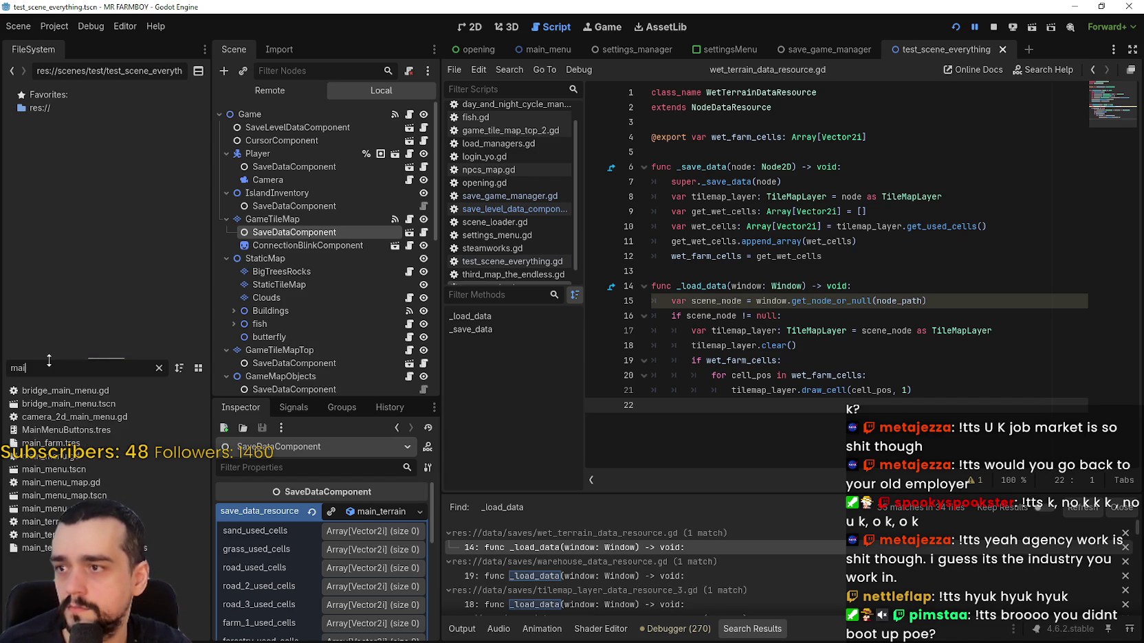
{"action": "type", "text": "_te"}
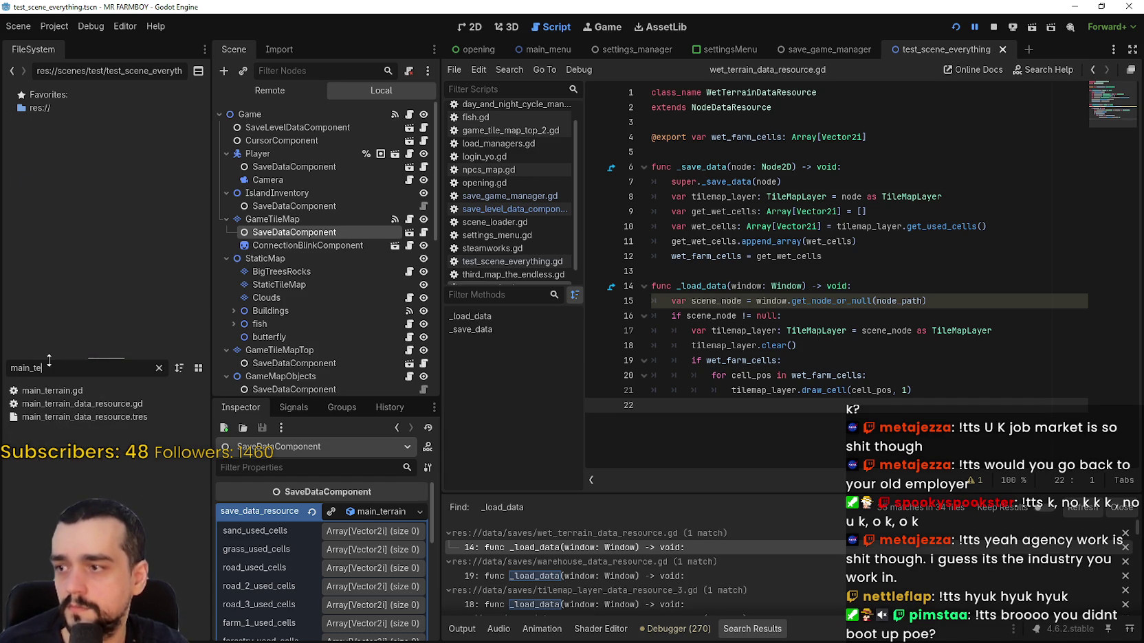
{"action": "double_click", "coordinate": [45, 402]}
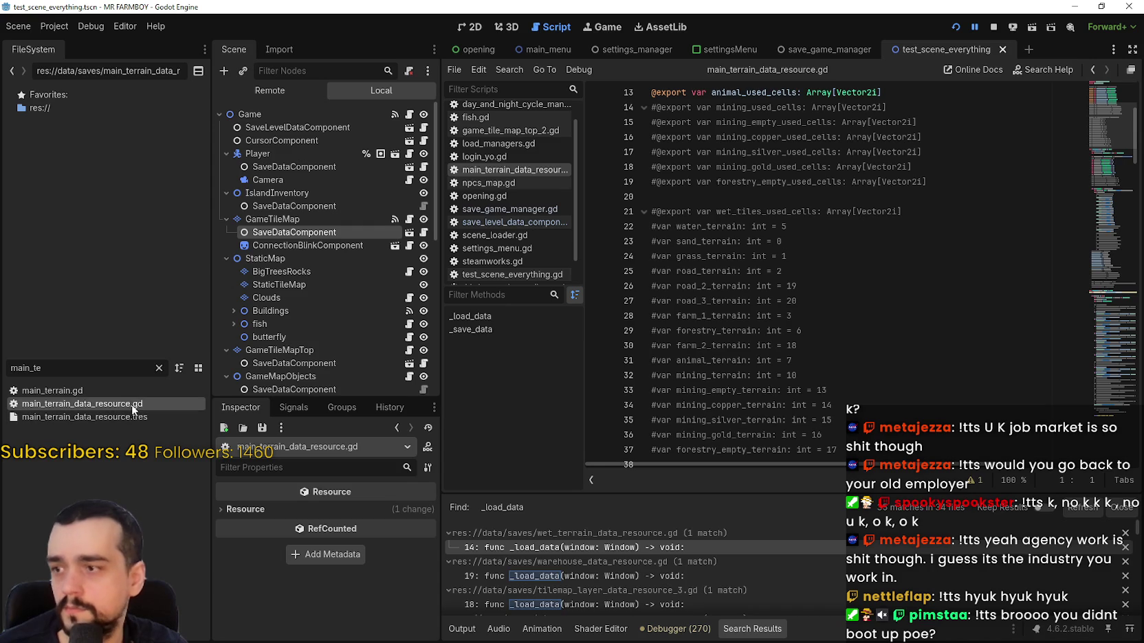
Set a breakpoint on line 119 of _load_data, then filter FileSystem for 'scene'
{"action": "scroll", "coordinate": [875, 339], "scroll_direction": "down", "scroll_amount": 5}
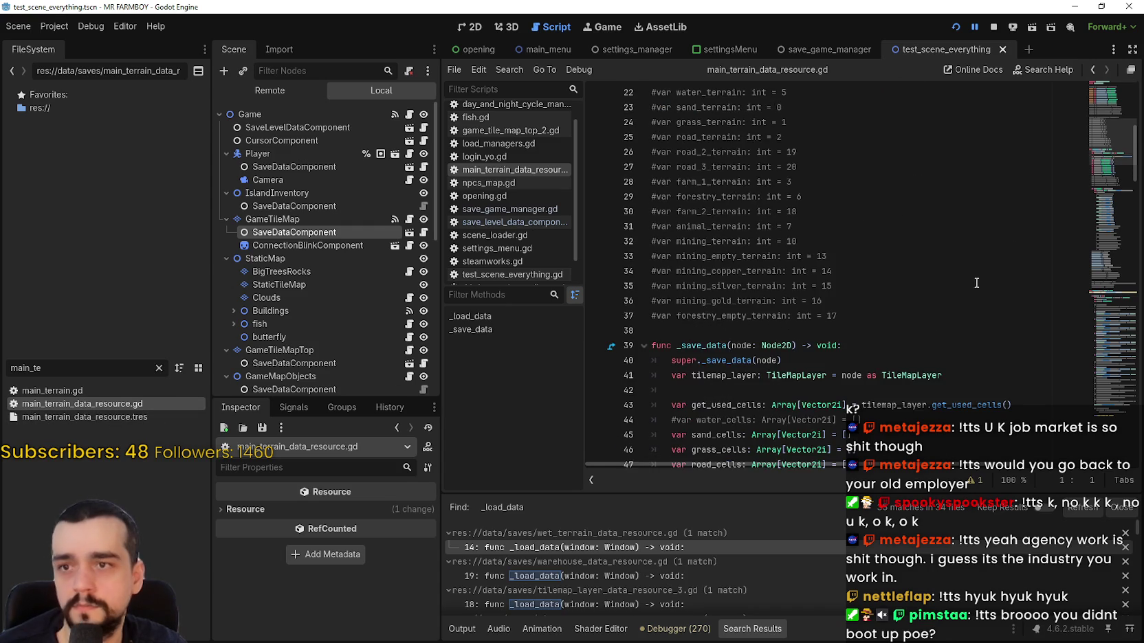
{"action": "left_click_drag", "start_coordinate": [1104, 141], "coordinate": [1105, 297]}
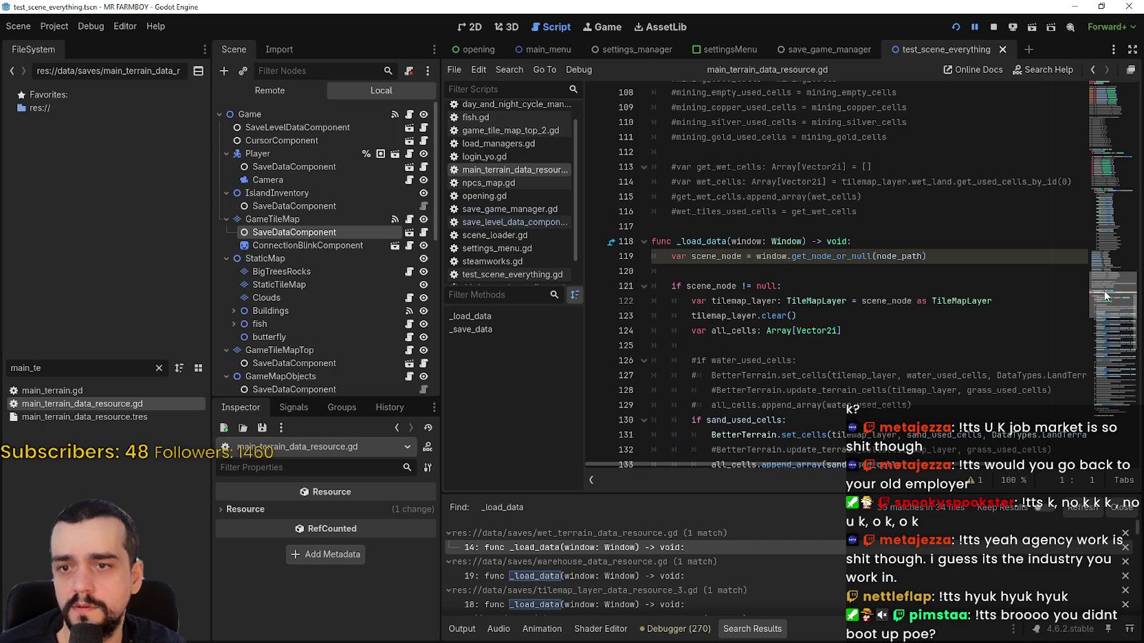
{"action": "left_click_drag", "start_coordinate": [1105, 296], "coordinate": [1097, 338]}
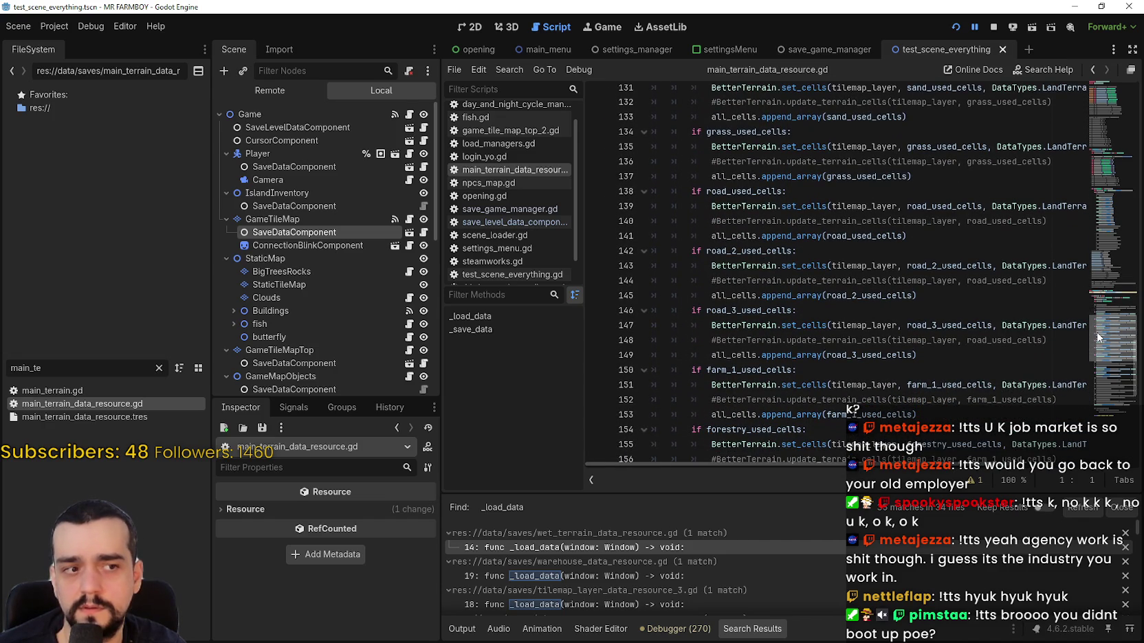
{"action": "left_click_drag", "start_coordinate": [1098, 337], "coordinate": [1071, 358]}
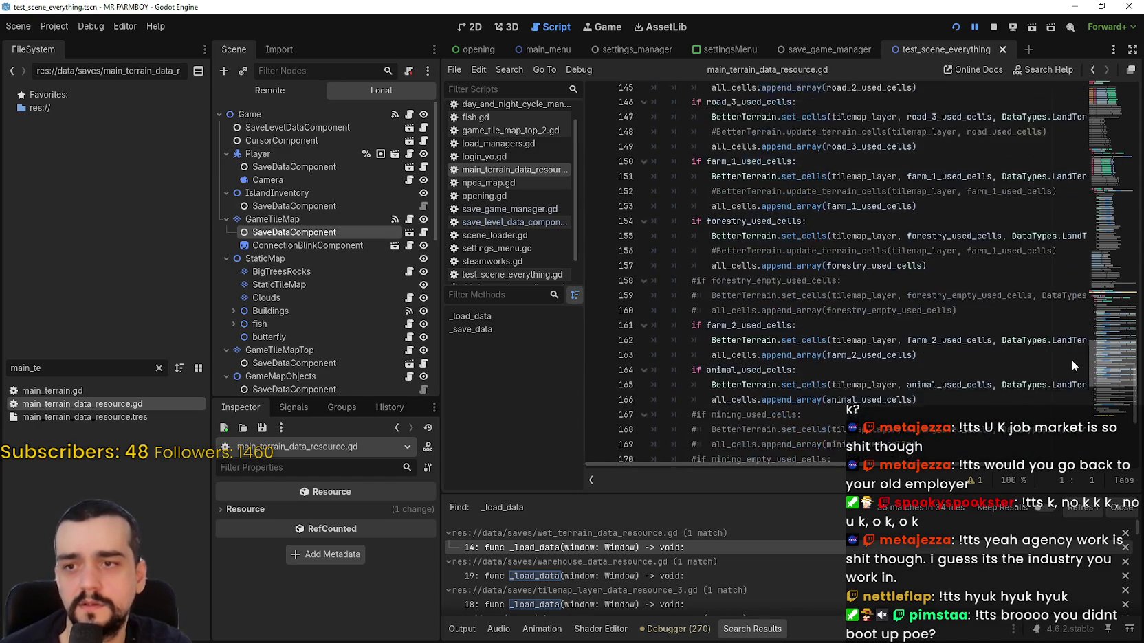
{"action": "scroll", "coordinate": [1072, 358], "scroll_direction": "down", "scroll_amount": 7}
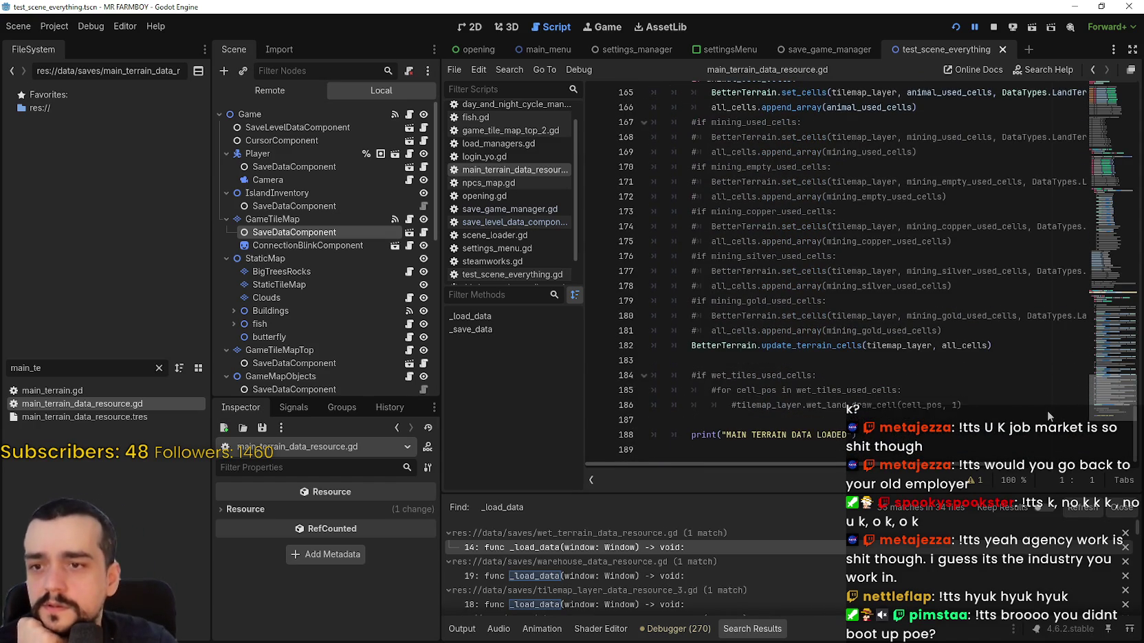
{"action": "scroll", "coordinate": [1038, 251], "scroll_direction": "up", "scroll_amount": 20}
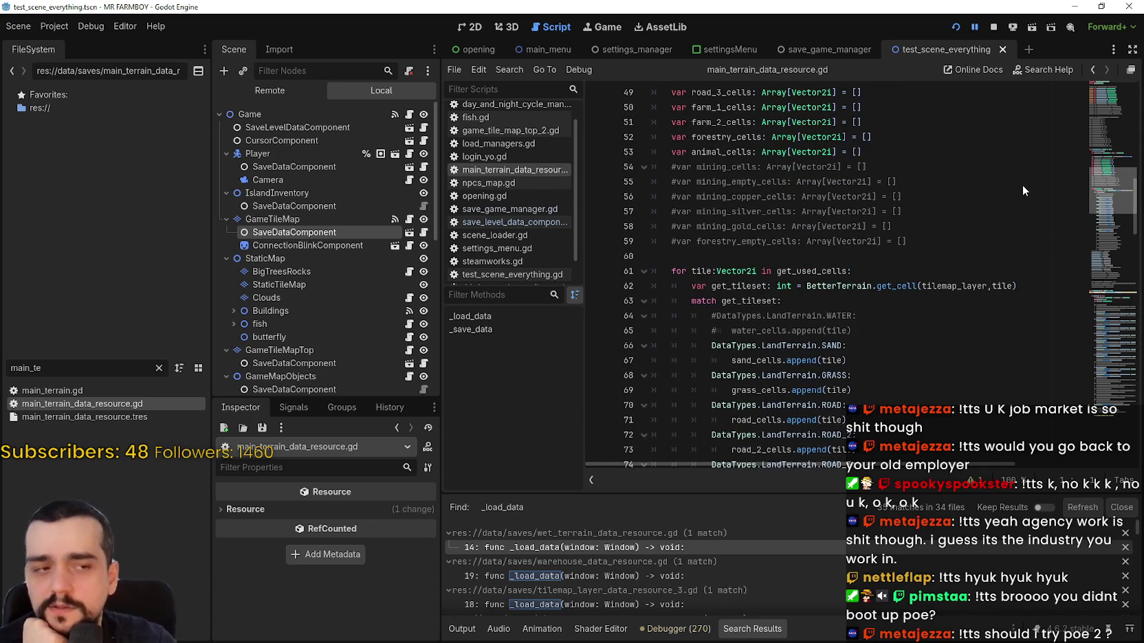
{"action": "scroll", "coordinate": [1022, 181], "scroll_direction": "up", "scroll_amount": 16}
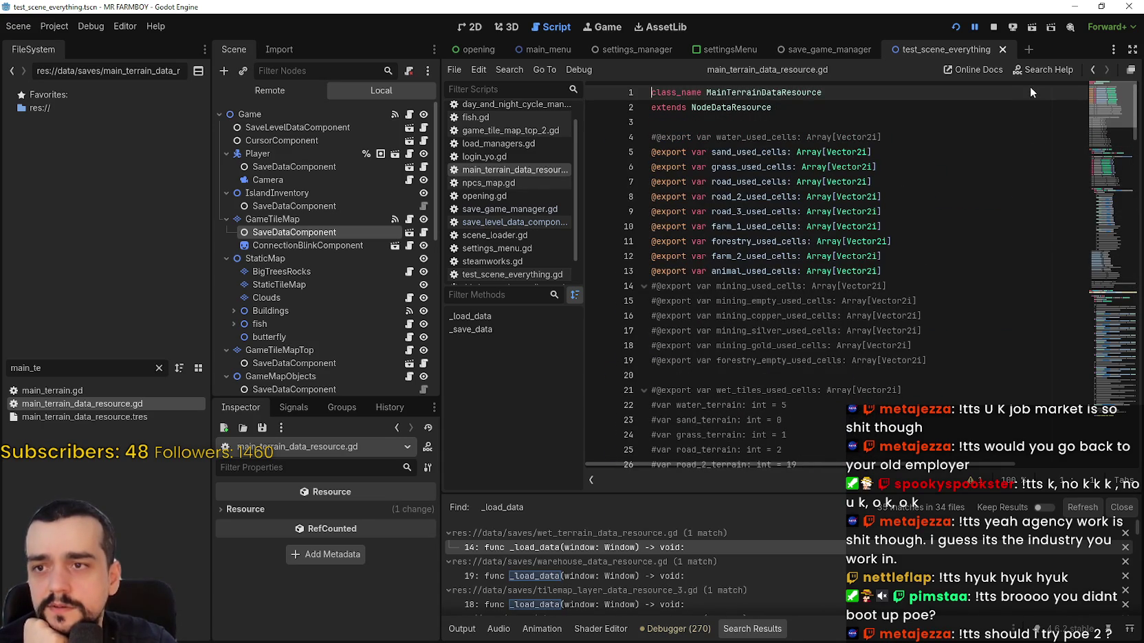
{"action": "scroll", "coordinate": [1048, 109], "scroll_direction": "down", "scroll_amount": 1}
{"action": "scroll", "coordinate": [1047, 109], "scroll_direction": "up", "scroll_amount": 1}
{"action": "left_click_drag", "start_coordinate": [1096, 121], "coordinate": [1089, 283]}
{"action": "left_click", "coordinate": [633, 323]}
{"action": "left_click", "coordinate": [593, 316]}
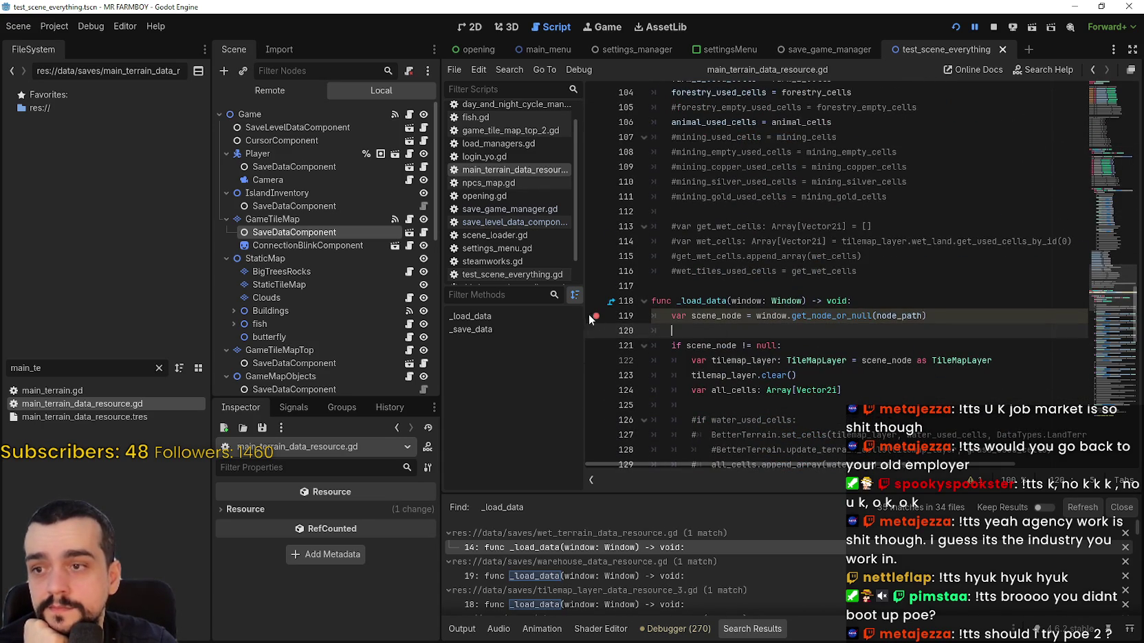
{"action": "left_click", "coordinate": [306, 168]}
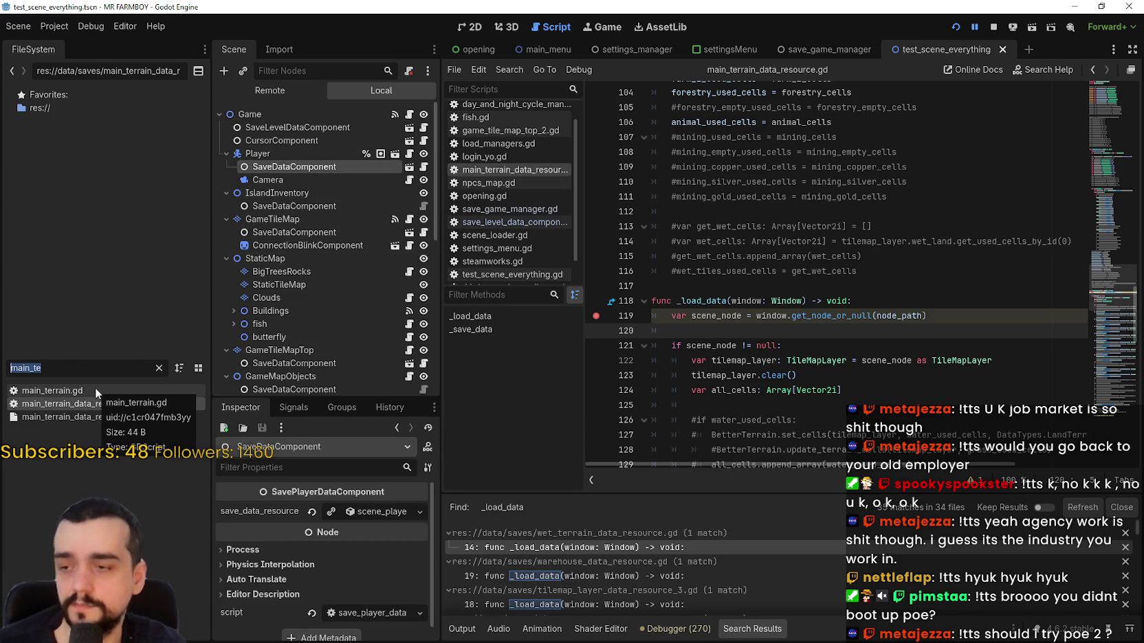
{"action": "type", "text": "scene"}
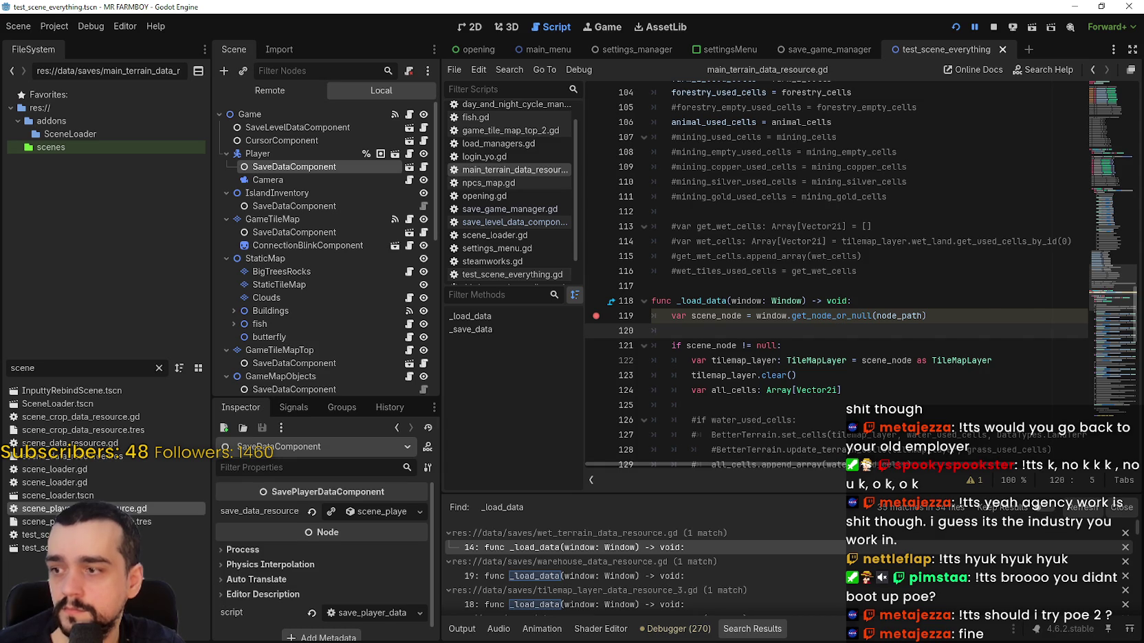
Open scene_player_data_resource.gd and add breakpoints on lines 44–46, one further down, and 51
{"action": "double_click", "coordinate": [89, 509]}
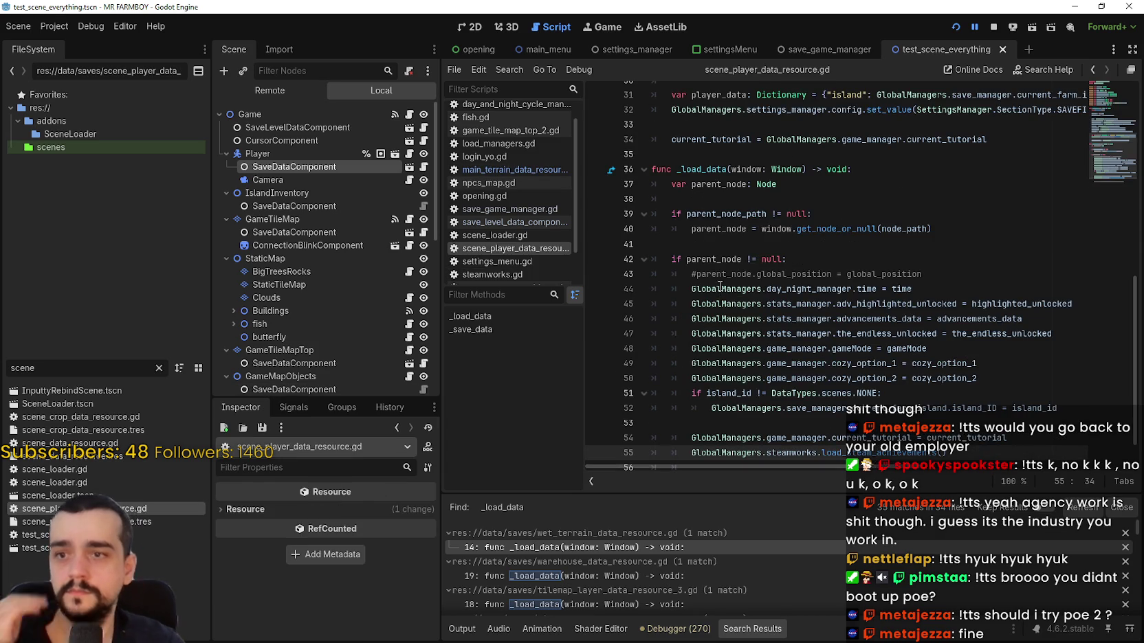
{"action": "double_click", "coordinate": [745, 290]}
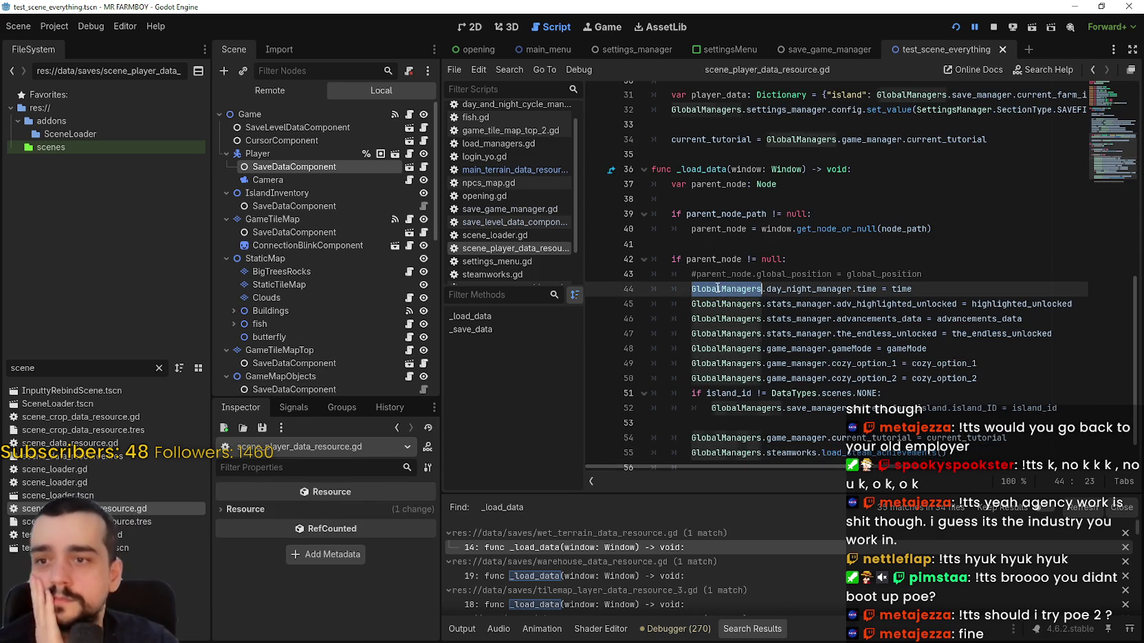
{"action": "left_click", "coordinate": [659, 245]}
{"action": "left_click", "coordinate": [596, 289]}
{"action": "left_click", "coordinate": [596, 304]}
{"action": "left_click", "coordinate": [596, 319]}
{"action": "left_click", "coordinate": [596, 348]}
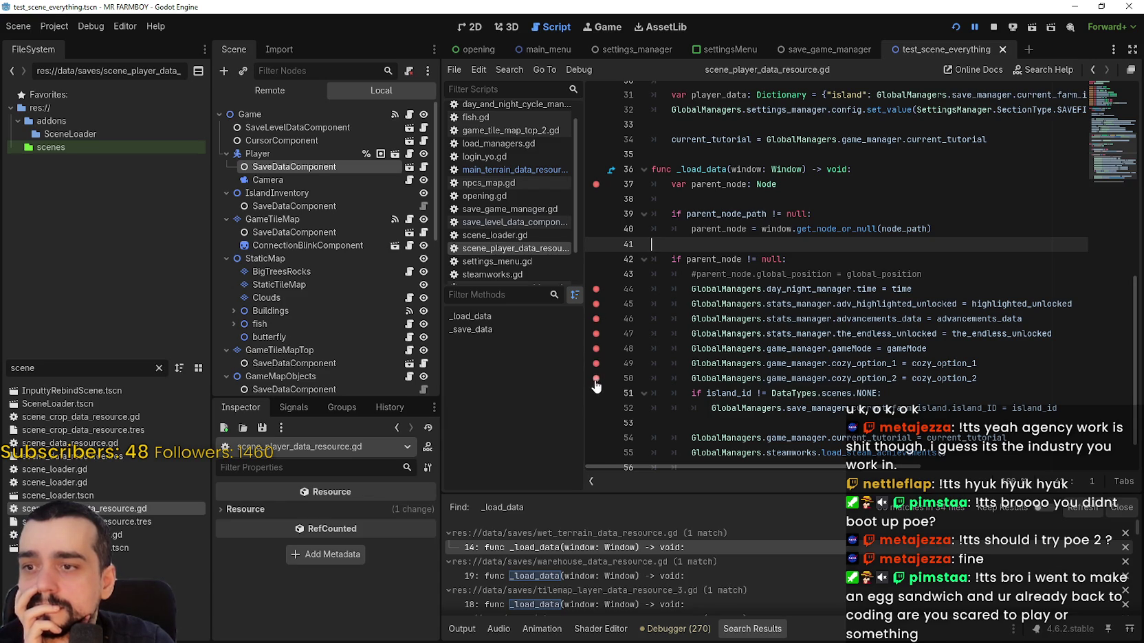
{"action": "left_click", "coordinate": [598, 397]}
Add breakpoints on lines 54 and 55, then show the debugger's stack trace and locals
{"action": "scroll", "coordinate": [696, 420], "scroll_direction": "down", "scroll_amount": 1}
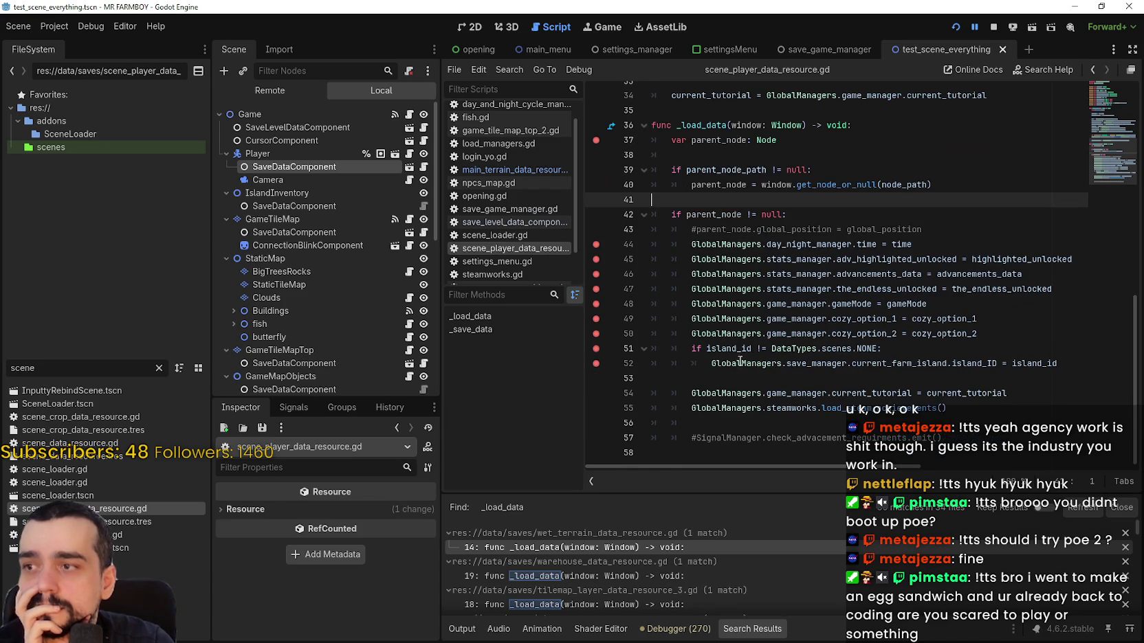
{"action": "left_click", "coordinate": [724, 393]}
{"action": "left_click", "coordinate": [596, 394]}
{"action": "left_click", "coordinate": [596, 408]}
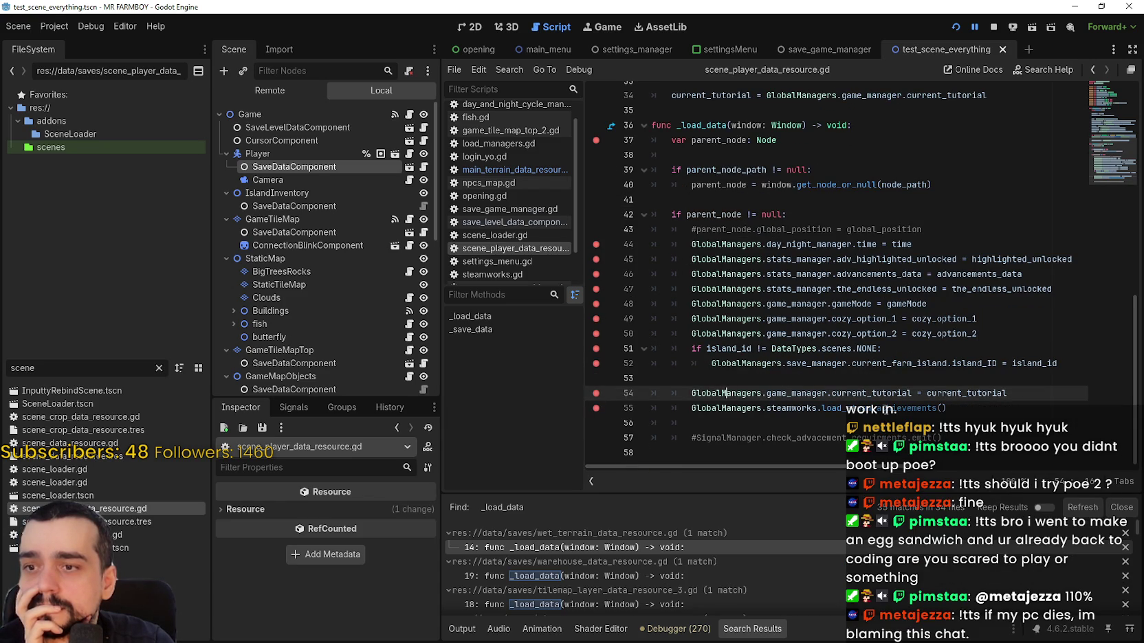
{"action": "left_click", "coordinate": [990, 421]}
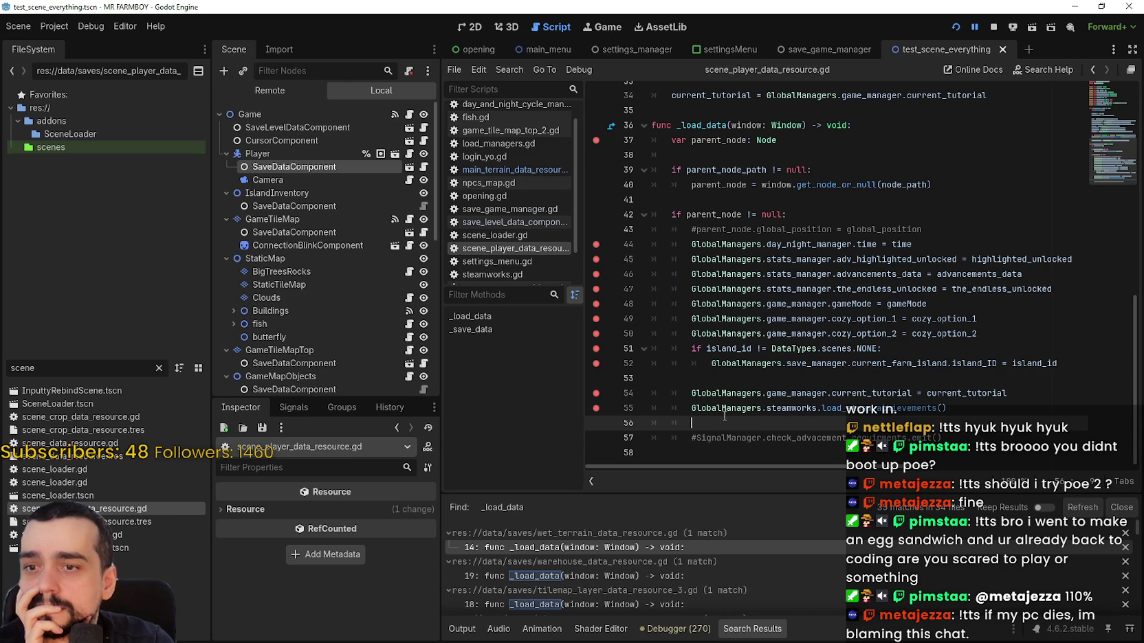
{"action": "left_click", "coordinate": [803, 408]}
{"action": "double_click", "coordinate": [811, 393]}
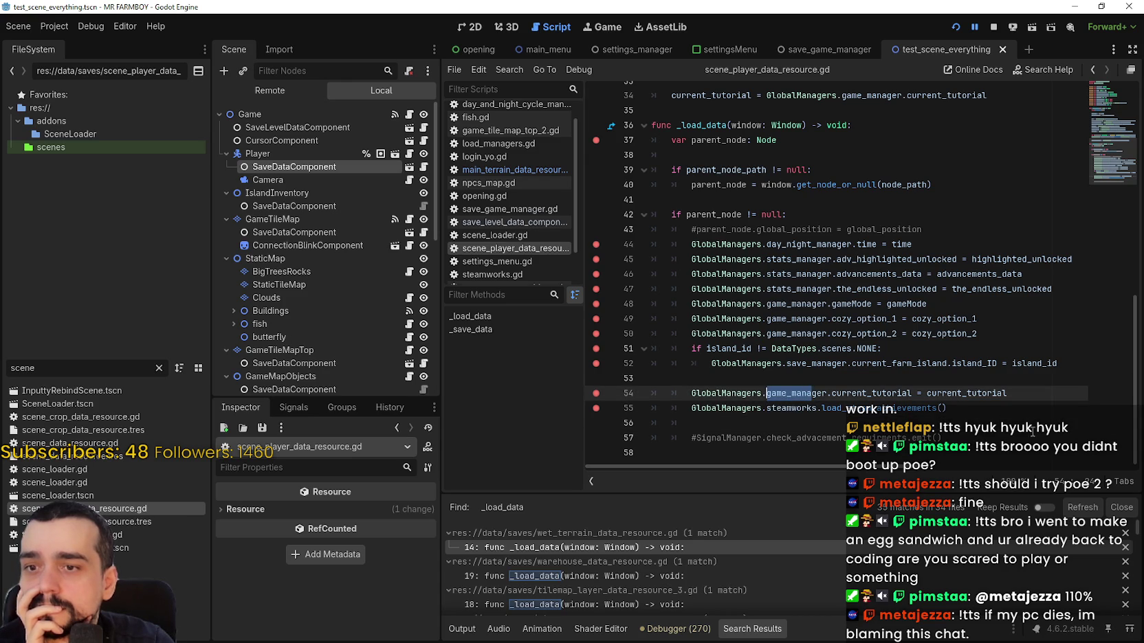
{"action": "left_click", "coordinate": [462, 629]}
{"action": "left_click", "coordinate": [693, 631]}
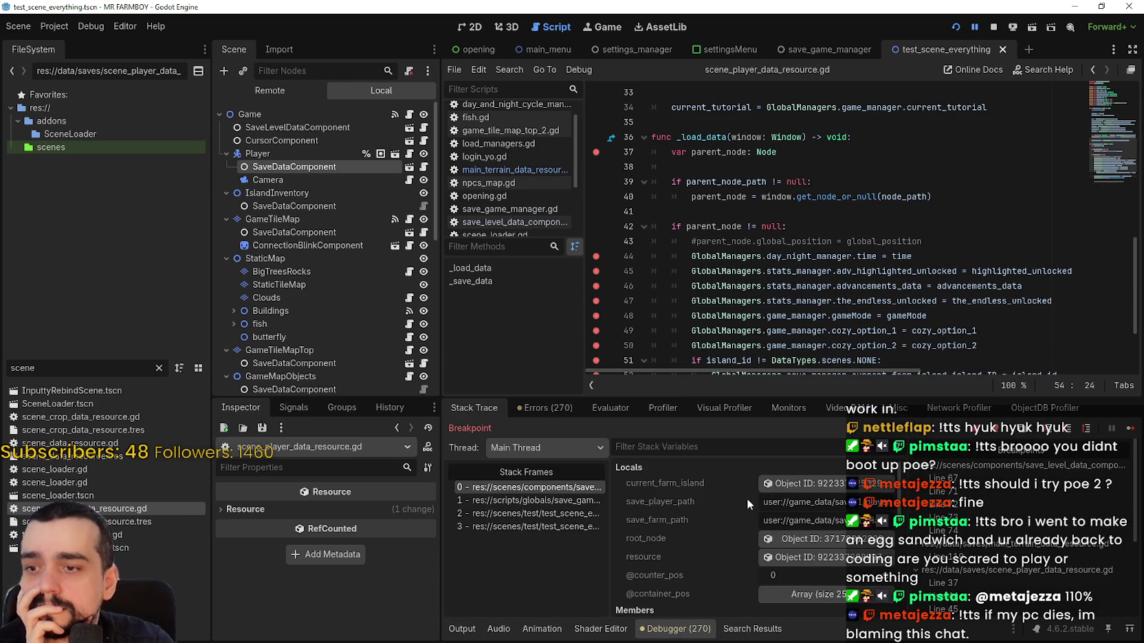
Resume execution past two breakpoints and scroll through the paused code
{"action": "left_click", "coordinate": [1131, 428]}
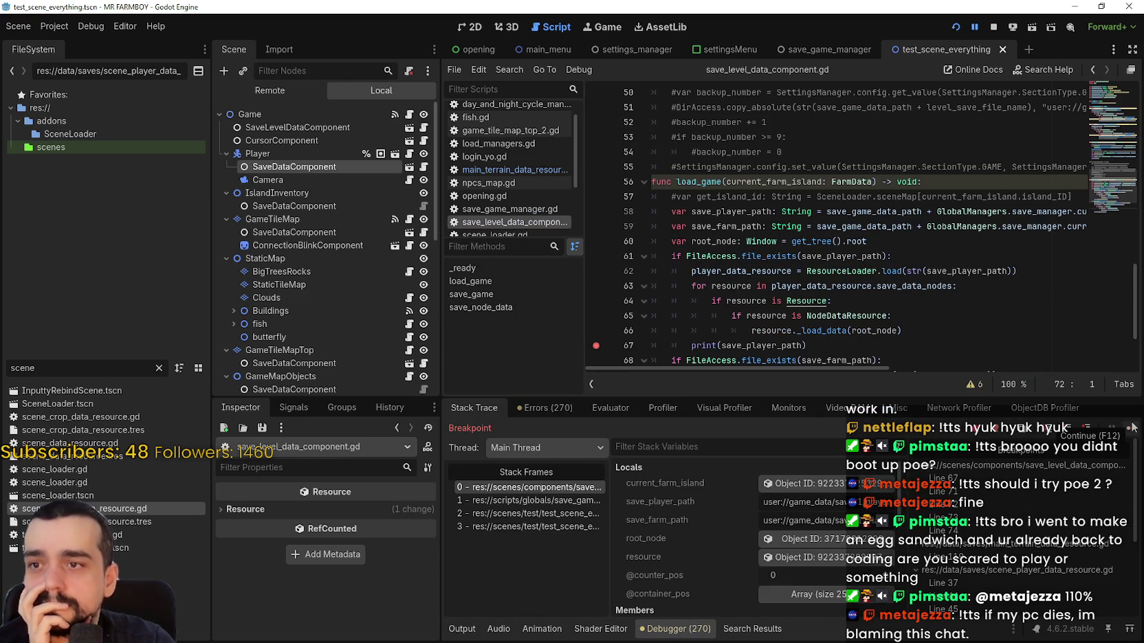
{"action": "scroll", "coordinate": [906, 298], "scroll_direction": "down", "scroll_amount": 1}
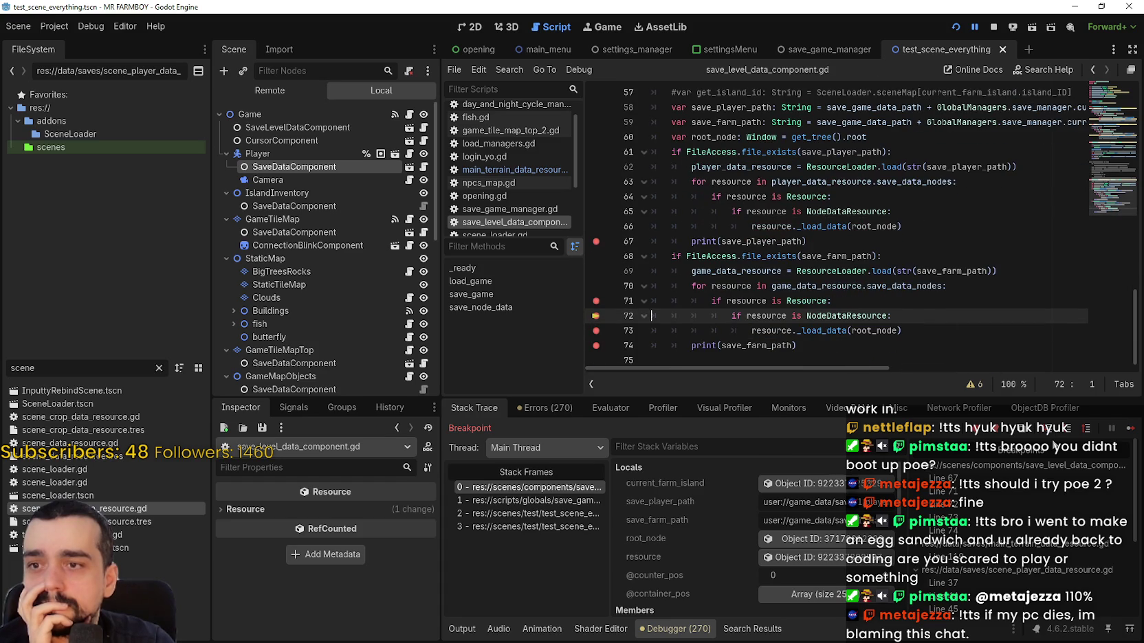
{"action": "left_click", "coordinate": [1131, 427]}
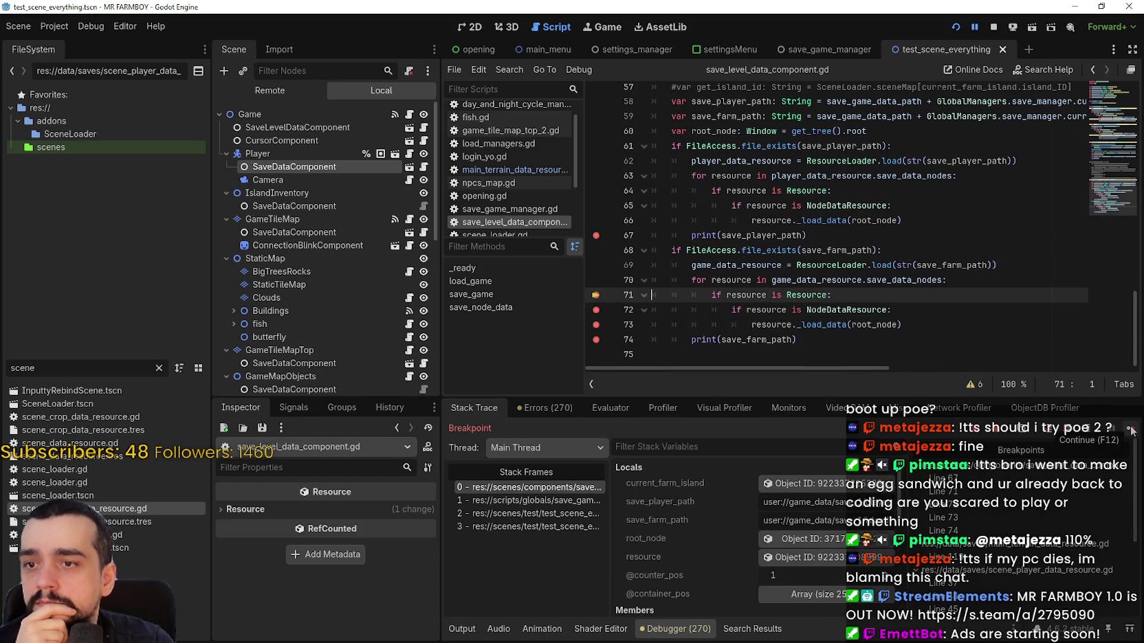
{"action": "scroll", "coordinate": [822, 576], "scroll_direction": "down", "scroll_amount": 2}
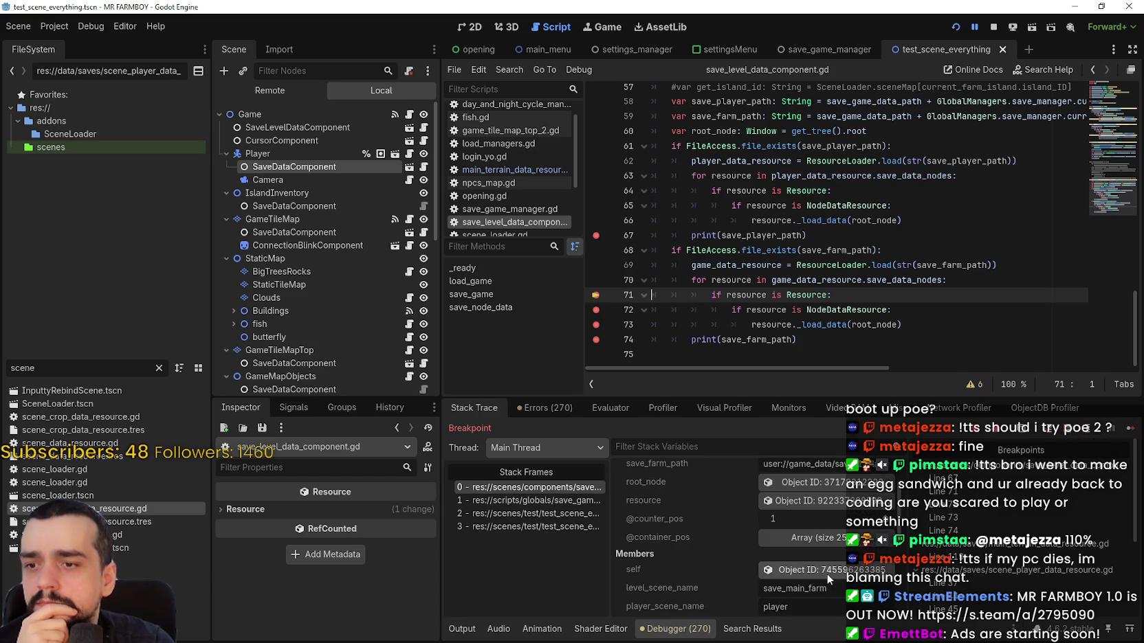
{"action": "scroll", "coordinate": [826, 572], "scroll_direction": "down", "scroll_amount": 1}
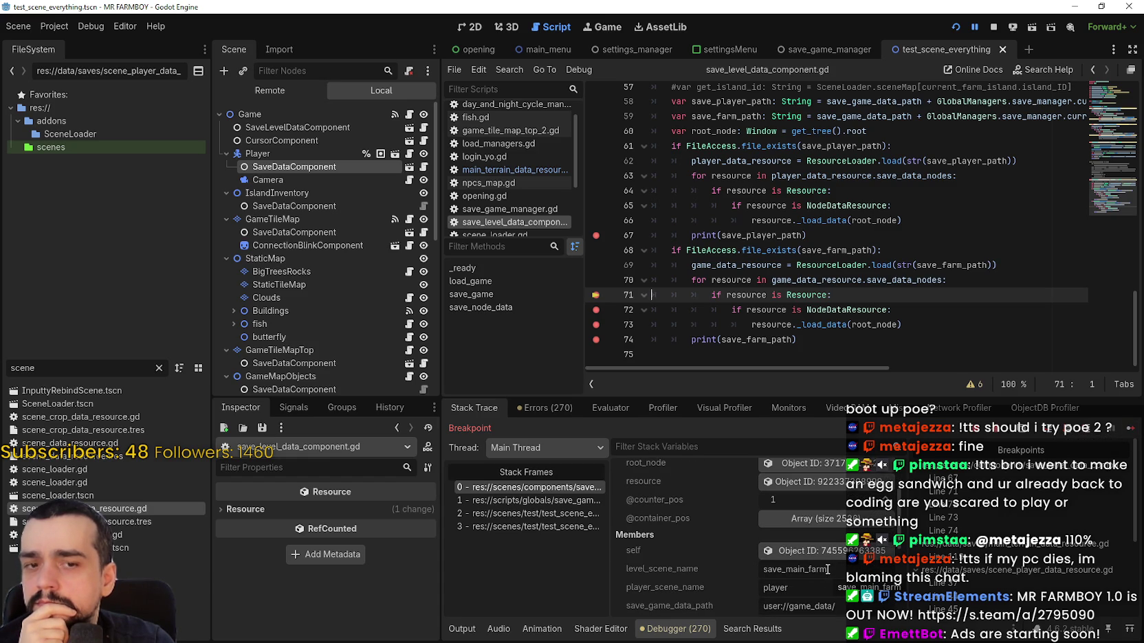
{"action": "scroll", "coordinate": [823, 522], "scroll_direction": "up", "scroll_amount": 2}
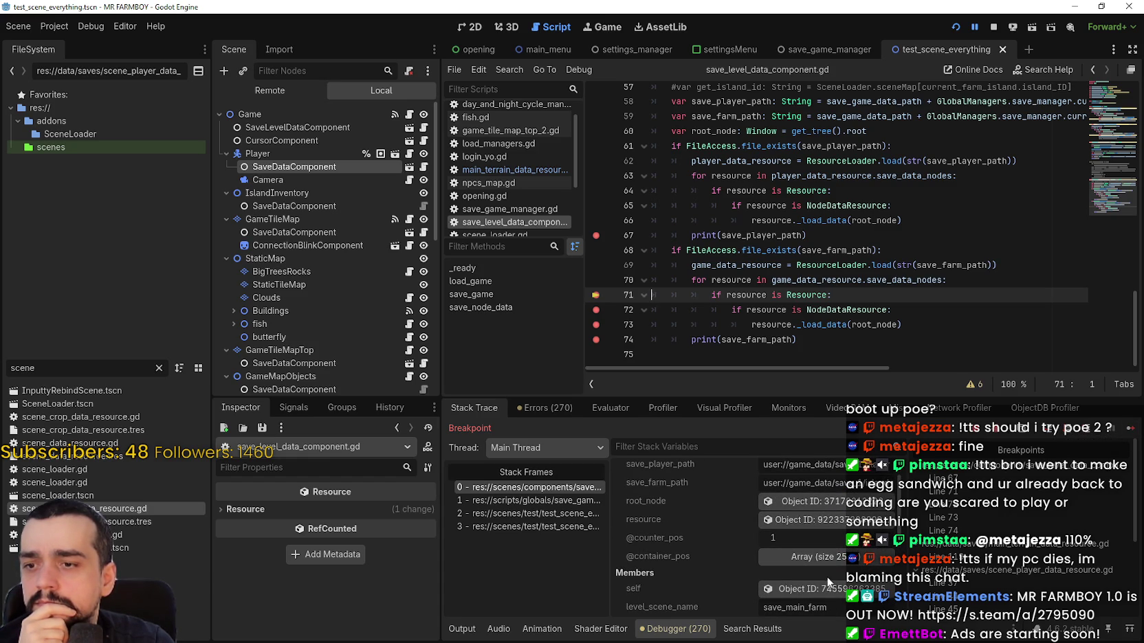
{"action": "scroll", "coordinate": [833, 589], "scroll_direction": "down", "scroll_amount": 3}
{"action": "scroll", "coordinate": [835, 577], "scroll_direction": "down", "scroll_amount": 5}
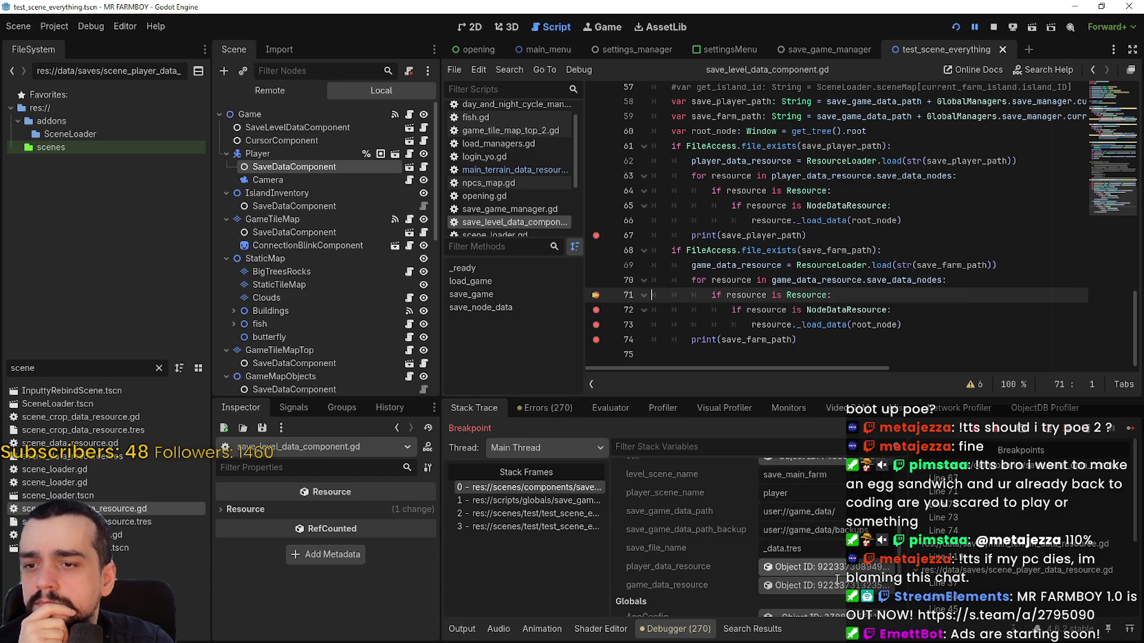
{"action": "scroll", "coordinate": [831, 568], "scroll_direction": "up", "scroll_amount": 3}
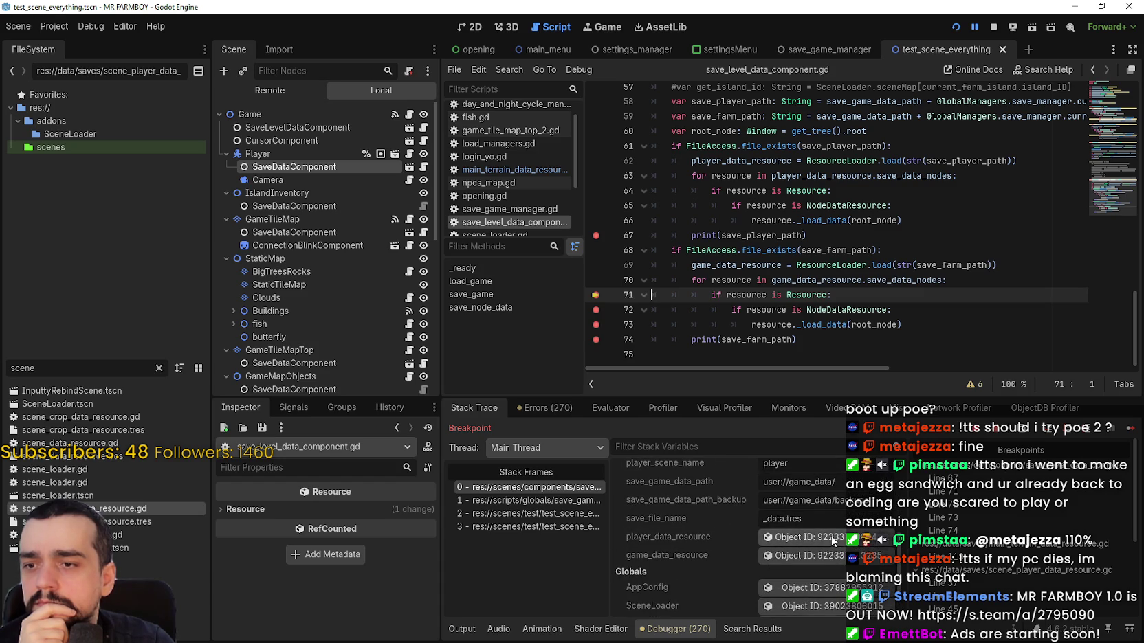
Open game_data_resource in the Inspector, expand save_data_nodes, and widen the dock
{"action": "left_click", "coordinate": [829, 554]}
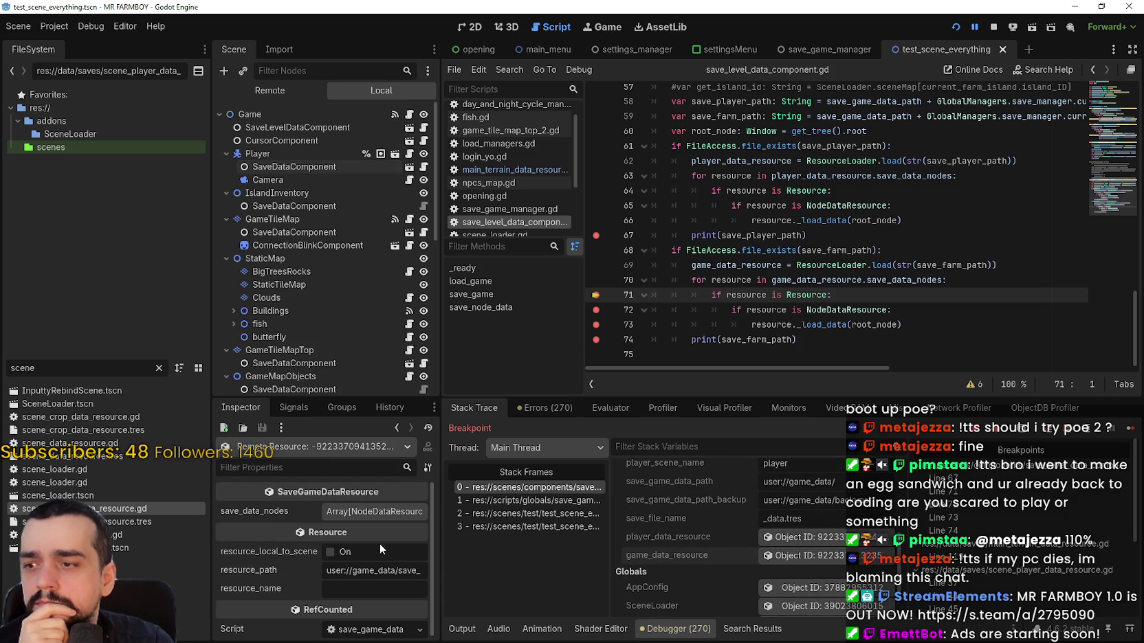
{"action": "left_click", "coordinate": [375, 511]}
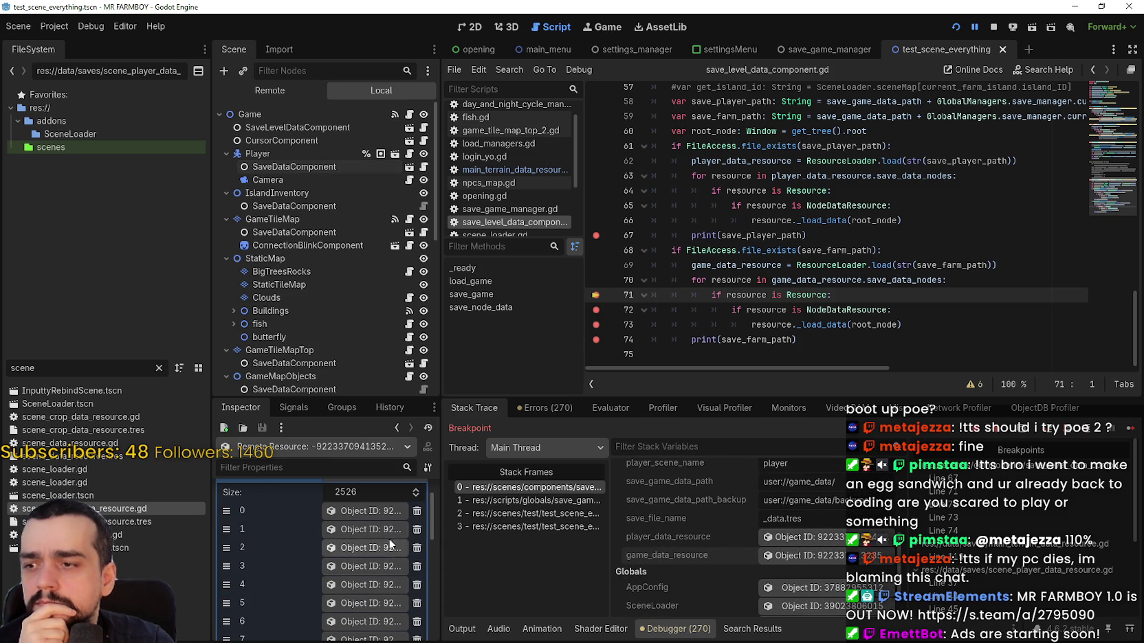
{"action": "left_click_drag", "start_coordinate": [440, 532], "coordinate": [655, 538]}
Continue repeatedly through load_game's saved-node loop until paused at line 72
{"action": "left_click", "coordinate": [1131, 428]}
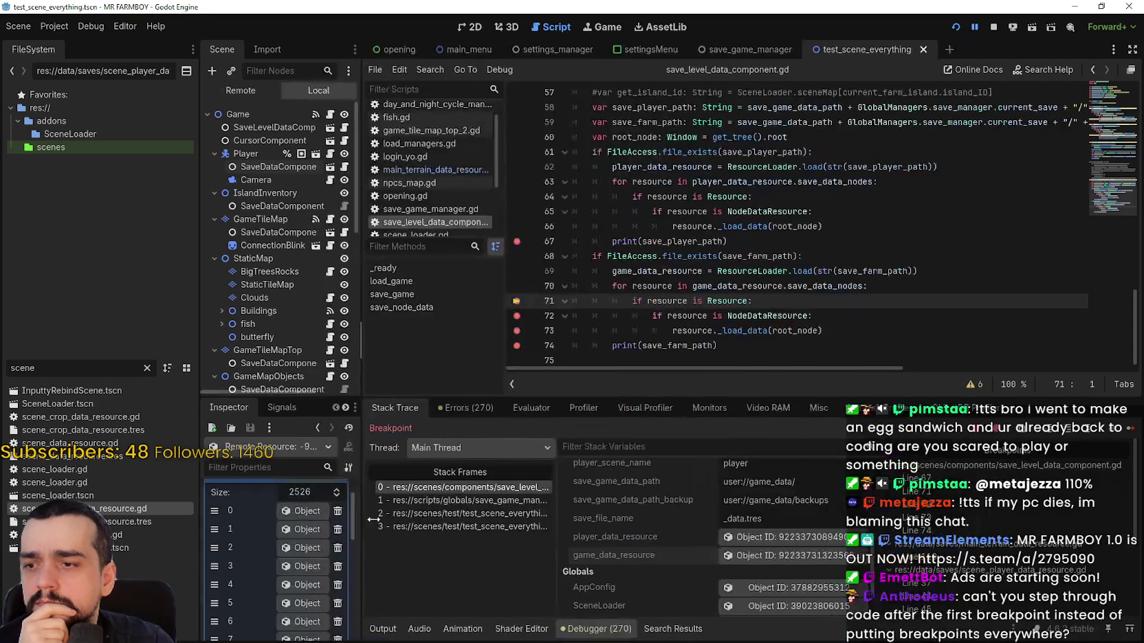
{"action": "left_click", "coordinate": [1131, 428]}
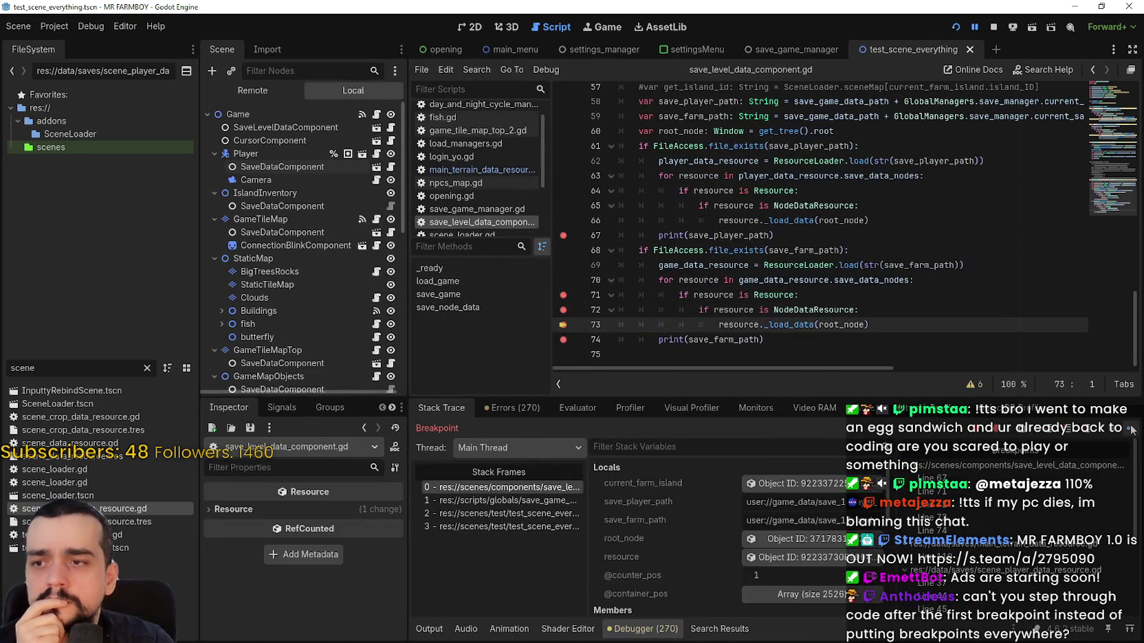
{"action": "left_click", "coordinate": [1131, 428]}
{"action": "left_click", "coordinate": [1131, 428]}
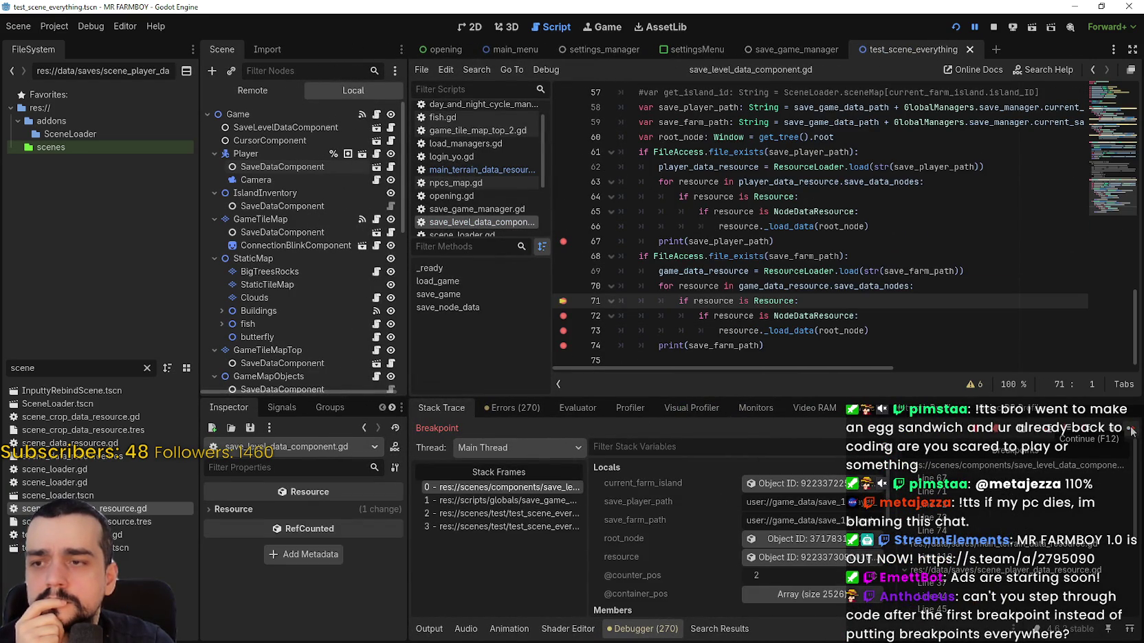
{"action": "left_click", "coordinate": [1130, 428]}
{"action": "left_click", "coordinate": [1130, 428]}
{"action": "left_click", "coordinate": [1131, 428]}
{"action": "left_click", "coordinate": [1130, 428]}
{"action": "left_click", "coordinate": [1131, 428]}
{"action": "left_click", "coordinate": [1131, 428]}
{"action": "left_click", "coordinate": [1130, 428]}
{"action": "left_click", "coordinate": [1131, 429]}
{"action": "left_click", "coordinate": [1131, 429]}
{"action": "left_click", "coordinate": [1131, 428]}
{"action": "left_click", "coordinate": [1130, 428]}
{"action": "left_click", "coordinate": [1131, 428]}
{"action": "left_click", "coordinate": [1130, 428]}
{"action": "left_click", "coordinate": [1130, 429]}
{"action": "left_click", "coordinate": [1131, 428]}
{"action": "left_click", "coordinate": [1131, 428]}
{"action": "left_click", "coordinate": [1130, 429]}
{"action": "left_click", "coordinate": [1130, 428]}
{"action": "left_click", "coordinate": [1131, 428]}
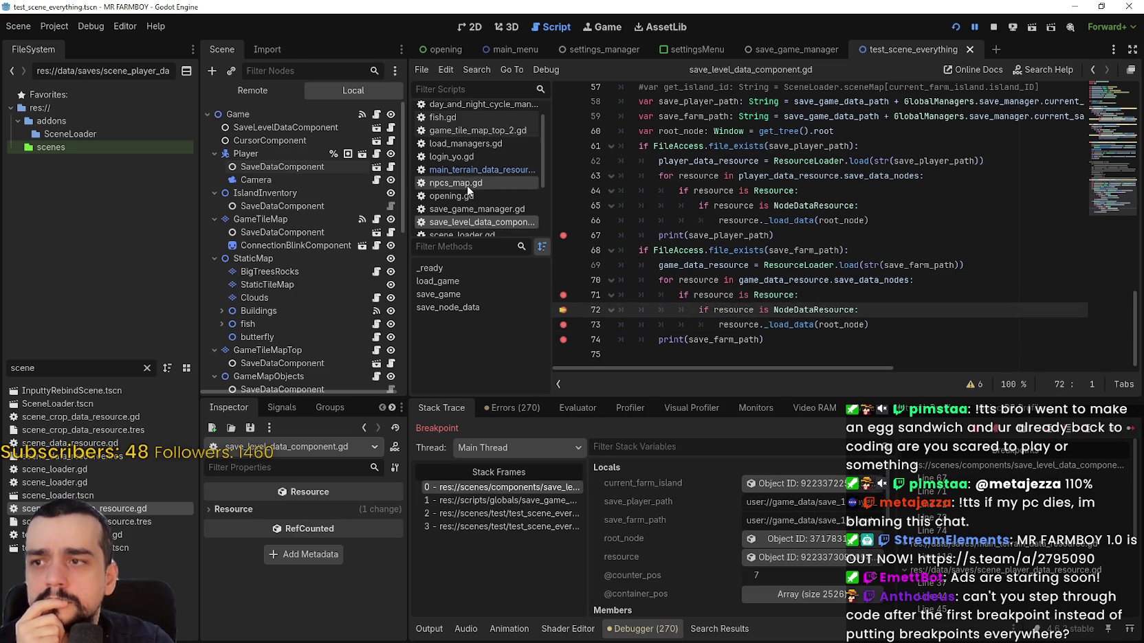
In main_terrain_data_resource.gd, examine line 119's variables and add a breakpoint at line 182
{"action": "left_click", "coordinate": [471, 171]}
{"action": "left_click", "coordinate": [636, 272]}
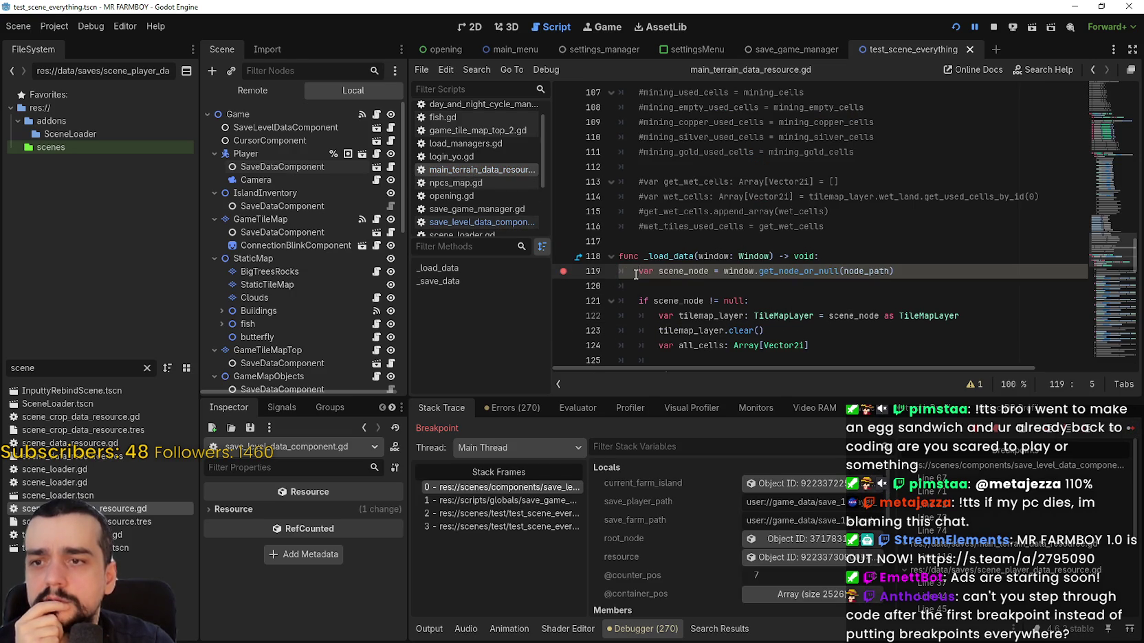
{"action": "double_click", "coordinate": [875, 272]}
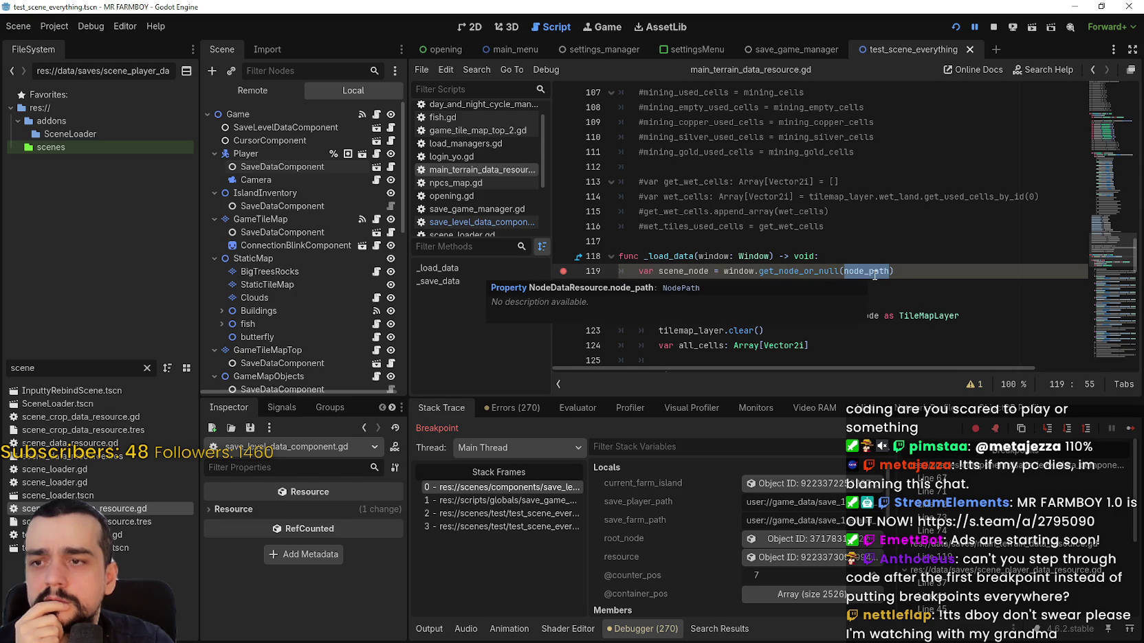
{"action": "double_click", "coordinate": [700, 271]}
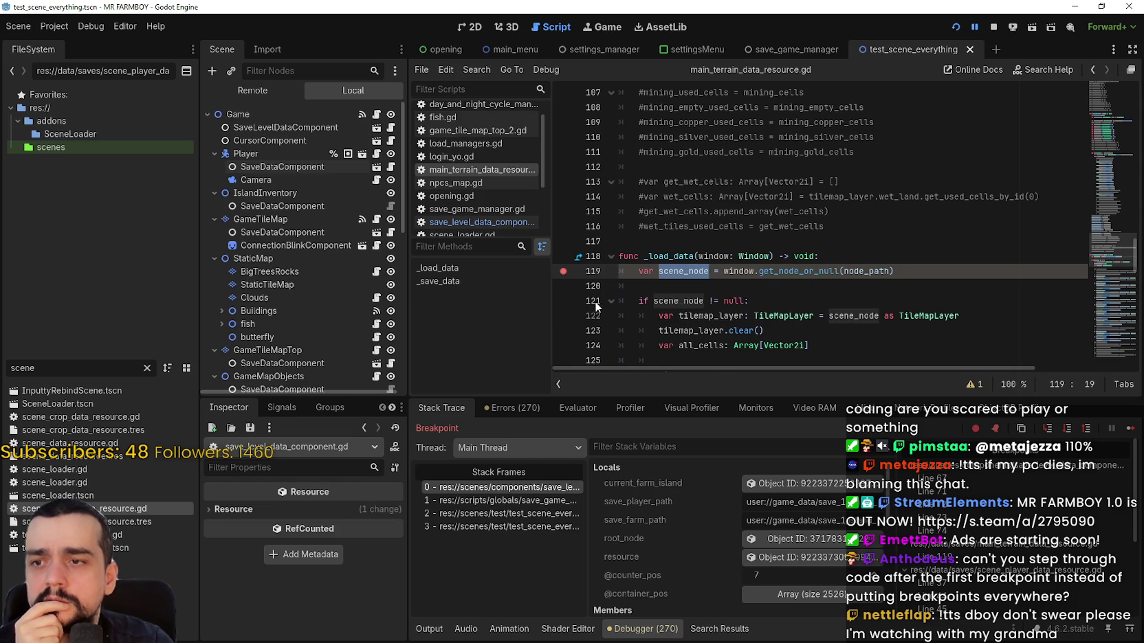
{"action": "scroll", "coordinate": [606, 323], "scroll_direction": "down", "scroll_amount": 7}
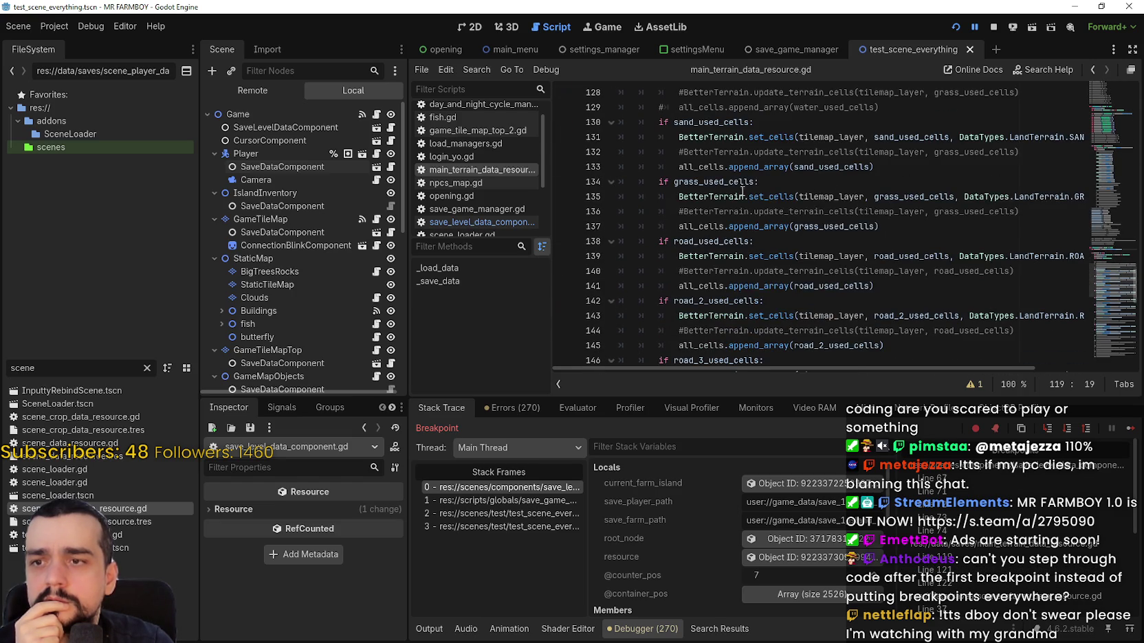
{"action": "mouse_move", "coordinate": [1098, 301]}
{"action": "left_mouse_down"}
{"action": "mouse_move", "coordinate": [1104, 356]}
{"action": "mouse_move", "coordinate": [1093, 356]}
{"action": "left_mouse_up"}
{"action": "left_click", "coordinate": [563, 249]}
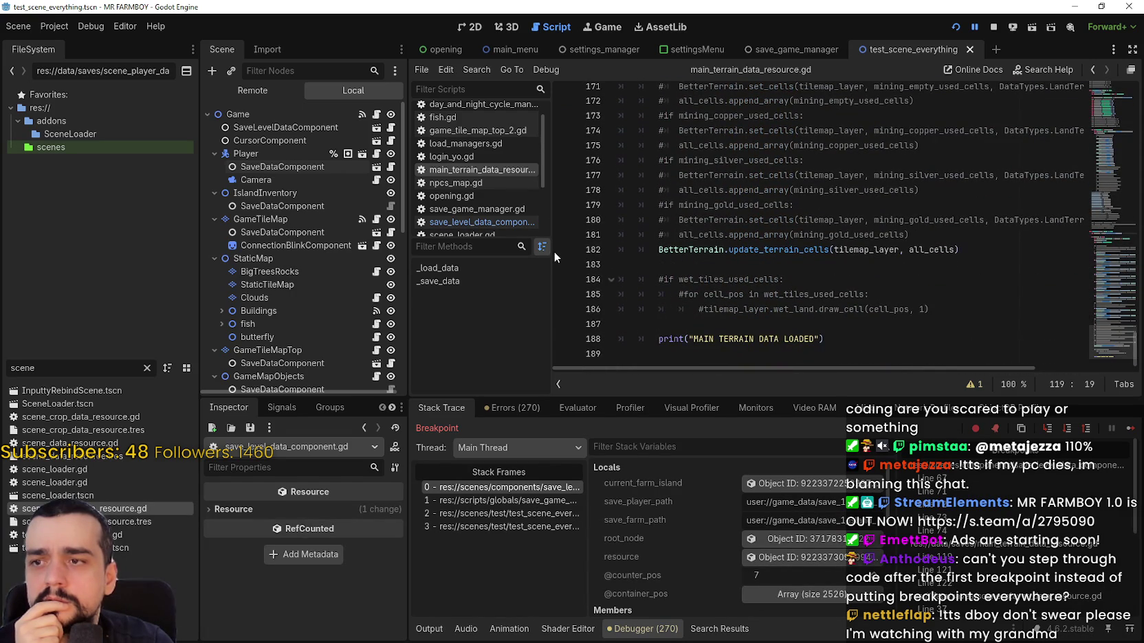
{"action": "left_click_drag", "start_coordinate": [1113, 338], "coordinate": [1086, 171]}
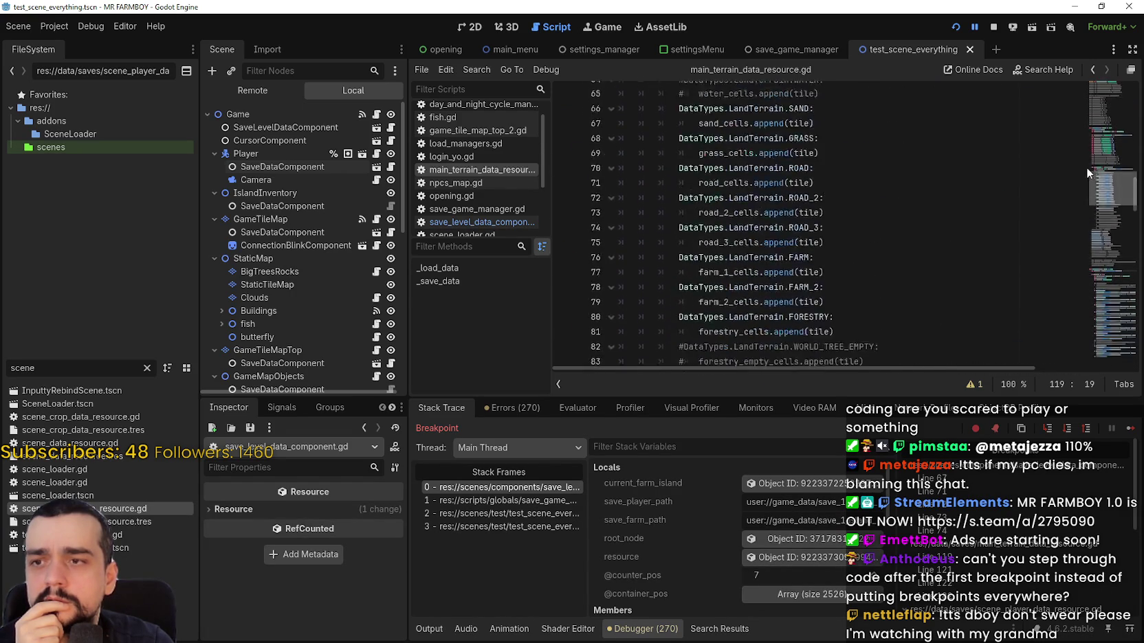
Show the Output log, check the user://game_data/save_1/player_data.tres path, and stop the game
{"action": "left_click", "coordinate": [428, 629]}
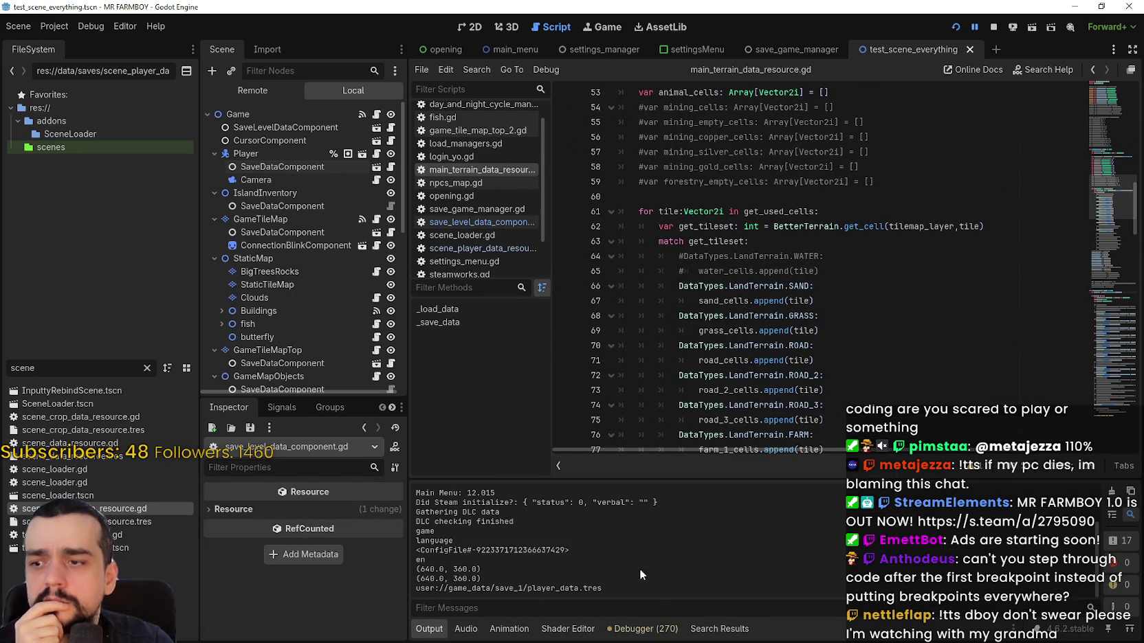
{"action": "scroll", "coordinate": [665, 572], "scroll_direction": "up", "scroll_amount": 3}
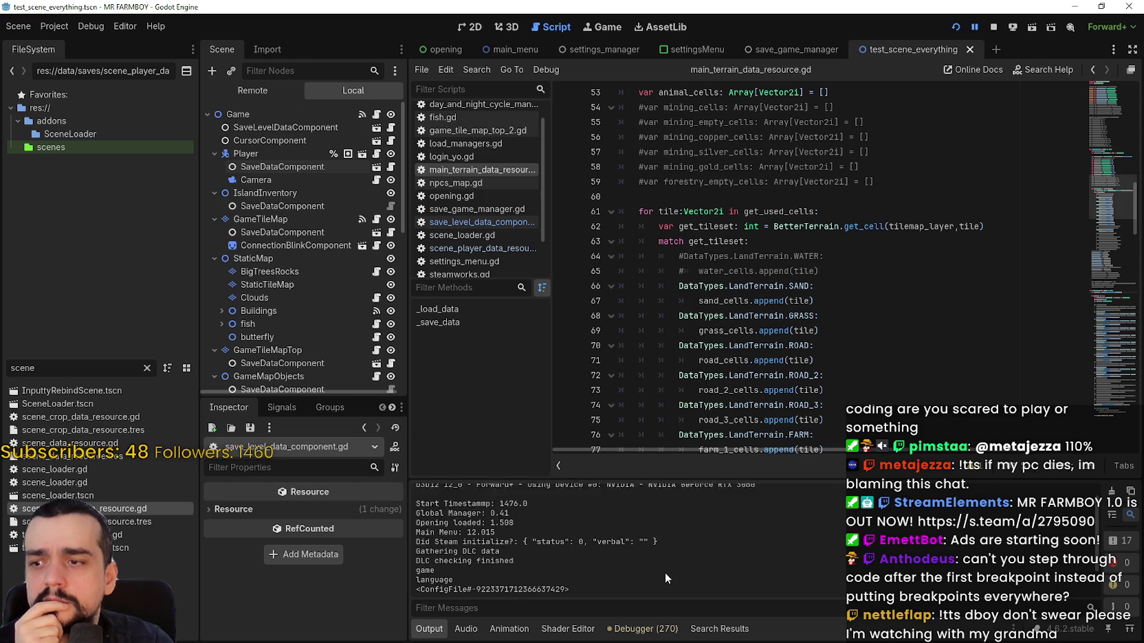
{"action": "scroll", "coordinate": [662, 569], "scroll_direction": "down", "scroll_amount": 2}
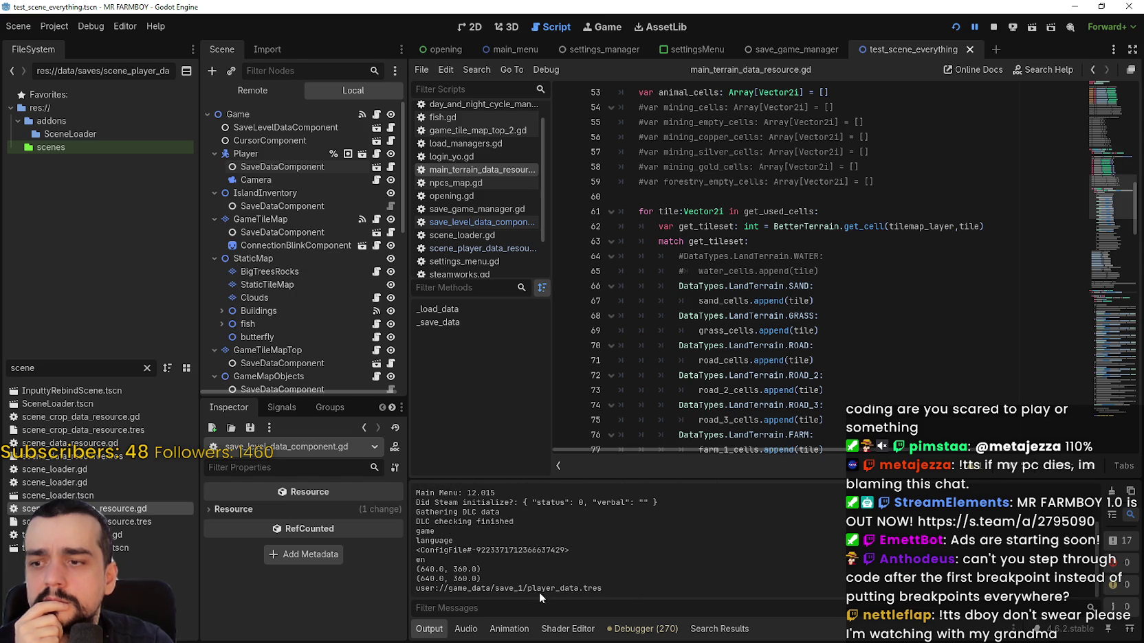
{"action": "left_click_drag", "start_coordinate": [415, 587], "coordinate": [619, 585]}
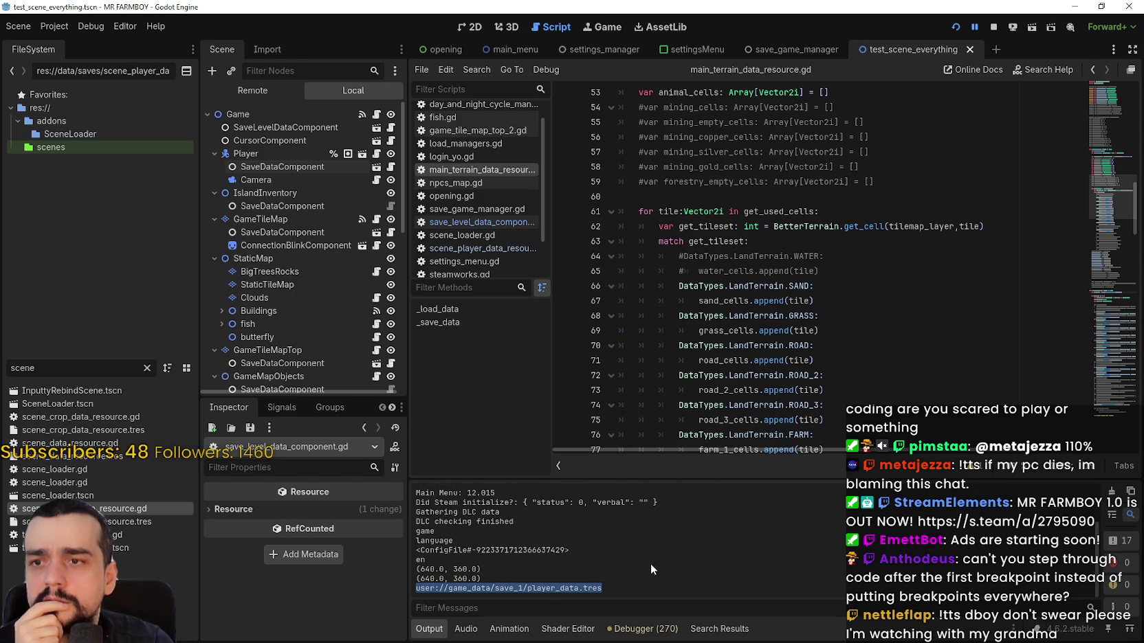
{"action": "left_click", "coordinate": [639, 589]}
{"action": "left_click", "coordinate": [993, 26]}
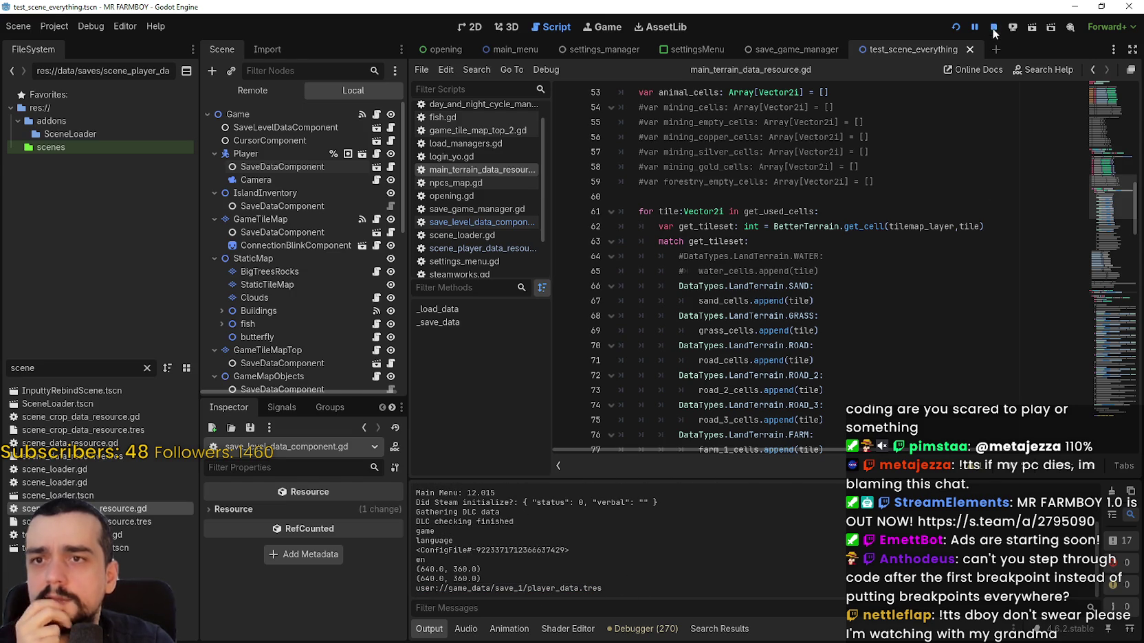
Select the Player's SaveDataComponent and open scene_player_data_resource.gd
{"action": "left_click", "coordinate": [301, 147]}
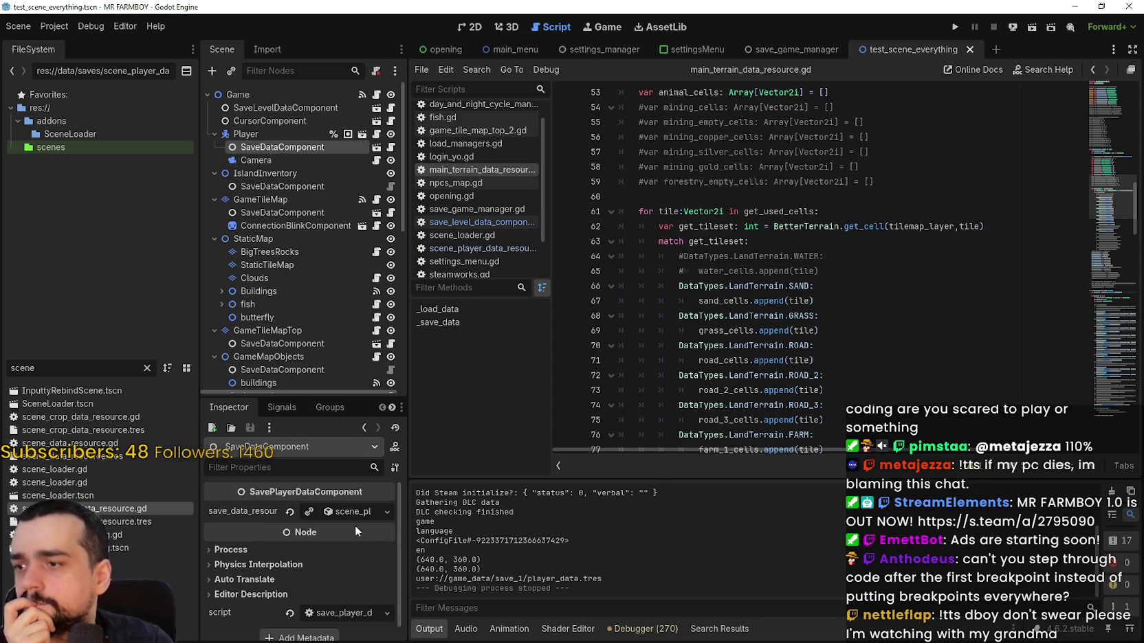
{"action": "left_click", "coordinate": [483, 248]}
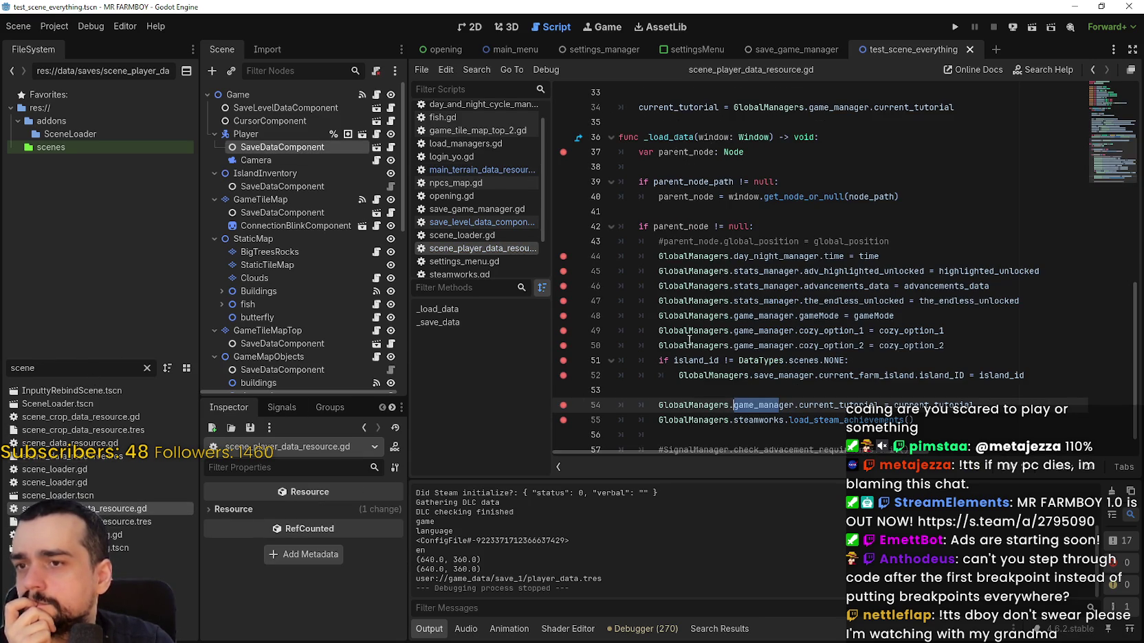
{"action": "scroll", "coordinate": [716, 255], "scroll_direction": "up", "scroll_amount": 2}
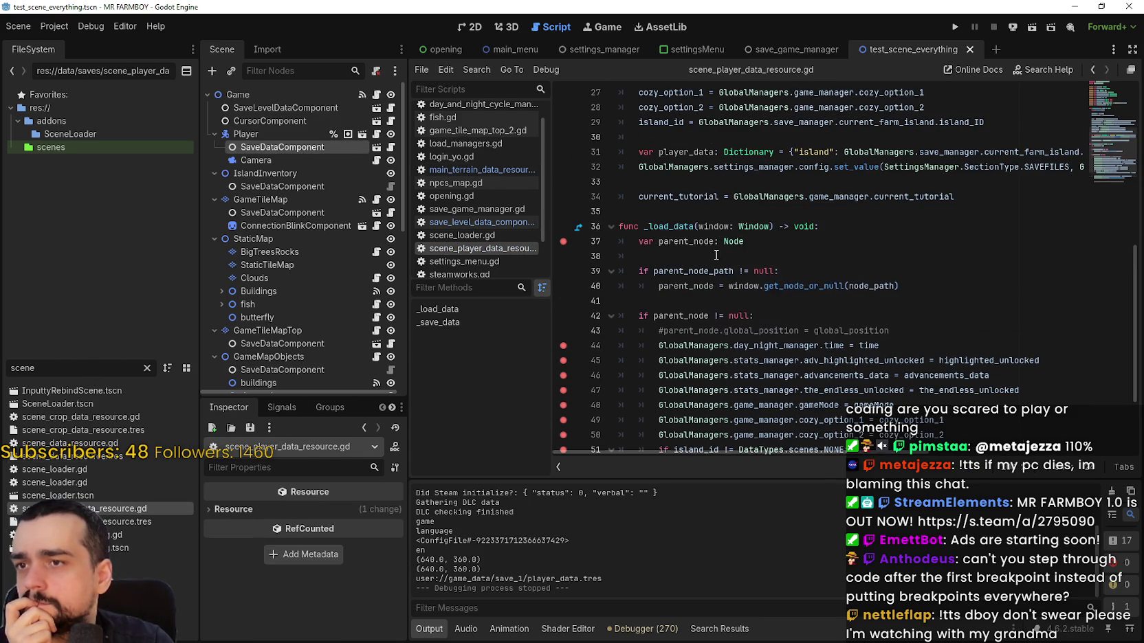
Run the project, choose Continue, and load the save slot, retrying after the still-loading popup
{"action": "left_click", "coordinate": [956, 27]}
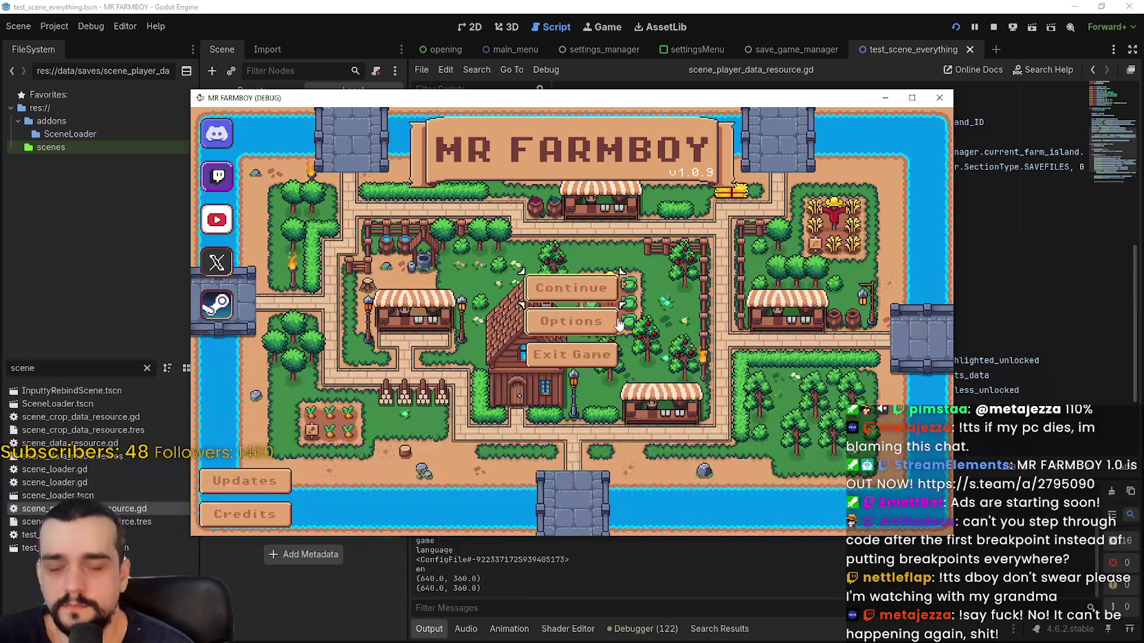
{"action": "left_click", "coordinate": [614, 289]}
{"action": "left_click", "coordinate": [612, 301]}
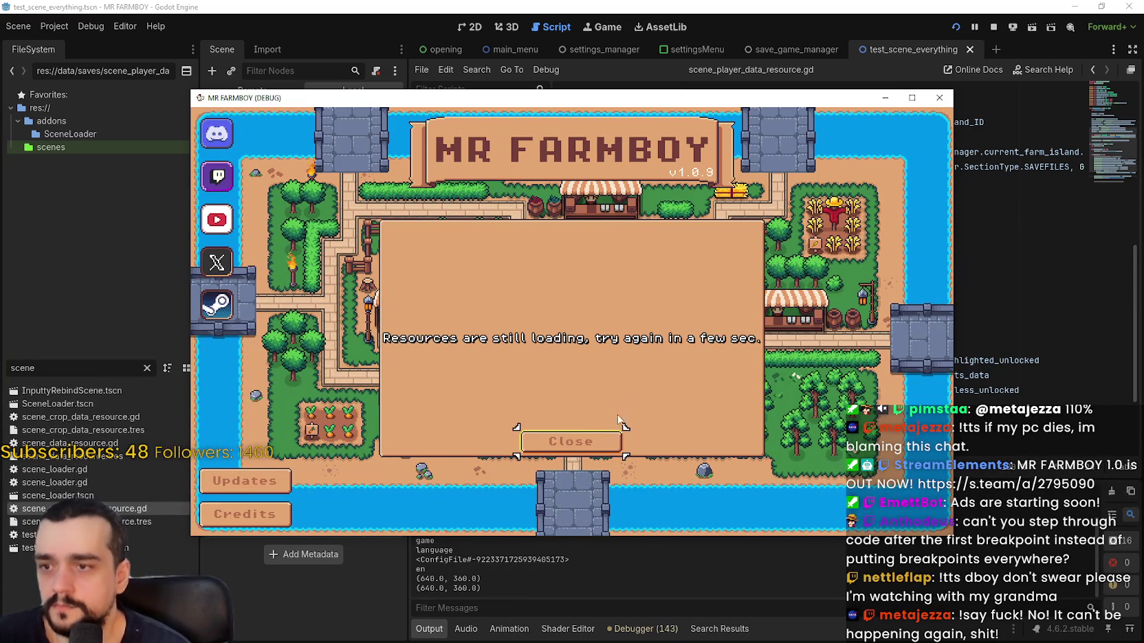
{"action": "left_click", "coordinate": [583, 447]}
{"action": "left_click", "coordinate": [694, 323]}
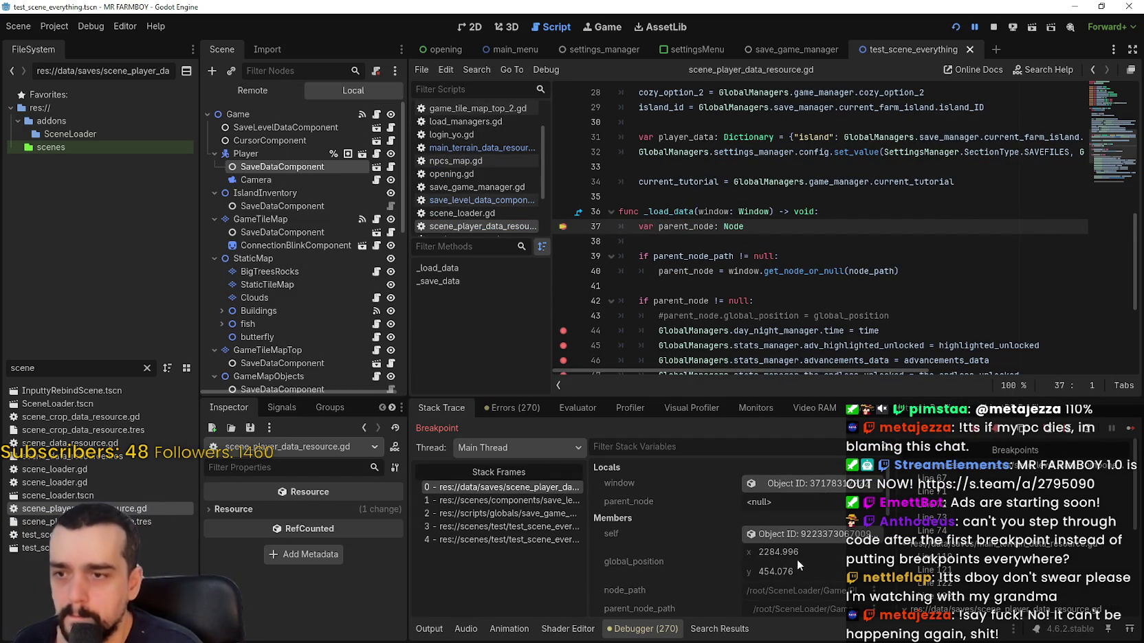
Inspect the player save data resource's members, briefly expanding advancements_data and the_endless_unlocked
{"action": "left_click", "coordinate": [791, 538]}
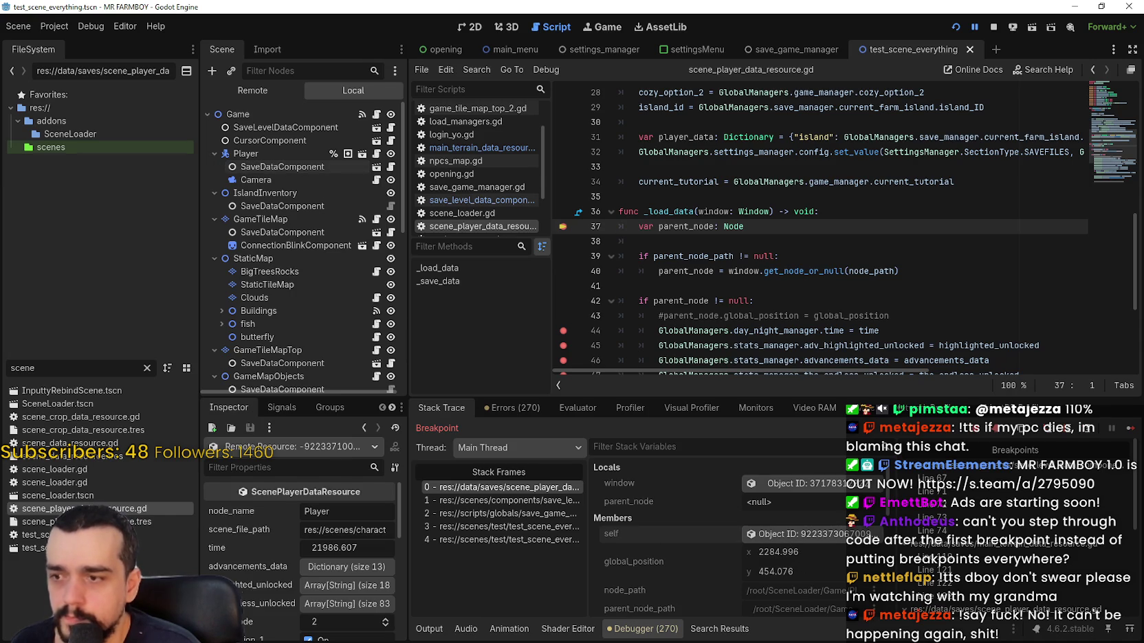
{"action": "left_click_drag", "start_coordinate": [404, 586], "coordinate": [509, 584]}
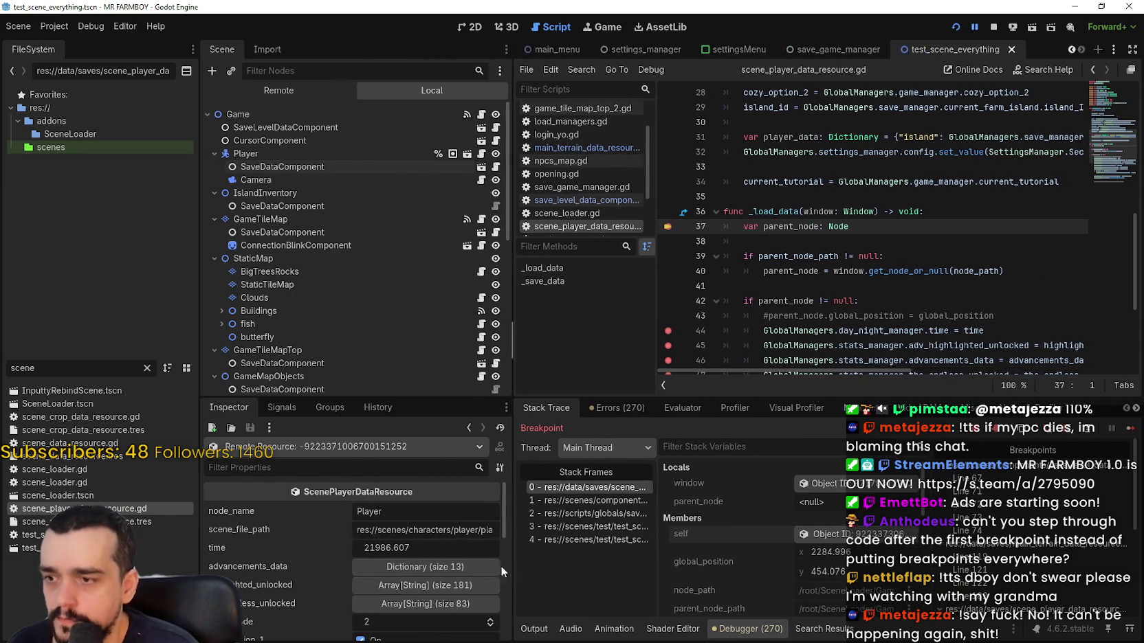
{"action": "scroll", "coordinate": [447, 527], "scroll_direction": "down", "scroll_amount": 1}
{"action": "left_click", "coordinate": [448, 527]}
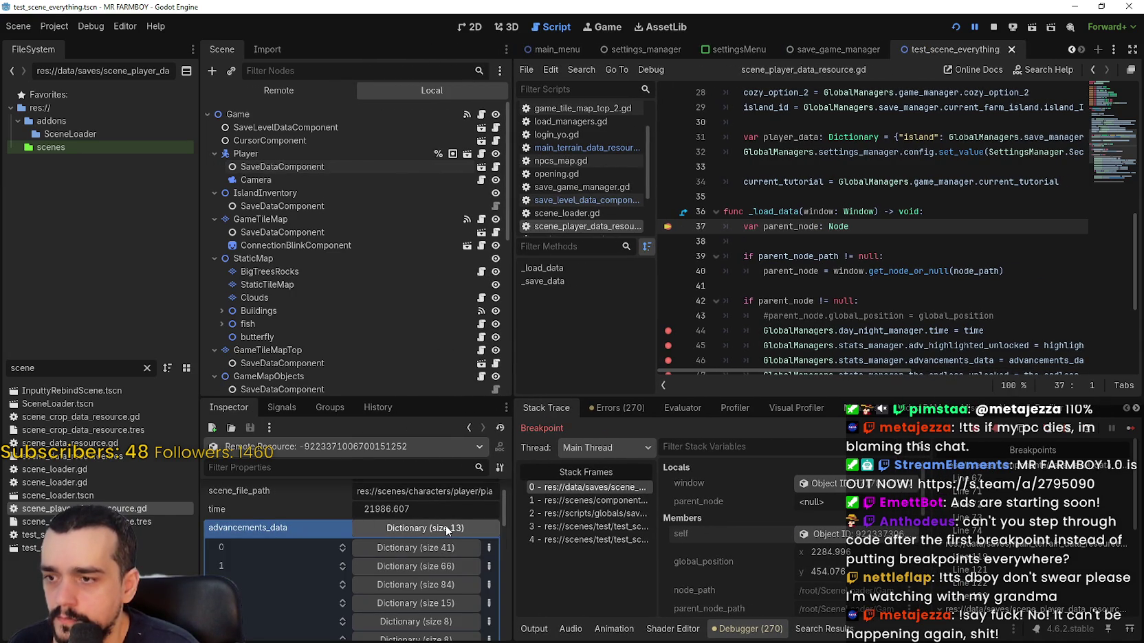
{"action": "left_click", "coordinate": [444, 526]}
{"action": "scroll", "coordinate": [442, 542], "scroll_direction": "down", "scroll_amount": 2}
{"action": "left_click", "coordinate": [413, 526]}
{"action": "left_click", "coordinate": [406, 526]}
{"action": "scroll", "coordinate": [316, 573], "scroll_direction": "down", "scroll_amount": 5}
{"action": "scroll", "coordinate": [302, 587], "scroll_direction": "up", "scroll_amount": 3}
{"action": "scroll", "coordinate": [810, 287], "scroll_direction": "down", "scroll_amount": 1}
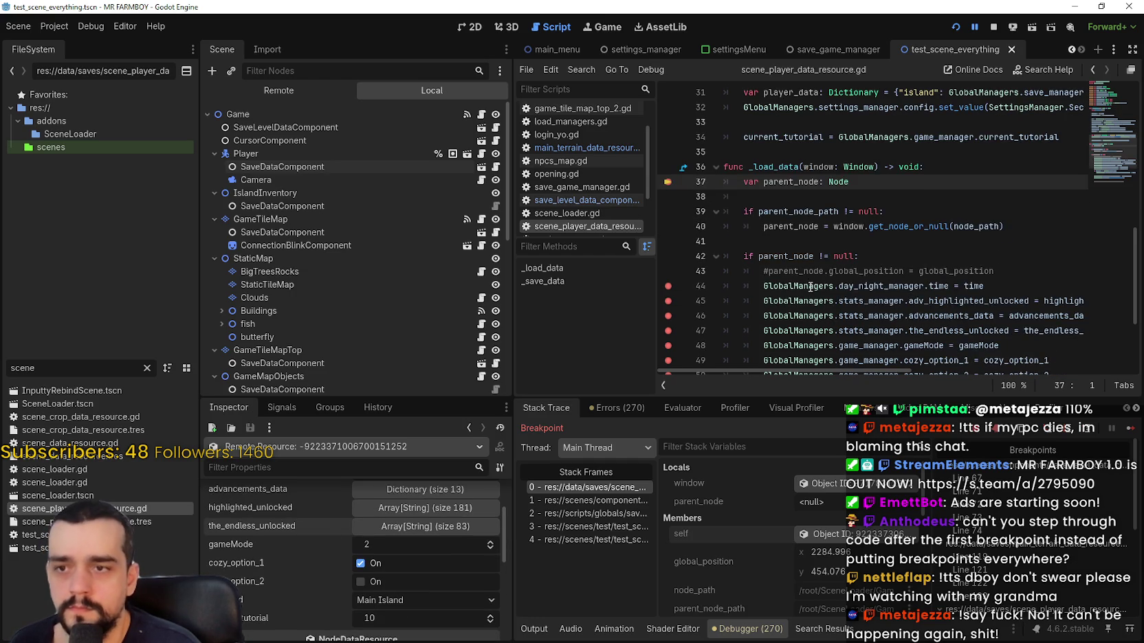
Add breakpoints on lines 40, 42 and 43 around the parent_node lookup
{"action": "left_click", "coordinate": [807, 238]}
{"action": "left_click", "coordinate": [667, 226]}
{"action": "left_click", "coordinate": [667, 255]}
{"action": "left_click", "coordinate": [667, 271]}
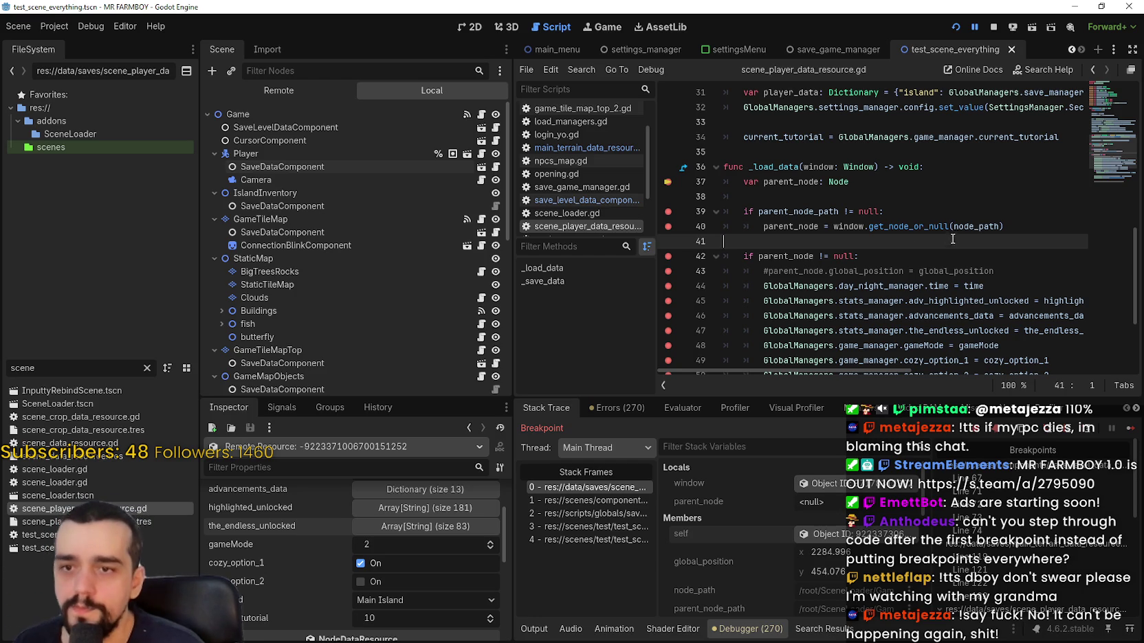
{"action": "scroll", "coordinate": [956, 236], "scroll_direction": "down", "scroll_amount": 1}
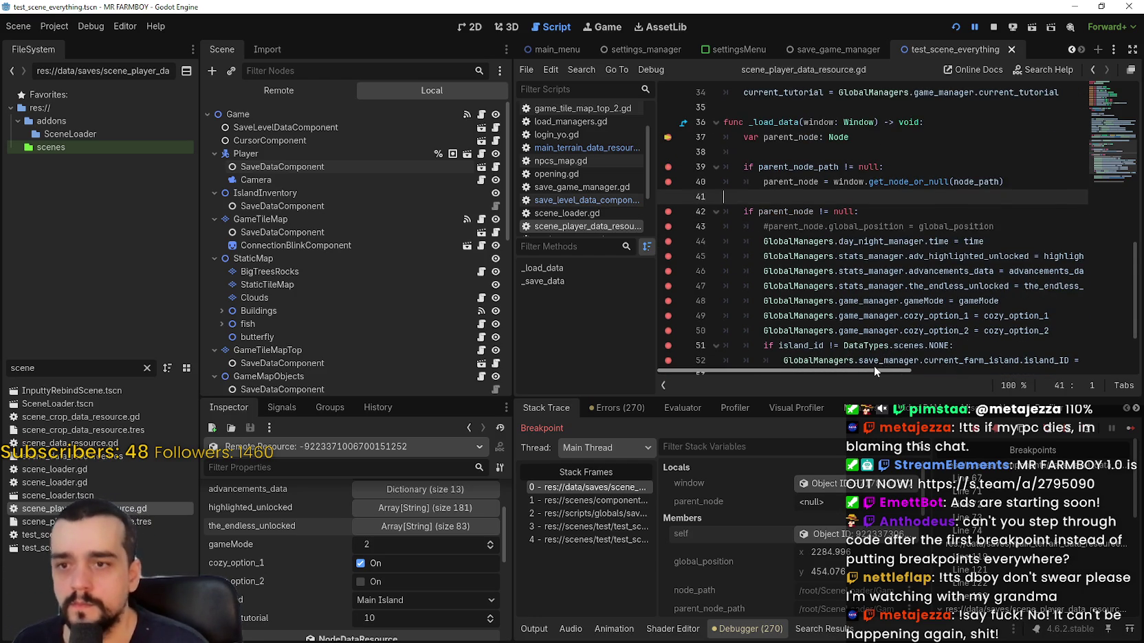
{"action": "scroll", "coordinate": [886, 347], "scroll_direction": "down", "scroll_amount": 2}
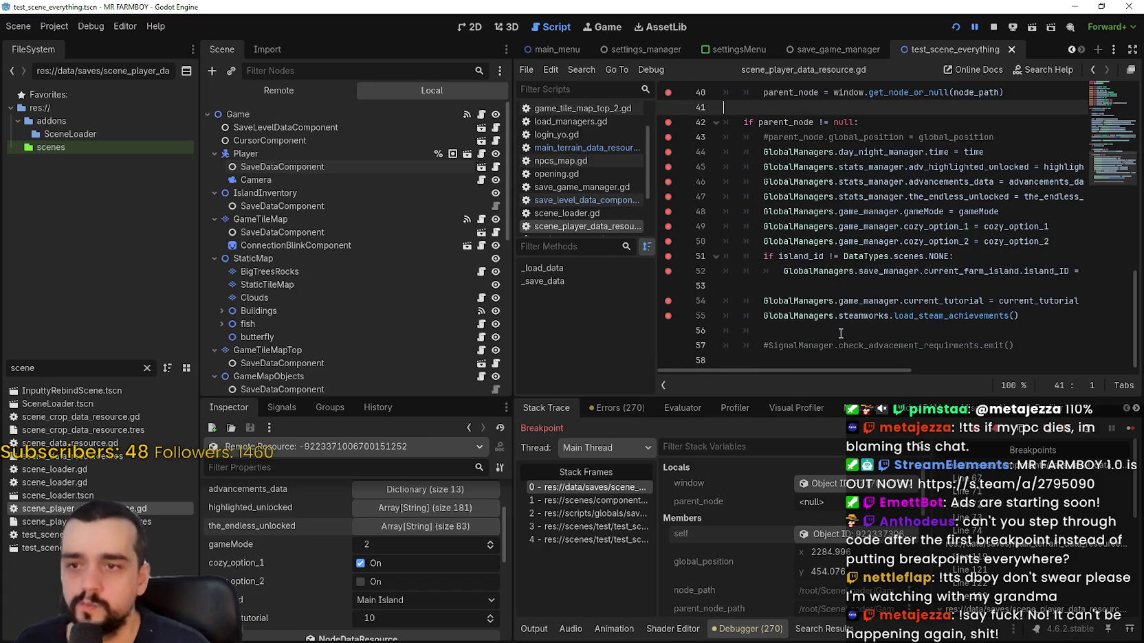
{"action": "scroll", "coordinate": [840, 334], "scroll_direction": "up", "scroll_amount": 1}
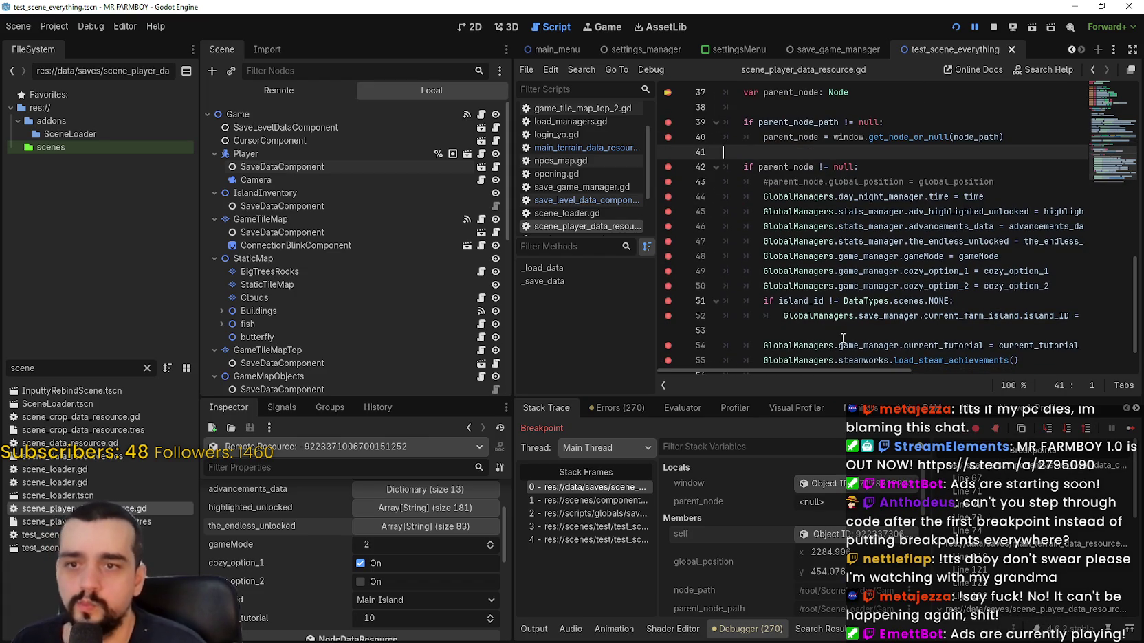
Step over to line 42 and confirm node_path reads /root/SceneLoader/Game/Player
{"action": "left_click", "coordinate": [1127, 433]}
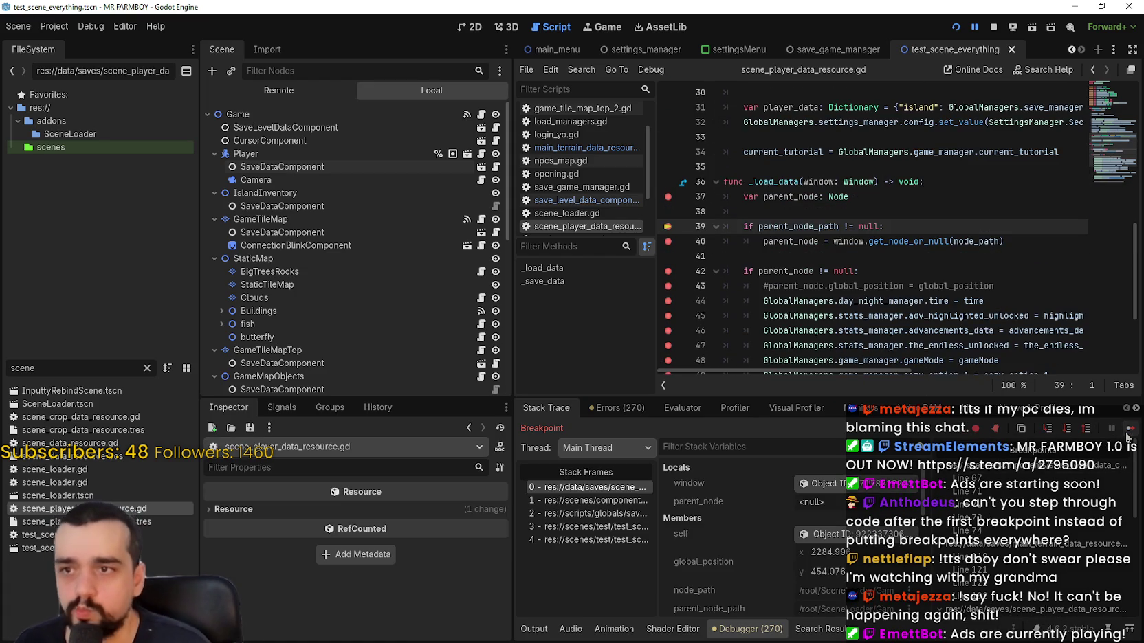
{"action": "left_click", "coordinate": [1128, 435]}
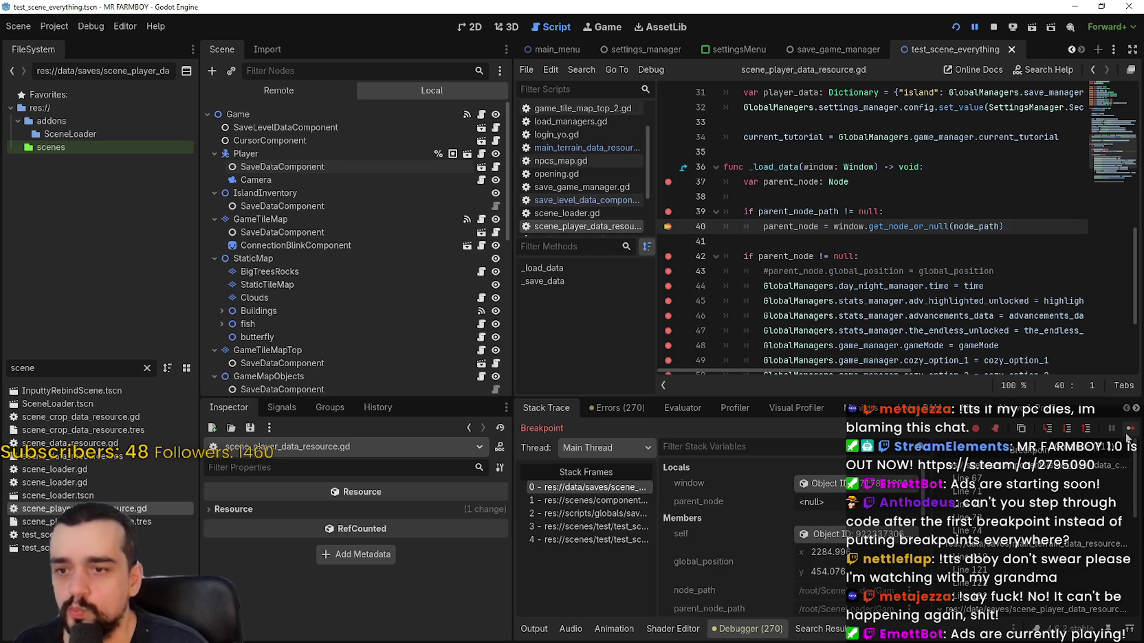
{"action": "left_click", "coordinate": [1126, 435]}
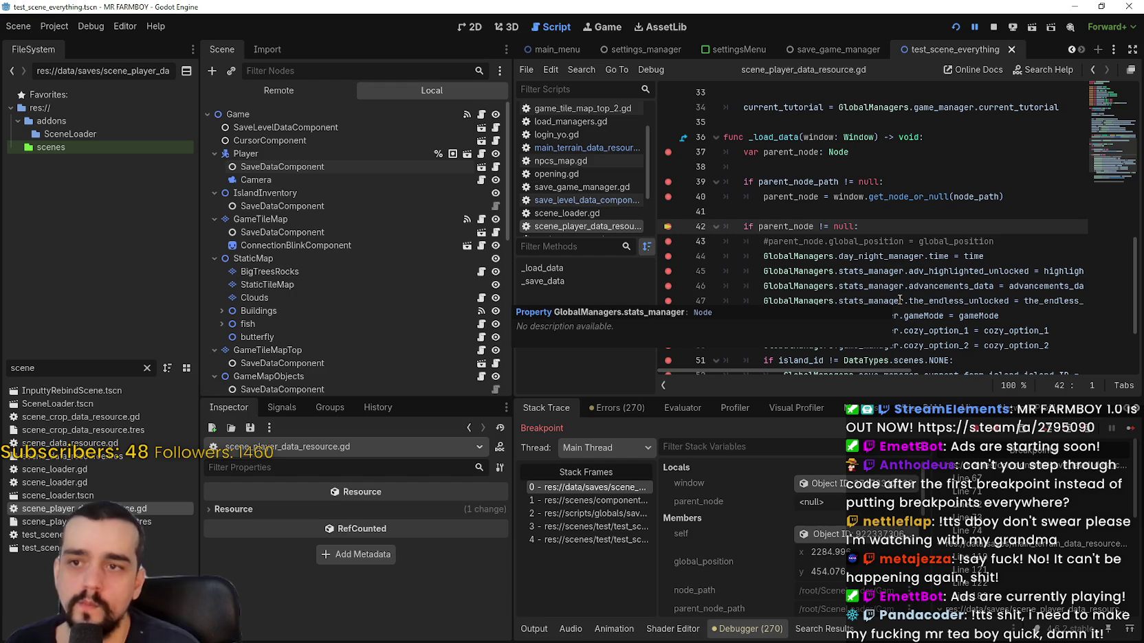
{"action": "double_click", "coordinate": [792, 225]}
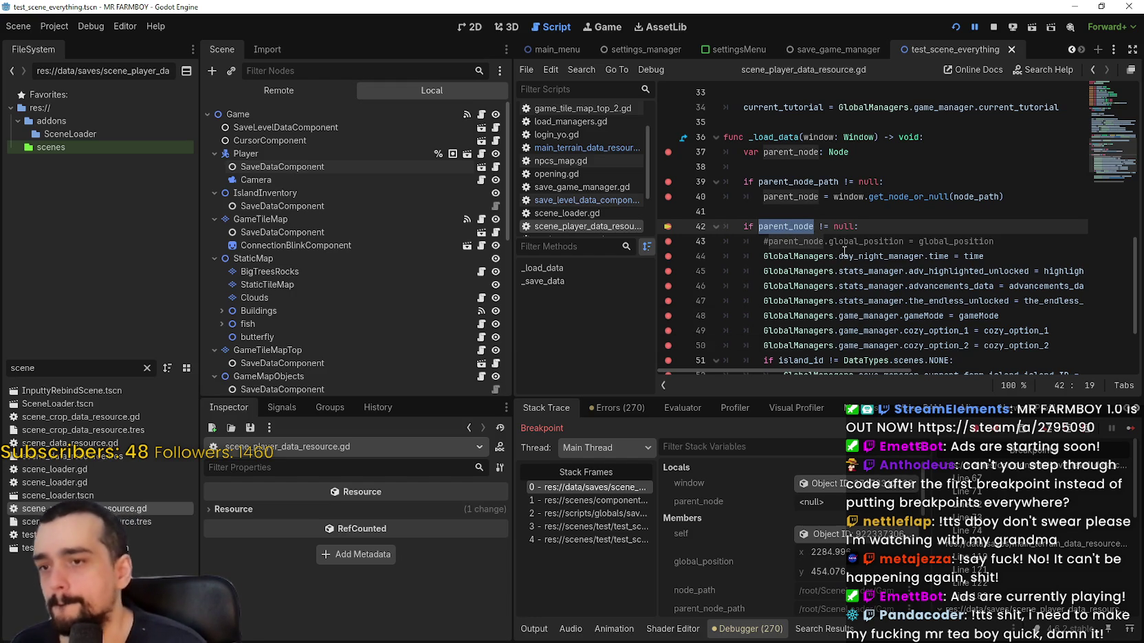
{"action": "scroll", "coordinate": [844, 251], "scroll_direction": "up", "scroll_amount": 1}
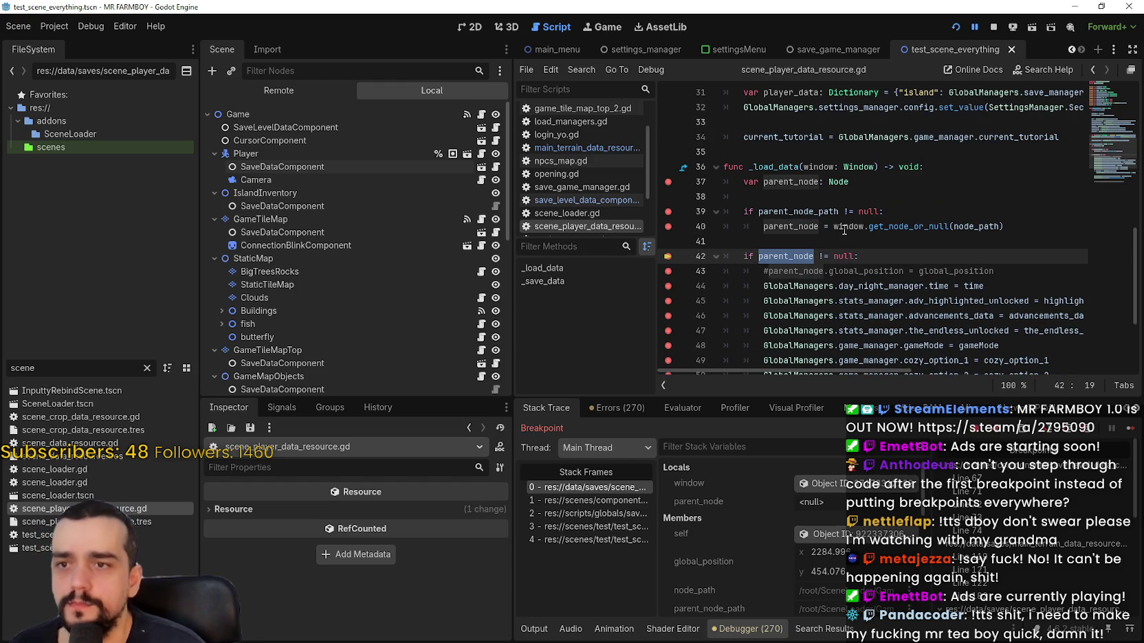
{"action": "mouse_move", "coordinate": [844, 229]}
{"action": "mouse_move", "coordinate": [896, 229]}
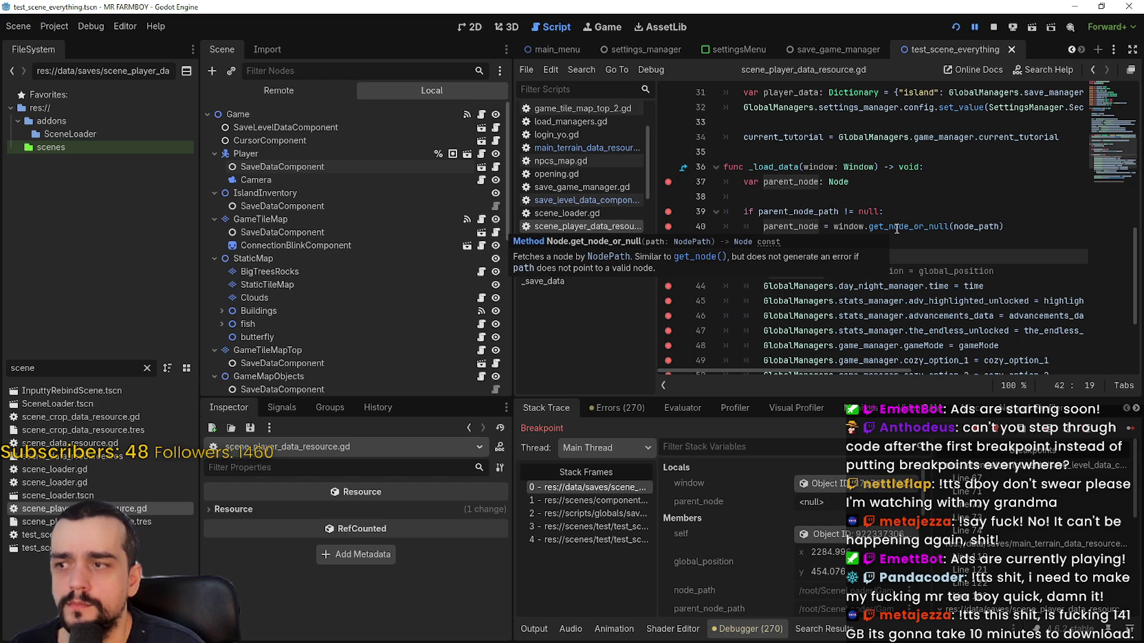
{"action": "double_click", "coordinate": [896, 226]}
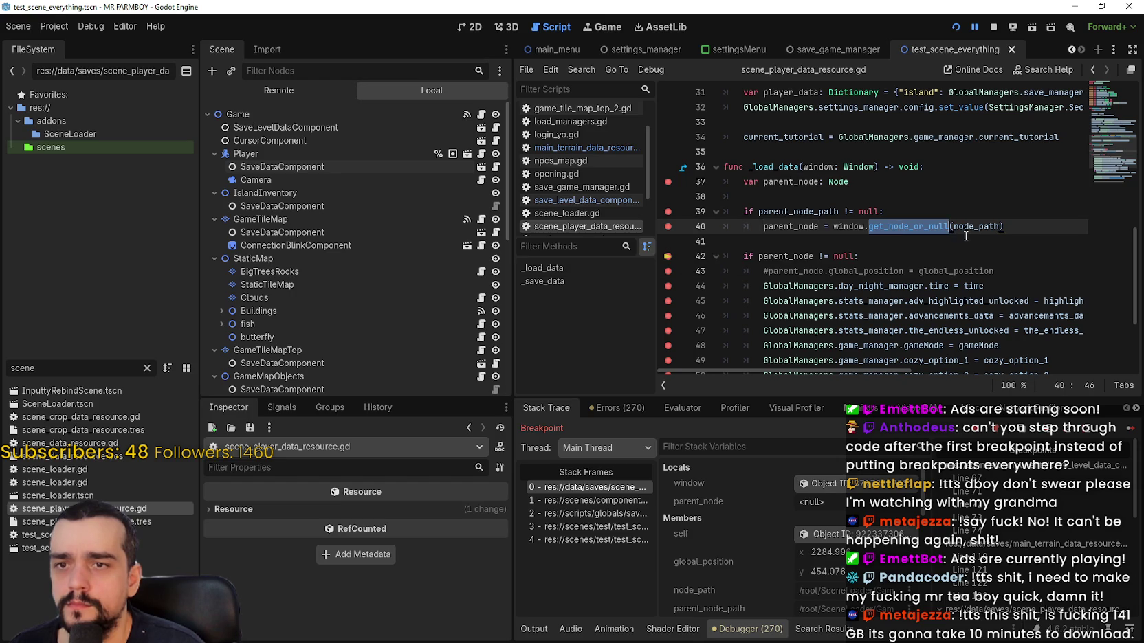
{"action": "double_click", "coordinate": [976, 226]}
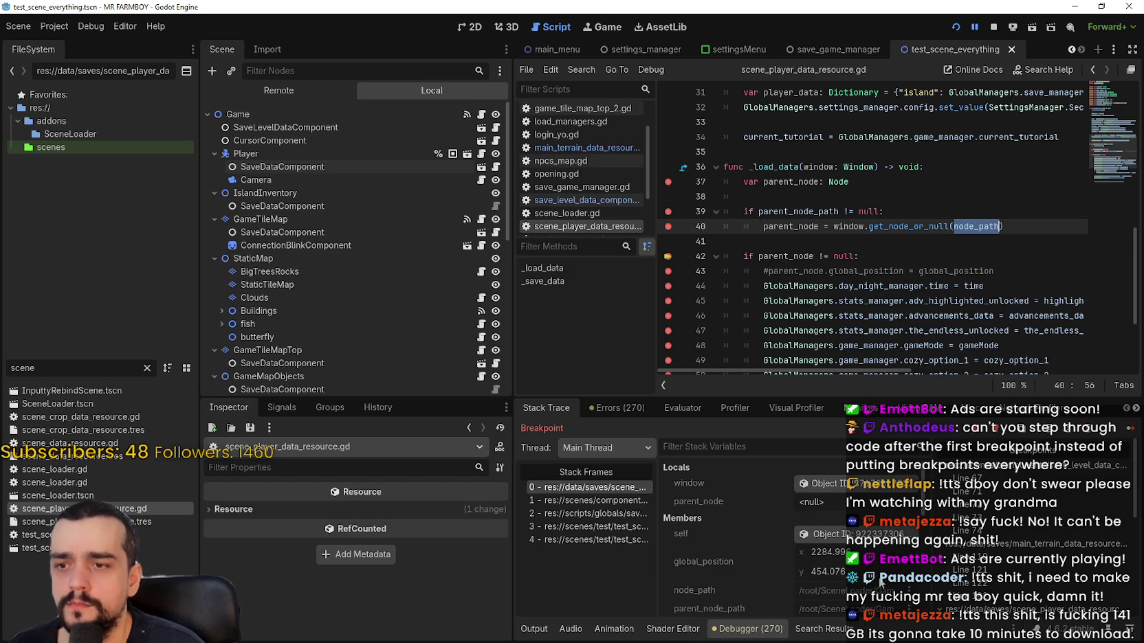
{"action": "scroll", "coordinate": [880, 581], "scroll_direction": "down", "scroll_amount": 2}
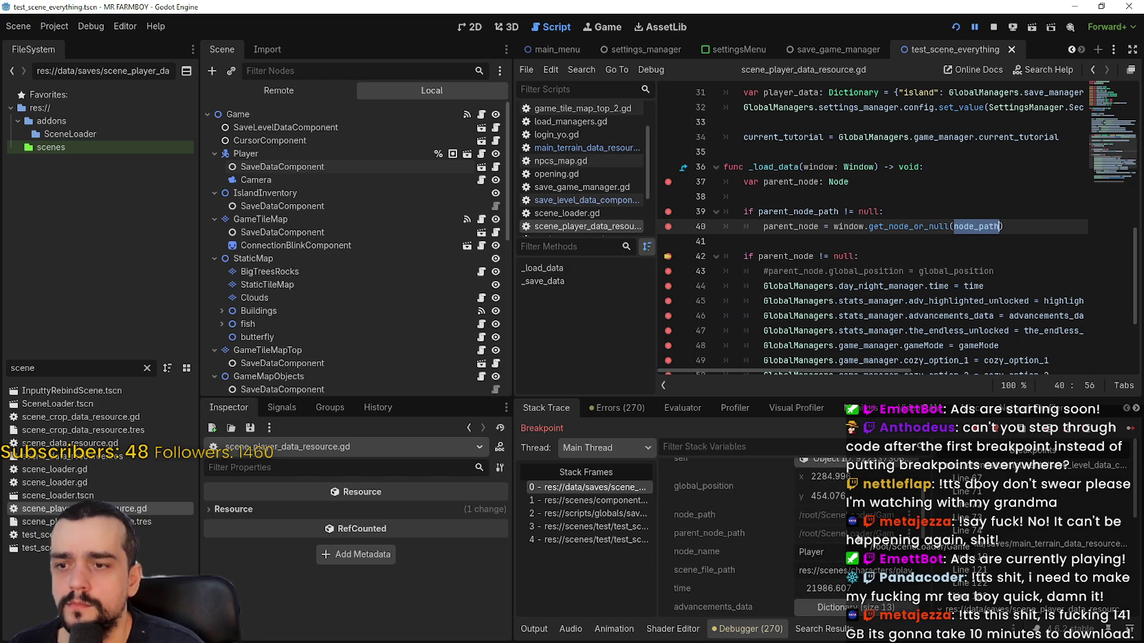
View the full scene_file_path value, then show the running game's live Remote scene tree
{"action": "left_click", "coordinate": [855, 570]}
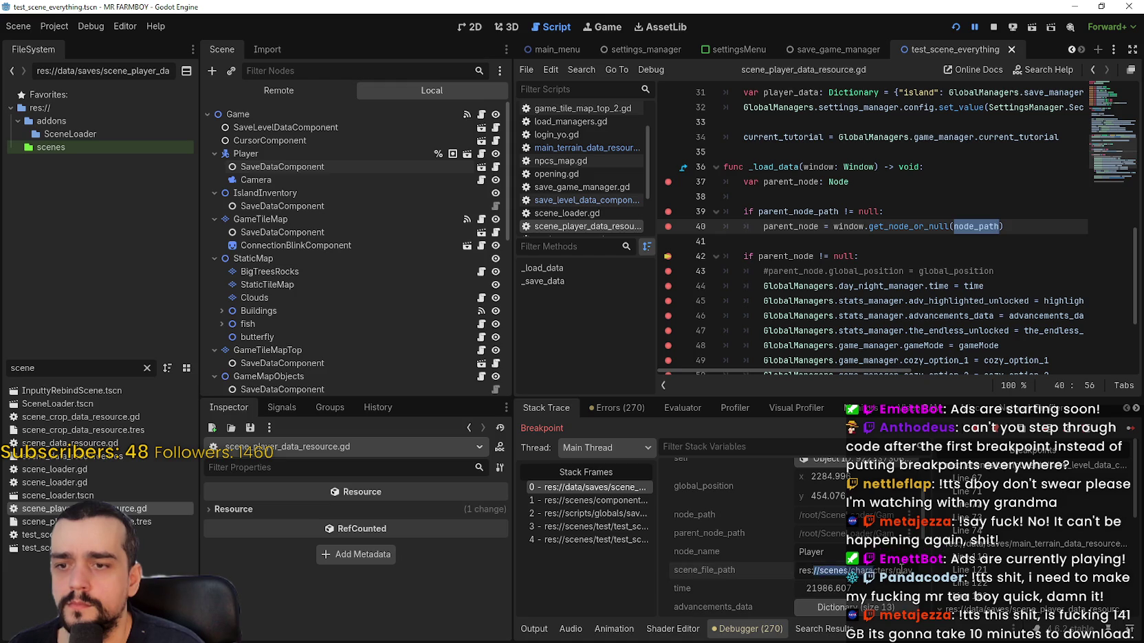
{"action": "left_click", "coordinate": [879, 571]}
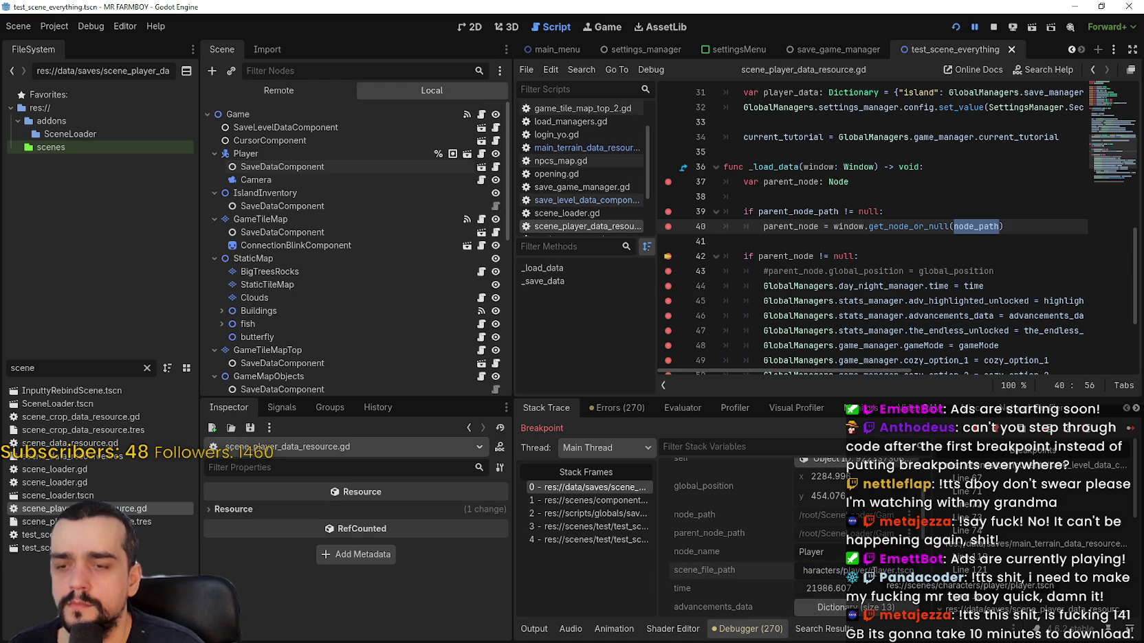
{"action": "mouse_move", "coordinate": [975, 232]}
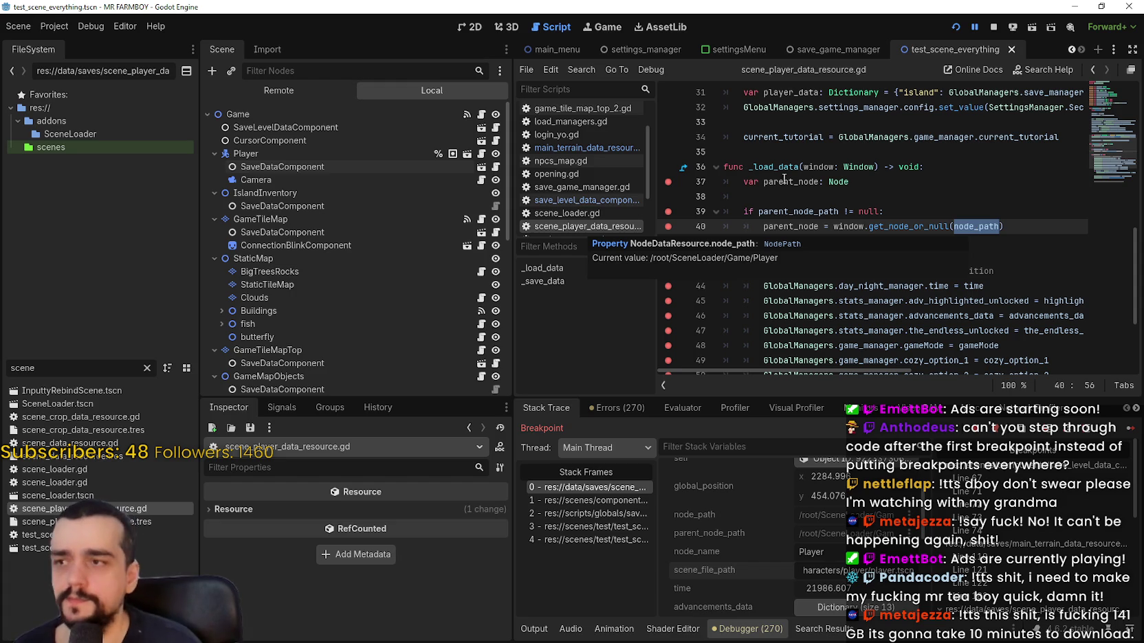
{"action": "left_click", "coordinate": [277, 91]}
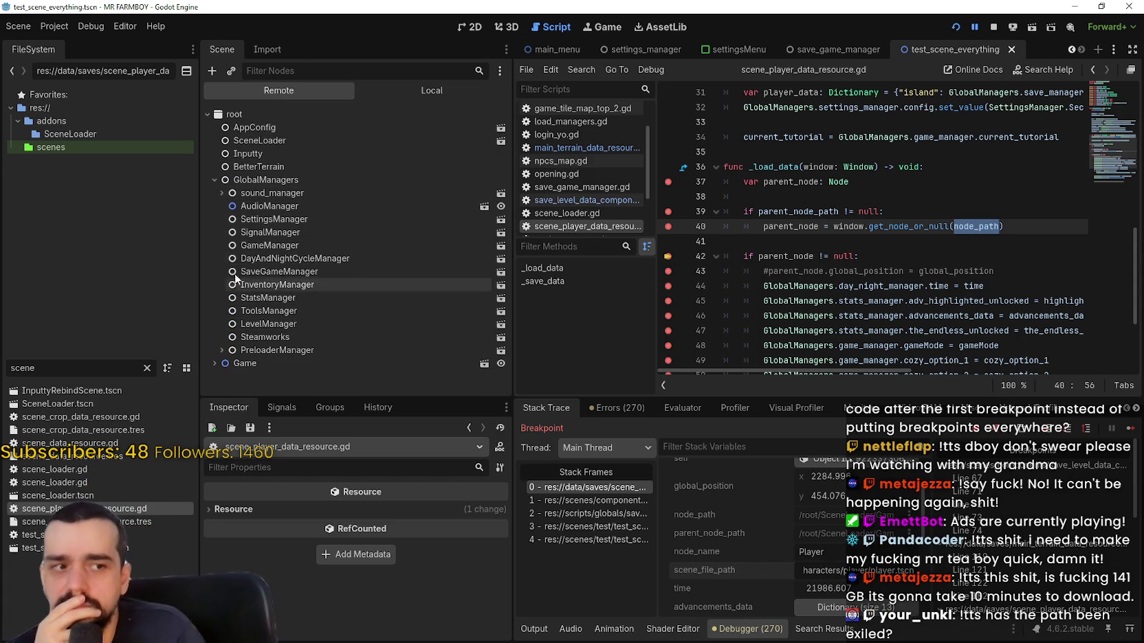
Expand Game and Player in the remote tree and inspect the Player's live members
{"action": "left_click", "coordinate": [215, 362]}
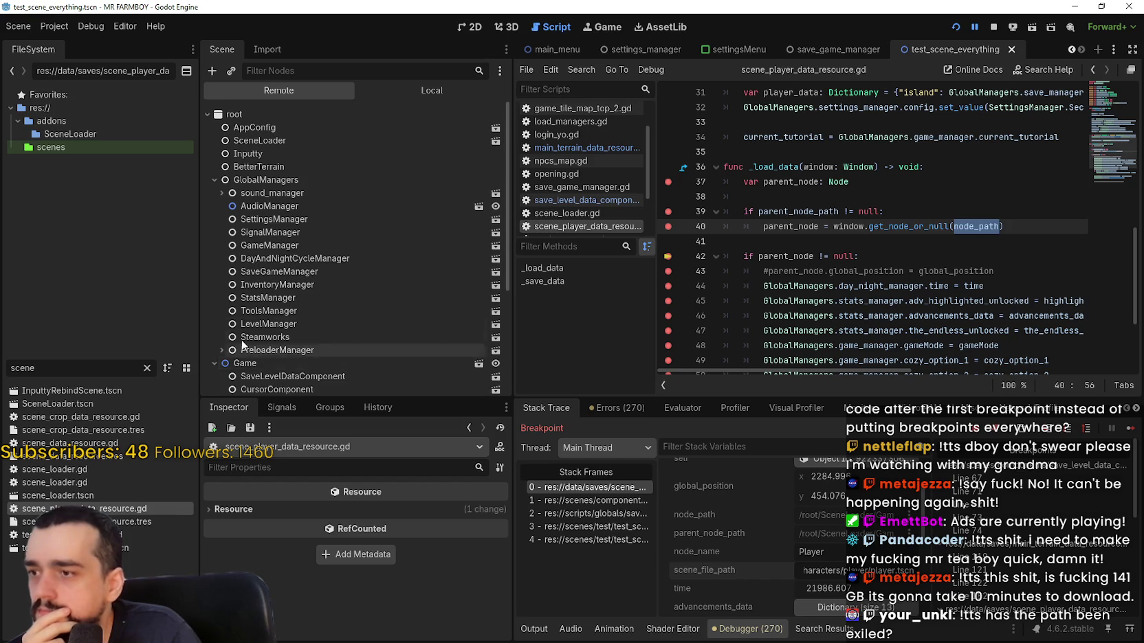
{"action": "scroll", "coordinate": [221, 358], "scroll_direction": "down", "scroll_amount": 5}
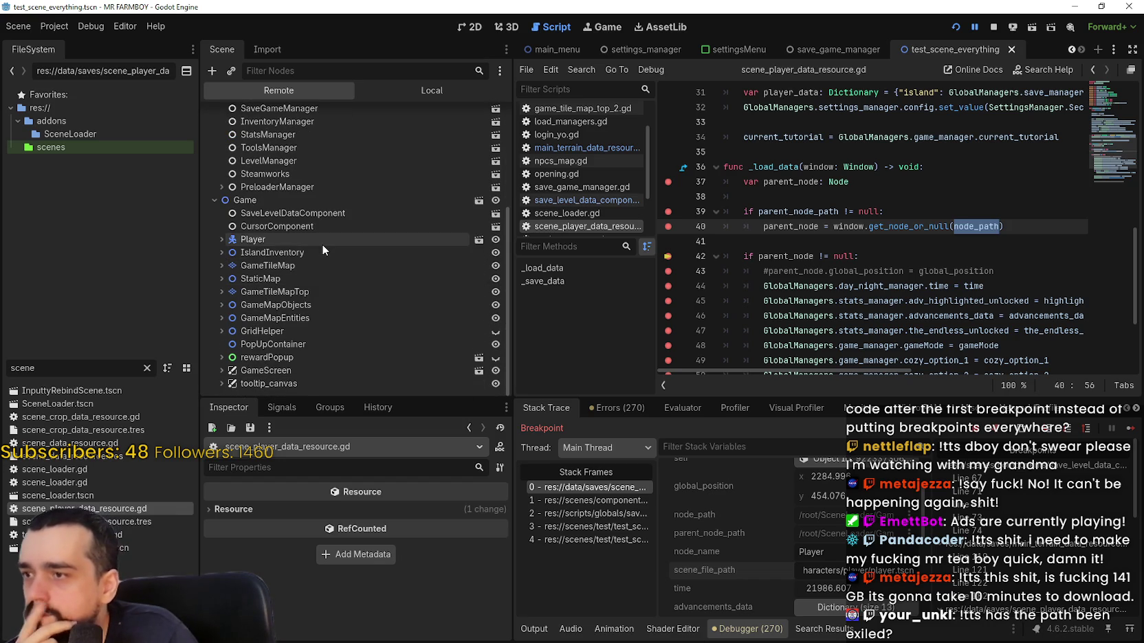
{"action": "double_click", "coordinate": [322, 242]}
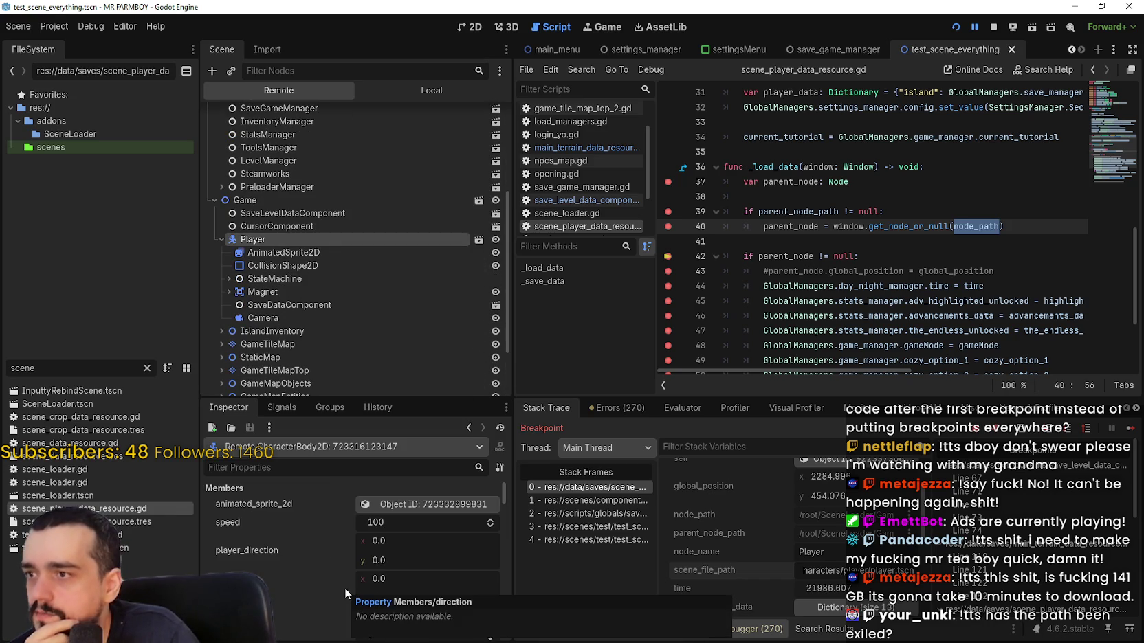
{"action": "scroll", "coordinate": [363, 522], "scroll_direction": "down", "scroll_amount": 2}
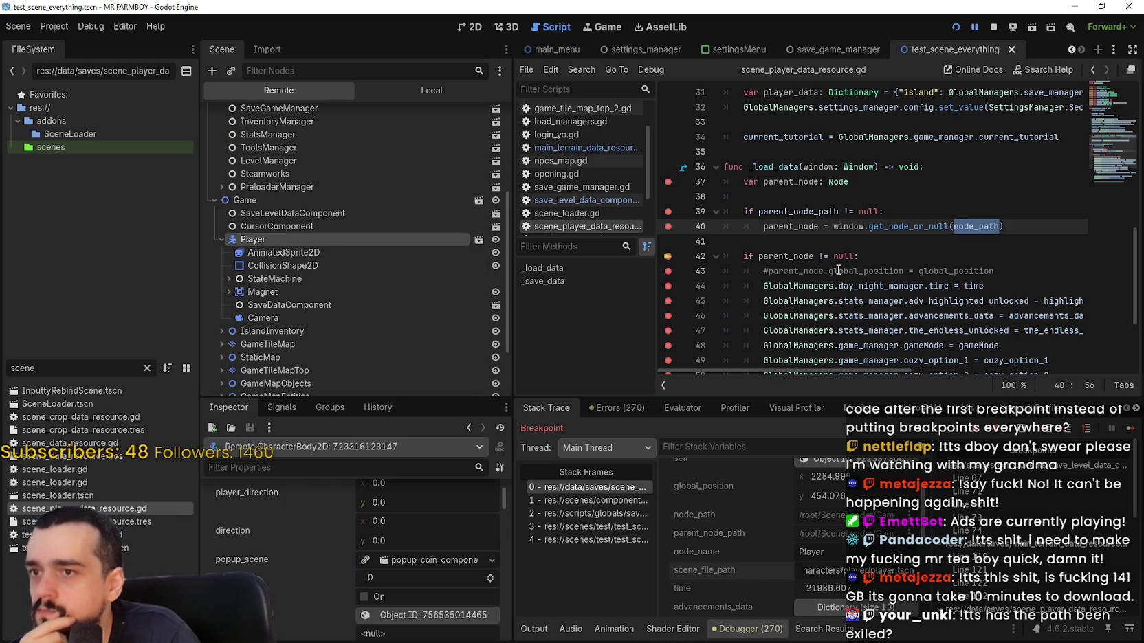
{"action": "left_click", "coordinate": [855, 257]}
{"action": "left_click", "coordinate": [954, 273]}
{"action": "scroll", "coordinate": [1003, 295], "scroll_direction": "down", "scroll_amount": 1}
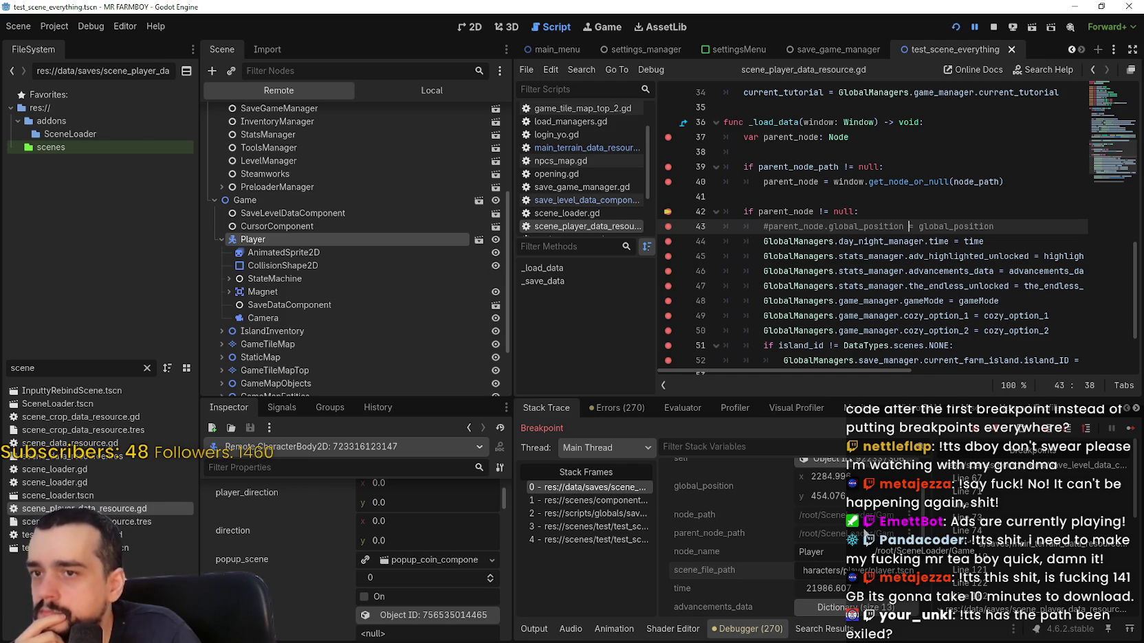
{"action": "scroll", "coordinate": [846, 326], "scroll_direction": "down", "scroll_amount": 2}
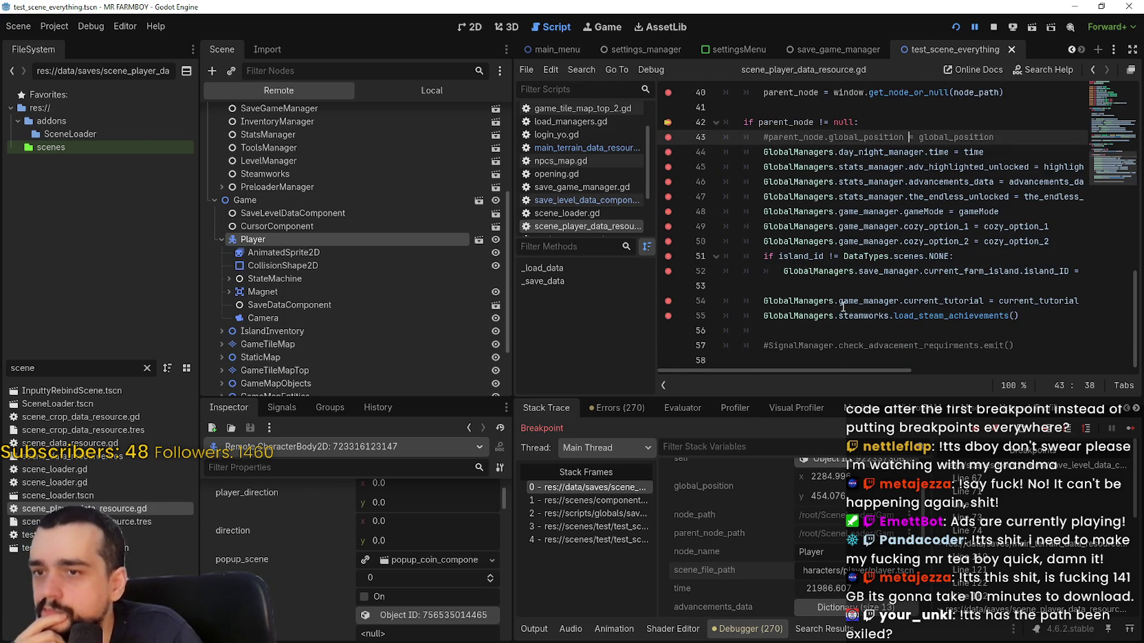
{"action": "scroll", "coordinate": [843, 306], "scroll_direction": "up", "scroll_amount": 2}
{"action": "scroll", "coordinate": [838, 550], "scroll_direction": "up", "scroll_amount": 3}
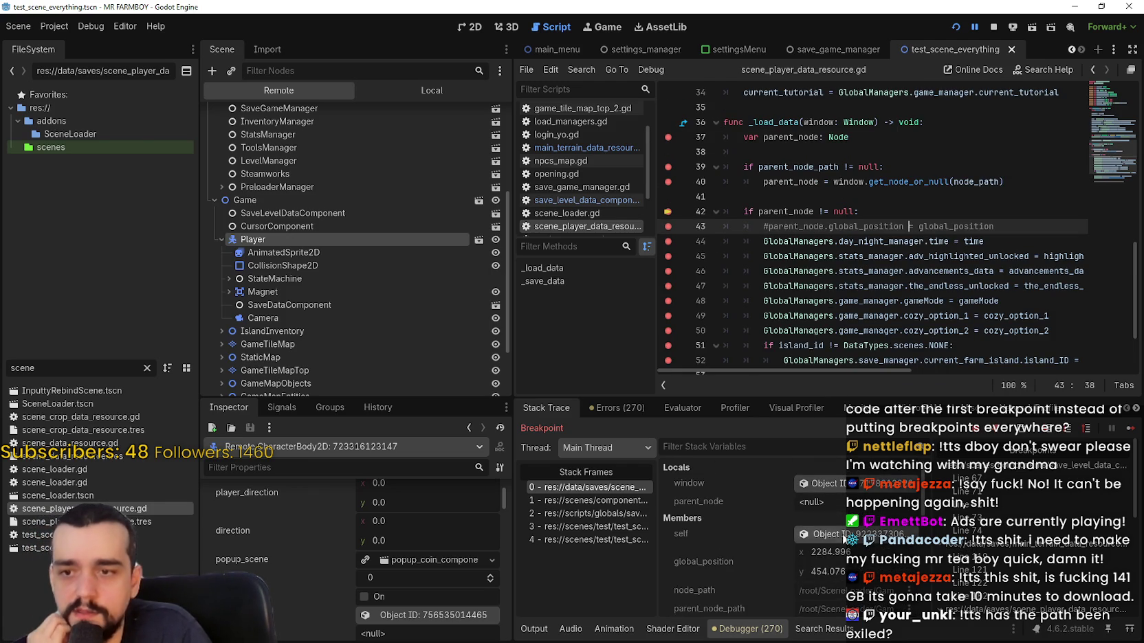
Inspect the remote root Window object's properties in the Inspector
{"action": "left_click", "coordinate": [829, 487]}
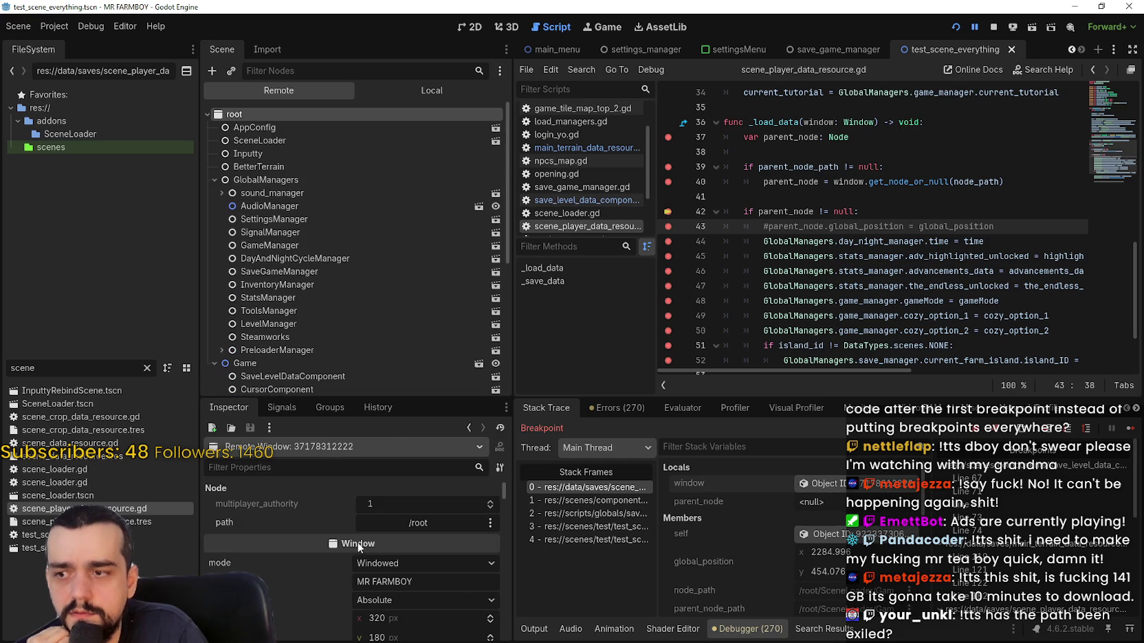
{"action": "scroll", "coordinate": [362, 536], "scroll_direction": "down", "scroll_amount": 5}
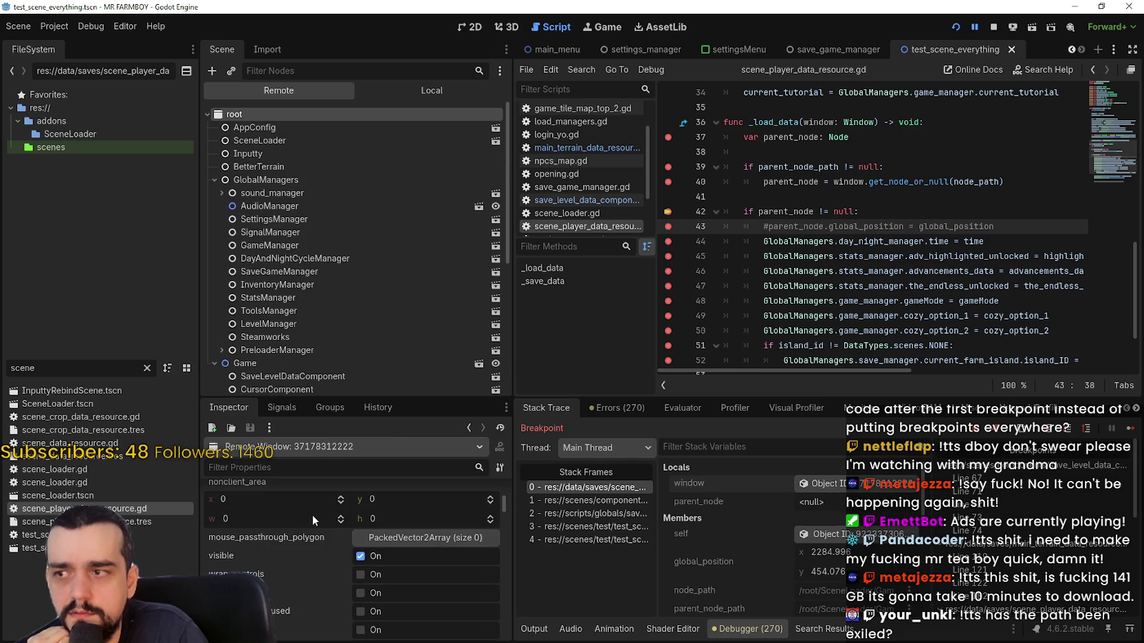
{"action": "scroll", "coordinate": [303, 297], "scroll_direction": "down", "scroll_amount": 1}
{"action": "scroll", "coordinate": [304, 297], "scroll_direction": "down", "scroll_amount": 4}
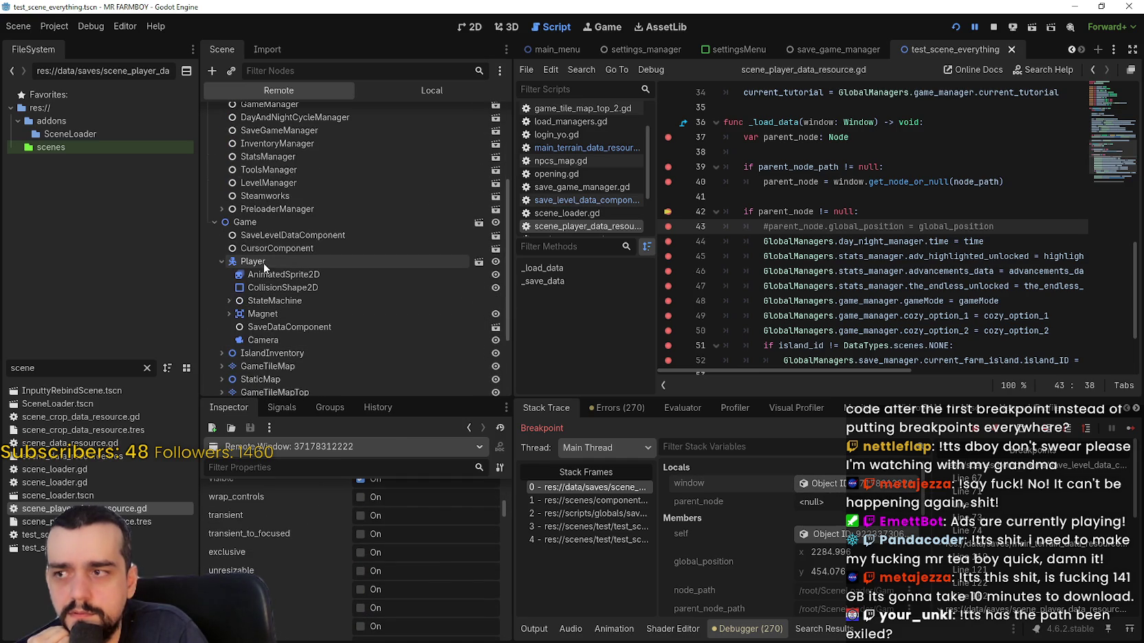
{"action": "scroll", "coordinate": [306, 551], "scroll_direction": "up", "scroll_amount": 1}
{"action": "scroll", "coordinate": [504, 512], "scroll_direction": "up", "scroll_amount": 5}
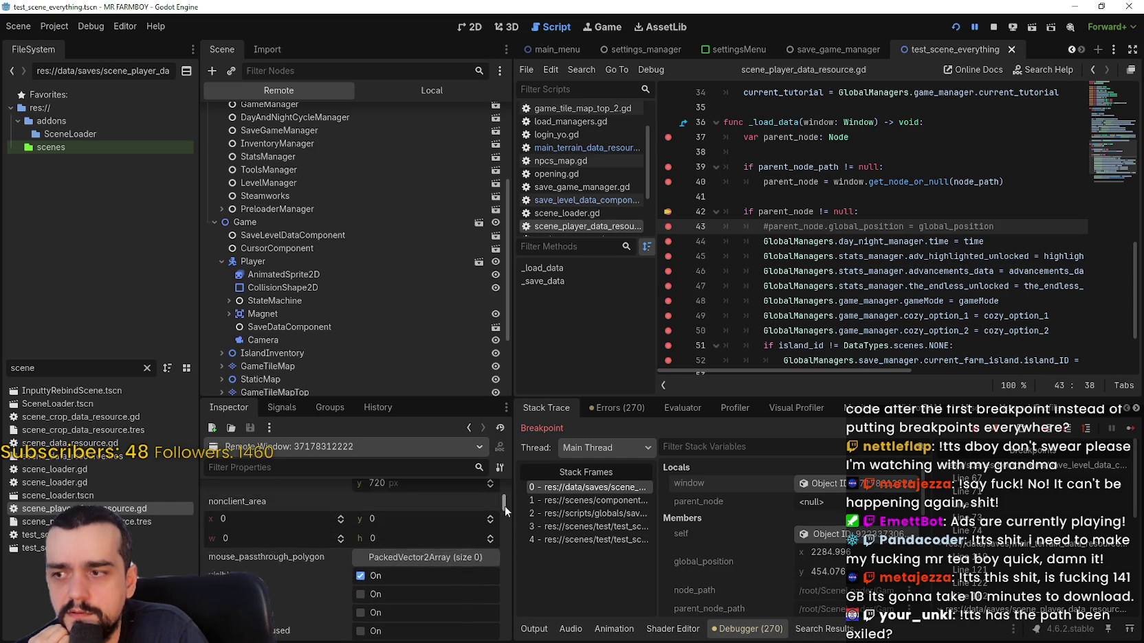
{"action": "left_click_drag", "start_coordinate": [506, 507], "coordinate": [513, 622]}
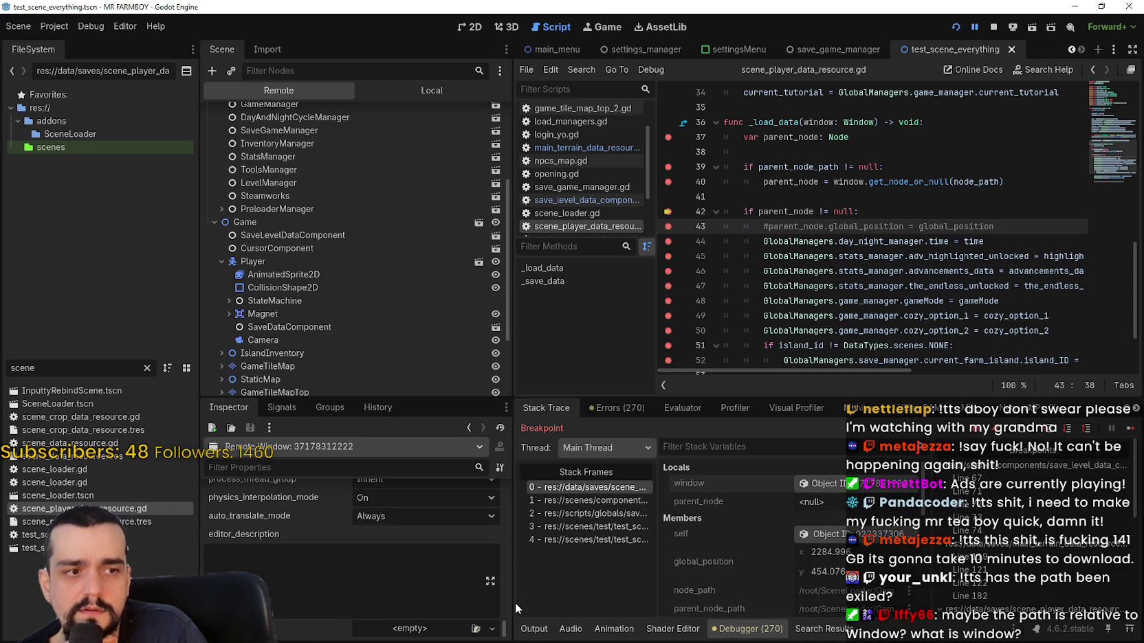
{"action": "scroll", "coordinate": [411, 165], "scroll_direction": "up", "scroll_amount": 5}
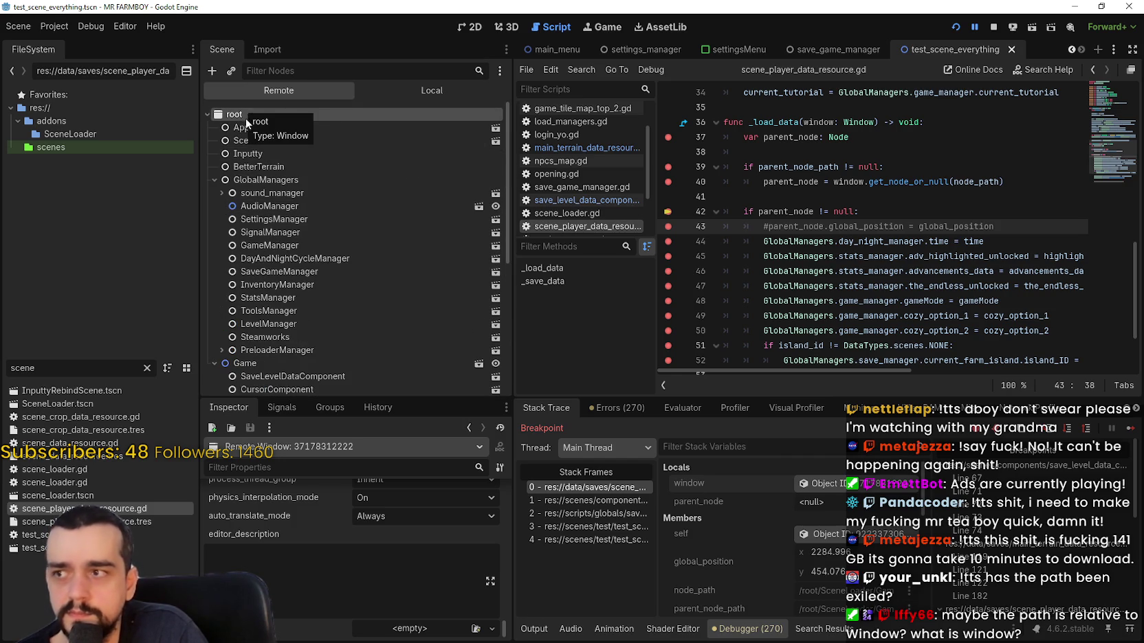
Read the docs for get_node_or_null and the current node_path value on line 40
{"action": "double_click", "coordinate": [909, 182]}
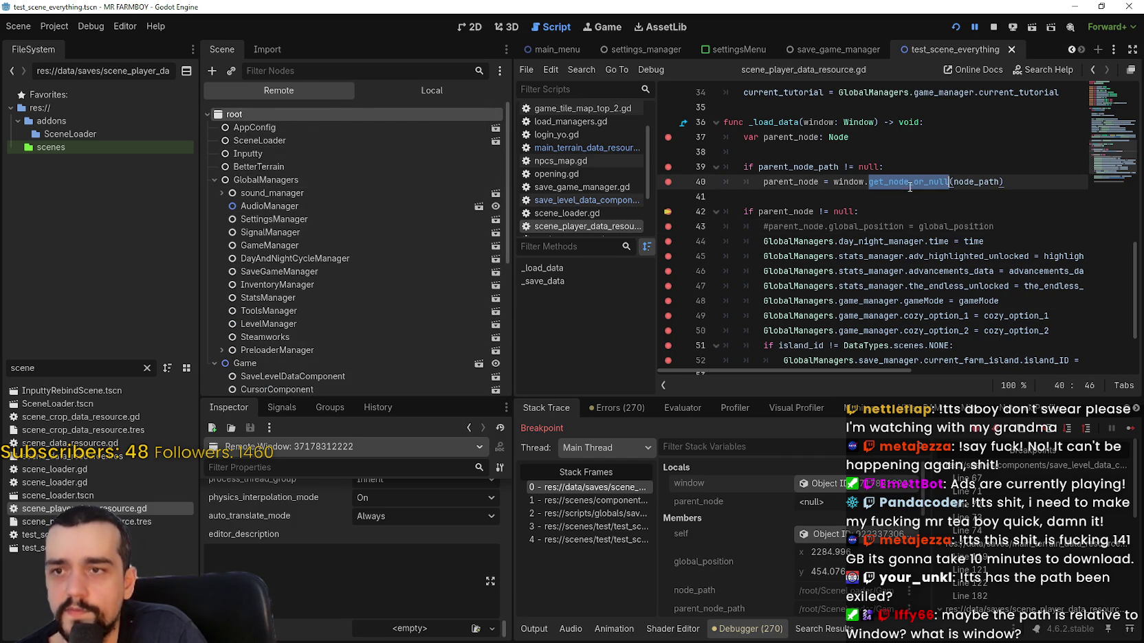
{"action": "mouse_move", "coordinate": [913, 182]}
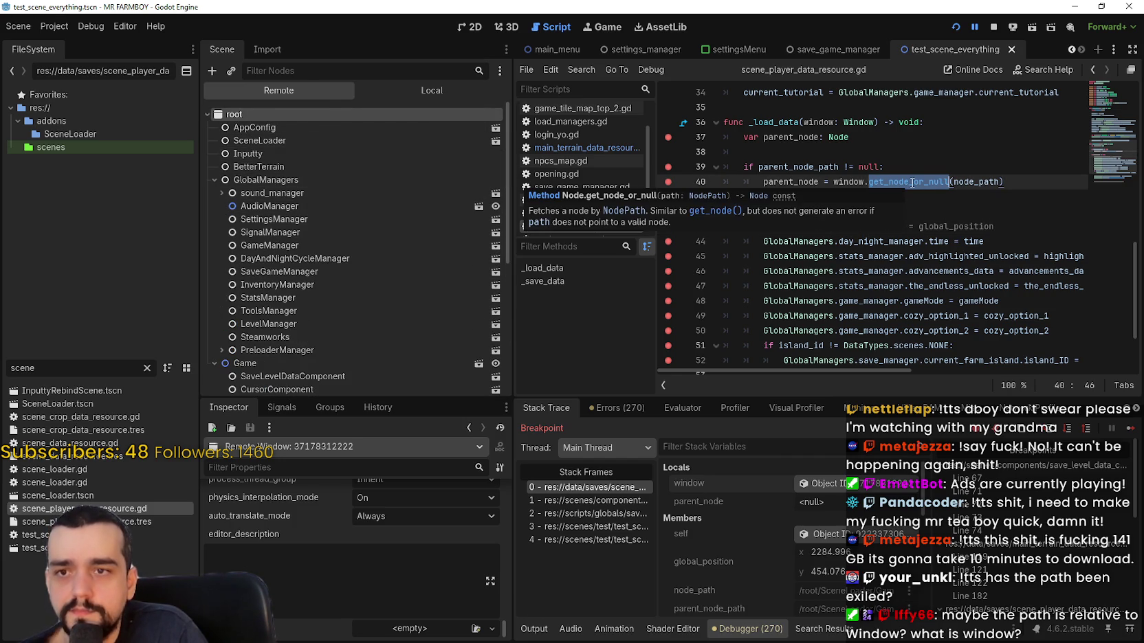
{"action": "double_click", "coordinate": [993, 182]}
{"action": "mouse_move", "coordinate": [994, 179]}
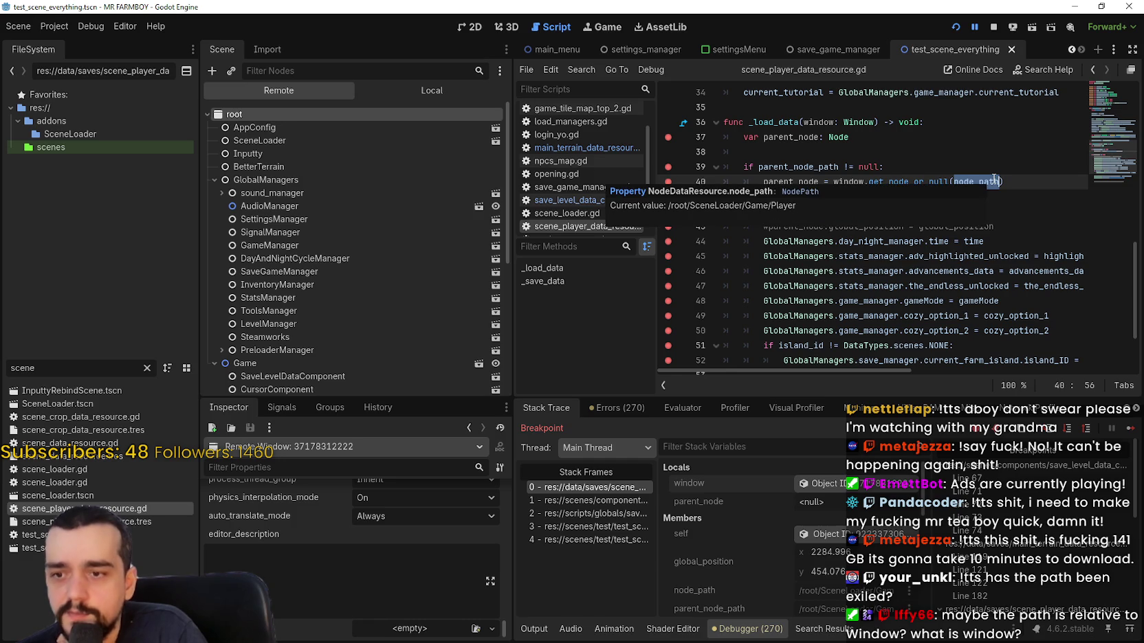
{"action": "scroll", "coordinate": [788, 555], "scroll_direction": "down", "scroll_amount": 1}
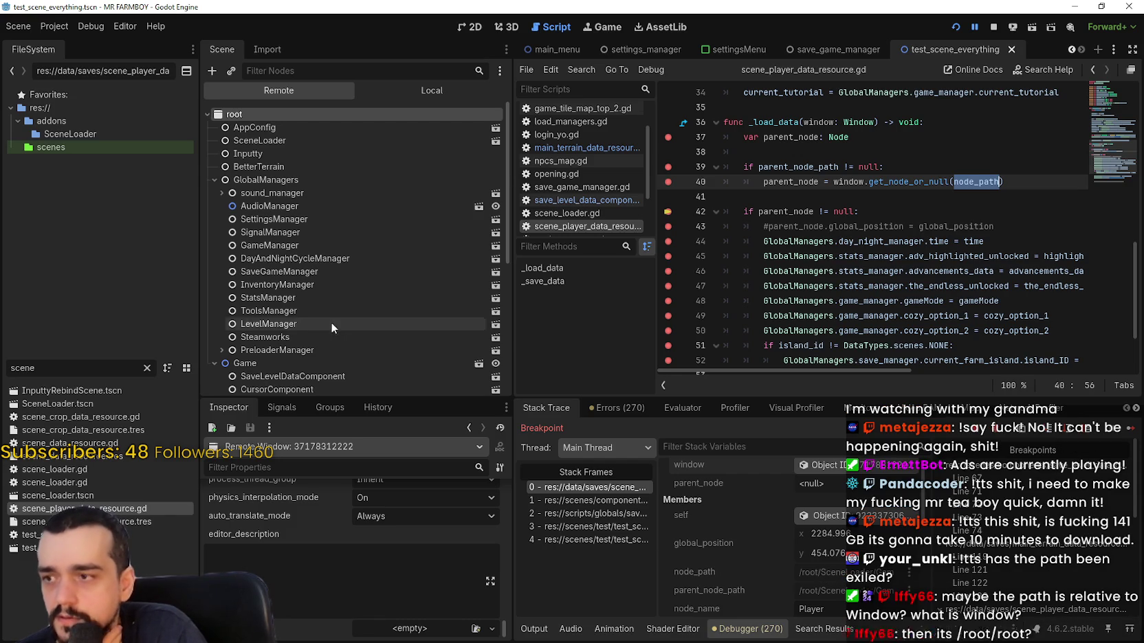
{"action": "scroll", "coordinate": [330, 319], "scroll_direction": "down", "scroll_amount": 5}
Collapse Player, GlobalManagers and Game in the Remote tree, then stop the running game
{"action": "left_click", "coordinate": [221, 261]}
{"action": "scroll", "coordinate": [213, 227], "scroll_direction": "up", "scroll_amount": 3}
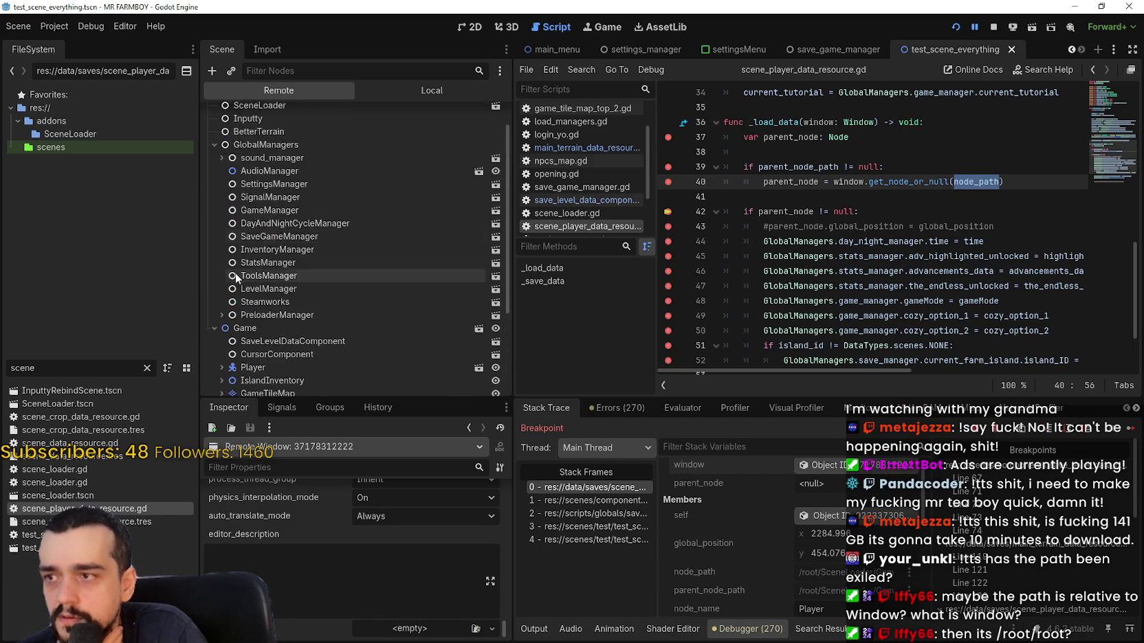
{"action": "left_click", "coordinate": [215, 179]}
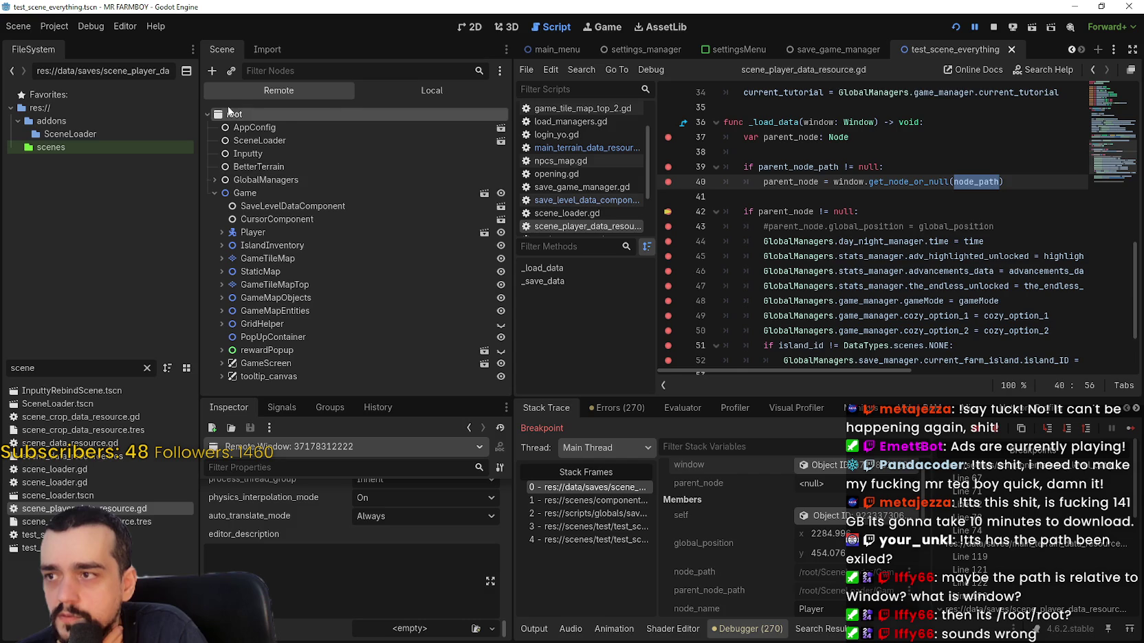
{"action": "left_click", "coordinate": [211, 192]}
{"action": "left_click", "coordinate": [211, 192]}
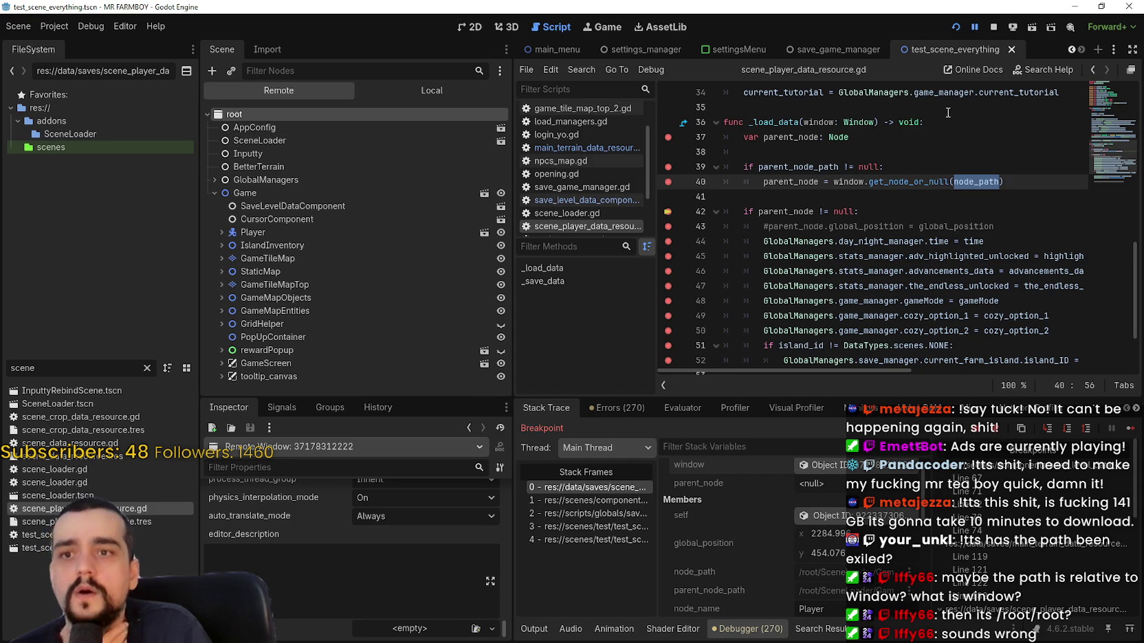
{"action": "left_click", "coordinate": [994, 26]}
{"action": "left_click", "coordinate": [850, 211]}
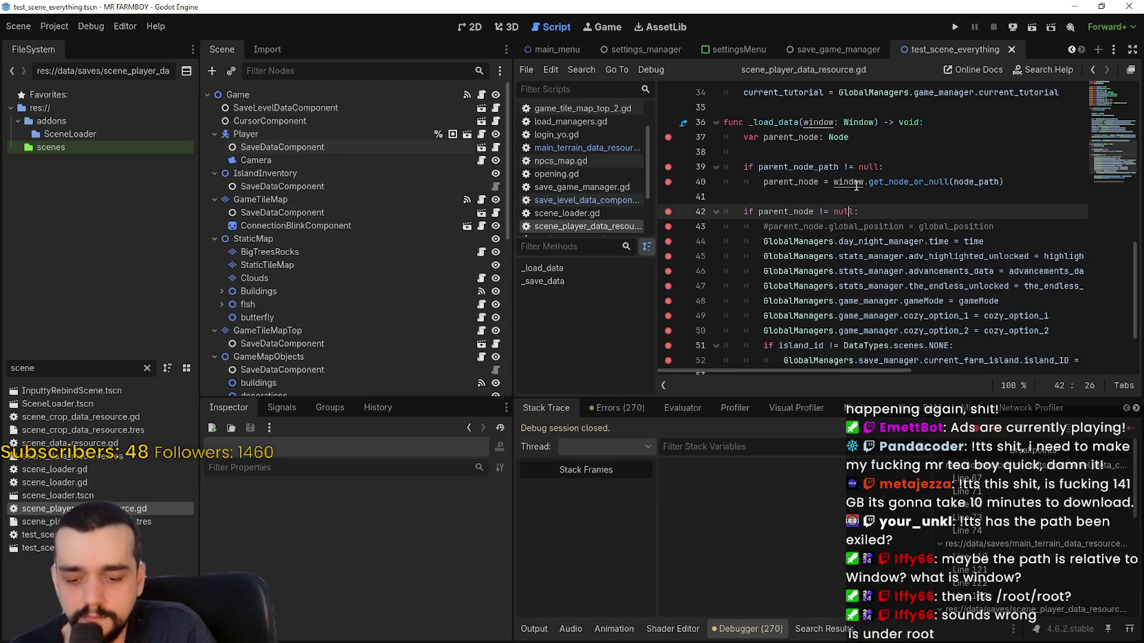
Search the whole project for 'SceneLoader/Player', then for 'SceneLoader'
{"action": "key", "text": "ctrl+shift+f"}
{"action": "type", "text": "SceneLoader/P"}
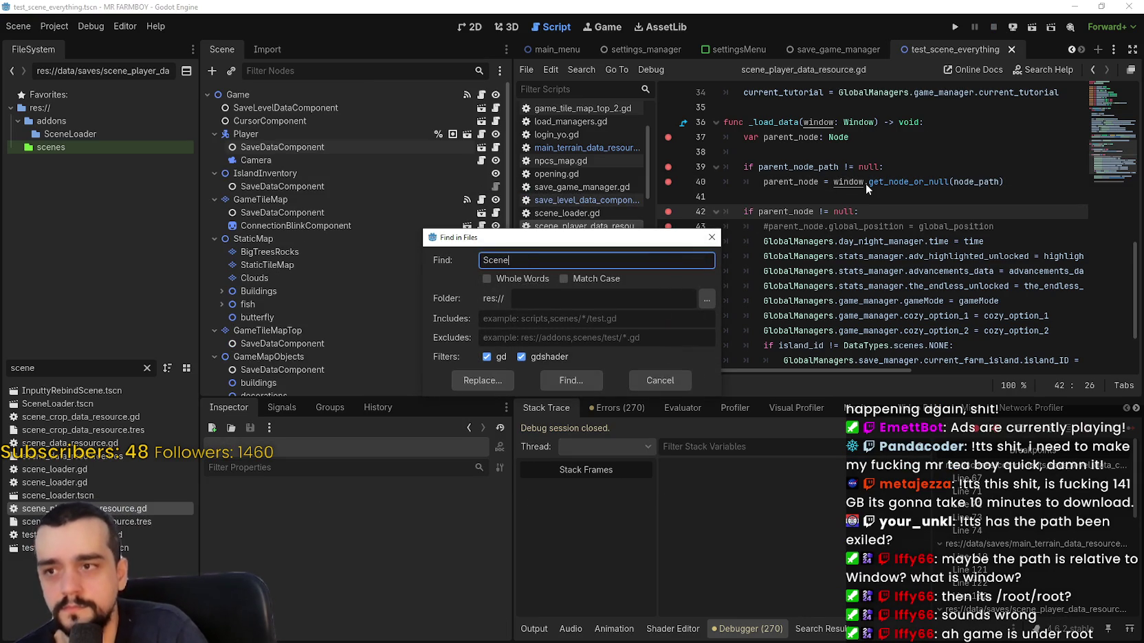
{"action": "type", "text": "layer"}
{"action": "key", "text": "Return"}
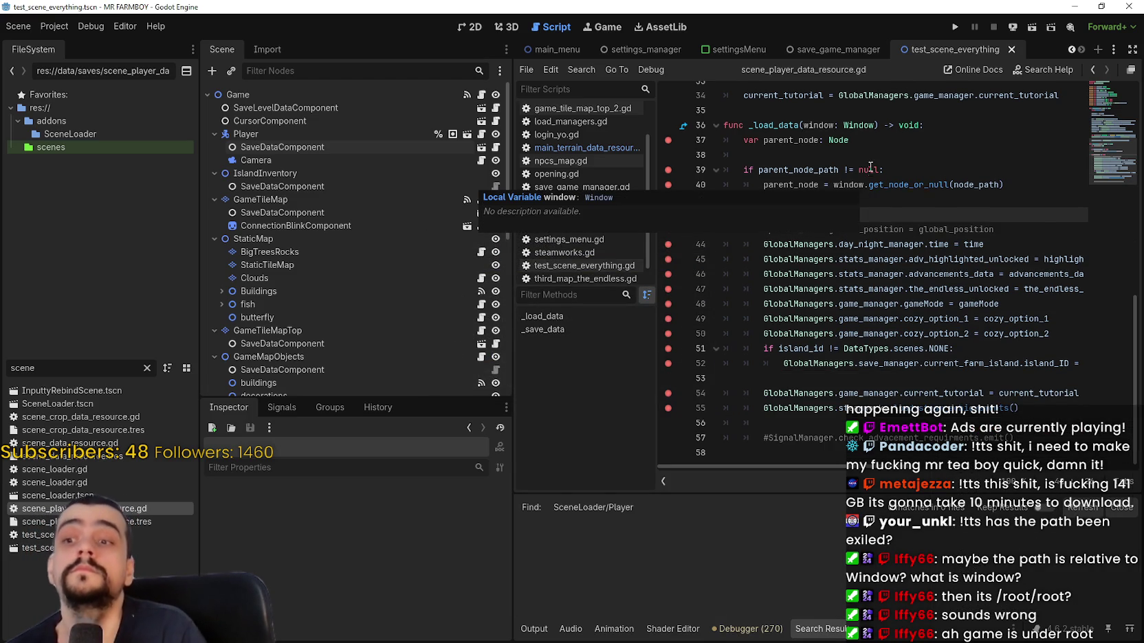
{"action": "key", "text": "ctrl+shift+f"}
{"action": "type", "text": "s"}
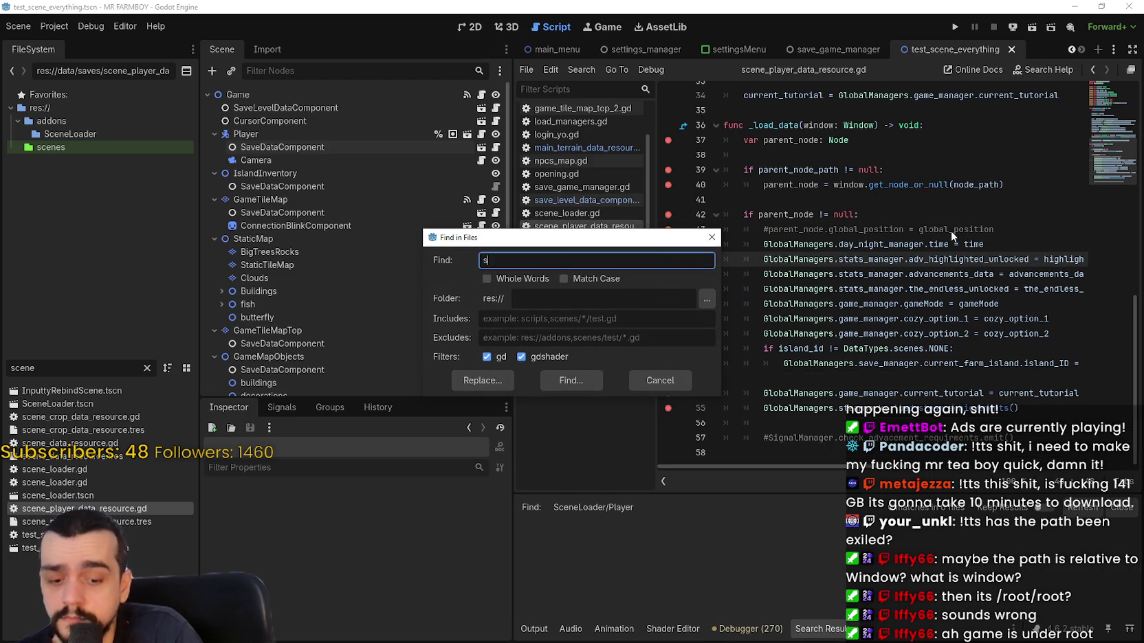
{"action": "type", "text": "cen"}
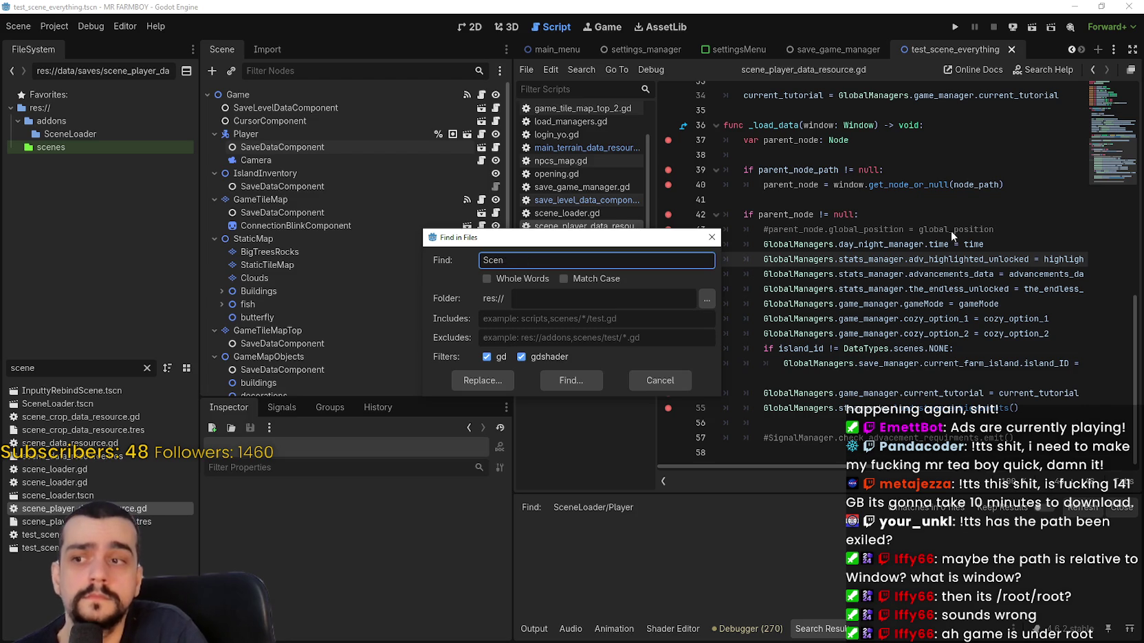
{"action": "type", "text": "r"}
{"action": "key", "text": "Return"}
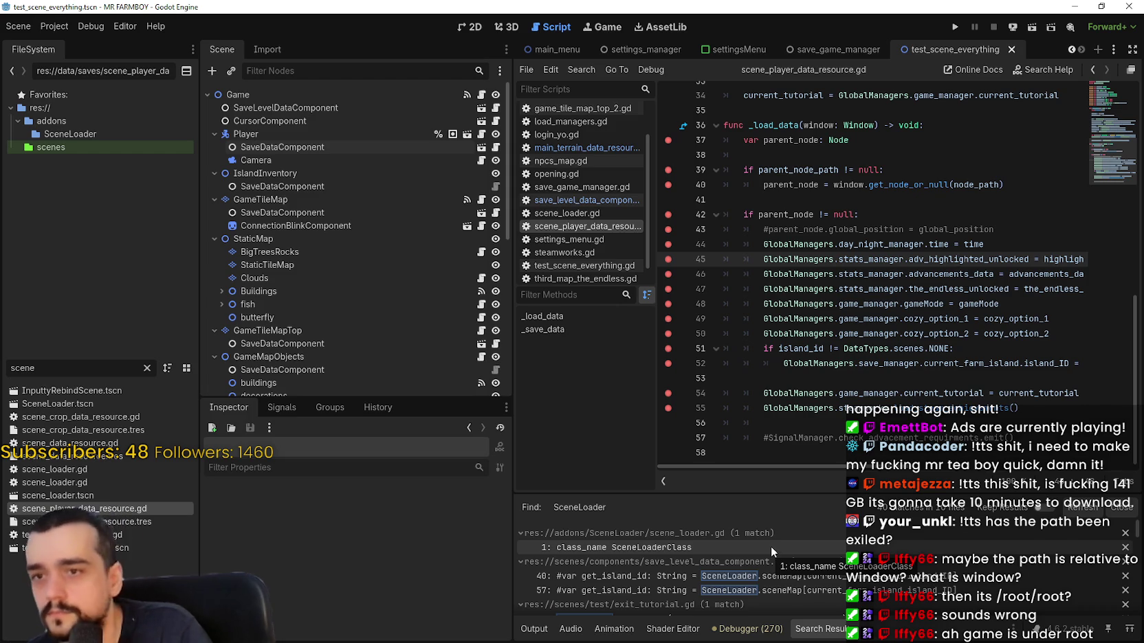
Scroll through scene_player_data_resource.gd, selecting get_node_or_null on line 40
{"action": "scroll", "coordinate": [889, 289], "scroll_direction": "up", "scroll_amount": 2}
{"action": "double_click", "coordinate": [907, 281]}
{"action": "scroll", "coordinate": [890, 290], "scroll_direction": "up", "scroll_amount": 2}
{"action": "scroll", "coordinate": [889, 290], "scroll_direction": "up", "scroll_amount": 5}
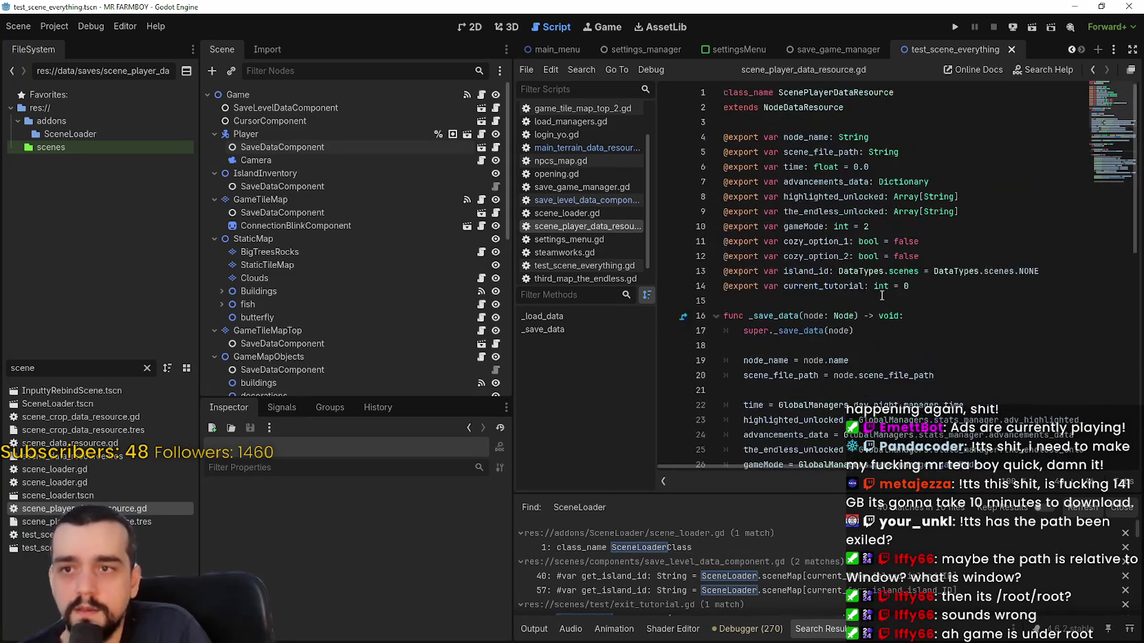
{"action": "scroll", "coordinate": [881, 299], "scroll_direction": "down", "scroll_amount": 1}
{"action": "left_click", "coordinate": [900, 258]}
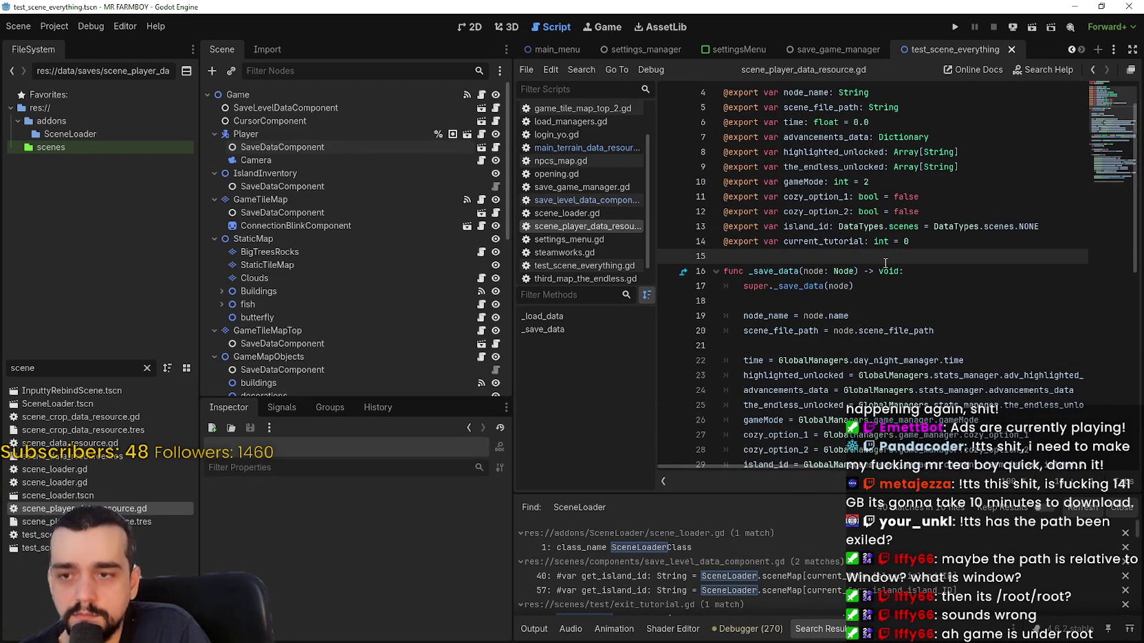
{"action": "scroll", "coordinate": [885, 262], "scroll_direction": "down", "scroll_amount": 5}
{"action": "left_click", "coordinate": [849, 331]}
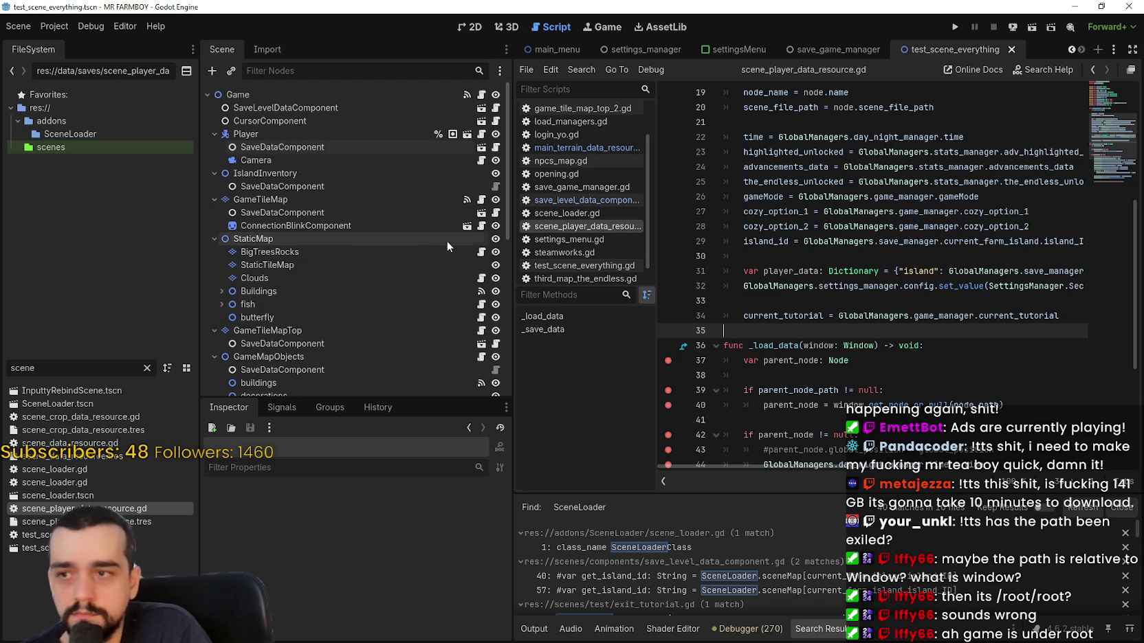
{"action": "scroll", "coordinate": [448, 241], "scroll_direction": "down", "scroll_amount": 2}
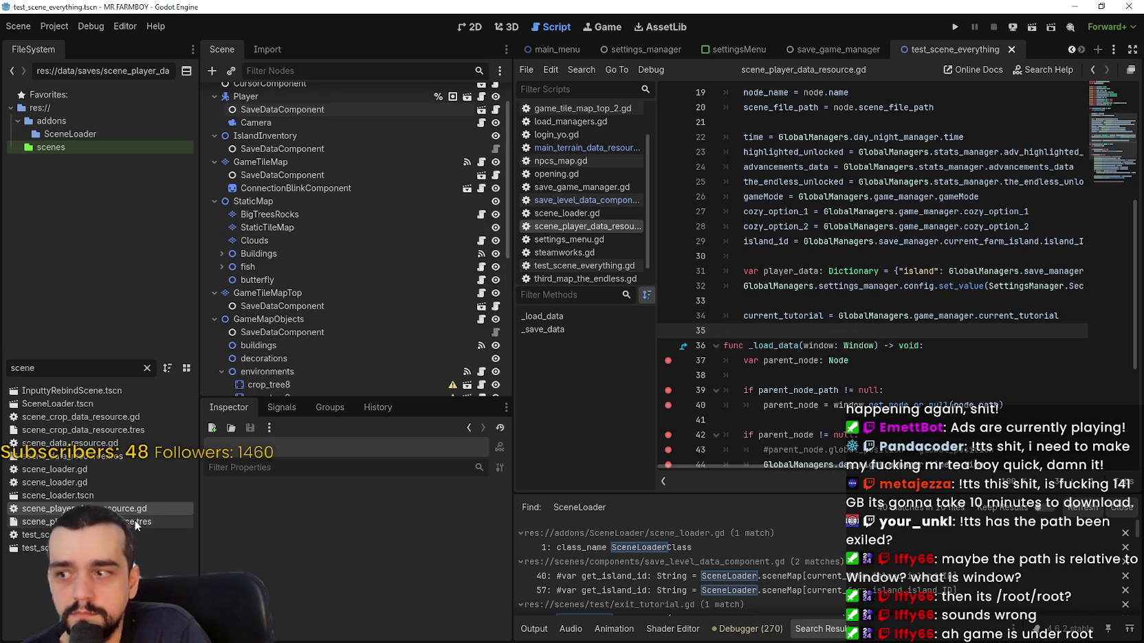
Inspect the Player's SaveDataComponent, then filter files by 'player' to inspect scene_player_data_resource.gd
{"action": "left_click", "coordinate": [414, 108]}
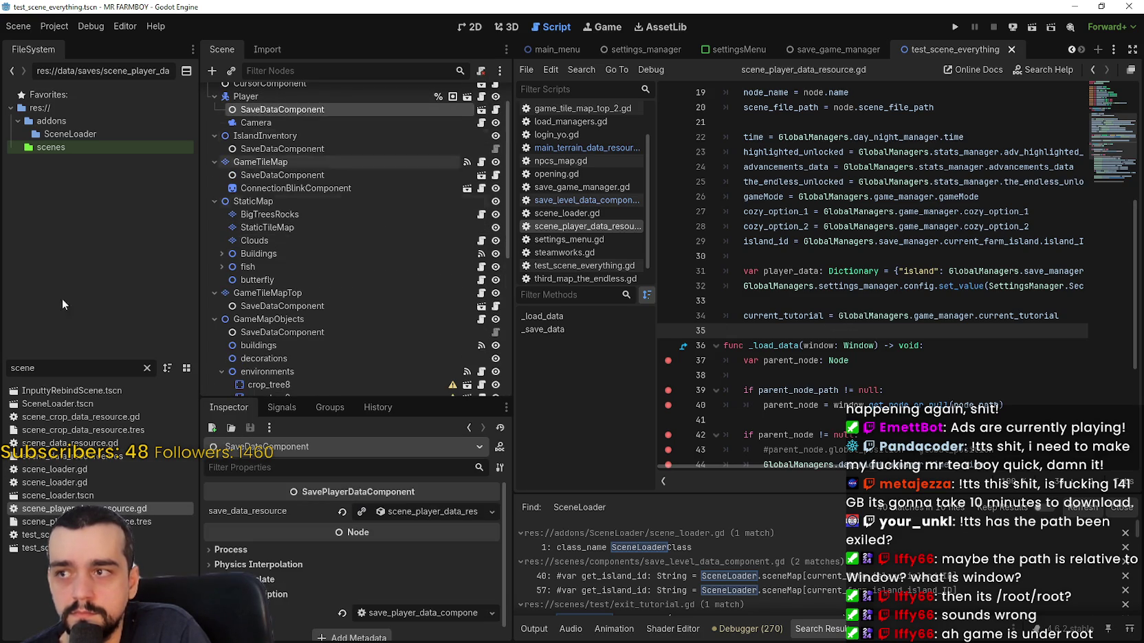
{"action": "double_click", "coordinate": [21, 367]}
{"action": "type", "text": "pla"}
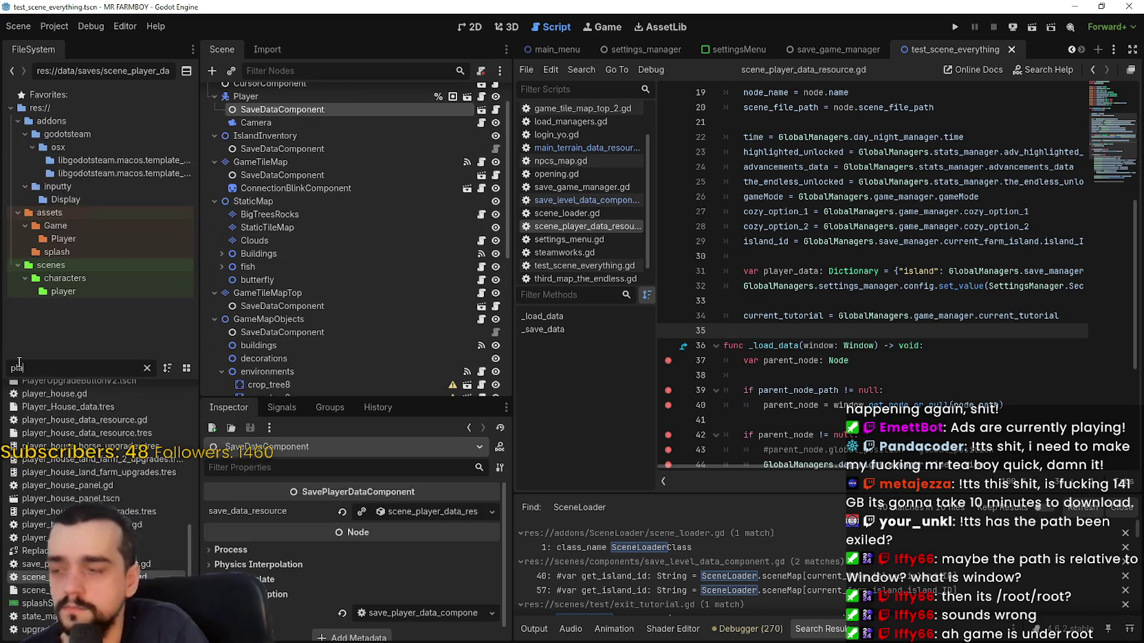
{"action": "type", "text": "yer"}
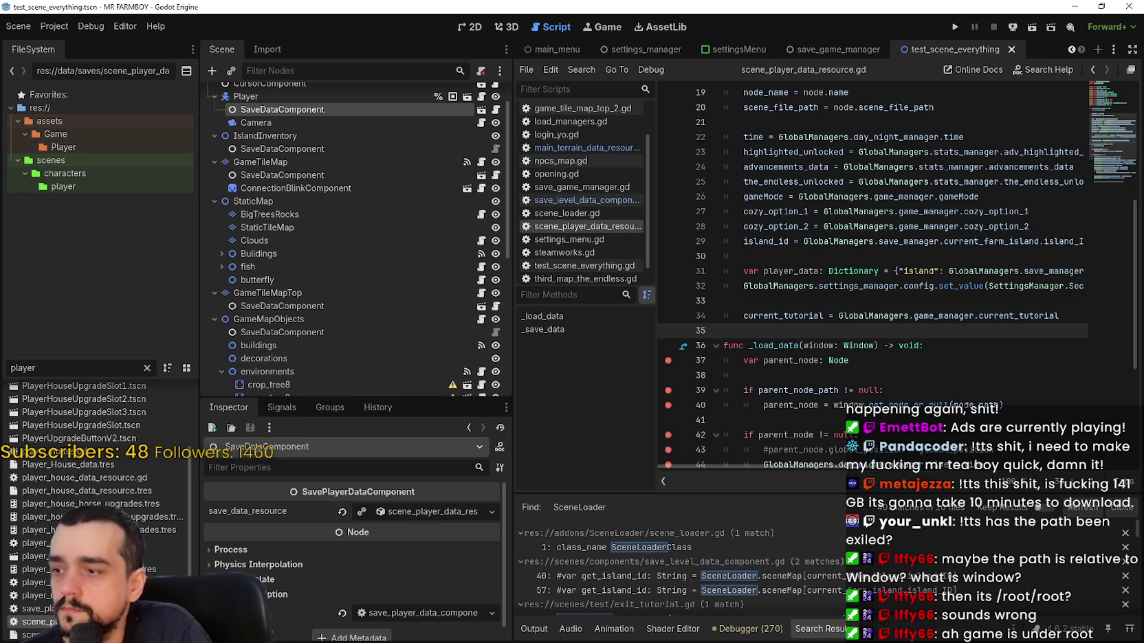
{"action": "left_click", "coordinate": [38, 621]}
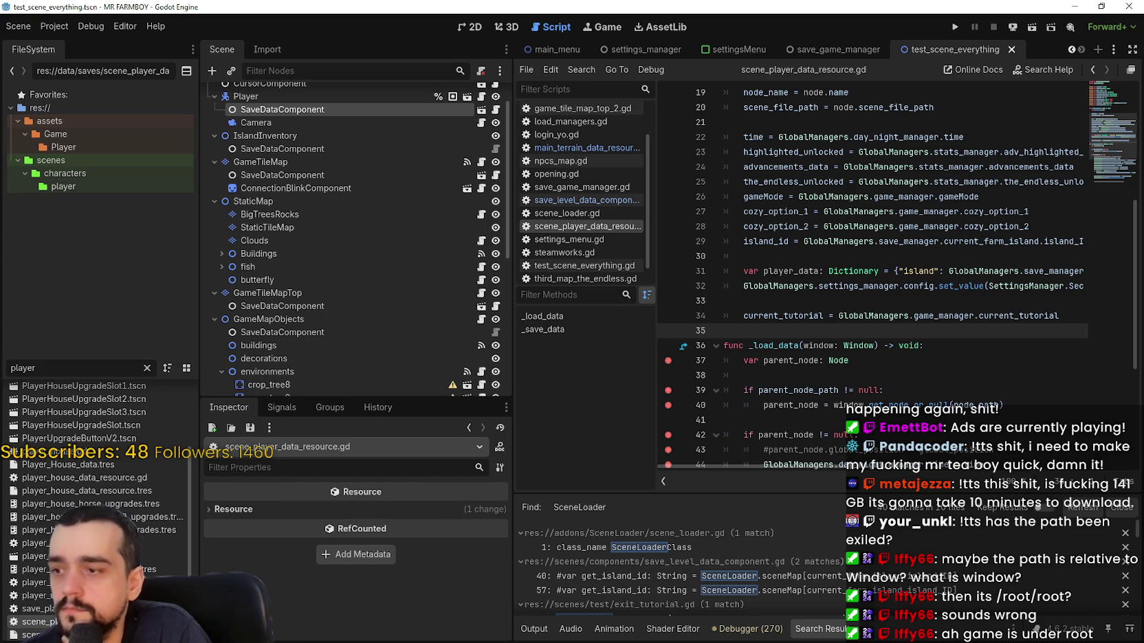
{"action": "scroll", "coordinate": [330, 348], "scroll_direction": "down", "scroll_amount": 1}
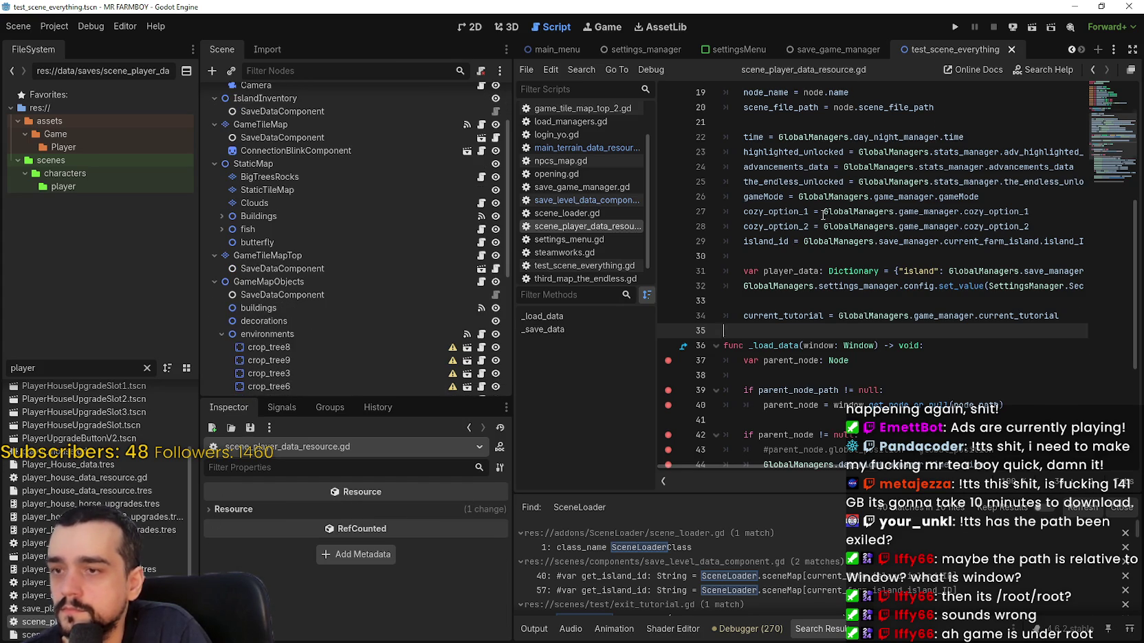
{"action": "scroll", "coordinate": [791, 226], "scroll_direction": "up", "scroll_amount": 4}
{"action": "scroll", "coordinate": [791, 226], "scroll_direction": "up", "scroll_amount": 2}
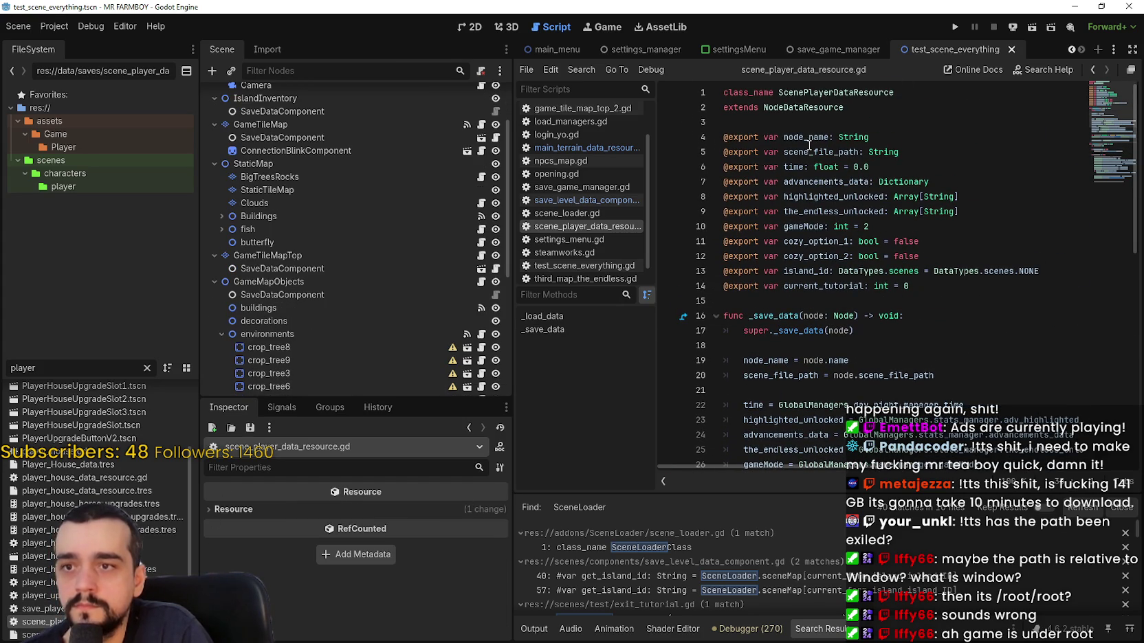
Scroll down to _load_data and search the project for 'SceneLoader/'
{"action": "left_click", "coordinate": [921, 300]}
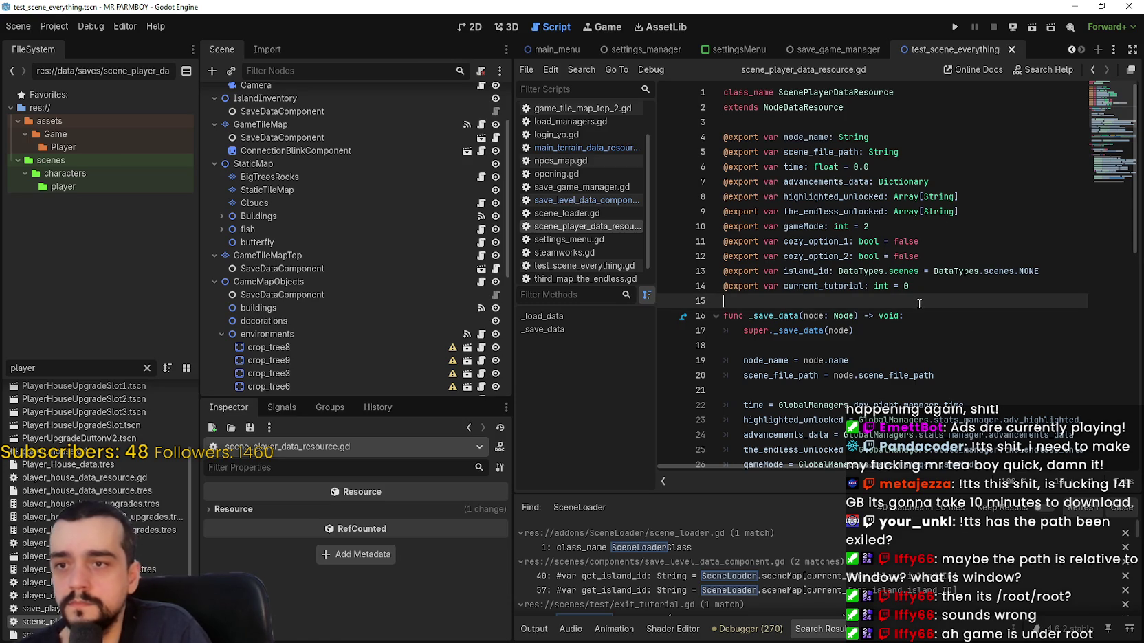
{"action": "scroll", "coordinate": [922, 300], "scroll_direction": "down", "scroll_amount": 4}
{"action": "scroll", "coordinate": [921, 300], "scroll_direction": "down", "scroll_amount": 7}
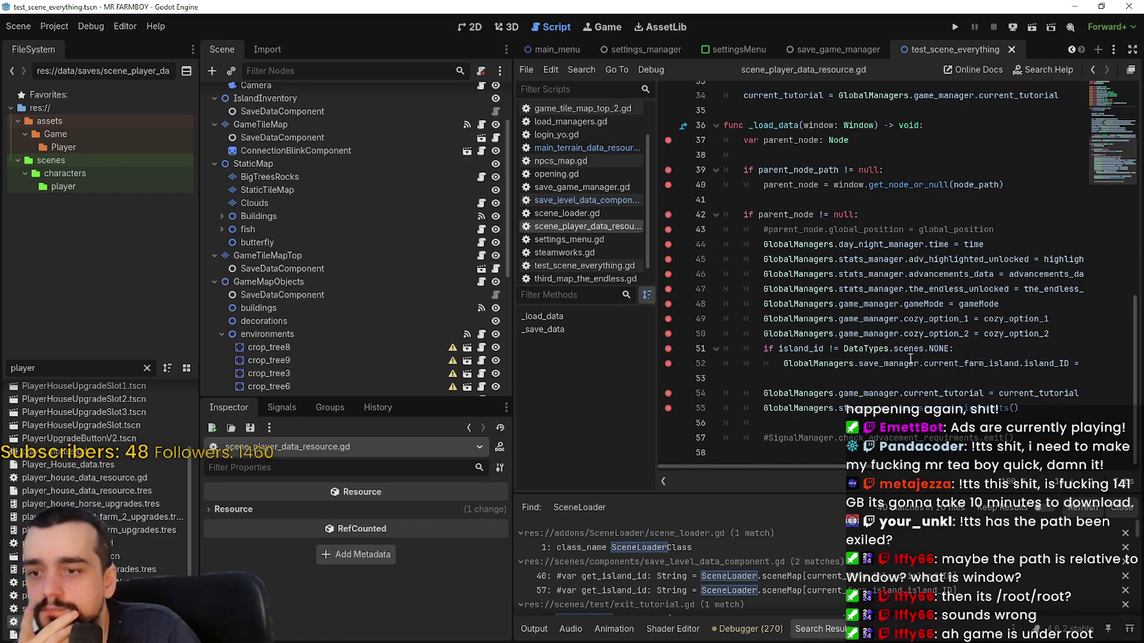
{"action": "scroll", "coordinate": [993, 554], "scroll_direction": "down", "scroll_amount": 3}
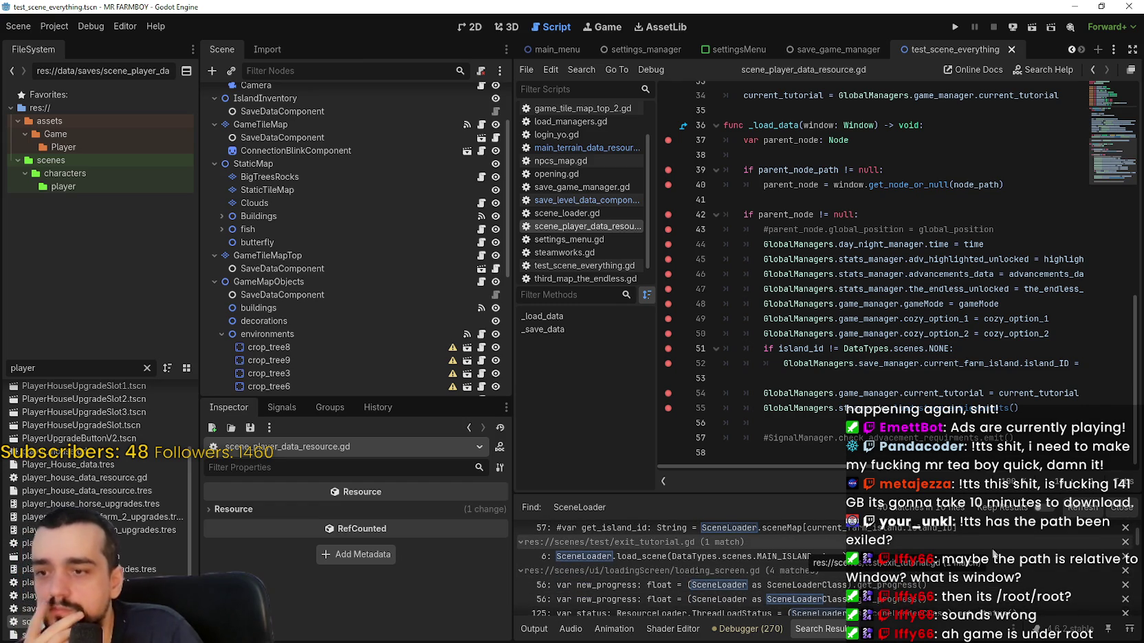
{"action": "left_click", "coordinate": [879, 244]}
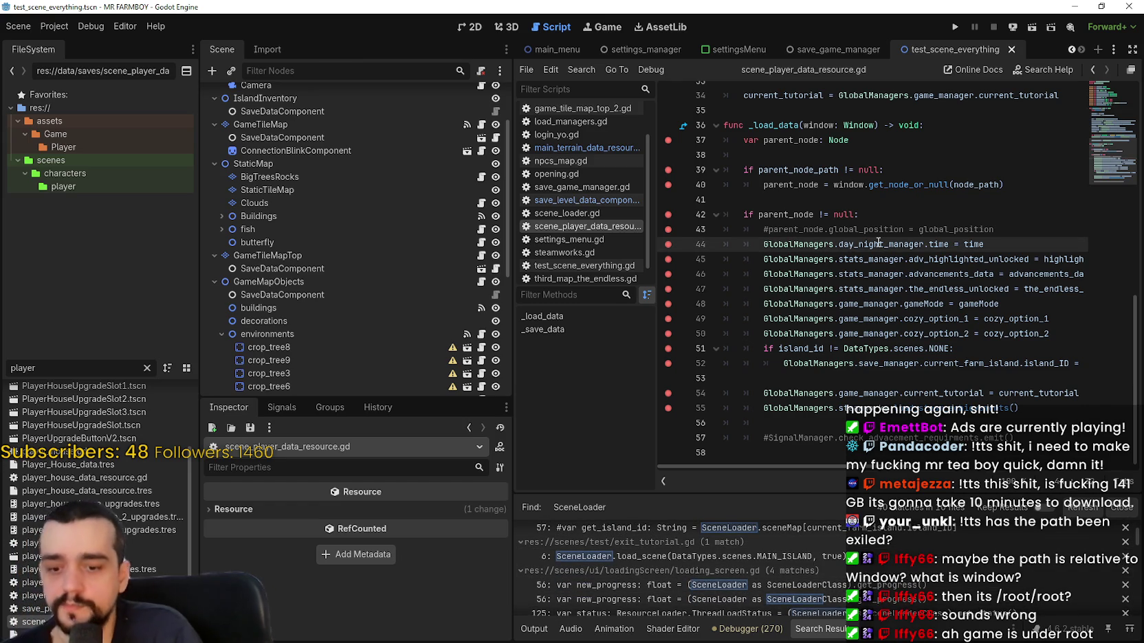
{"action": "key", "text": "ctrl+shift+f"}
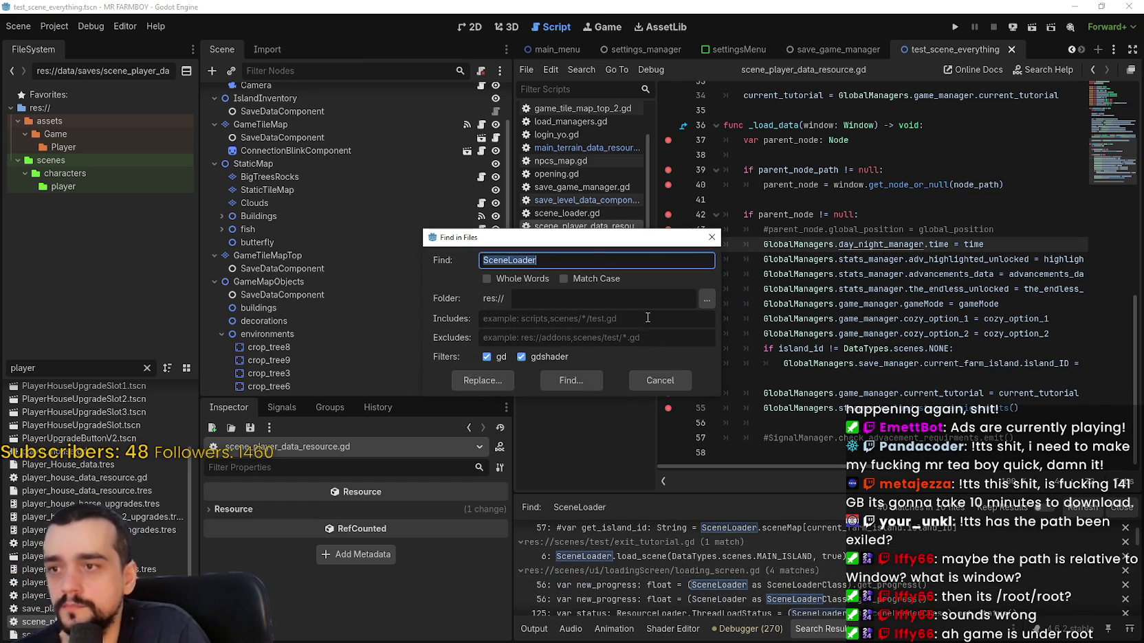
{"action": "left_click", "coordinate": [598, 260]}
{"action": "type", "text": "/"}
{"action": "key", "text": "Return"}
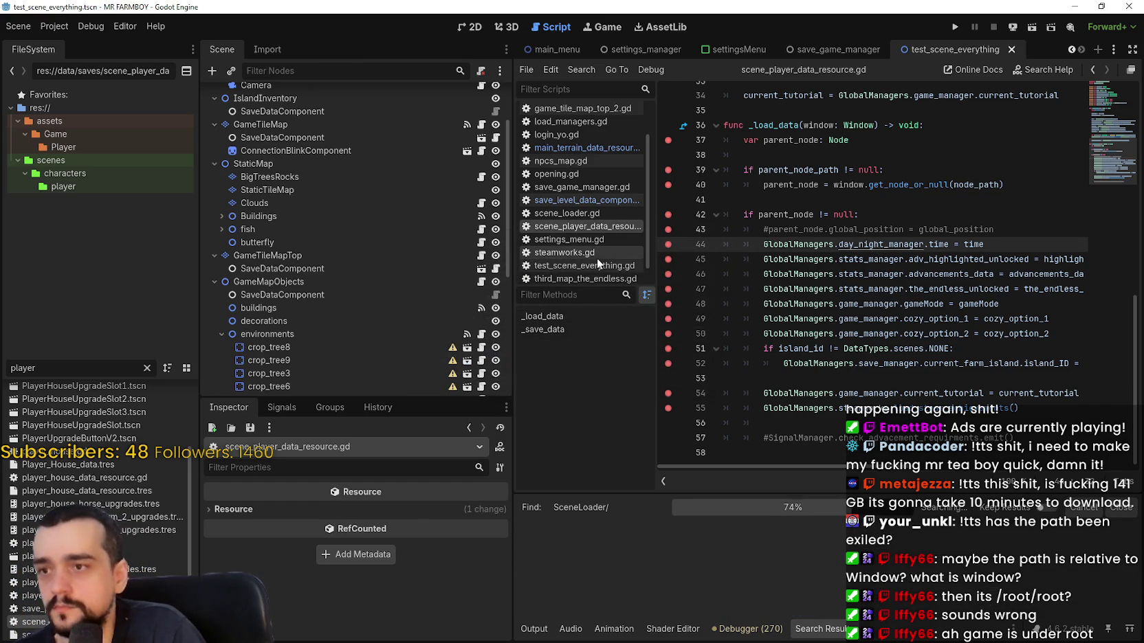
{"action": "left_click", "coordinate": [894, 304]}
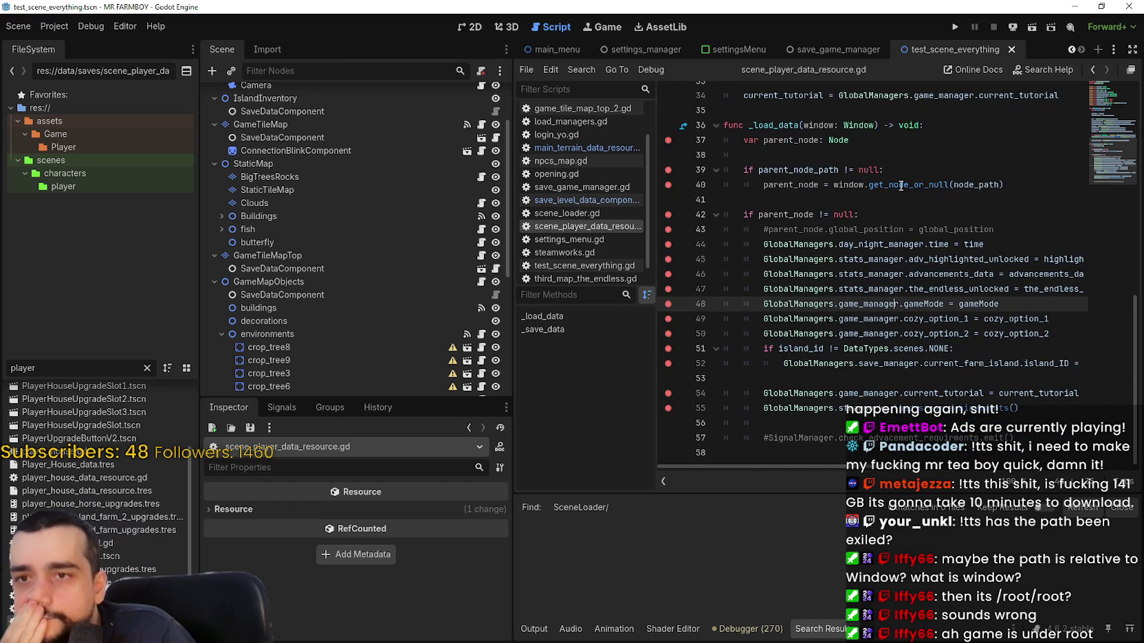
Multi-select the node_path occurrences on lines 39 and 40, with the Debugger panel showing
{"action": "double_click", "coordinate": [992, 184]}
{"action": "scroll", "coordinate": [976, 199], "scroll_direction": "up", "scroll_amount": 10}
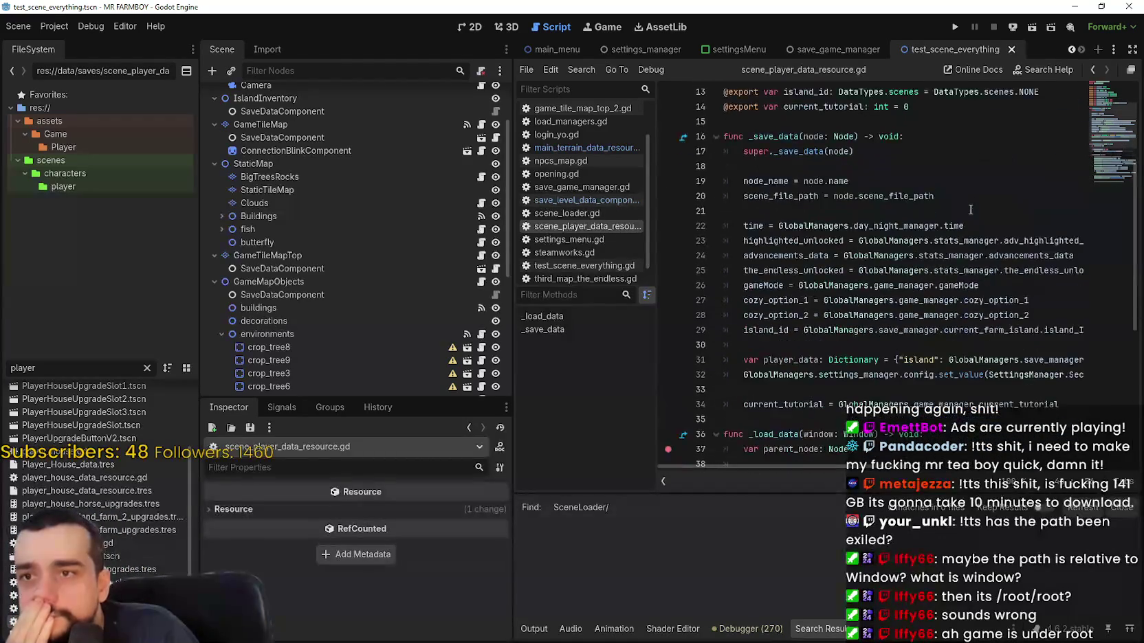
{"action": "scroll", "coordinate": [915, 174], "scroll_direction": "down", "scroll_amount": 8}
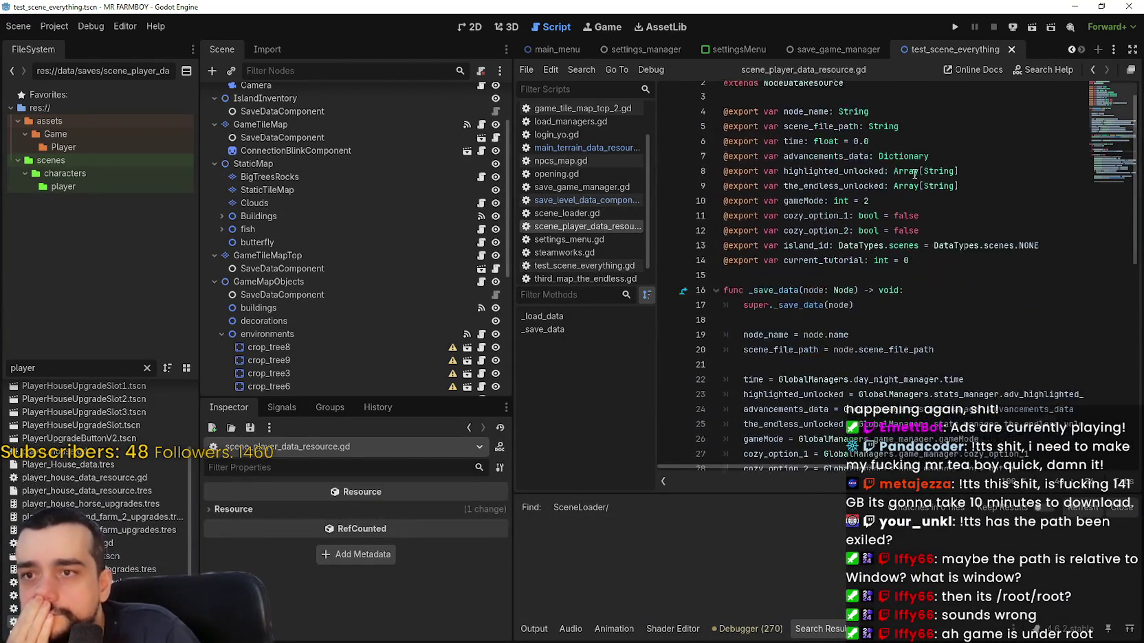
{"action": "scroll", "coordinate": [915, 174], "scroll_direction": "down", "scroll_amount": 1}
{"action": "key", "text": "ctrl+d"}
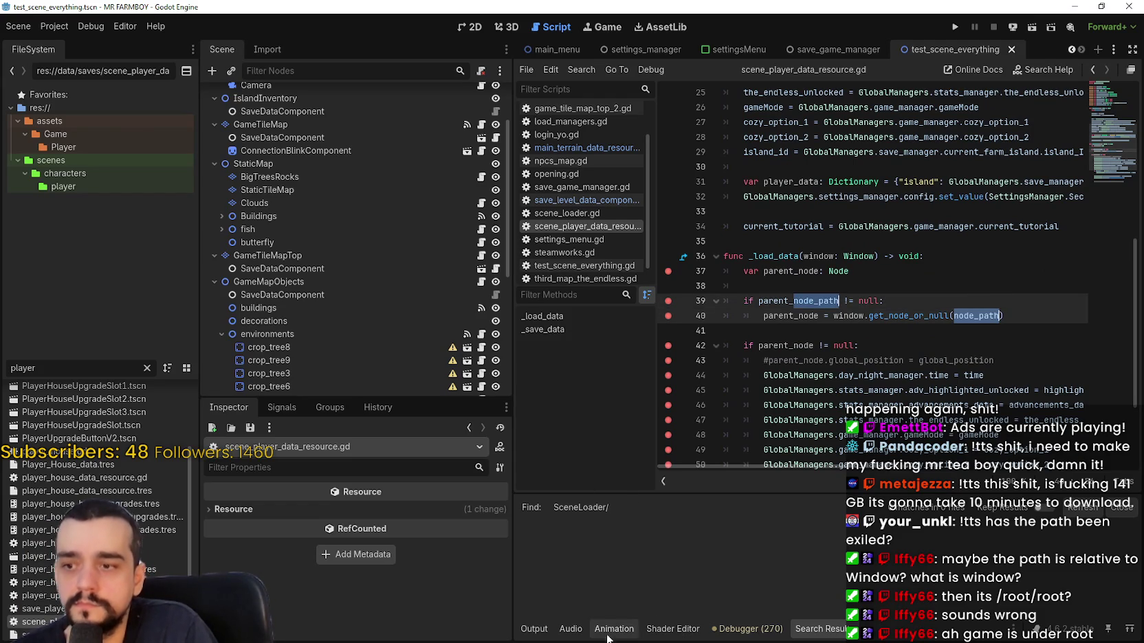
{"action": "left_click", "coordinate": [749, 628]}
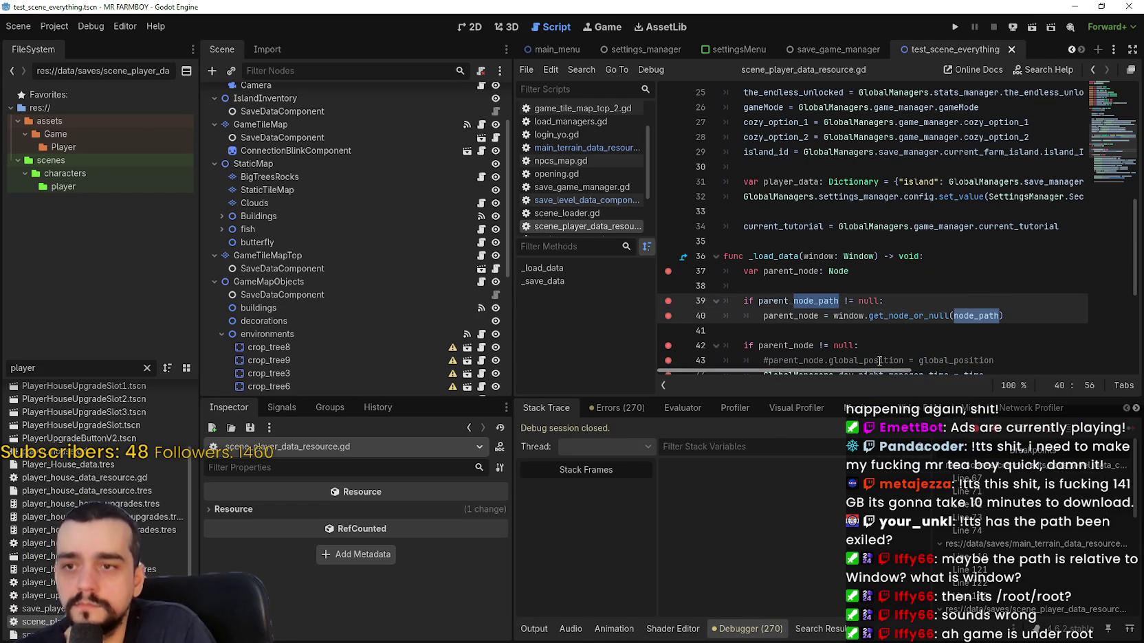
Search the script for 'node_path' and cycle through its matches
{"action": "left_click", "coordinate": [886, 315]}
{"action": "key", "text": "ctrl+f"}
{"action": "double_click", "coordinate": [985, 317]}
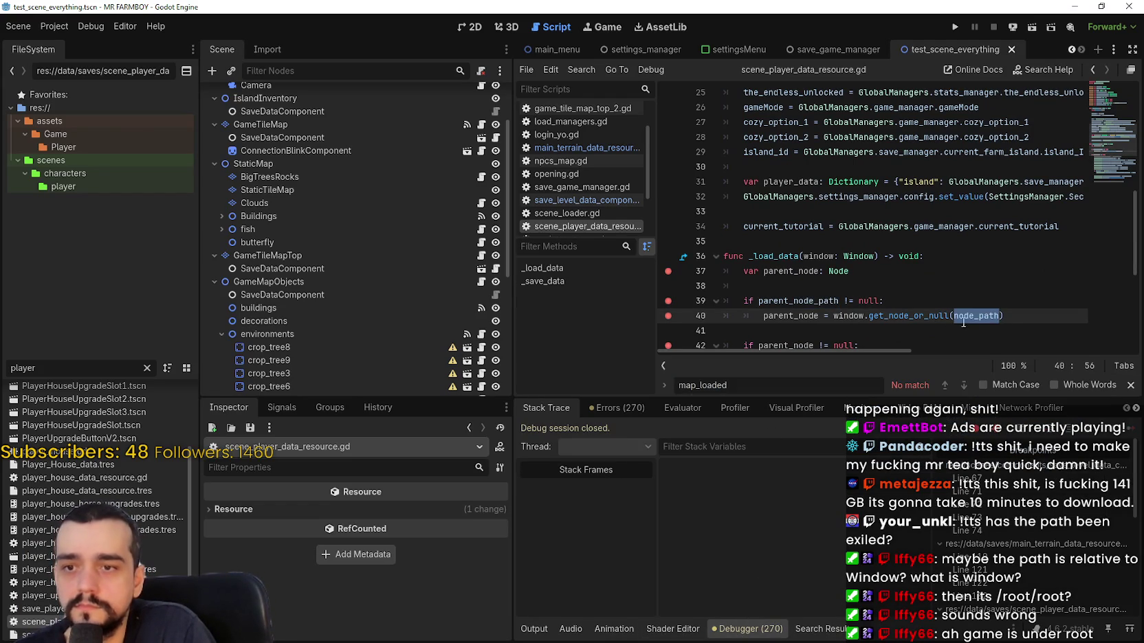
{"action": "key", "text": "ctrl+f"}
{"action": "type", "text": "node_pat"}
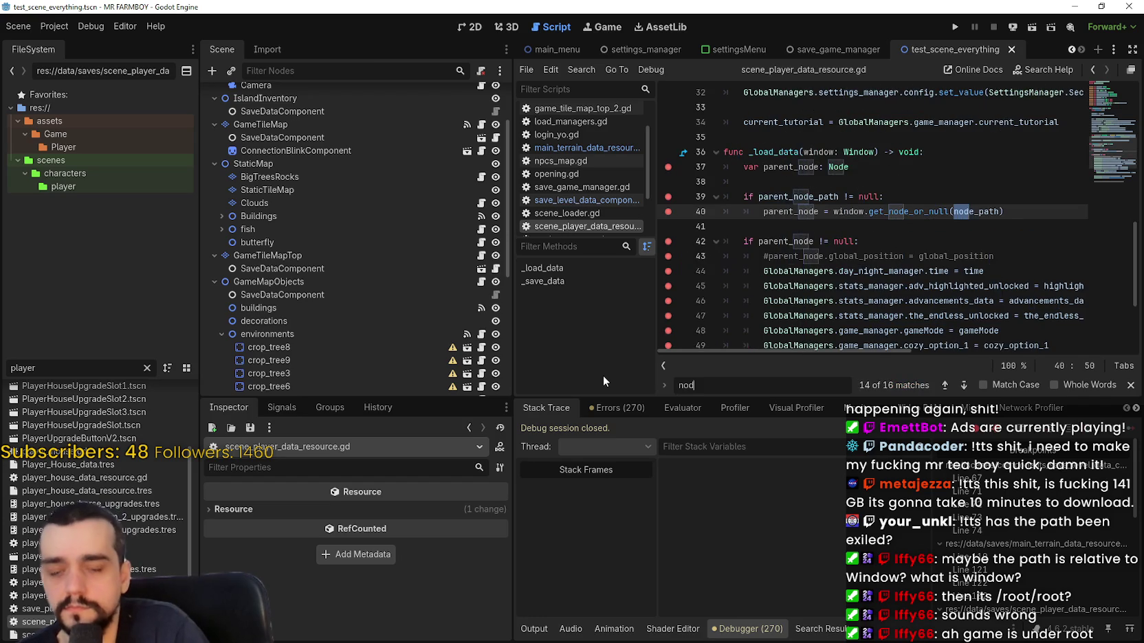
{"action": "type", "text": "h"}
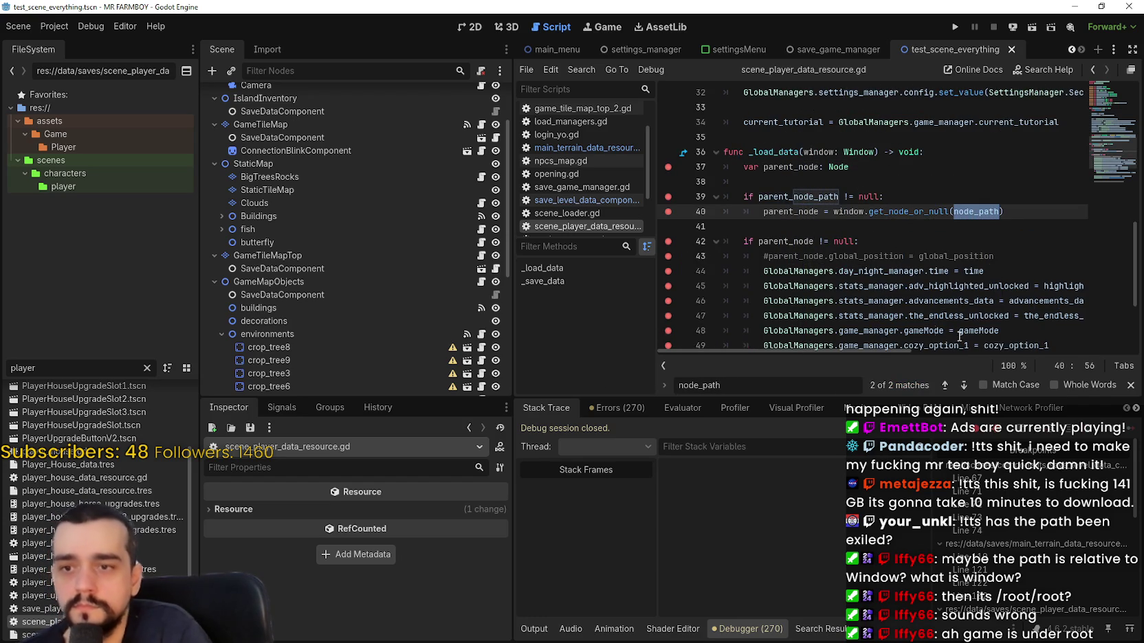
{"action": "left_click", "coordinate": [945, 384]}
{"action": "left_click", "coordinate": [945, 383]}
{"action": "left_click", "coordinate": [945, 383]}
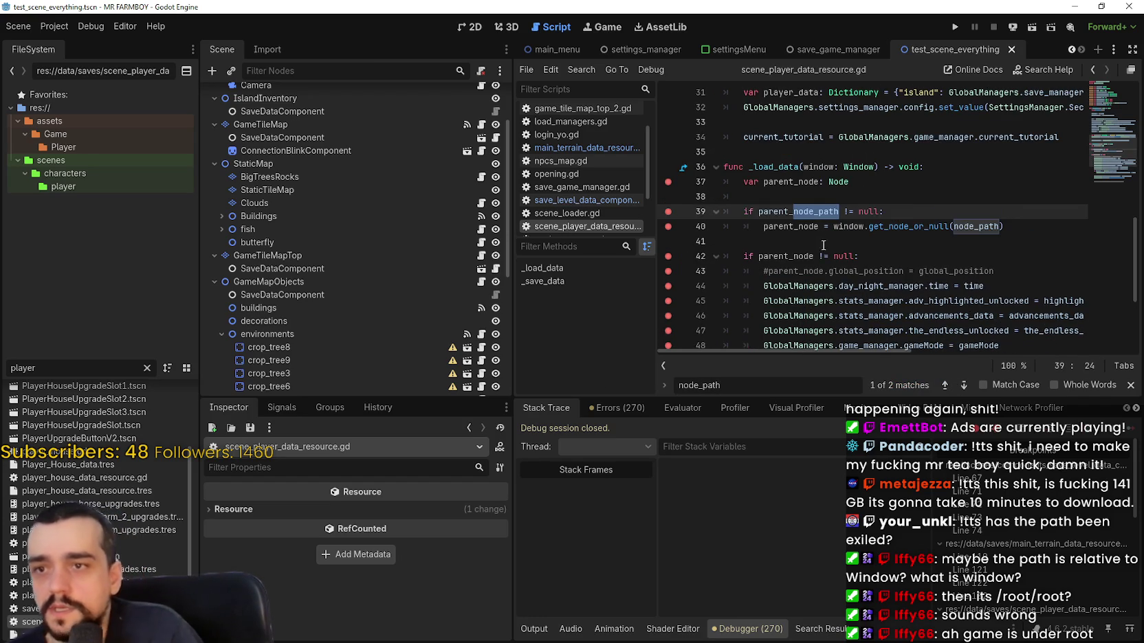
Check the types of parent_node_path and node_path on lines 39–40 and the resource's properties
{"action": "double_click", "coordinate": [795, 211]}
{"action": "mouse_move", "coordinate": [778, 226]}
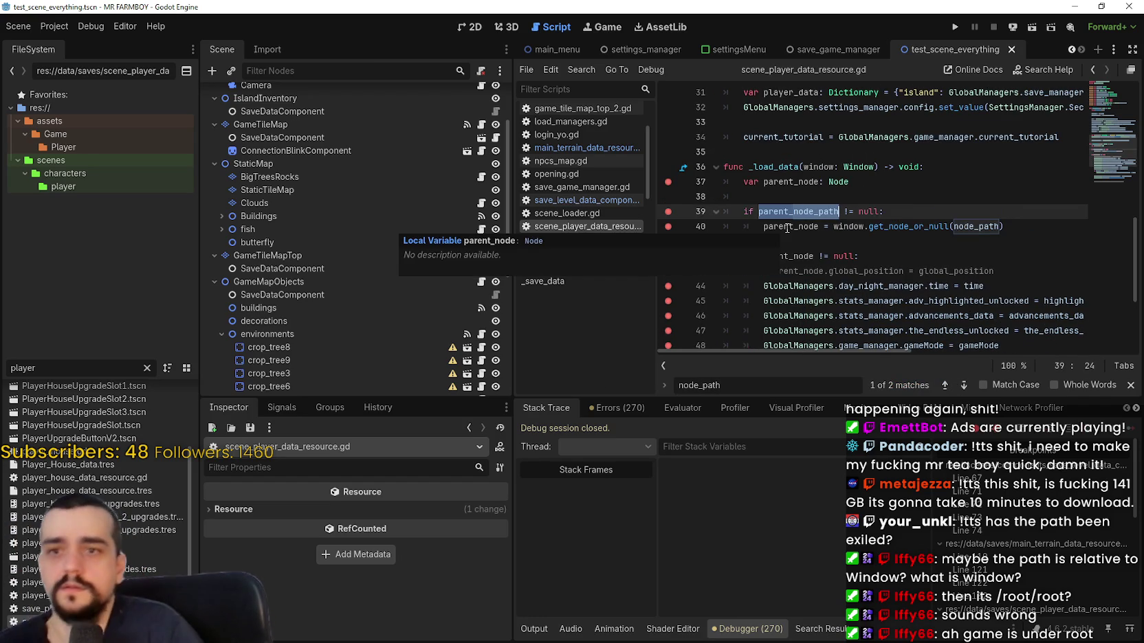
{"action": "double_click", "coordinate": [968, 226]}
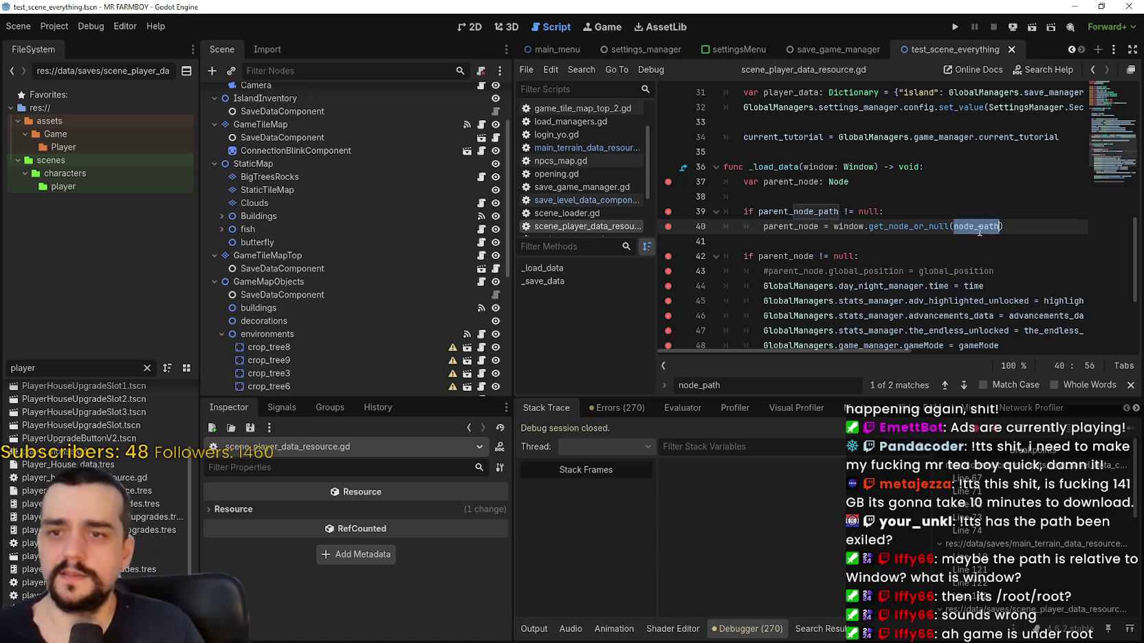
{"action": "mouse_move", "coordinate": [968, 225]}
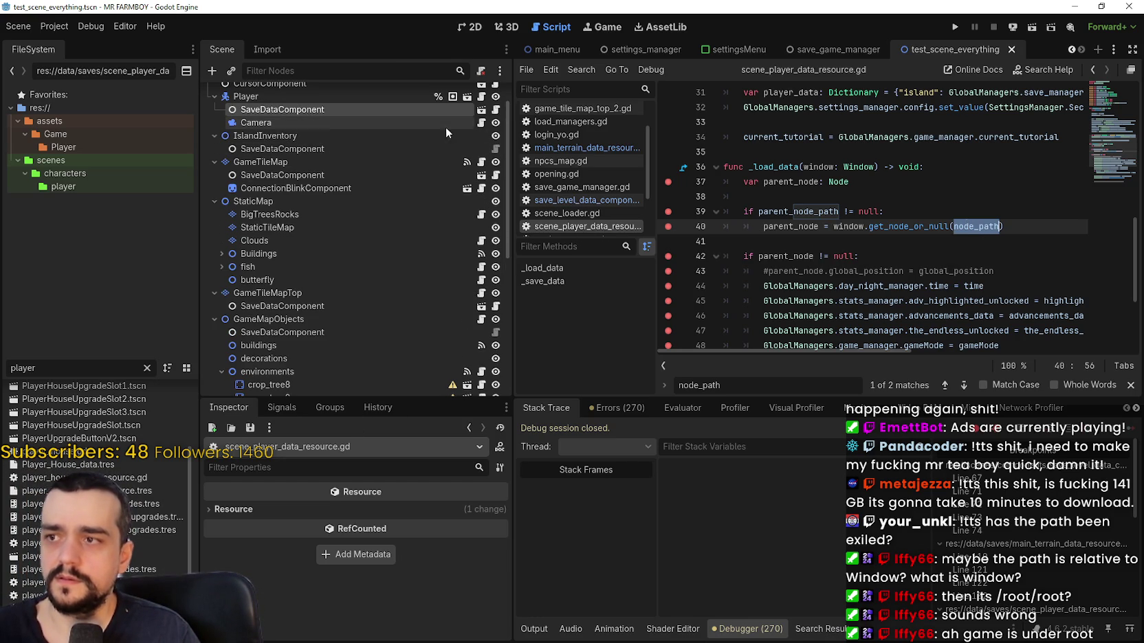
{"action": "left_click", "coordinate": [451, 509]}
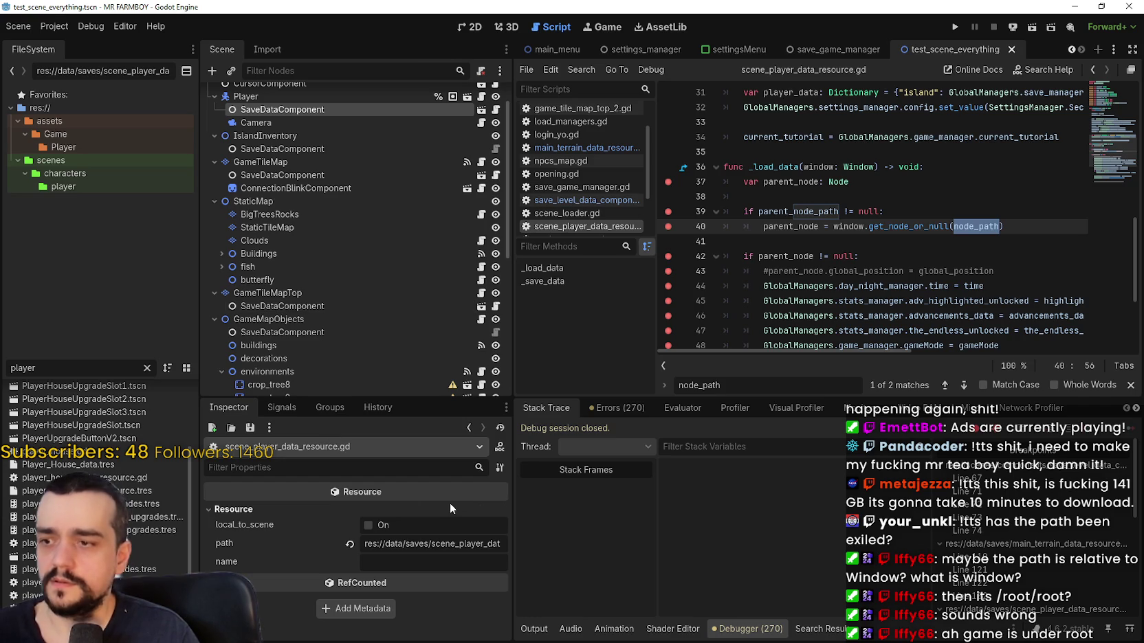
{"action": "left_click", "coordinate": [450, 507]}
Scroll up to line 2 and look up the parent class NodeDataResource's definition
{"action": "scroll", "coordinate": [939, 236], "scroll_direction": "up", "scroll_amount": 2}
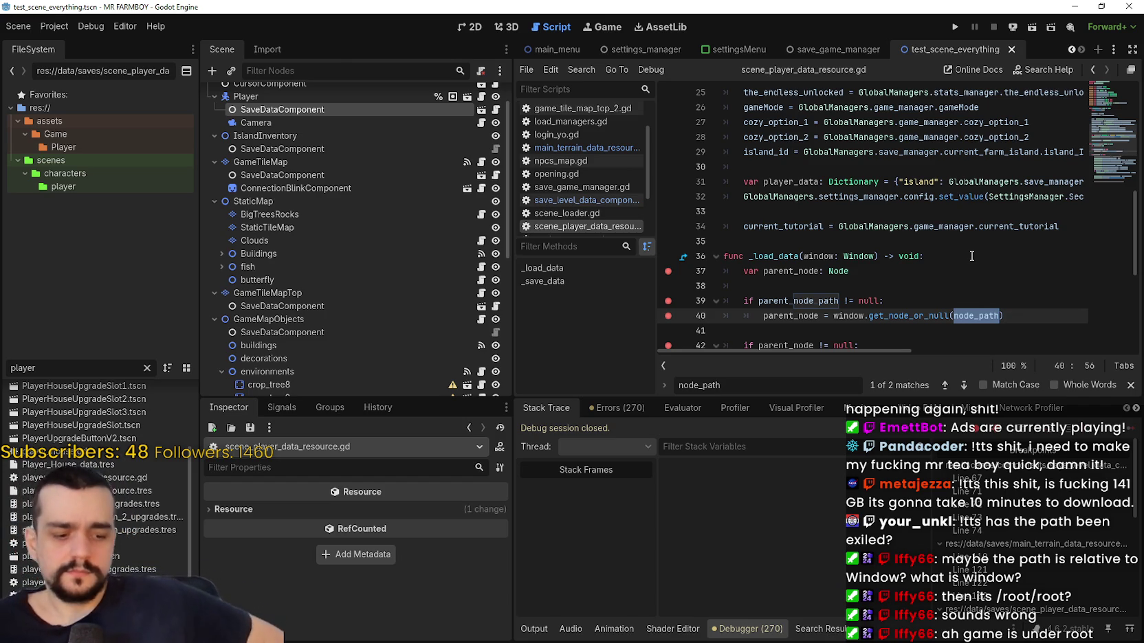
{"action": "scroll", "coordinate": [881, 300], "scroll_direction": "up", "scroll_amount": 8}
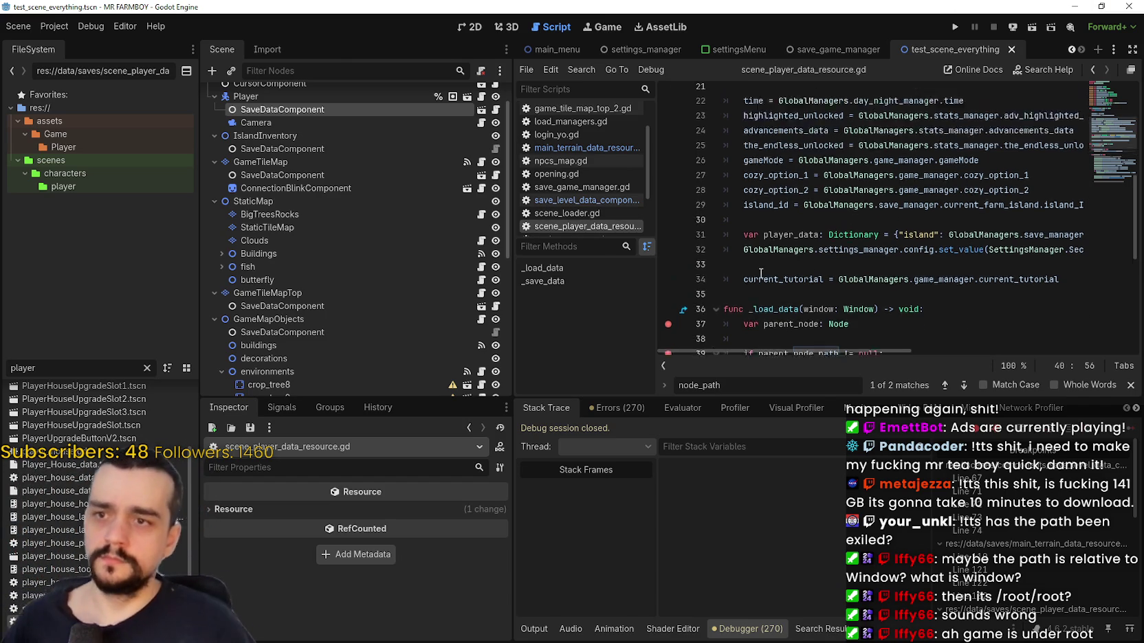
{"action": "scroll", "coordinate": [880, 300], "scroll_direction": "up", "scroll_amount": 1}
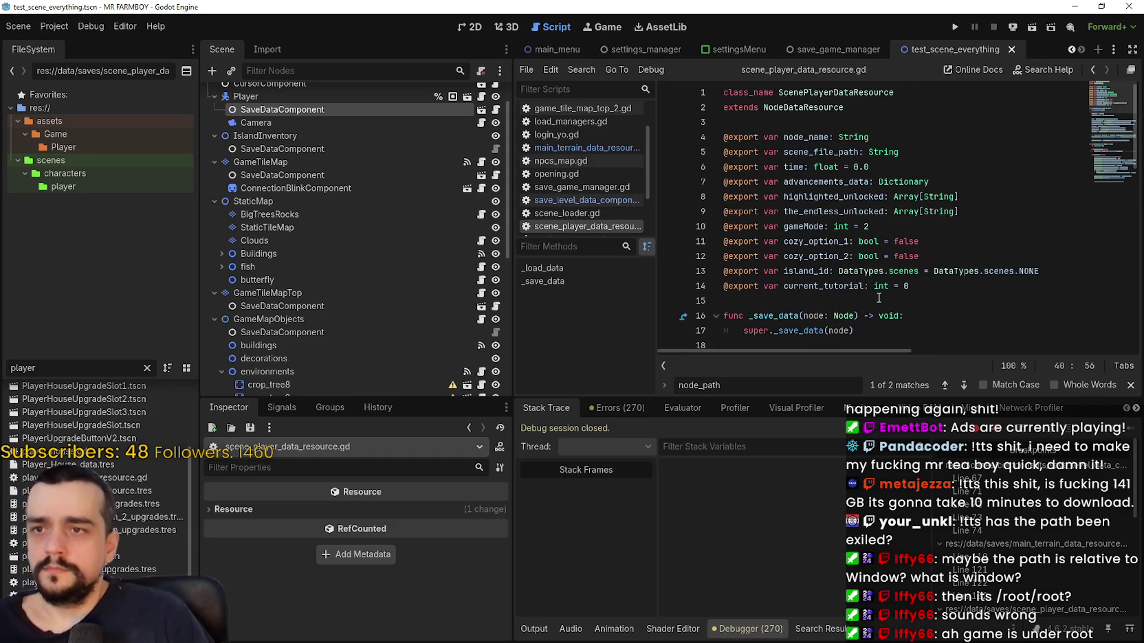
{"action": "right_click", "coordinate": [799, 107]}
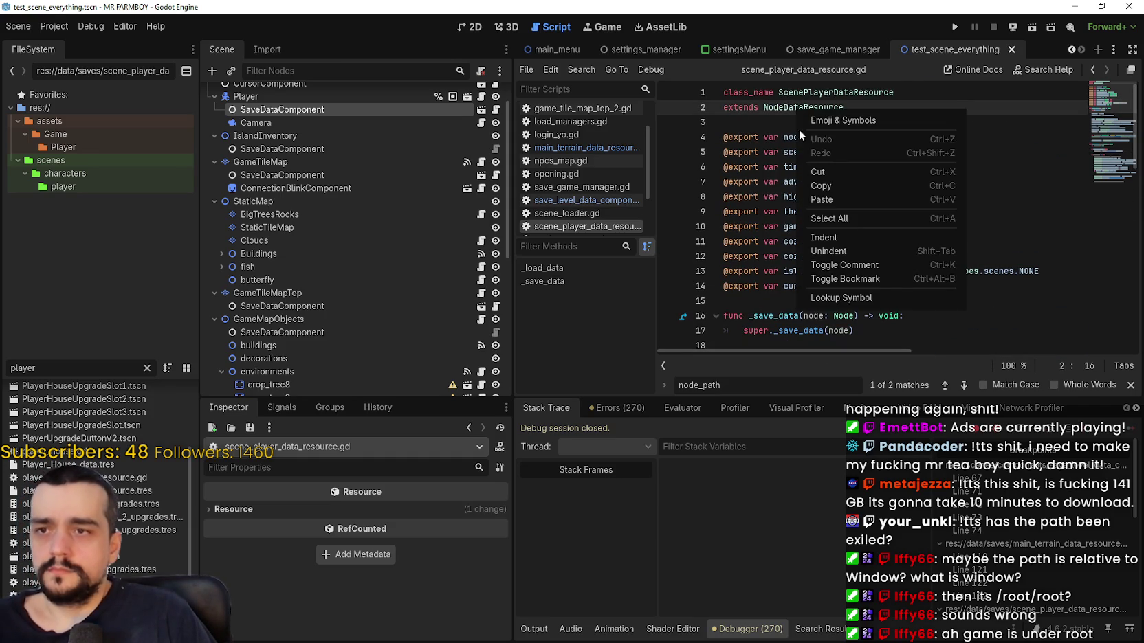
{"action": "left_click", "coordinate": [851, 300]}
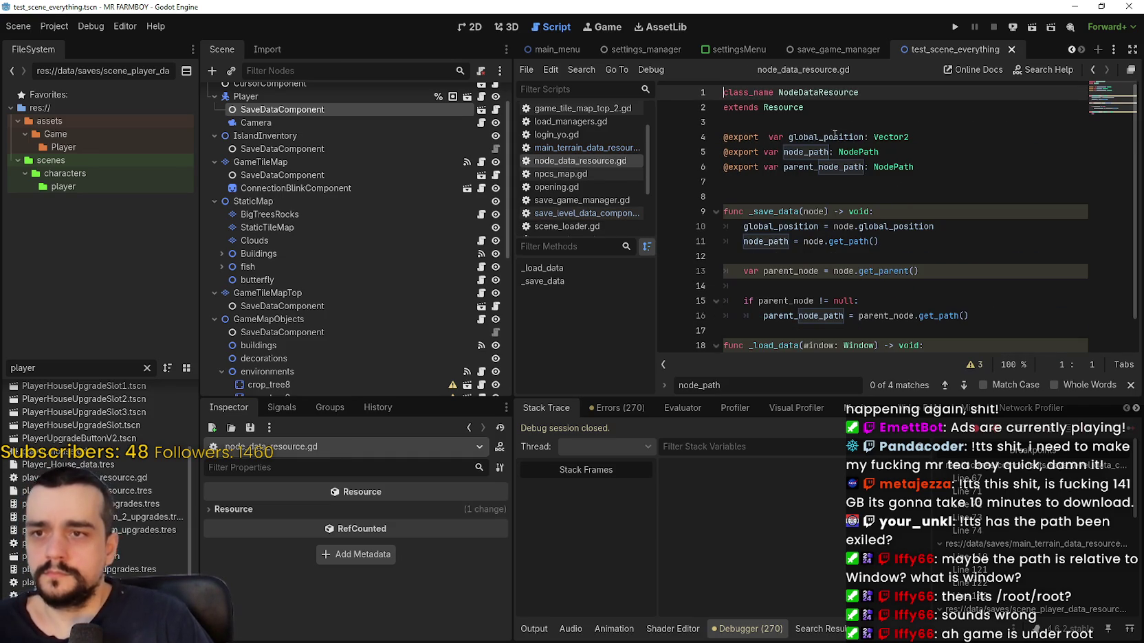
Inspect the node_path declaration on line 5 and the get_path calls on lines 11 and 16
{"action": "double_click", "coordinate": [811, 152]}
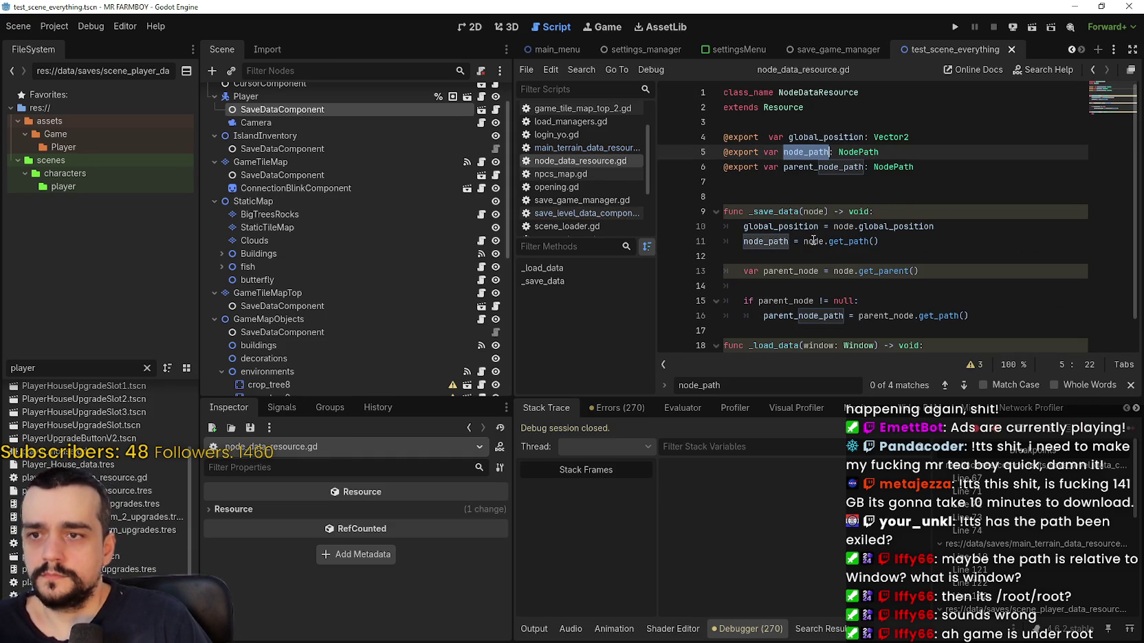
{"action": "double_click", "coordinate": [847, 242]}
{"action": "scroll", "coordinate": [894, 247], "scroll_direction": "down", "scroll_amount": 1}
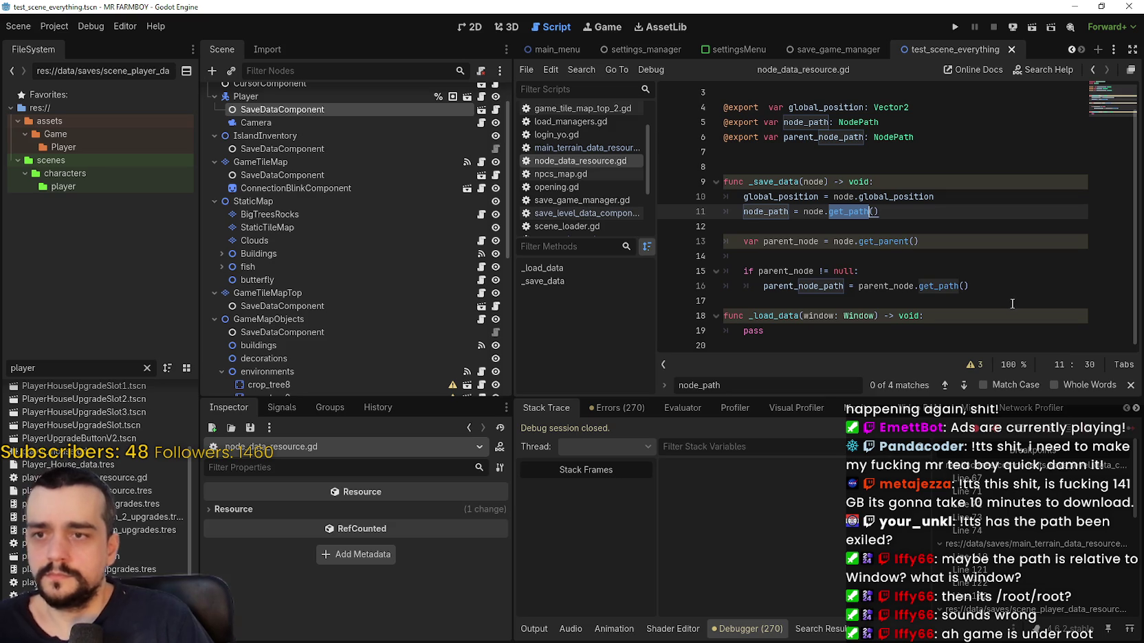
{"action": "double_click", "coordinate": [939, 282]}
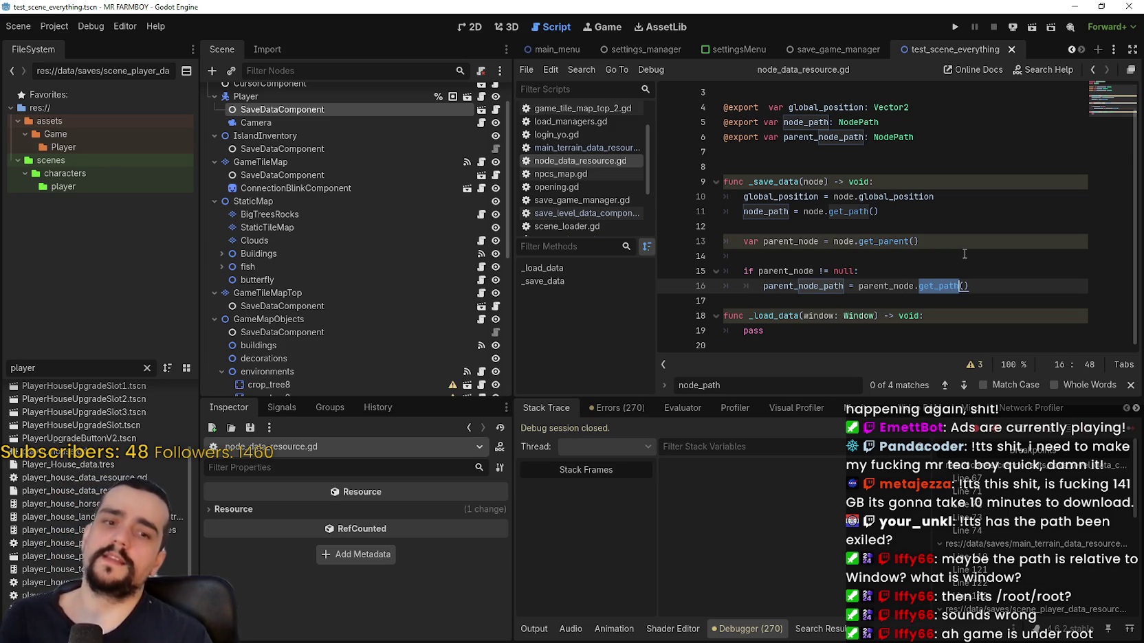
{"action": "left_click", "coordinate": [45, 25]}
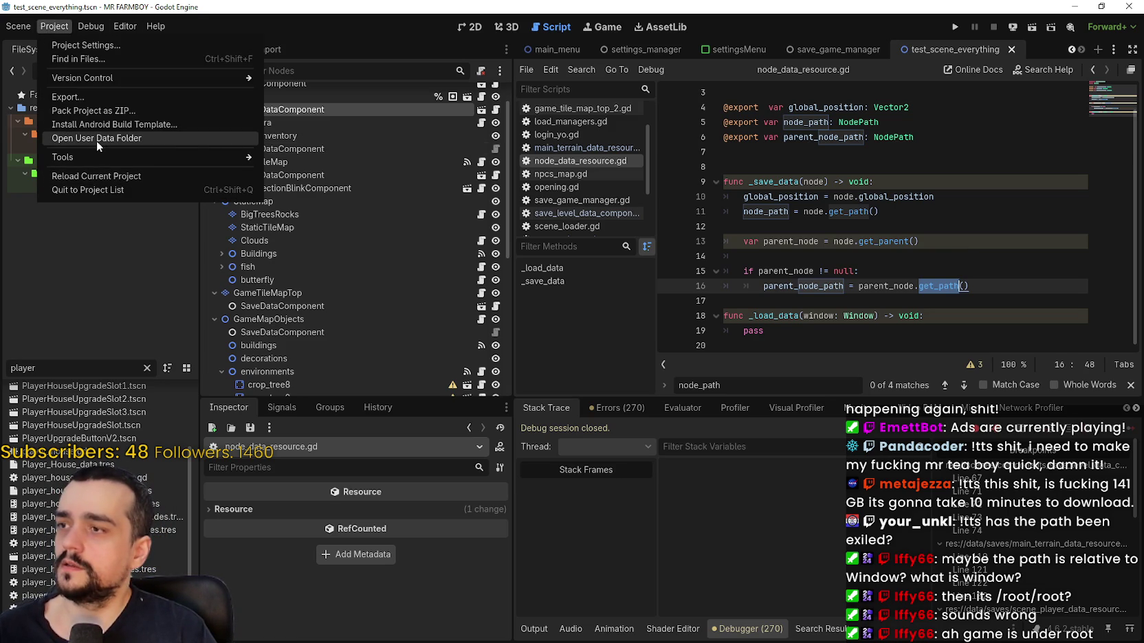
Open the game's user data folder and navigate to game_data > save_1
{"action": "left_click", "coordinate": [96, 138]}
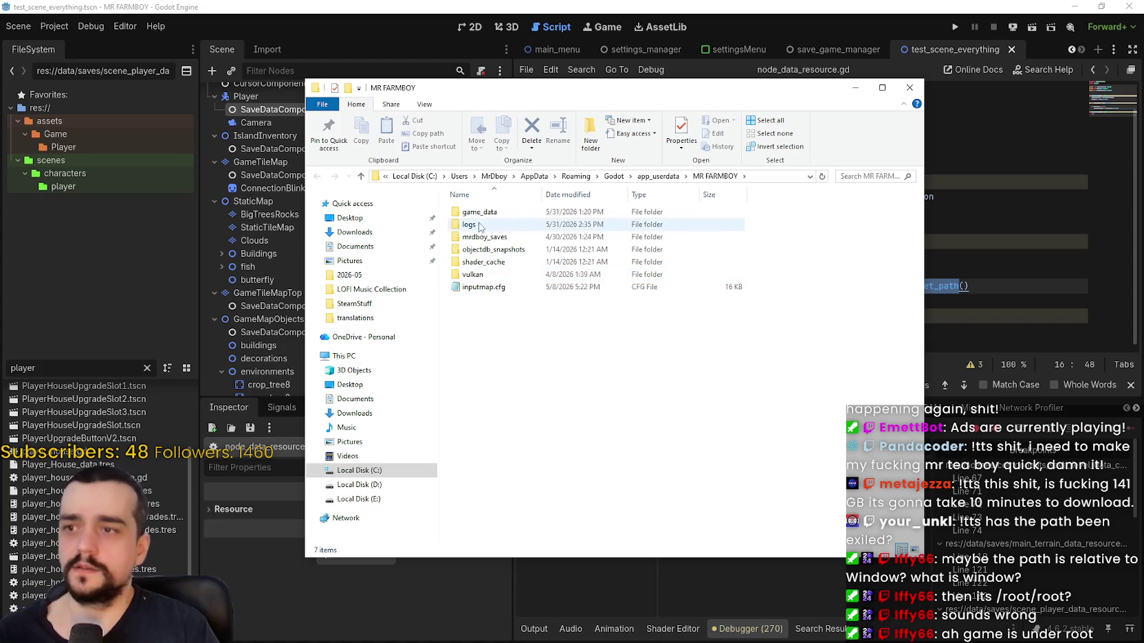
{"action": "double_click", "coordinate": [479, 212]}
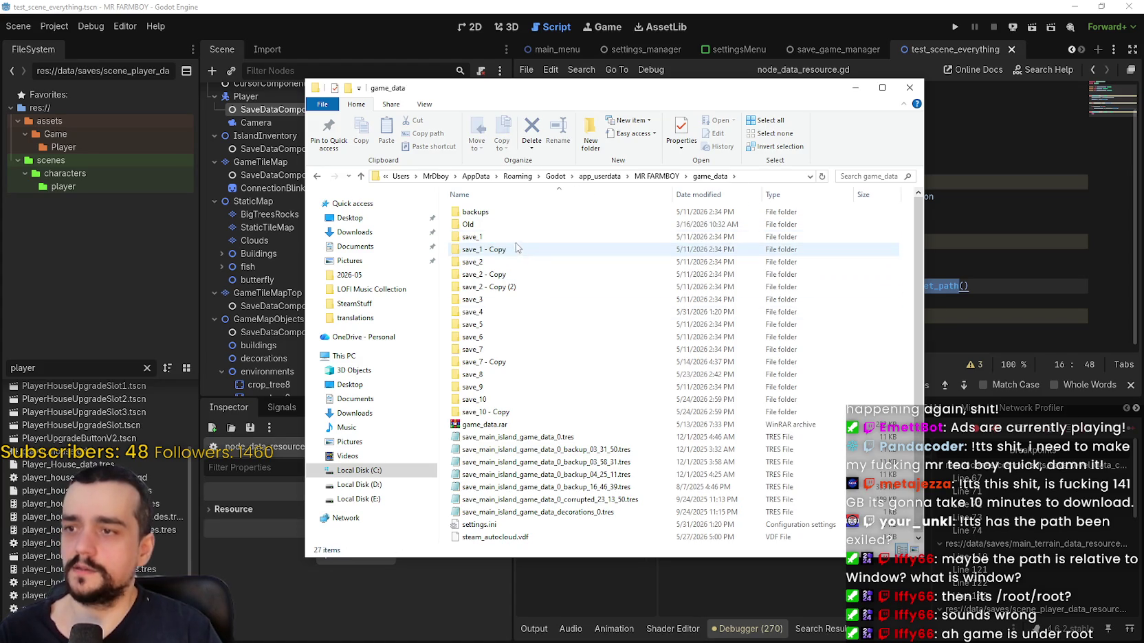
{"action": "double_click", "coordinate": [498, 236]}
Open player_data.tres in Notepad and highlight its stored node_path /root/SceneLoader/Game/Player
{"action": "left_click", "coordinate": [507, 229]}
{"action": "double_click", "coordinate": [507, 229]}
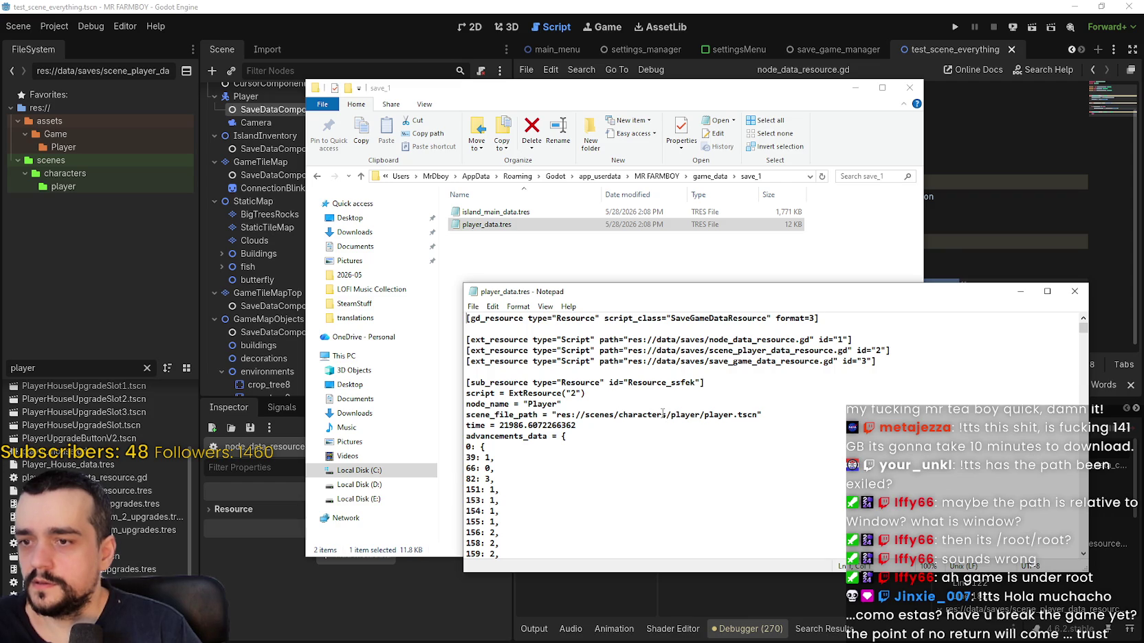
{"action": "left_click_drag", "start_coordinate": [1083, 330], "coordinate": [1086, 557]}
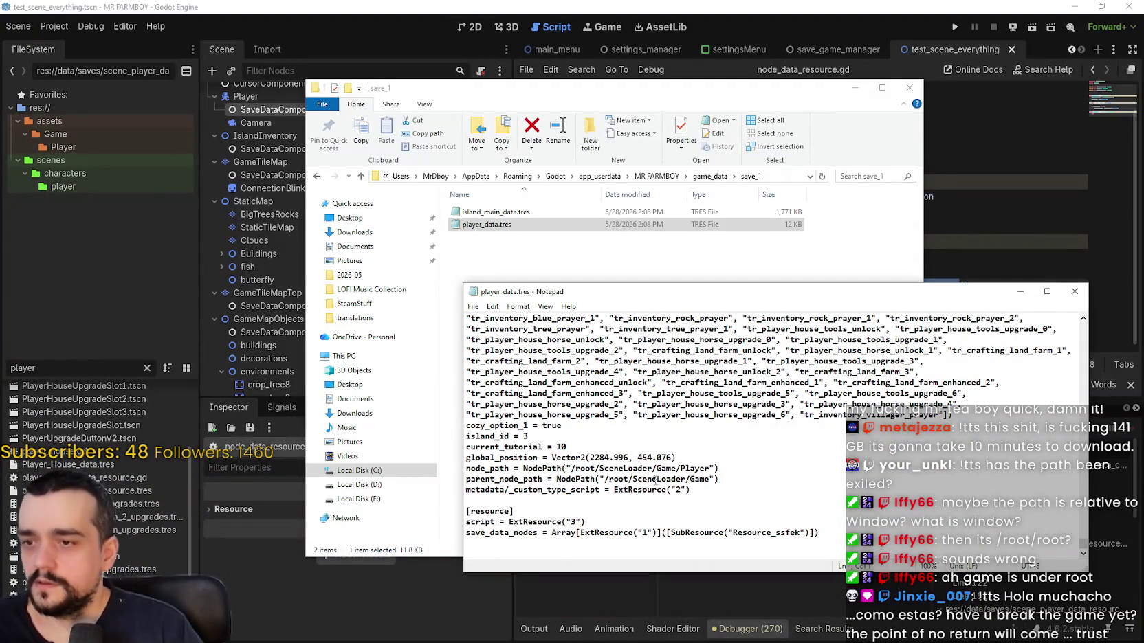
{"action": "left_click_drag", "start_coordinate": [718, 470], "coordinate": [466, 470]}
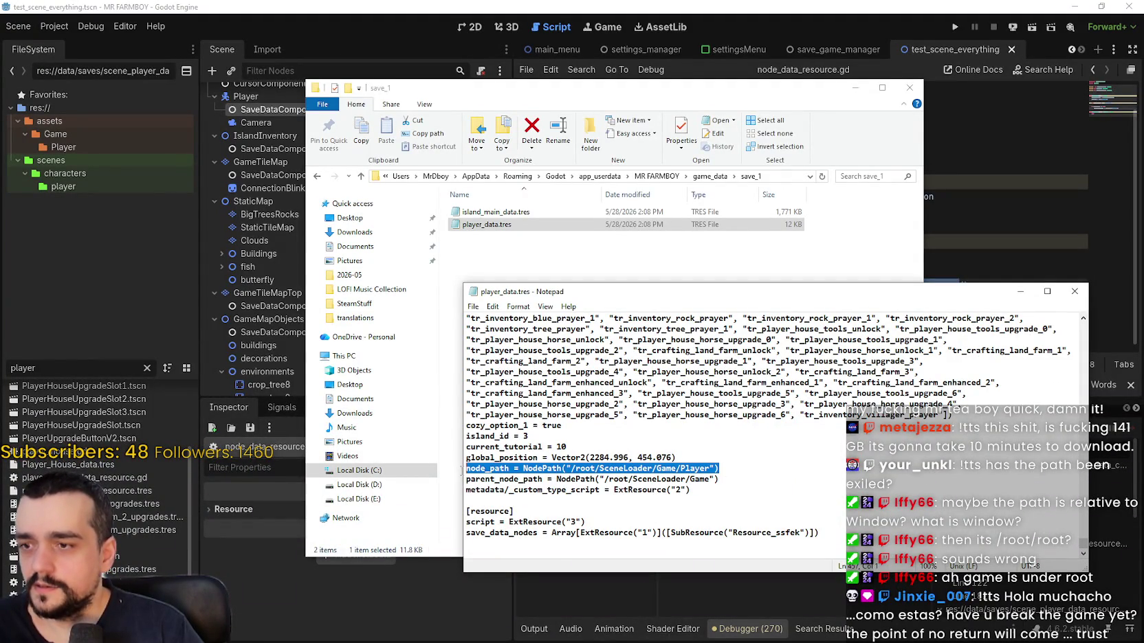
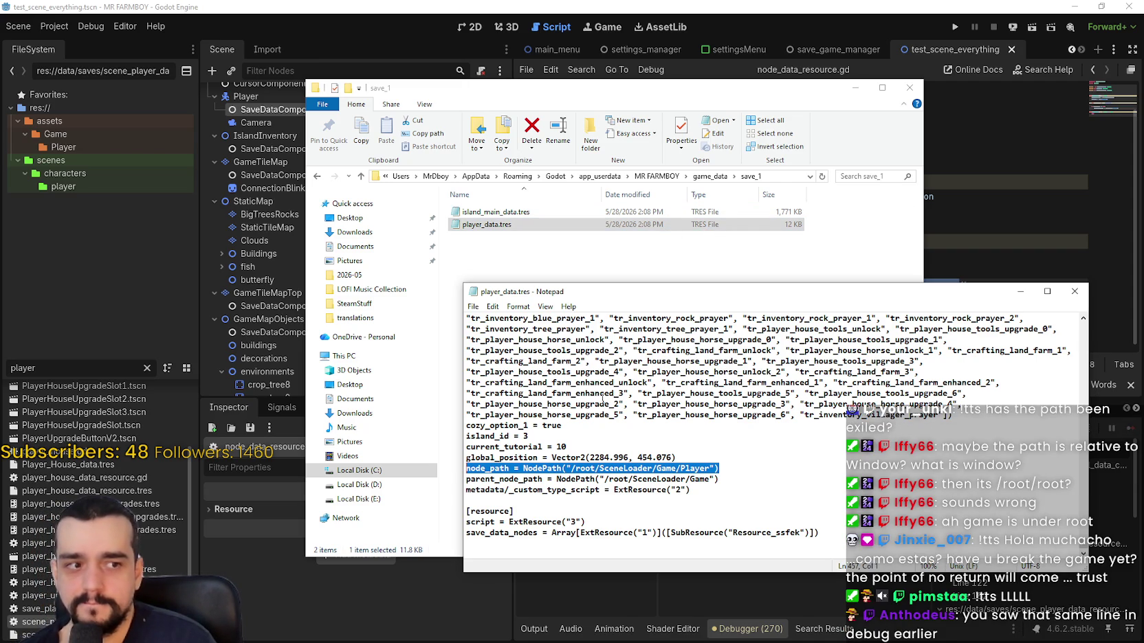
Open save_4's player_data.tres in Notepad from the game_data folder
{"action": "left_click_drag", "start_coordinate": [612, 294], "coordinate": [616, 91]}
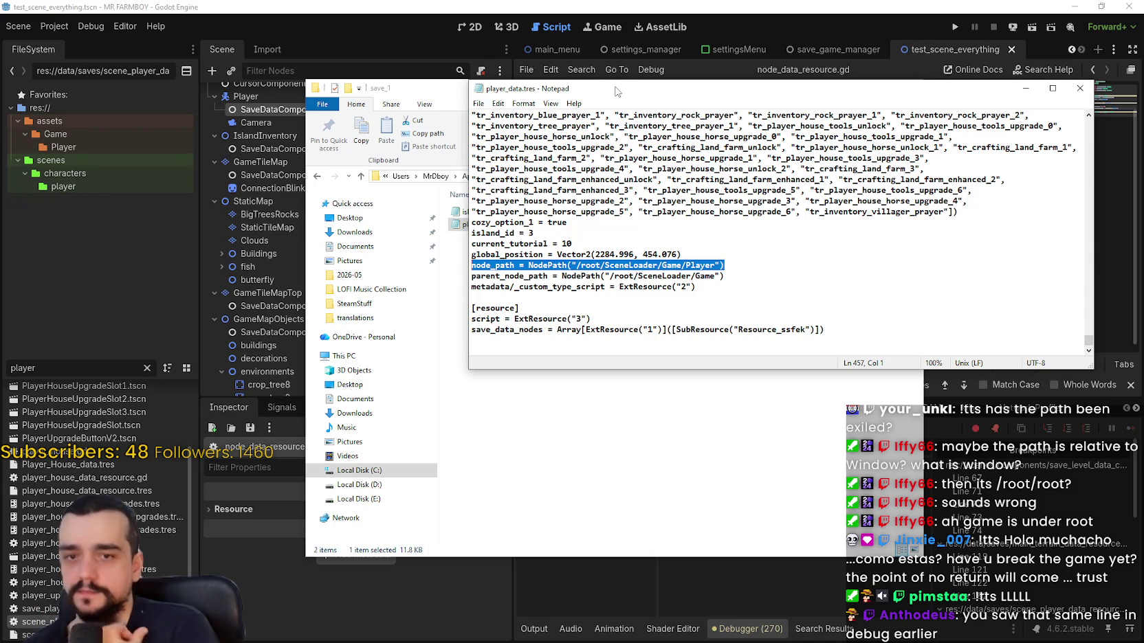
{"action": "left_click_drag", "start_coordinate": [686, 88], "coordinate": [778, 65]}
{"action": "left_click", "coordinate": [543, 101]}
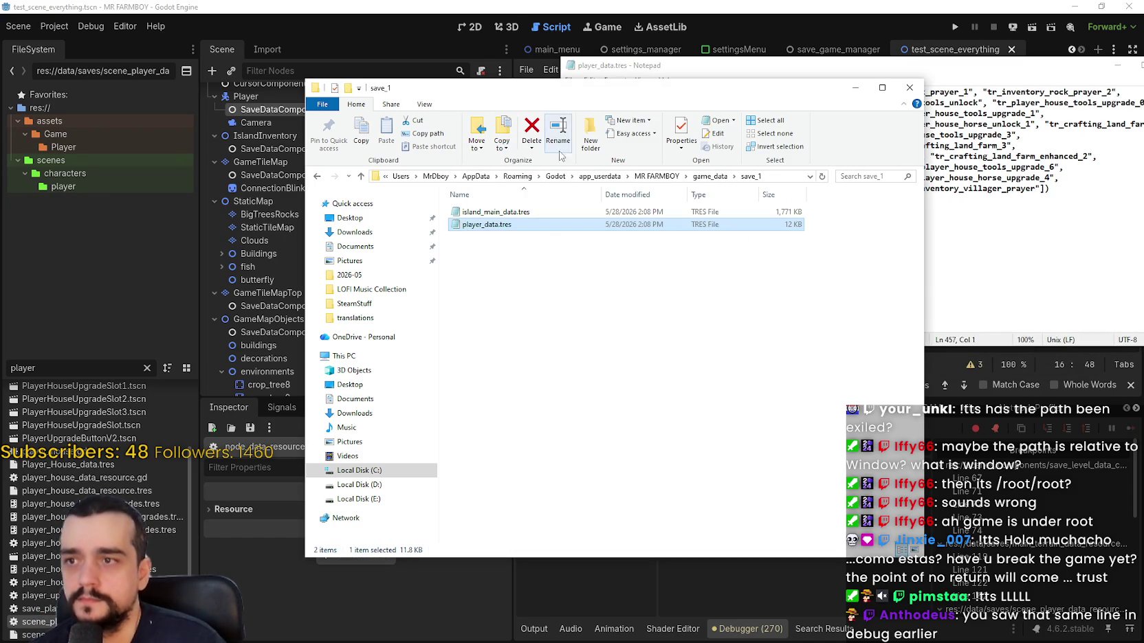
{"action": "left_click", "coordinate": [711, 176]}
{"action": "left_click", "coordinate": [528, 310]}
{"action": "double_click", "coordinate": [528, 311]}
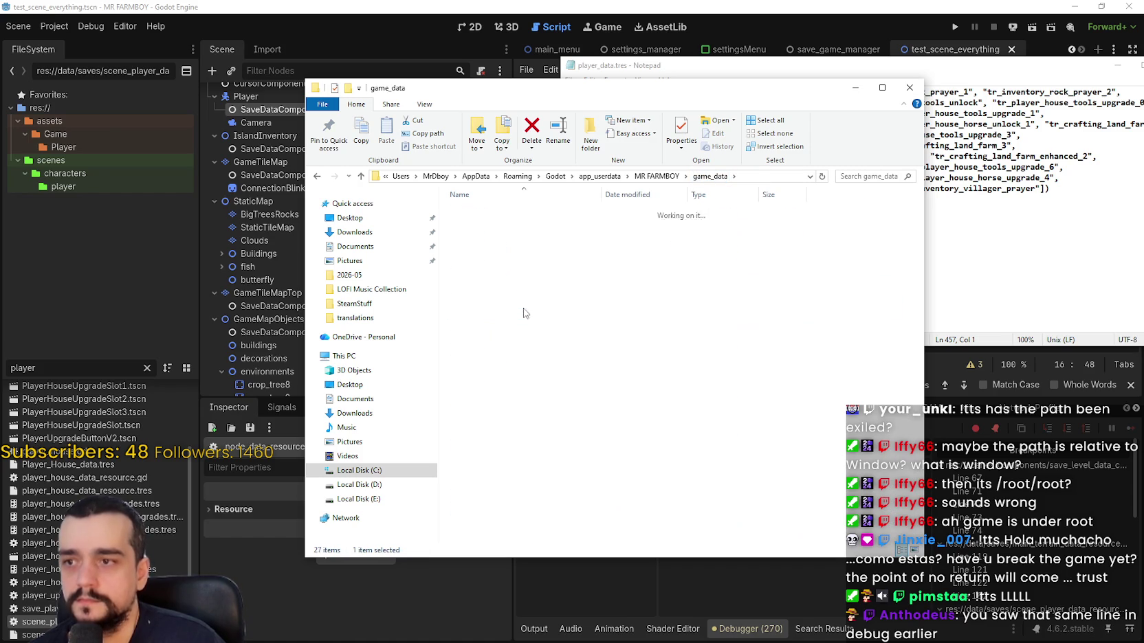
{"action": "double_click", "coordinate": [546, 227]}
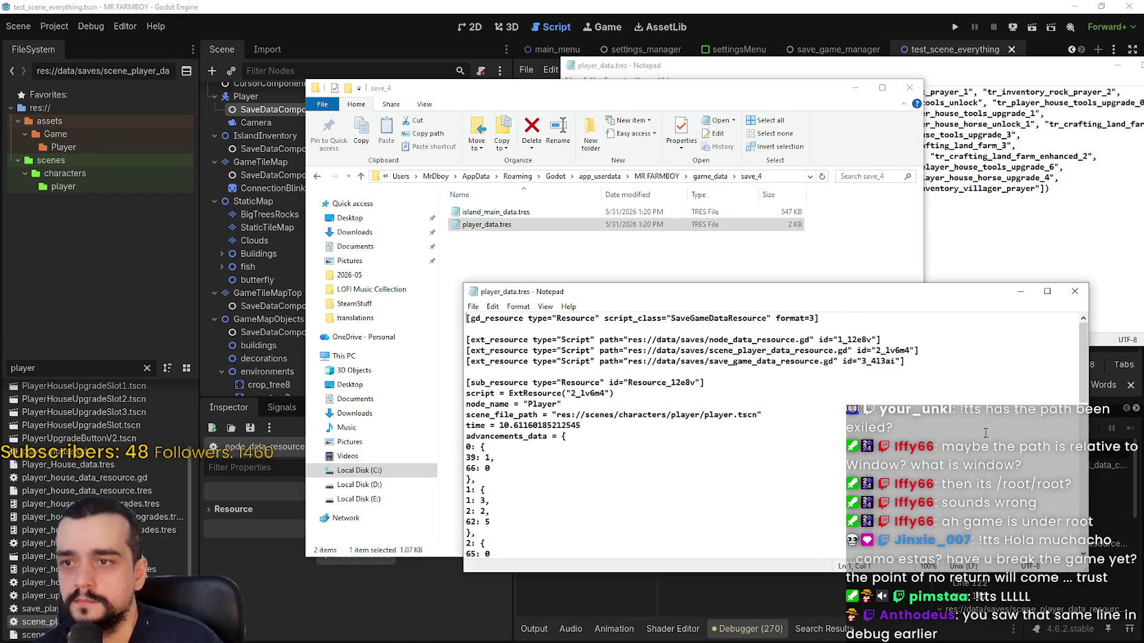
Inspect save_4's /root/Game node paths, then close that file and the save_4 folder window
{"action": "scroll", "coordinate": [1055, 462], "scroll_direction": "down", "scroll_amount": 15}
{"action": "scroll", "coordinate": [1055, 462], "scroll_direction": "down", "scroll_amount": 4}
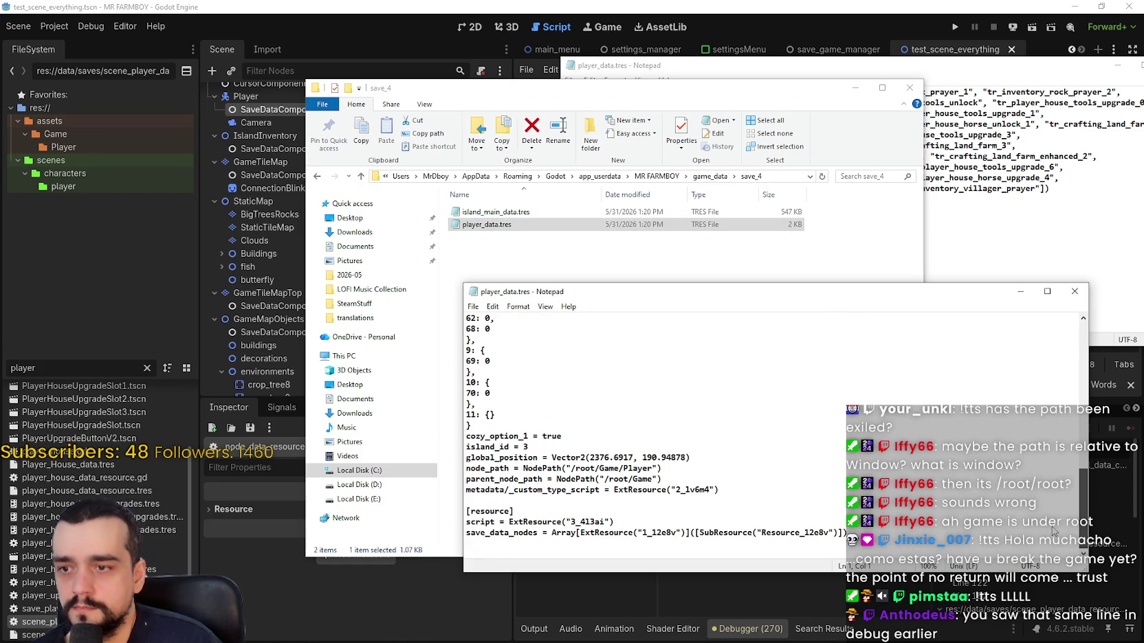
{"action": "left_click_drag", "start_coordinate": [660, 479], "coordinate": [594, 479]}
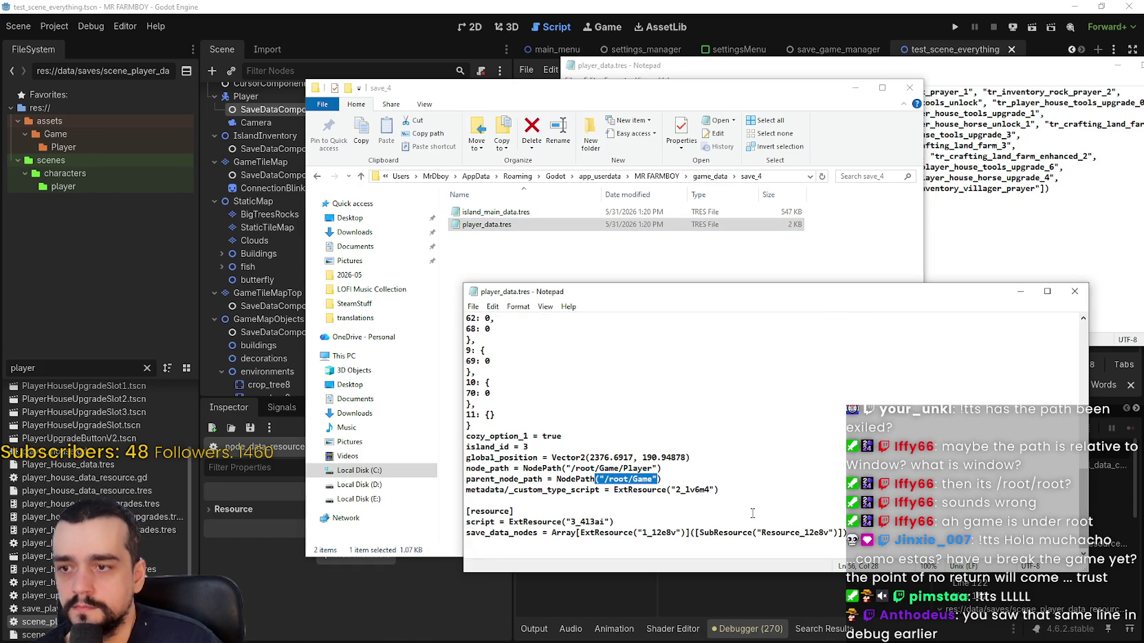
{"action": "left_click", "coordinate": [1074, 291]}
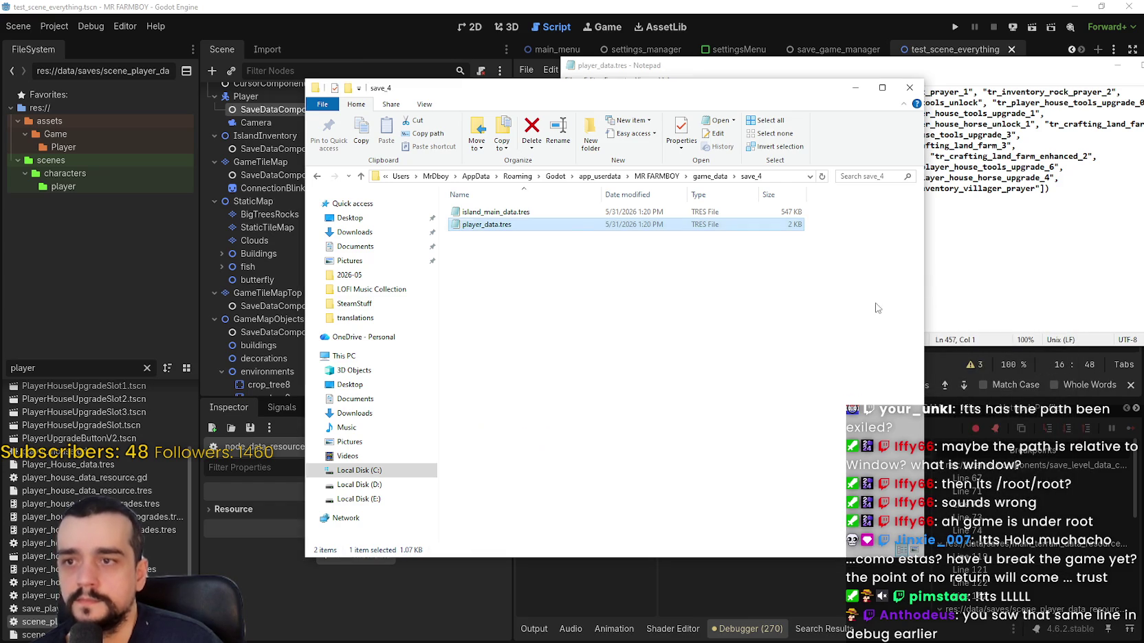
{"action": "left_click", "coordinate": [856, 88]}
{"action": "left_click", "coordinate": [787, 252]}
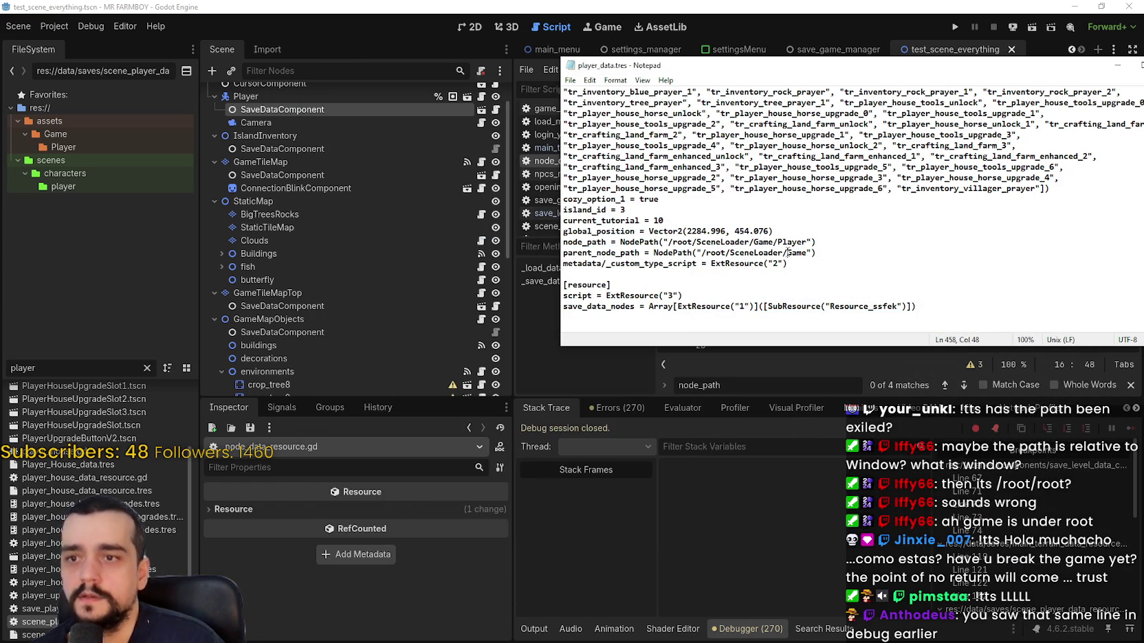
Back in Godot, review the parent_node_path code on line 16 of node_data_resource.gd
{"action": "left_click", "coordinate": [830, 7]}
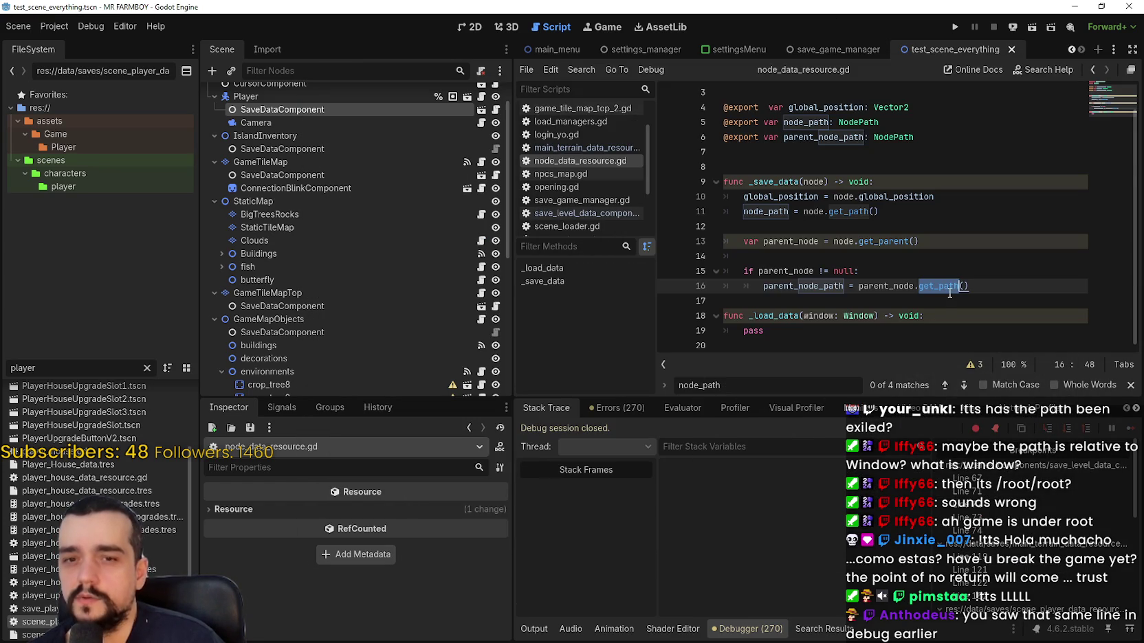
{"action": "left_click", "coordinate": [927, 286]}
{"action": "double_click", "coordinate": [913, 286]}
{"action": "left_click", "coordinate": [1002, 287]}
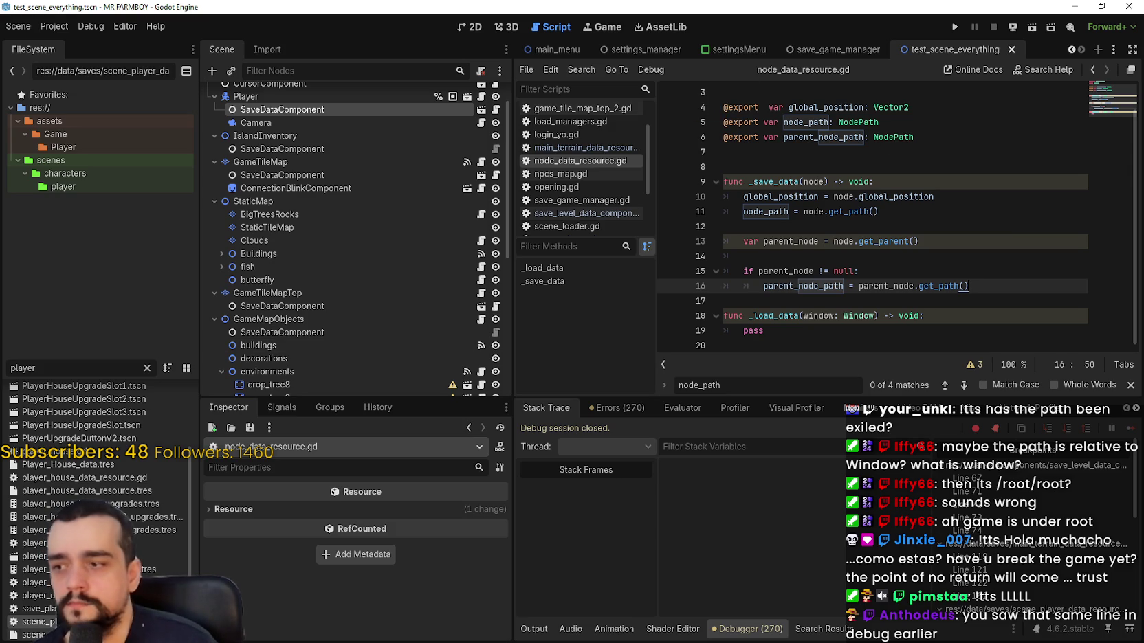
Open scene_player_data_resource.gd and review its _load_data function
{"action": "double_click", "coordinate": [39, 622]}
{"action": "scroll", "coordinate": [854, 313], "scroll_direction": "down", "scroll_amount": 5}
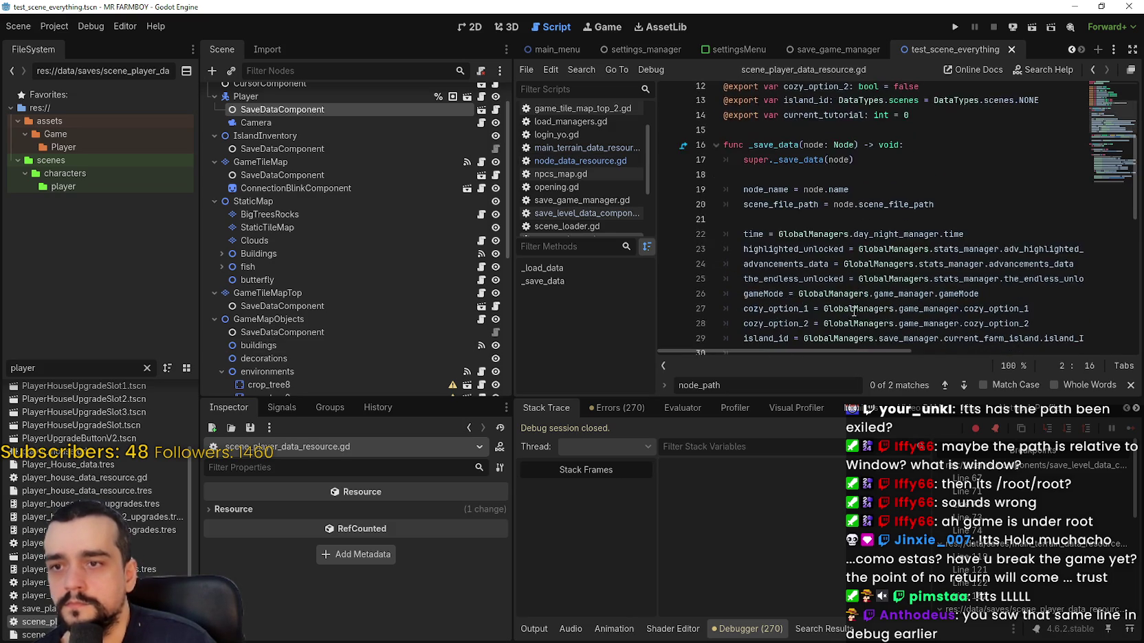
{"action": "scroll", "coordinate": [853, 313], "scroll_direction": "down", "scroll_amount": 6}
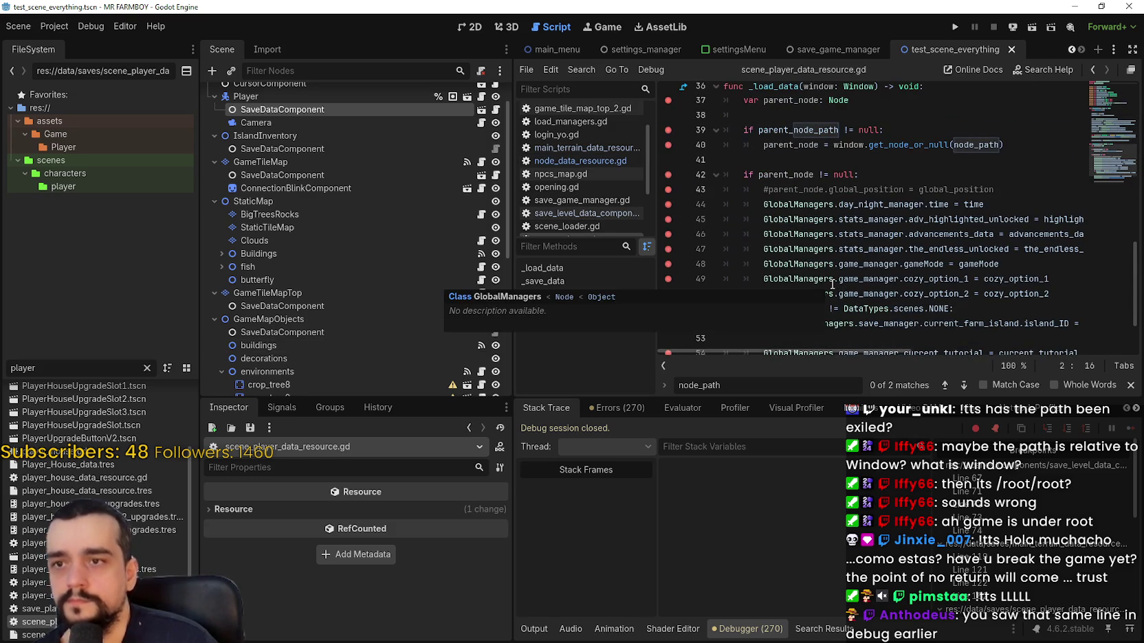
{"action": "scroll", "coordinate": [832, 284], "scroll_direction": "up", "scroll_amount": 4}
{"action": "left_click", "coordinate": [828, 283]}
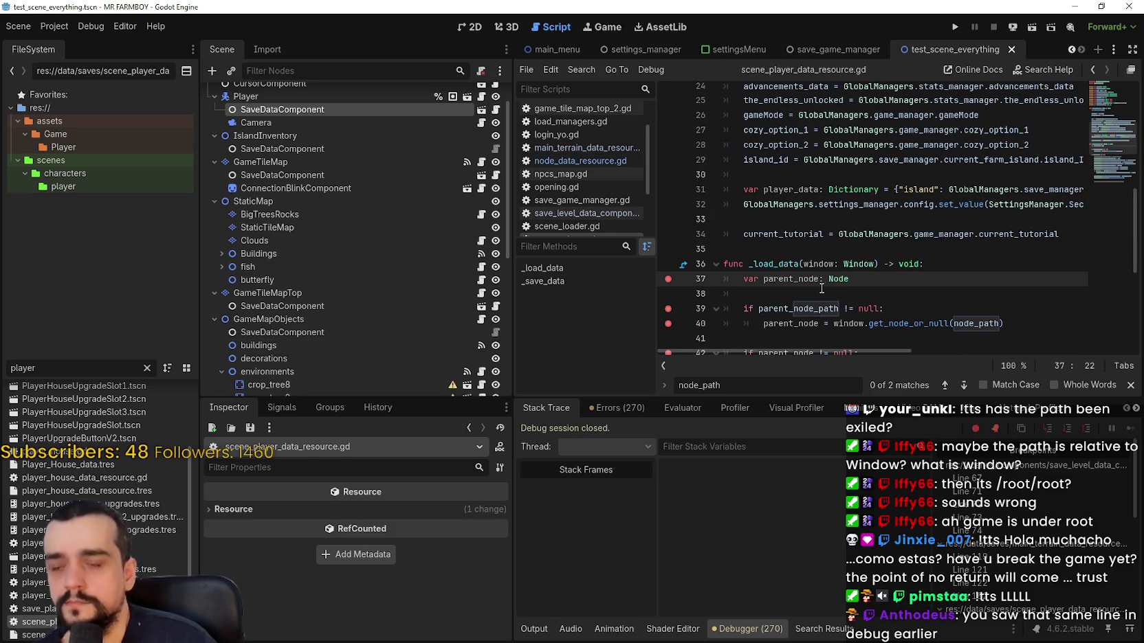
{"action": "left_click", "coordinate": [818, 294]}
{"action": "scroll", "coordinate": [816, 282], "scroll_direction": "up", "scroll_amount": 7}
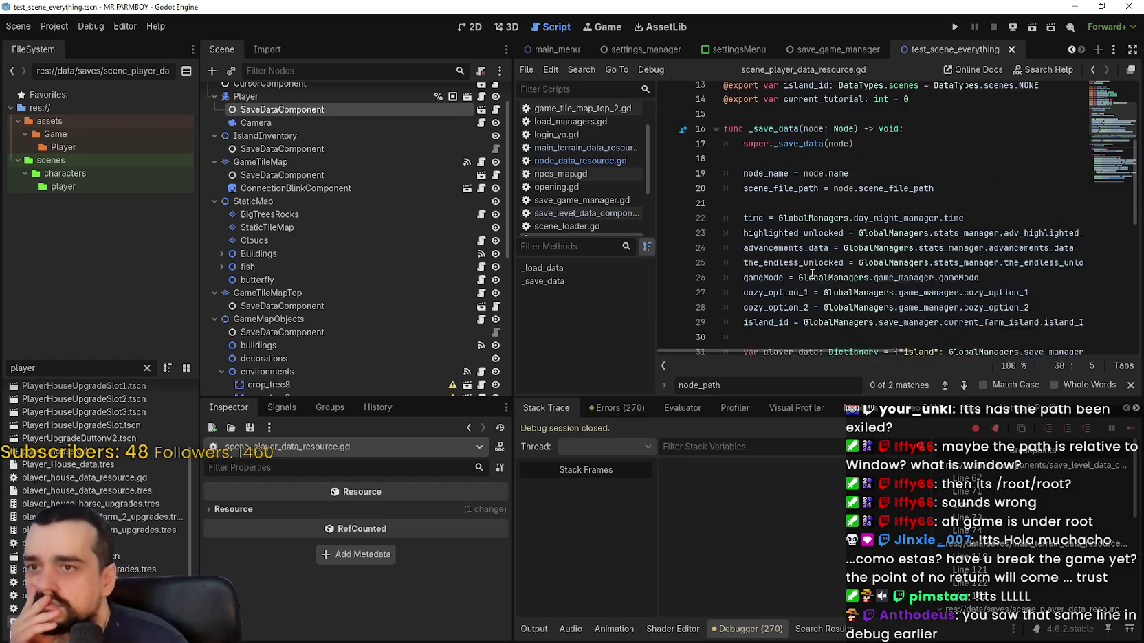
{"action": "scroll", "coordinate": [813, 271], "scroll_direction": "down", "scroll_amount": 10}
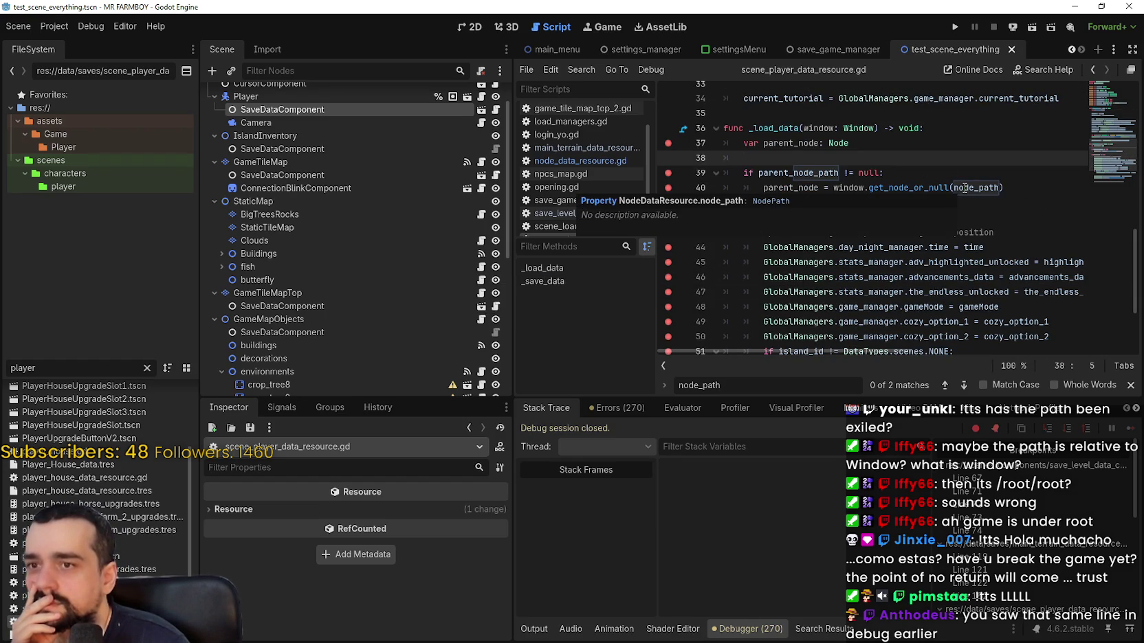
{"action": "scroll", "coordinate": [959, 193], "scroll_direction": "up", "scroll_amount": 10}
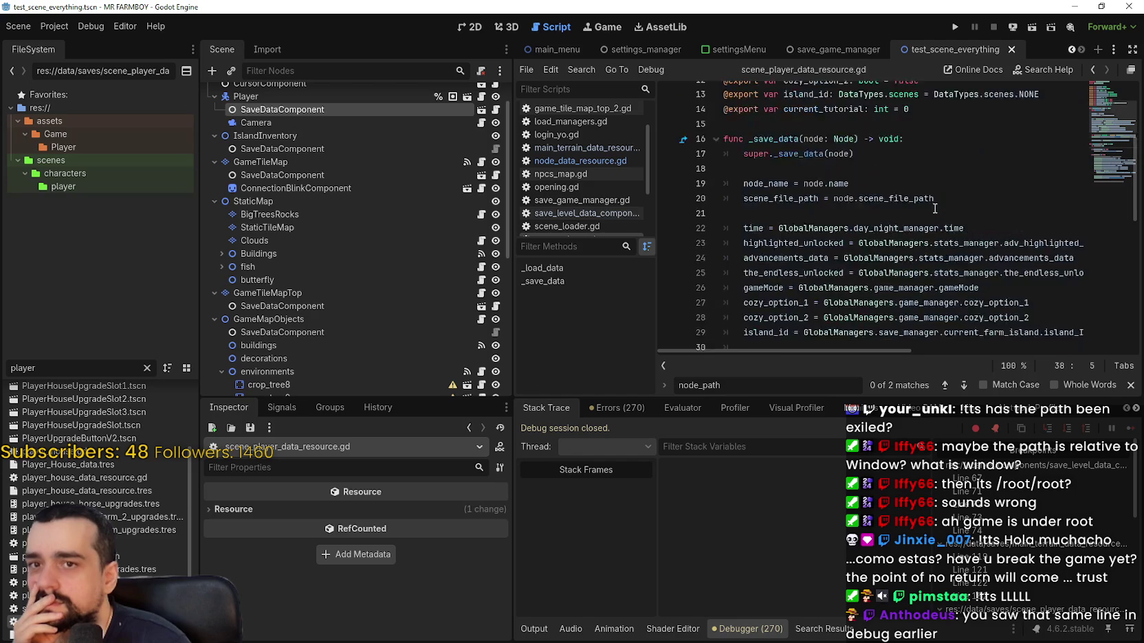
Jump to the NodeDataResource class definition and inspect how parent_node and node_path use get_path
{"action": "right_click", "coordinate": [813, 108]}
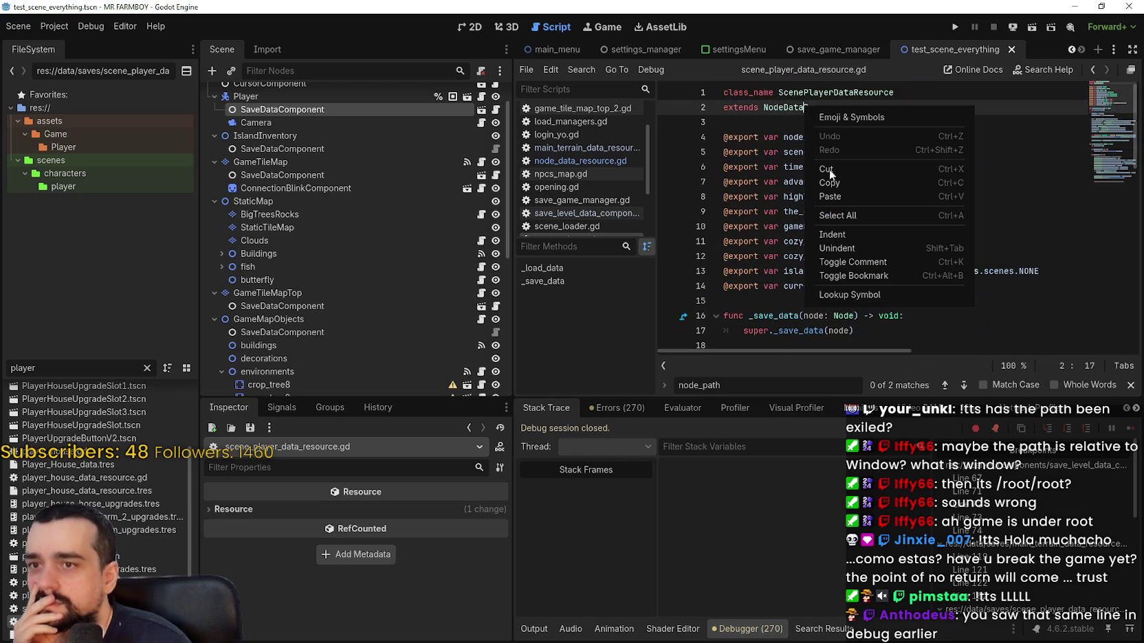
{"action": "left_click", "coordinate": [855, 295]}
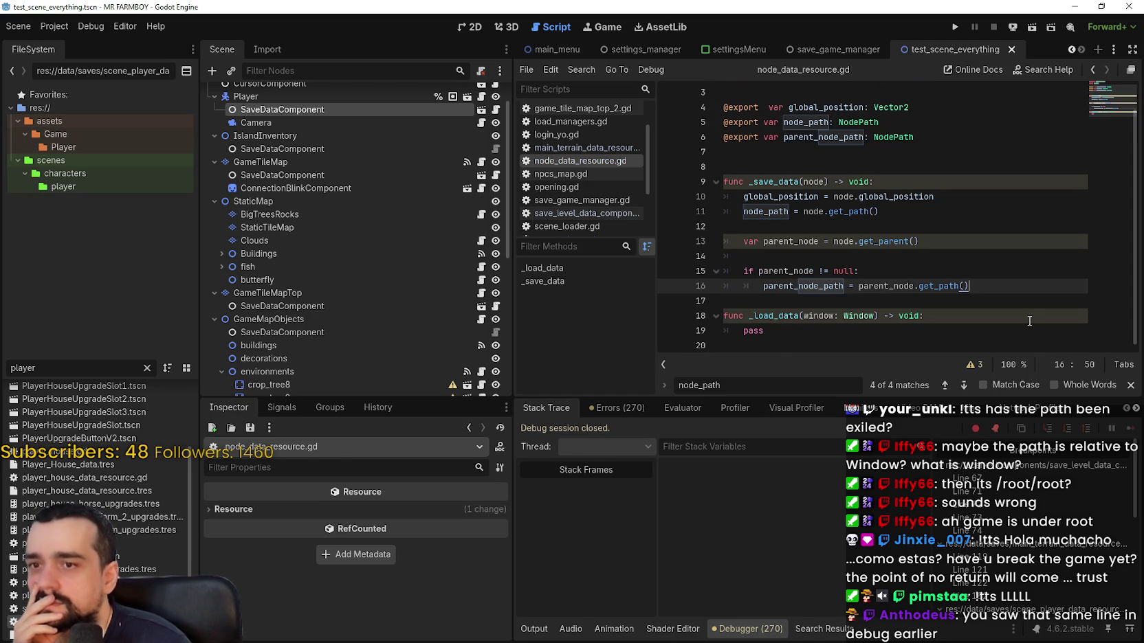
{"action": "double_click", "coordinate": [791, 241]}
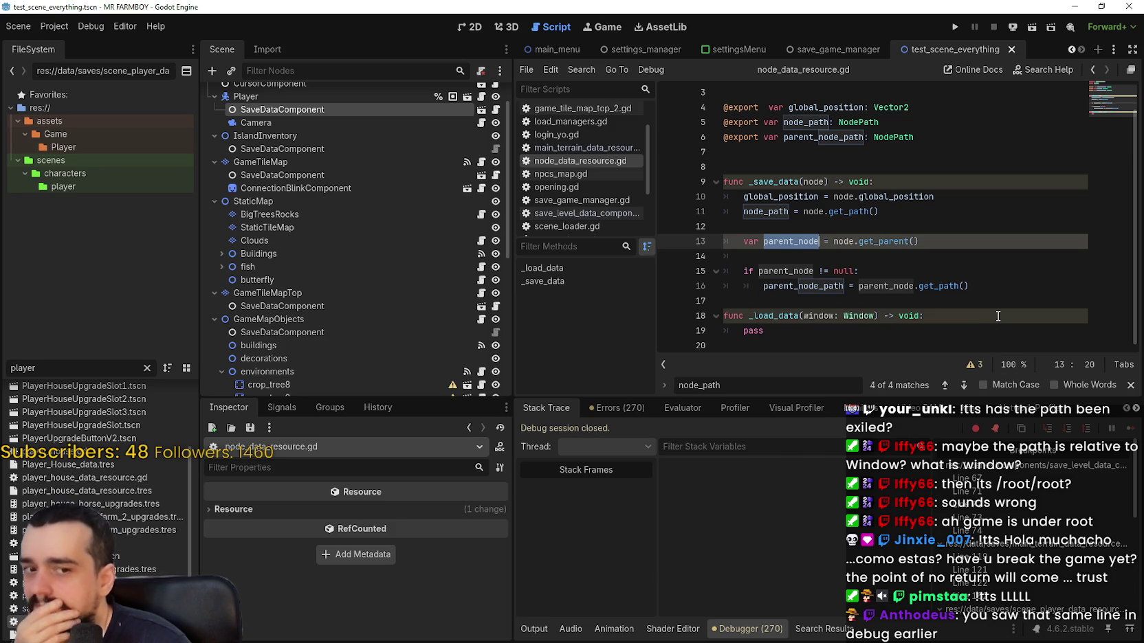
{"action": "key", "text": "shift+F3"}
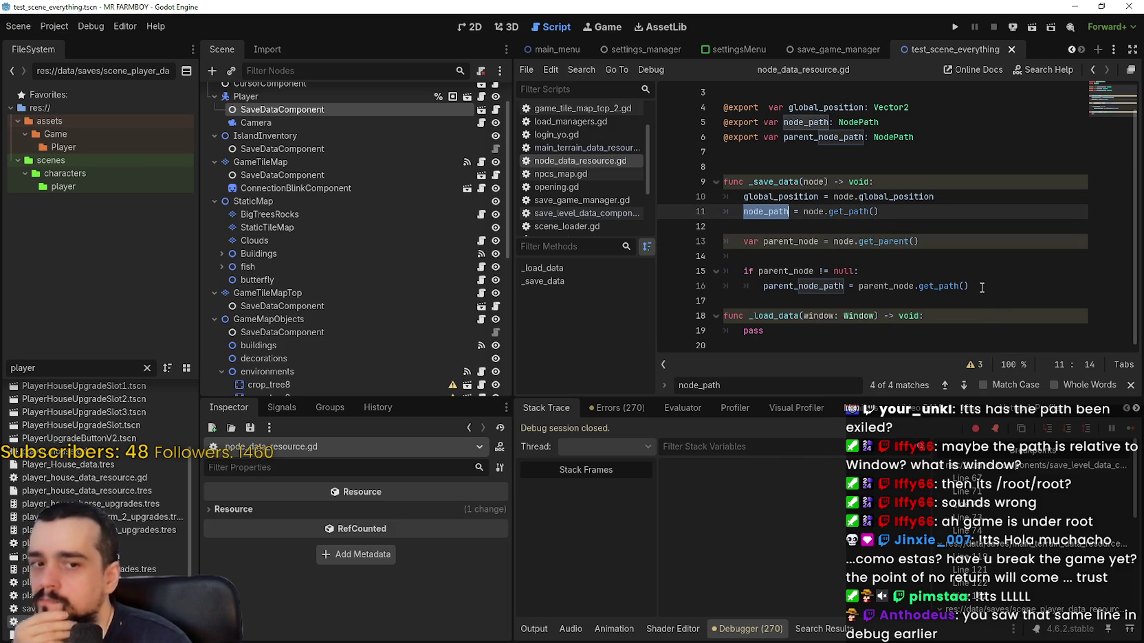
{"action": "right_click", "coordinate": [854, 215]}
{"action": "left_click", "coordinate": [841, 211]}
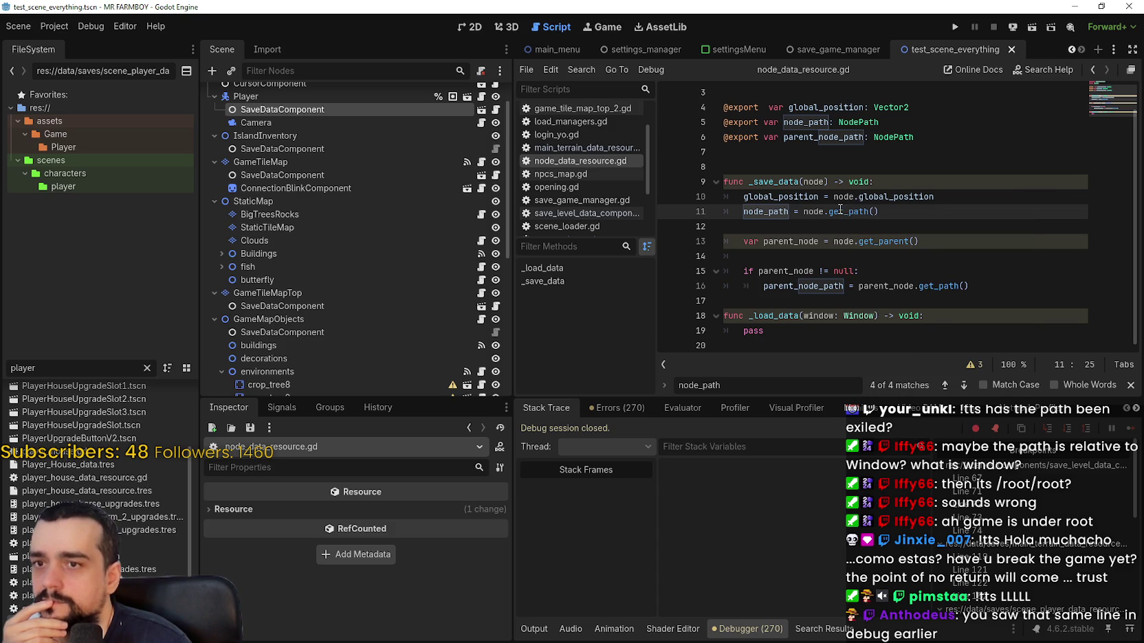
{"action": "scroll", "coordinate": [844, 217], "scroll_direction": "up", "scroll_amount": 1}
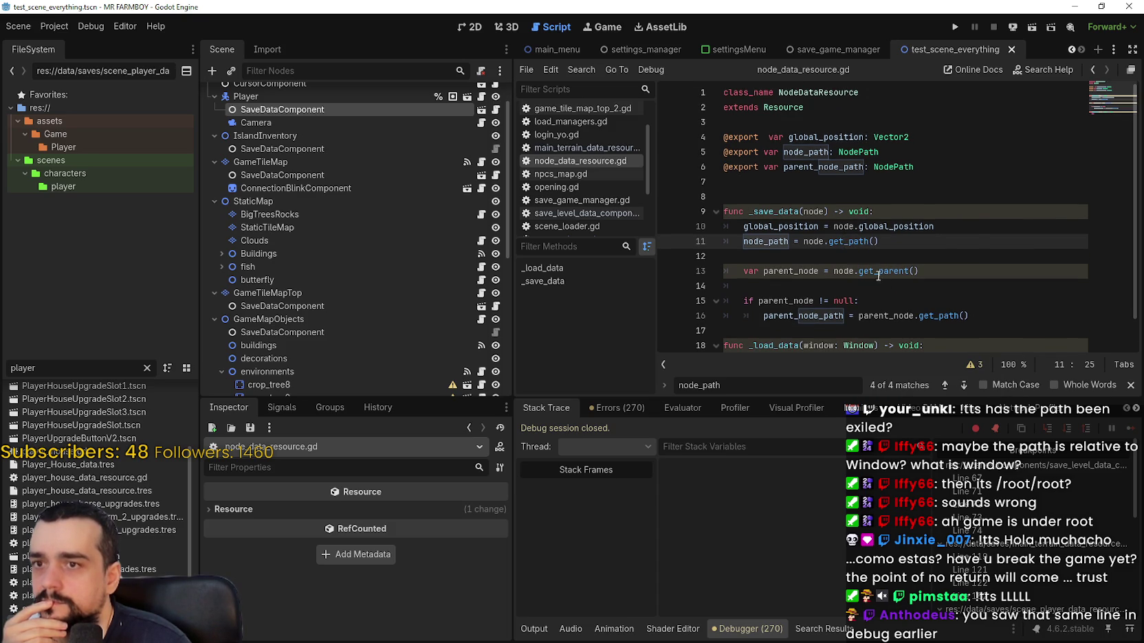
{"action": "double_click", "coordinate": [842, 242]}
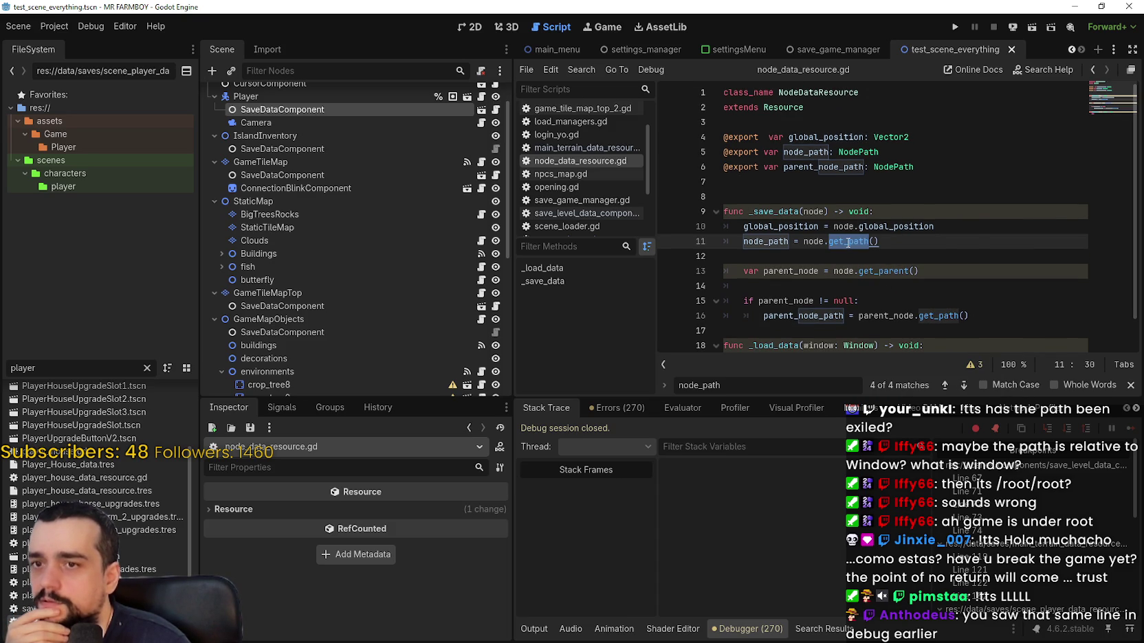
Select get_path on line 16 and search the built-in documentation for get_path
{"action": "left_click", "coordinate": [934, 315]}
{"action": "right_click", "coordinate": [932, 313]}
{"action": "key", "text": "Escape"}
{"action": "double_click", "coordinate": [921, 315]}
{"action": "right_click", "coordinate": [932, 316]}
{"action": "left_click", "coordinate": [939, 394]}
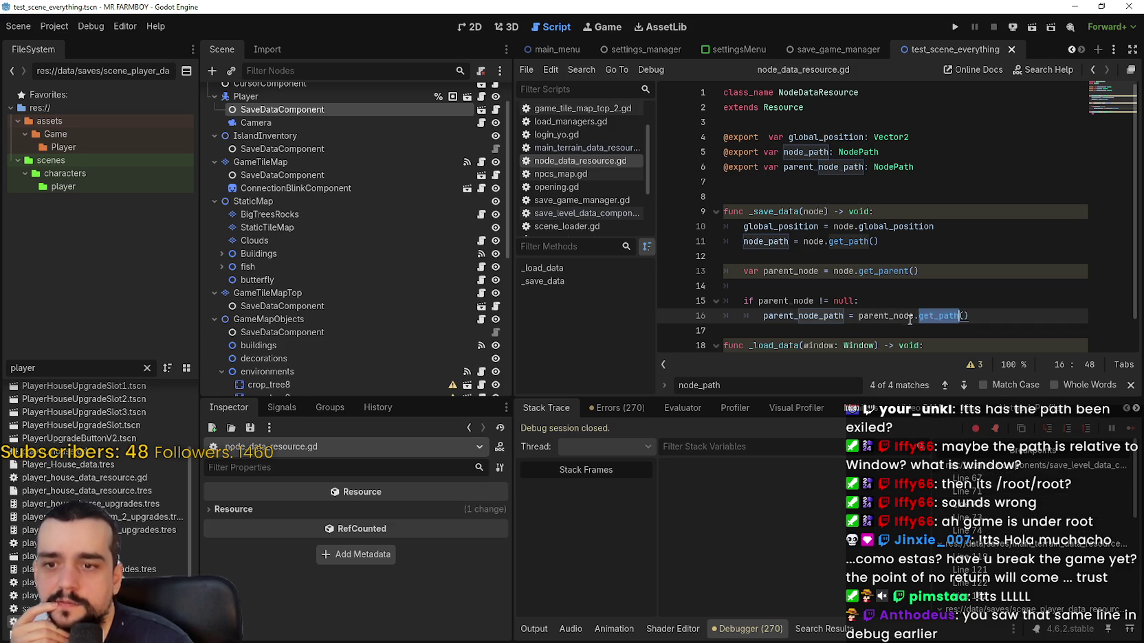
{"action": "left_click", "coordinate": [928, 316]}
{"action": "double_click", "coordinate": [928, 316]}
{"action": "key", "text": "ctrl+c"}
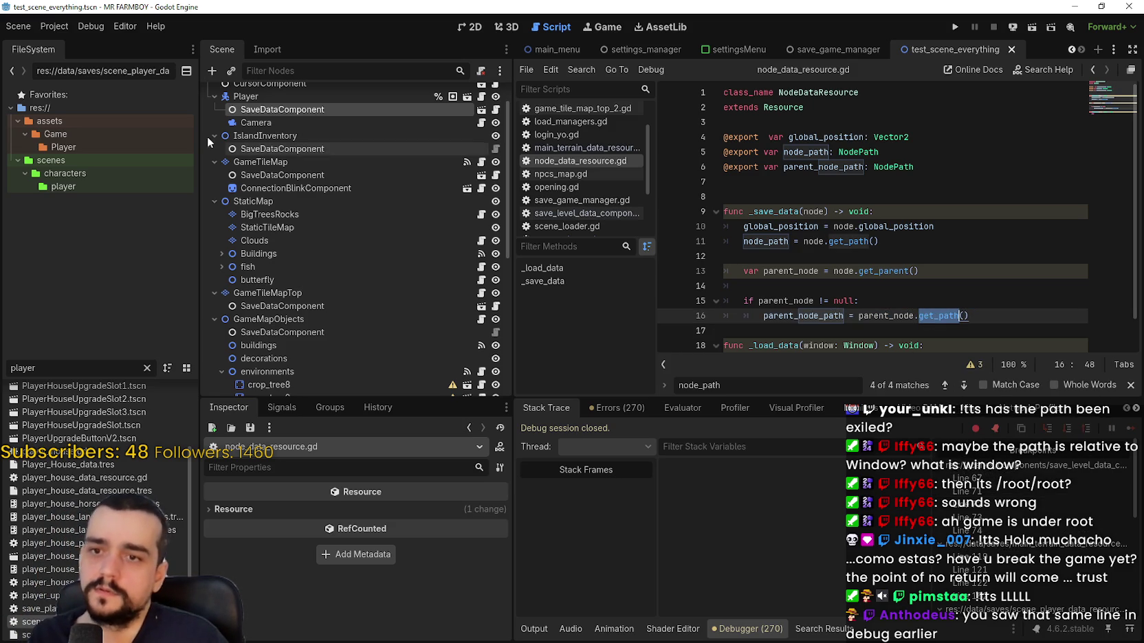
{"action": "left_click", "coordinate": [165, 26]}
{"action": "left_click", "coordinate": [173, 44]}
{"action": "key", "text": "ctrl+v"}
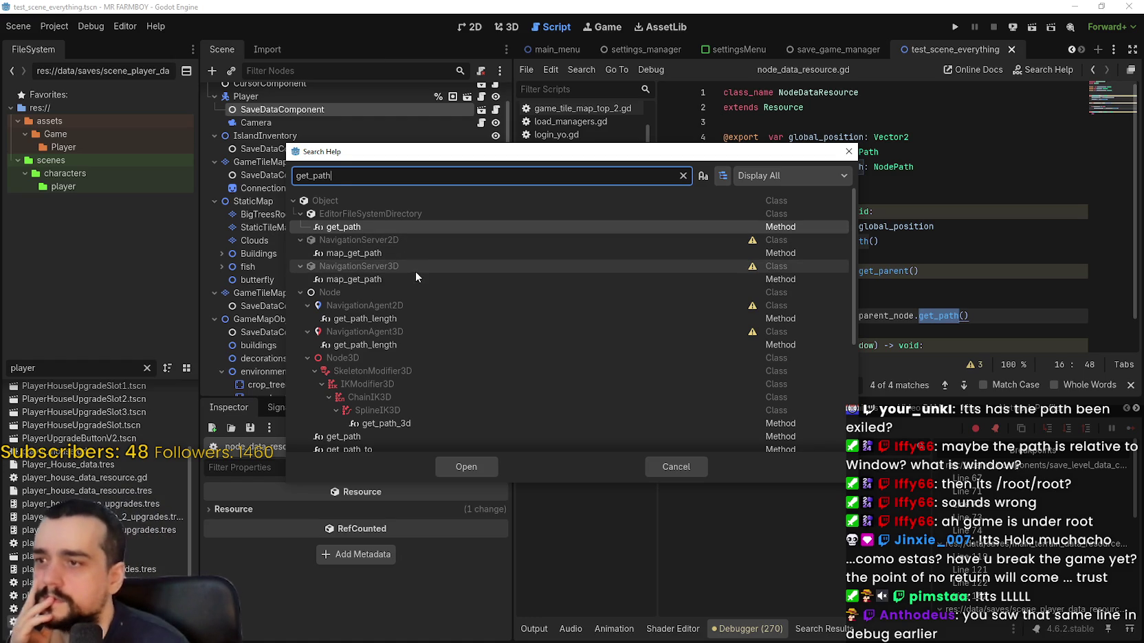
Browse the get_path results and read EditorFileSystemDirectory's get_path documentation
{"action": "scroll", "coordinate": [427, 302], "scroll_direction": "down", "scroll_amount": 5}
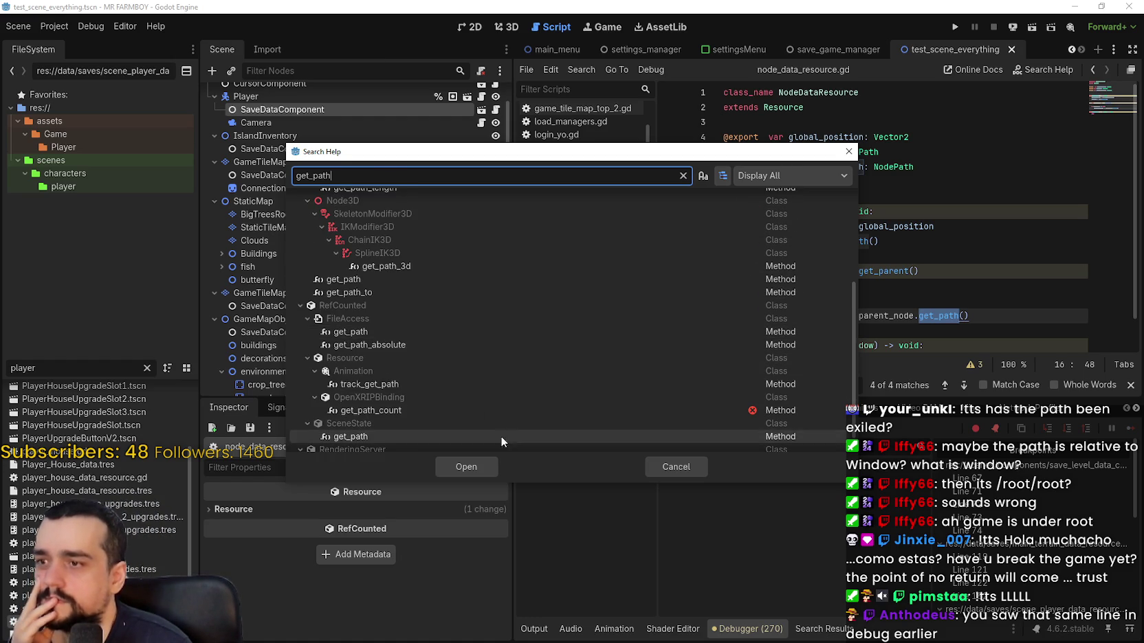
{"action": "scroll", "coordinate": [501, 437], "scroll_direction": "down", "scroll_amount": 1}
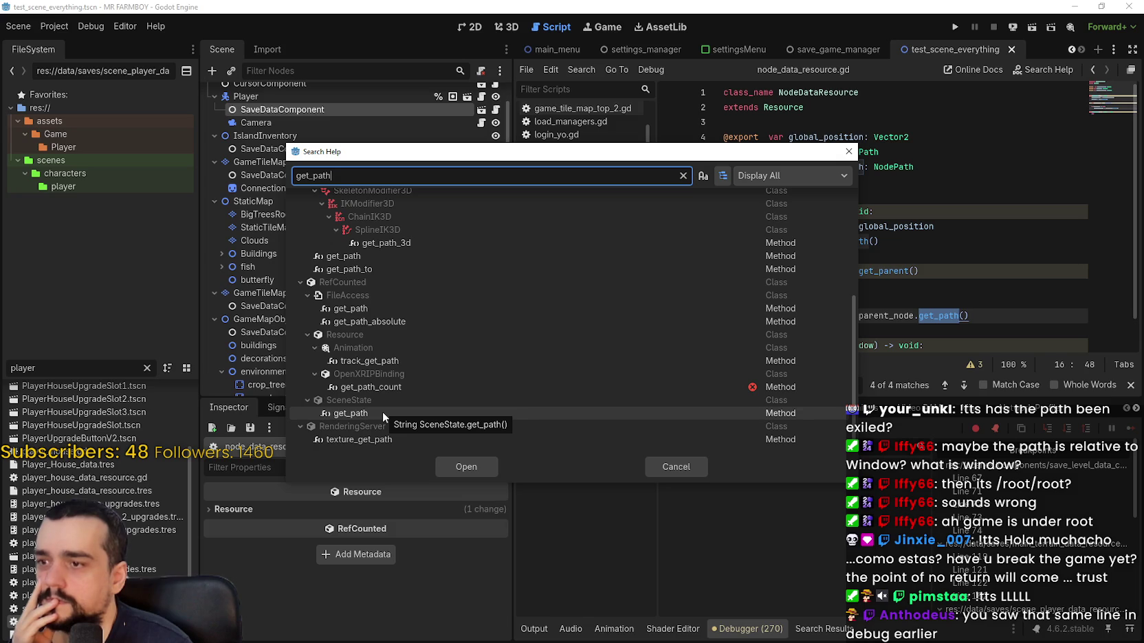
{"action": "scroll", "coordinate": [382, 412], "scroll_direction": "up", "scroll_amount": 6}
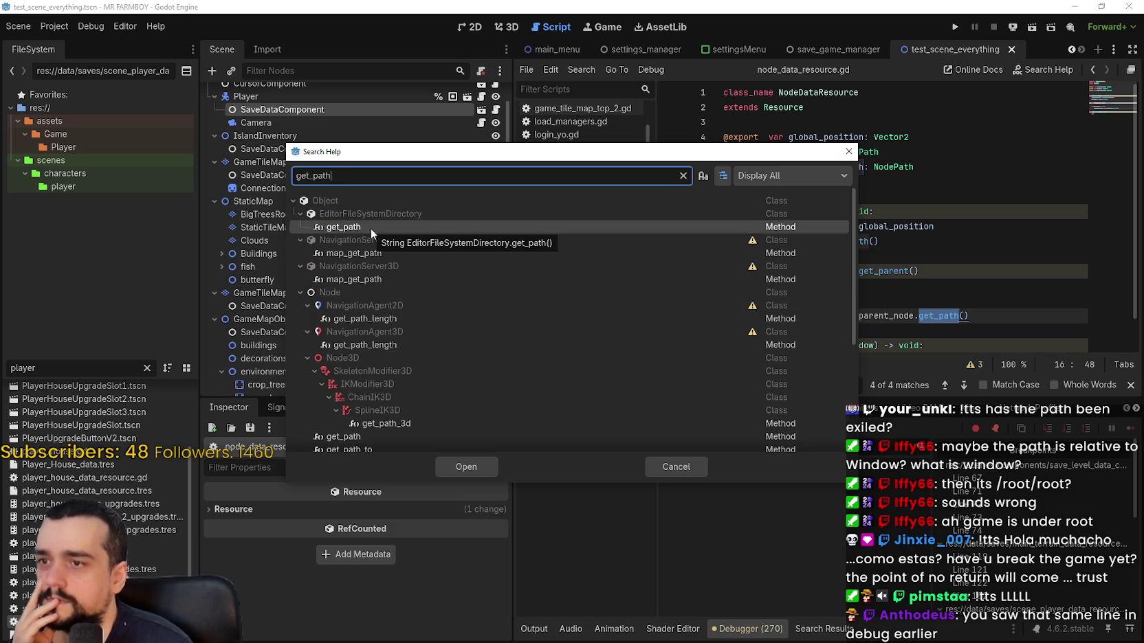
{"action": "left_click", "coordinate": [467, 464]}
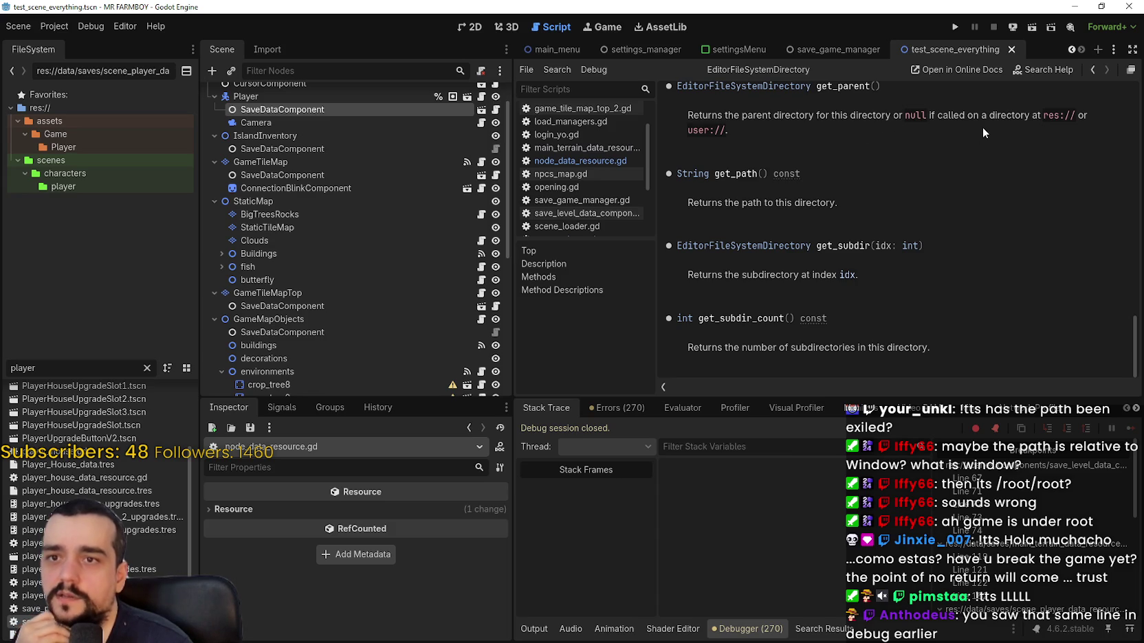
{"action": "scroll", "coordinate": [857, 172], "scroll_direction": "up", "scroll_amount": 1}
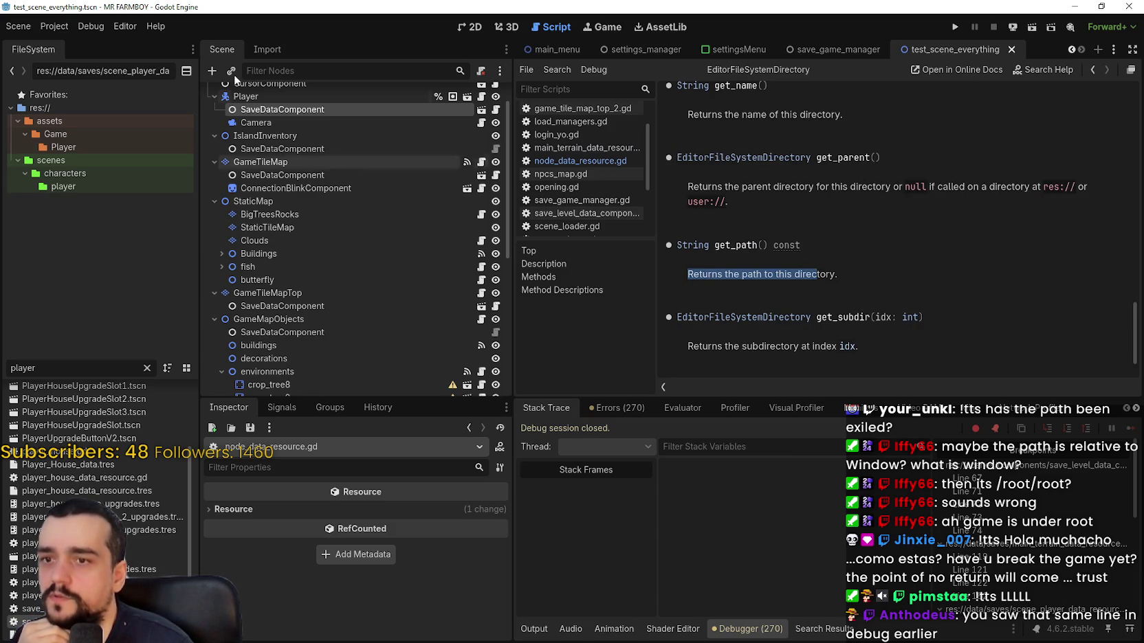
Search get_path again, read FileAccess.get_path's description, then return to scene_player_data_resource.gd
{"action": "left_click", "coordinate": [70, 26]}
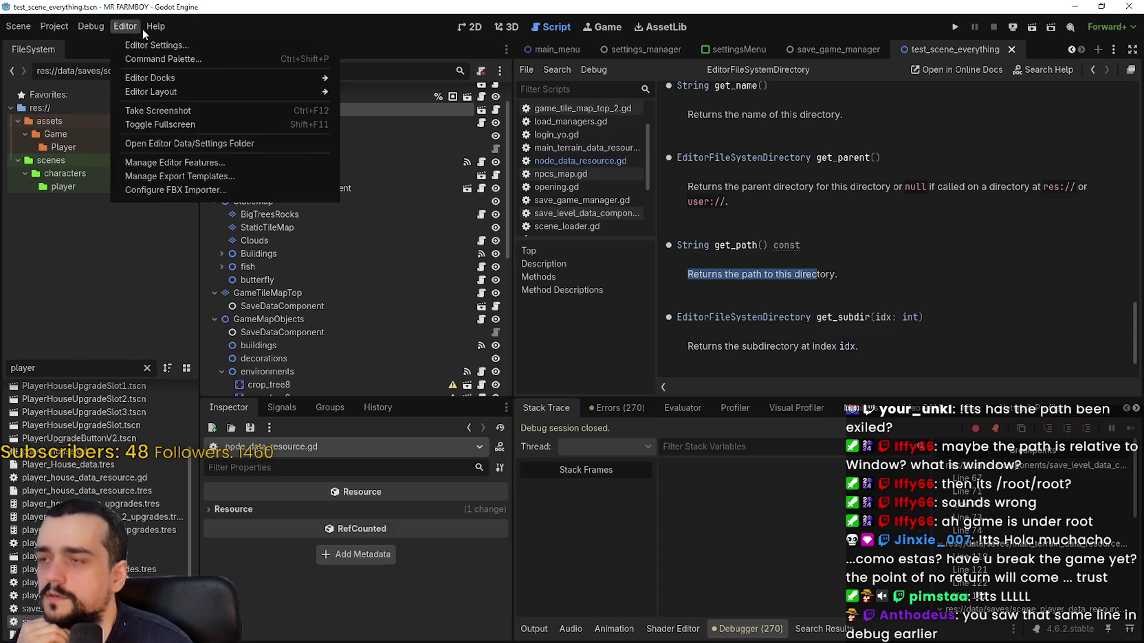
{"action": "left_click", "coordinate": [172, 45]}
{"action": "type", "text": "get_path"}
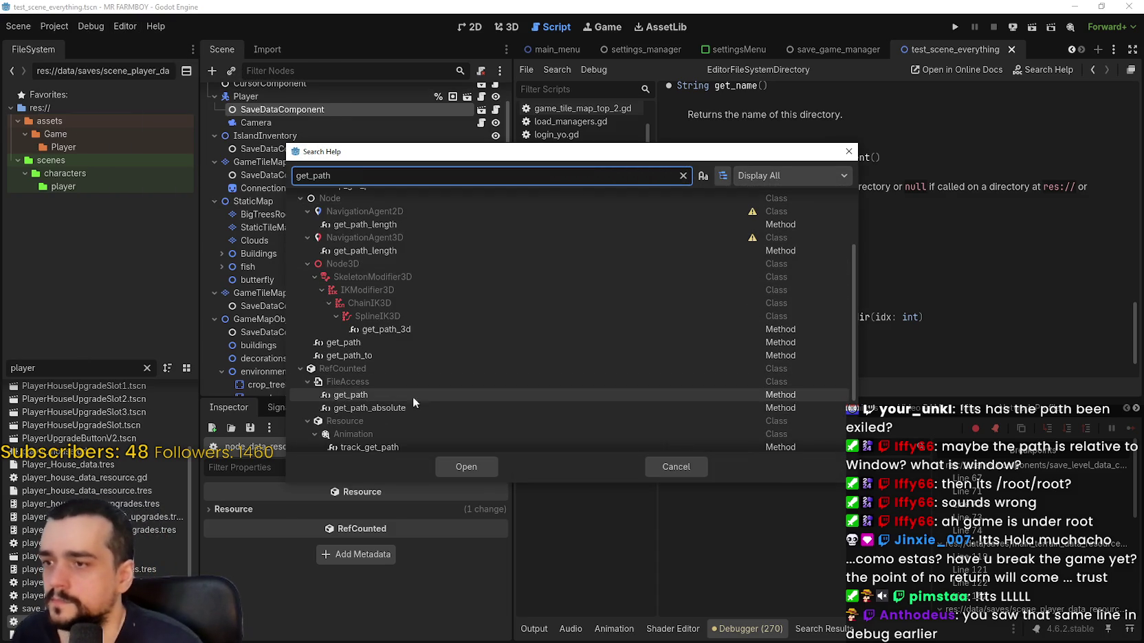
{"action": "left_click", "coordinate": [432, 394]}
{"action": "left_click", "coordinate": [460, 467]}
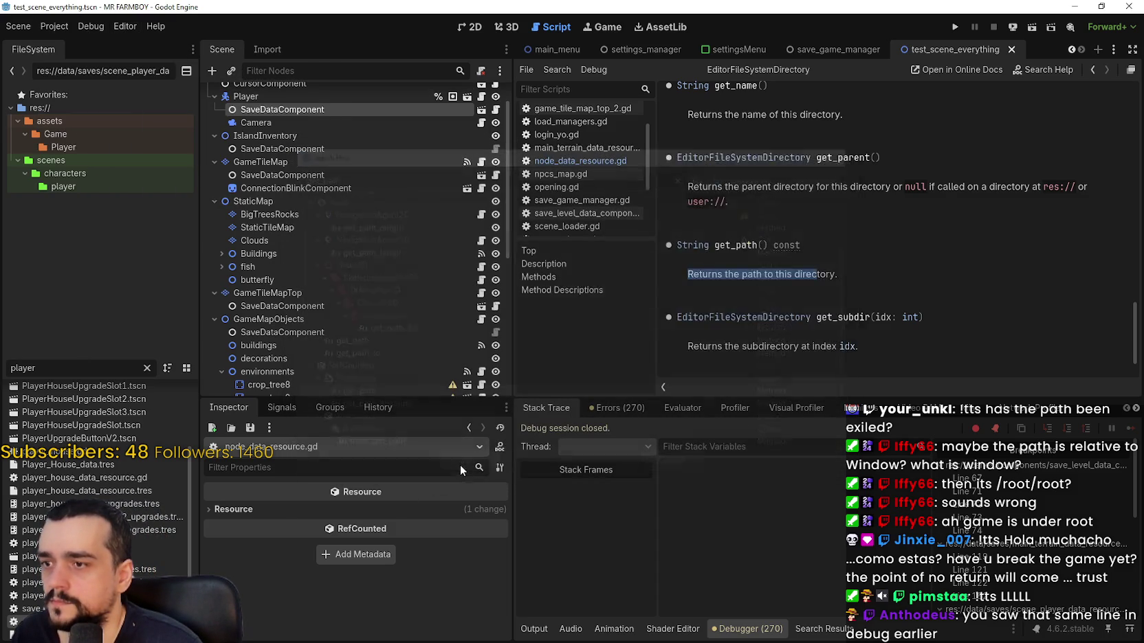
{"action": "left_click_drag", "start_coordinate": [670, 132], "coordinate": [965, 133]}
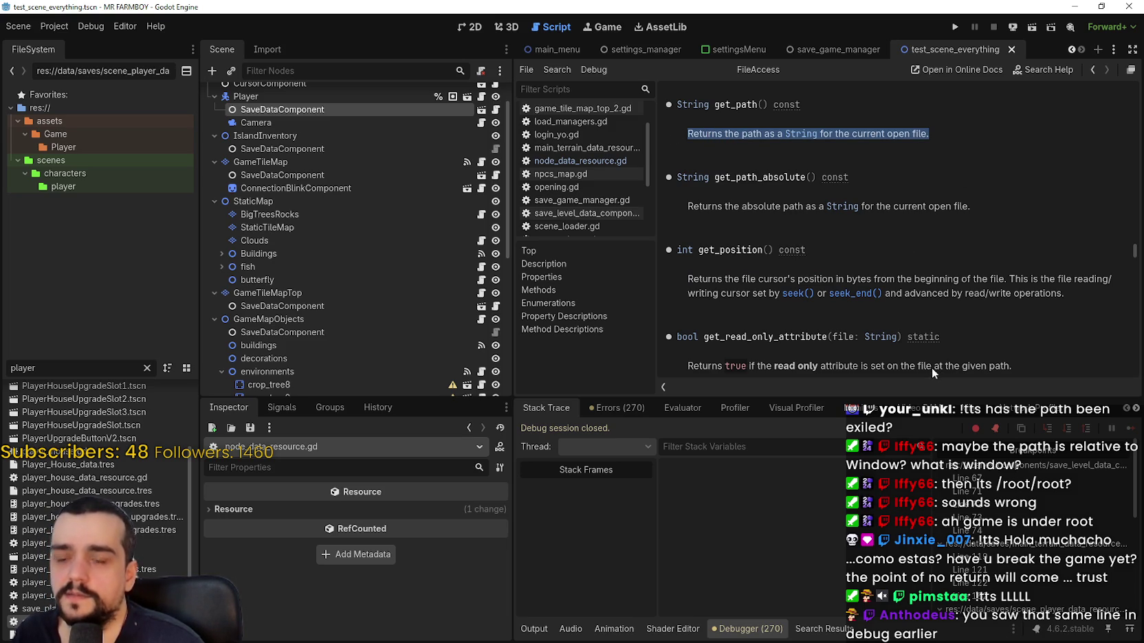
{"action": "left_click", "coordinate": [469, 427]}
{"action": "scroll", "coordinate": [904, 323], "scroll_direction": "down", "scroll_amount": 4}
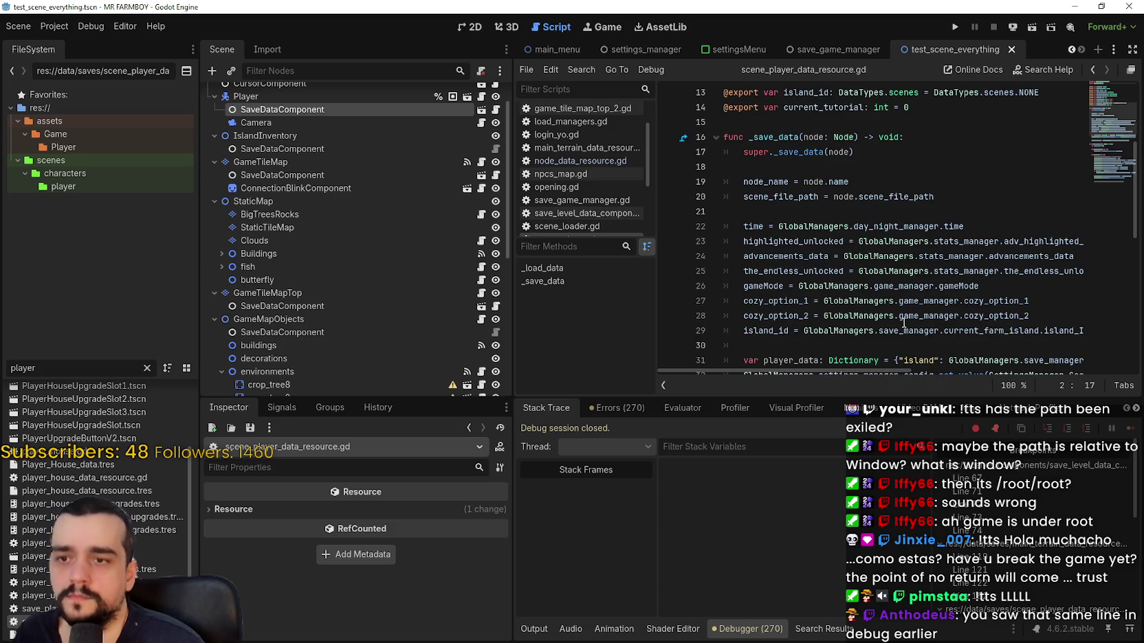
Scroll through the _save_data code and place the caret on empty line 41
{"action": "scroll", "coordinate": [787, 196], "scroll_direction": "up", "scroll_amount": 4}
{"action": "scroll", "coordinate": [873, 274], "scroll_direction": "down", "scroll_amount": 8}
{"action": "scroll", "coordinate": [866, 261], "scroll_direction": "down", "scroll_amount": 3}
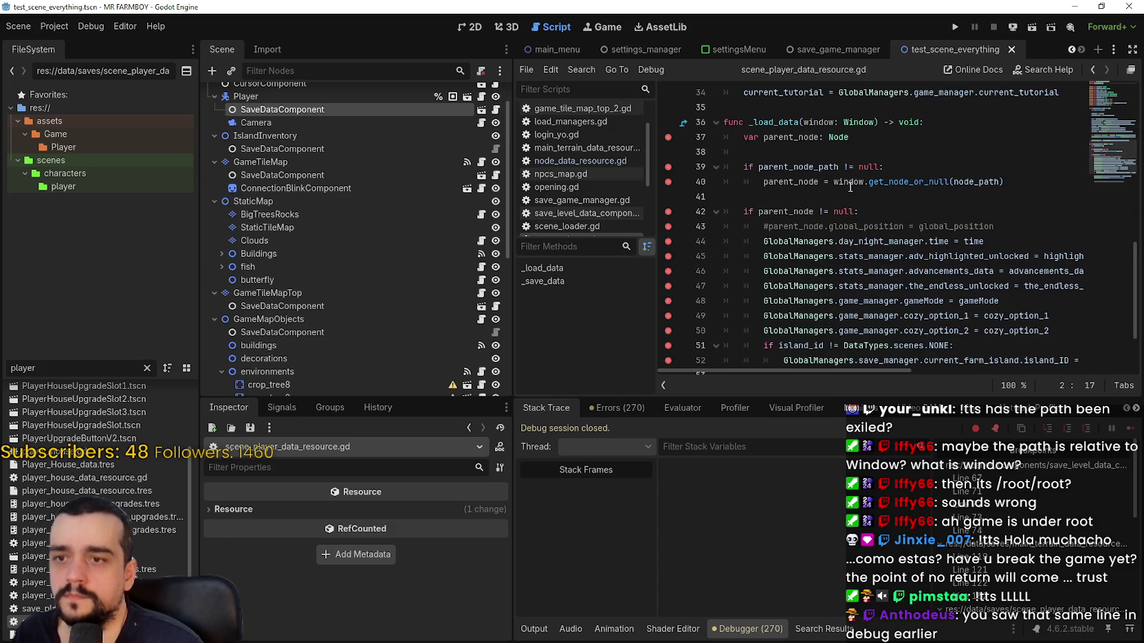
{"action": "left_click", "coordinate": [843, 197]}
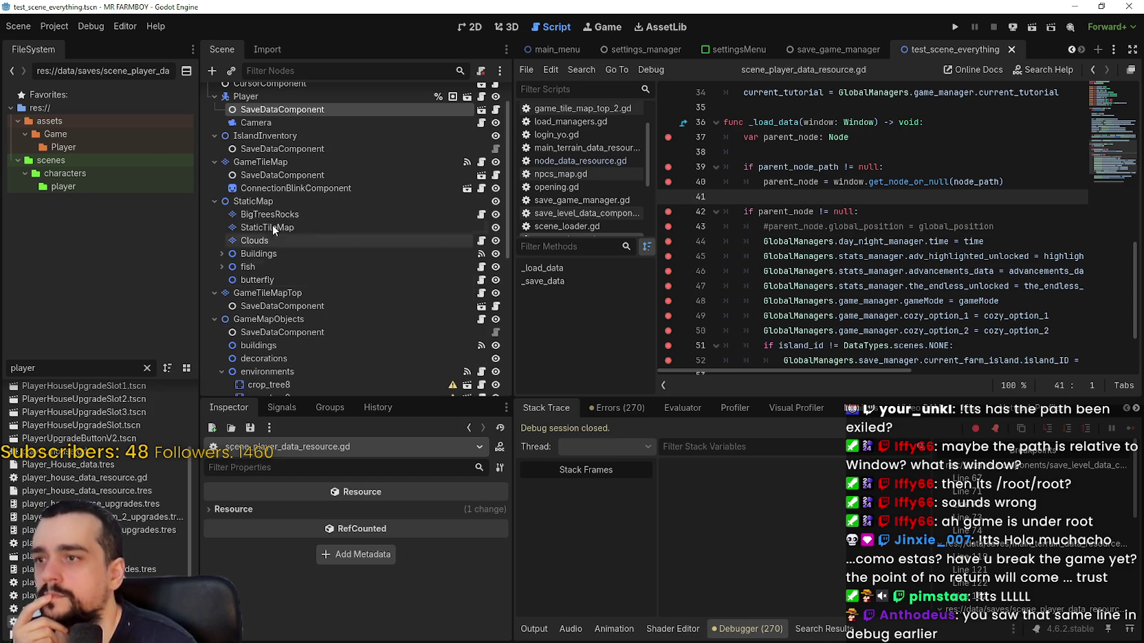
{"action": "scroll", "coordinate": [371, 240], "scroll_direction": "up", "scroll_amount": 2}
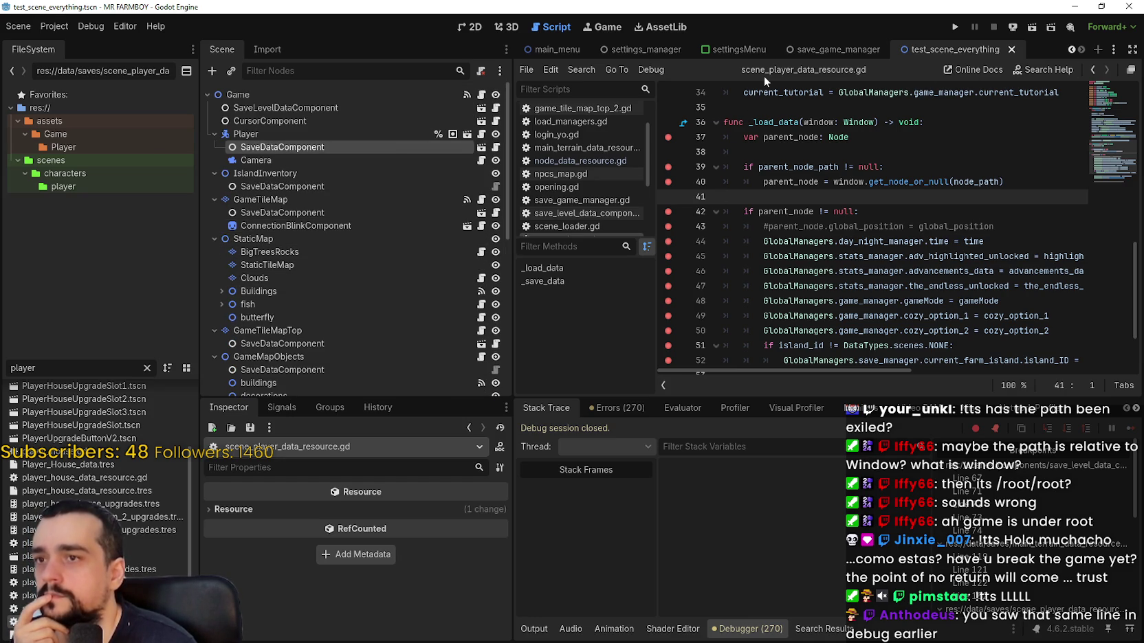
Switch to the main_menu scene and collapse its Credits and CanvasLayer nodes
{"action": "left_click", "coordinate": [554, 54]}
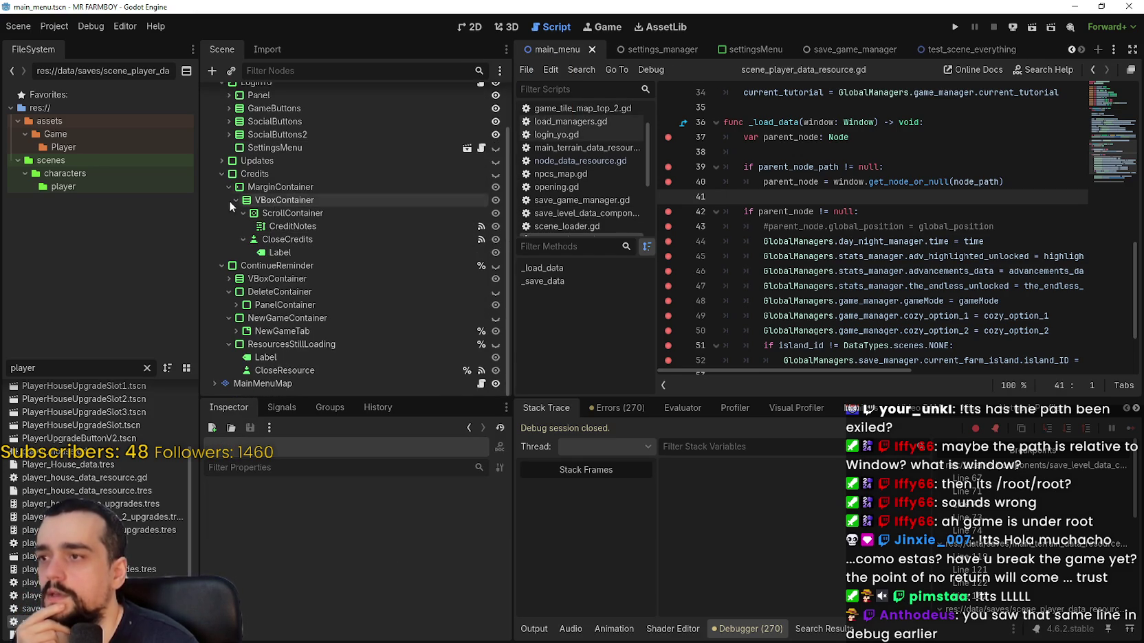
{"action": "left_click", "coordinate": [221, 174]}
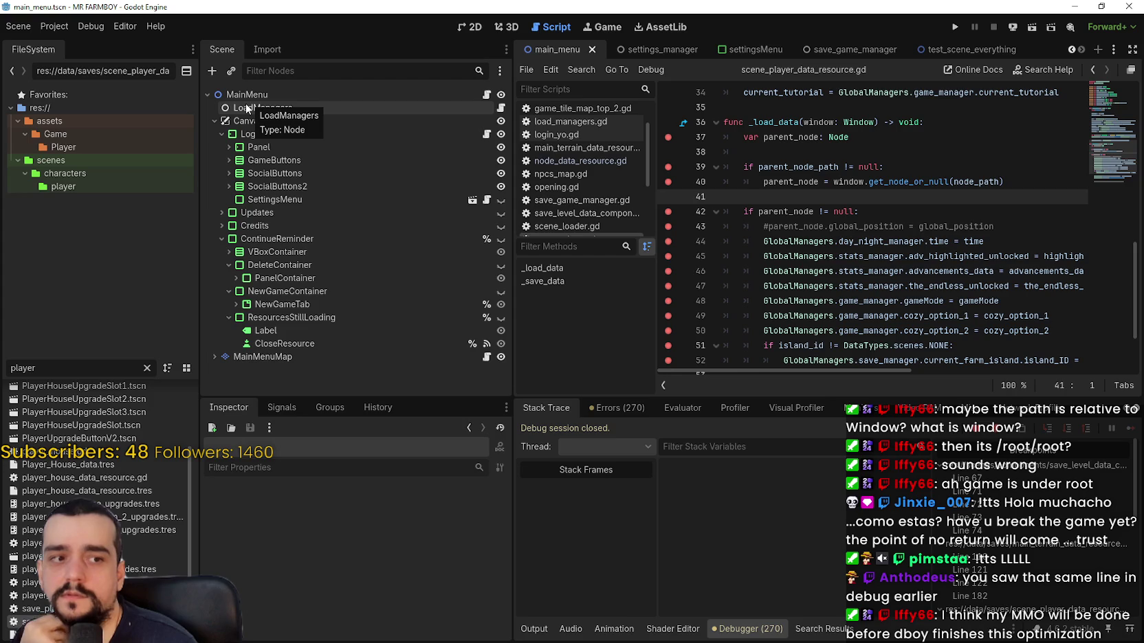
{"action": "left_click", "coordinate": [796, 135]}
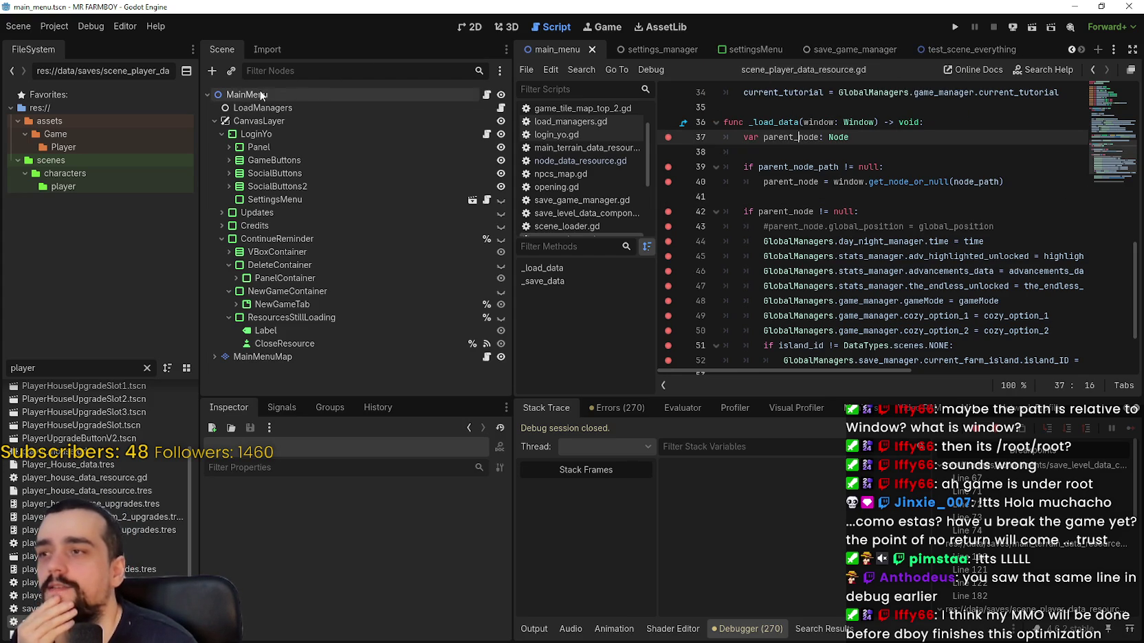
{"action": "left_click", "coordinate": [214, 120]}
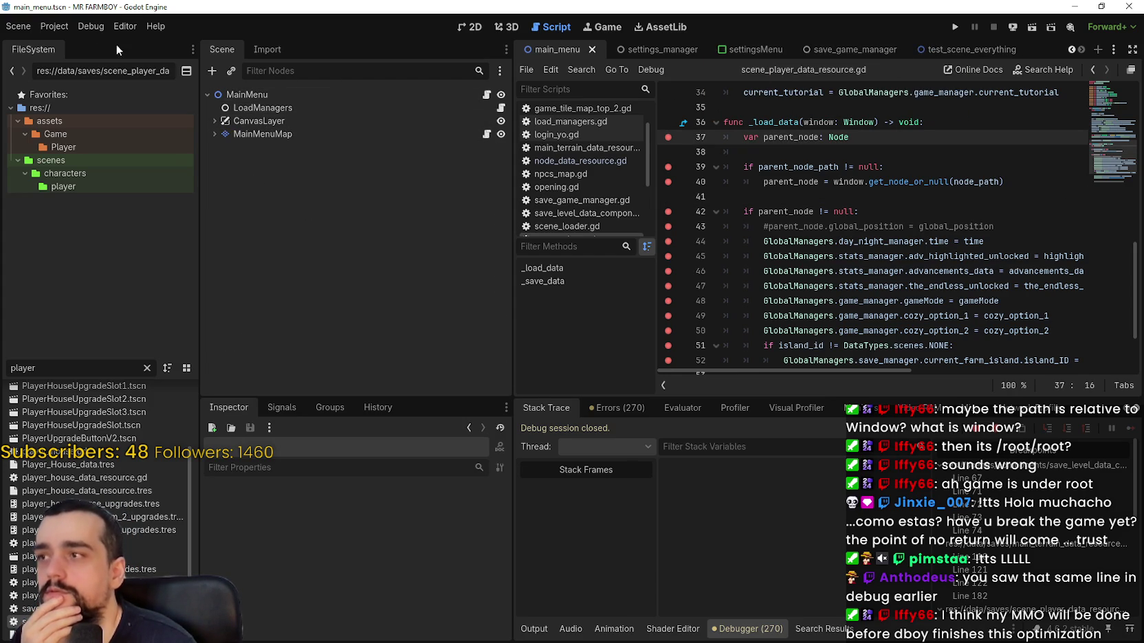
{"action": "left_click", "coordinate": [54, 26]}
In Project Settings > Autoload, move SceneLoader down three places so it loads after GlobalManagers
{"action": "left_click", "coordinate": [66, 41]}
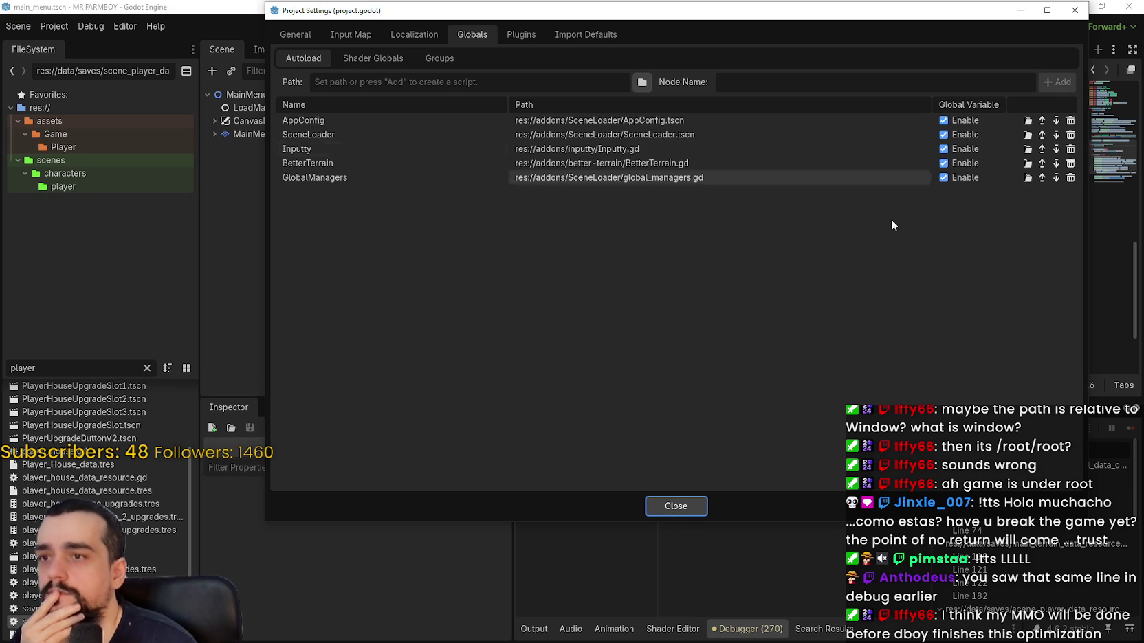
{"action": "left_click", "coordinate": [1057, 134]}
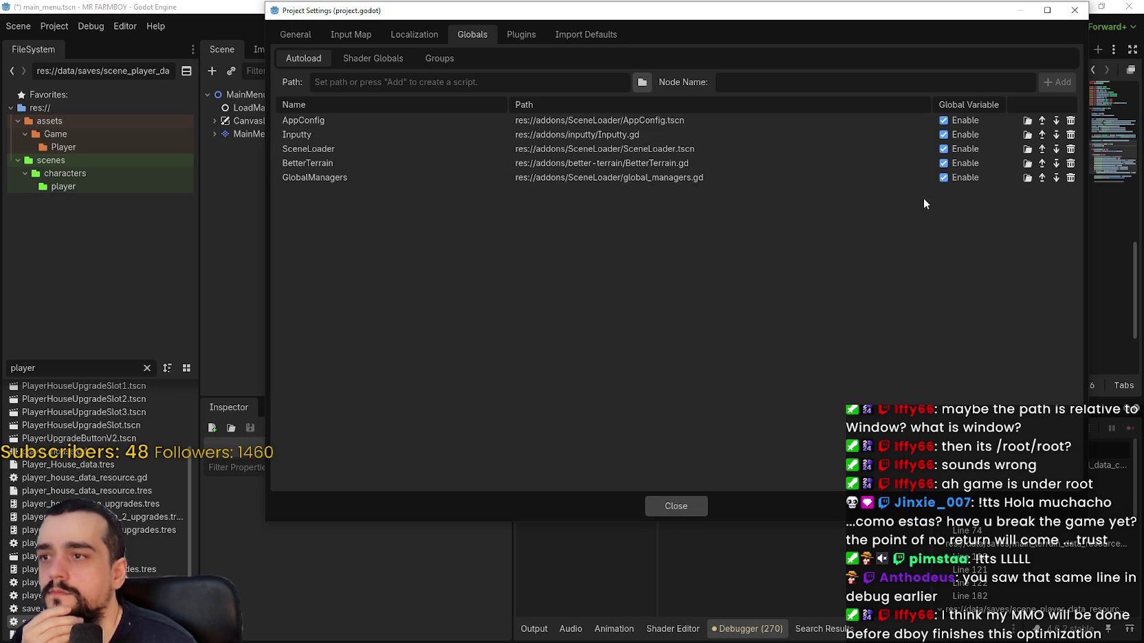
{"action": "left_click", "coordinate": [1057, 149]}
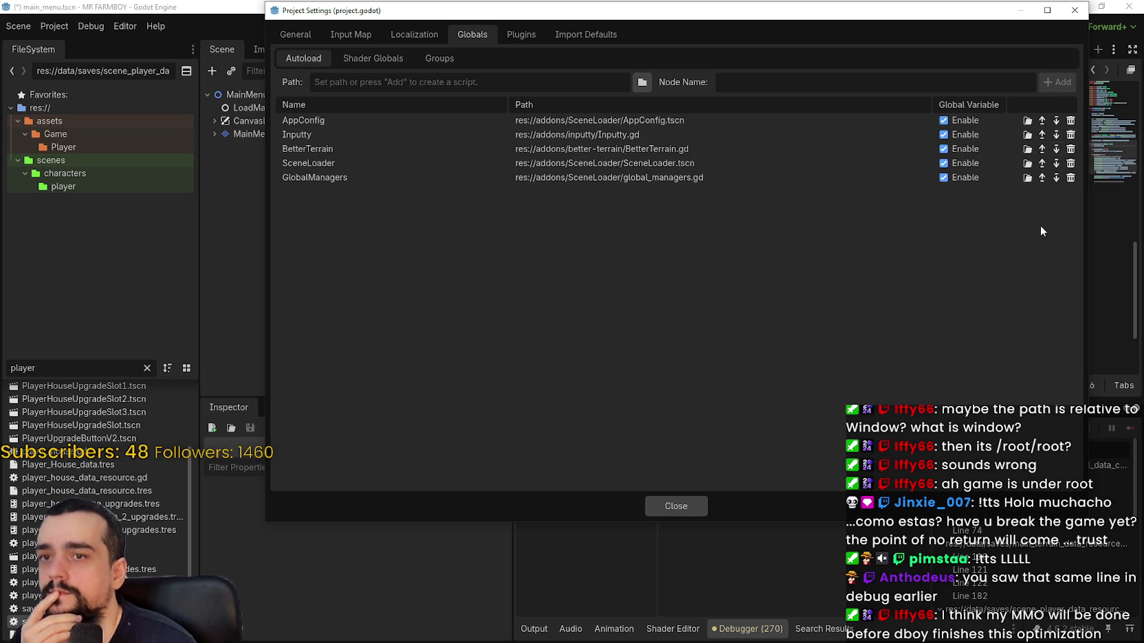
{"action": "left_click", "coordinate": [1056, 163]}
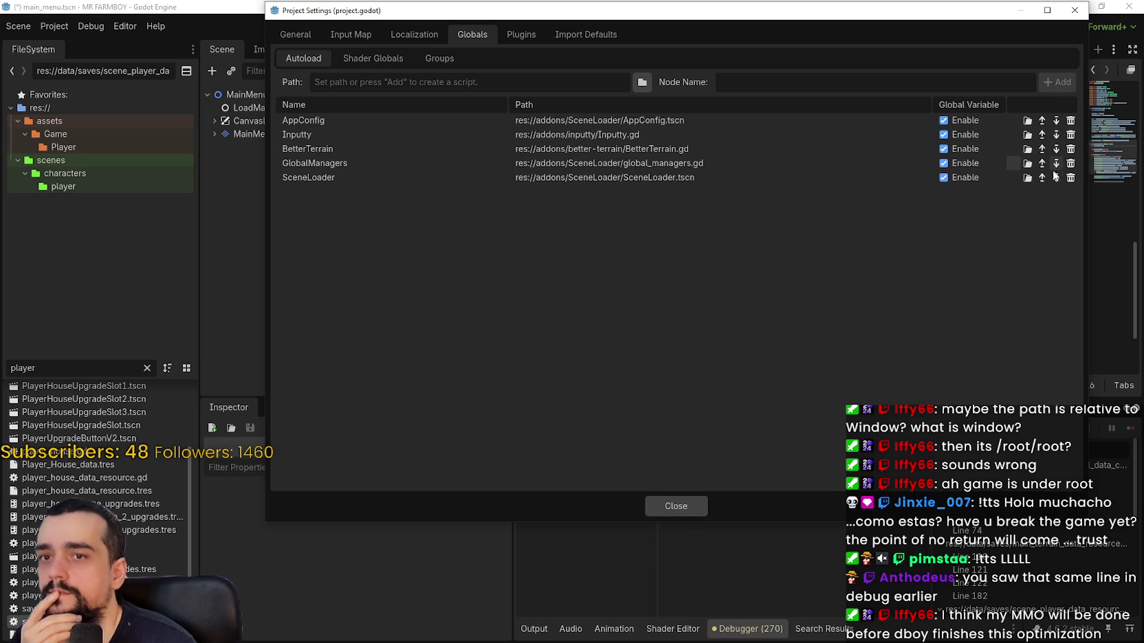
{"action": "left_click", "coordinate": [699, 507]}
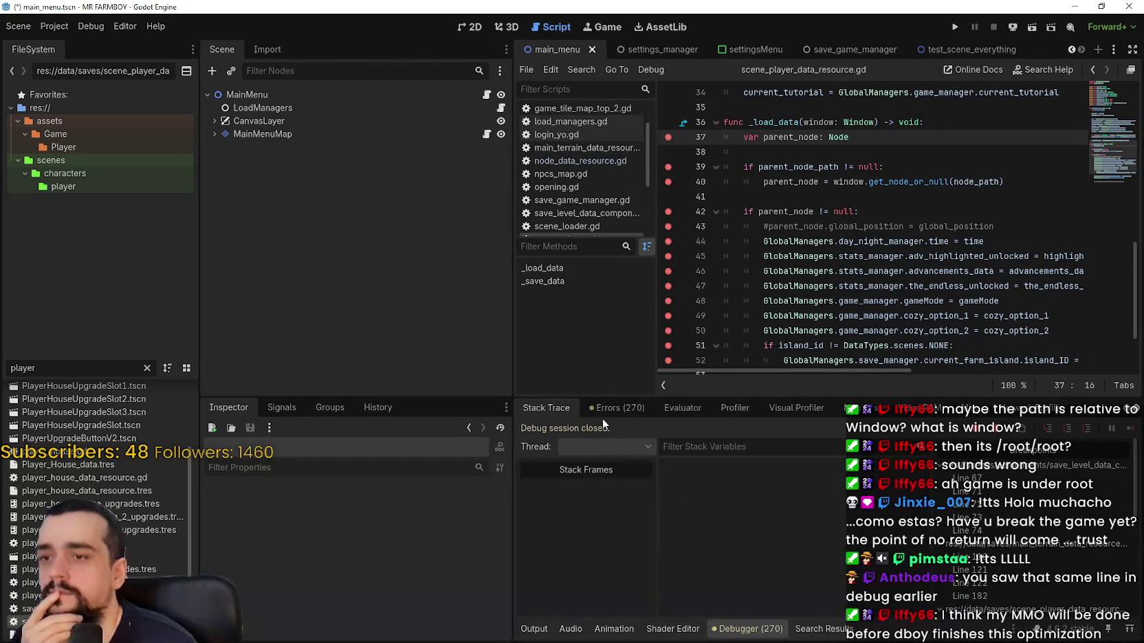
{"action": "left_click", "coordinate": [955, 27]}
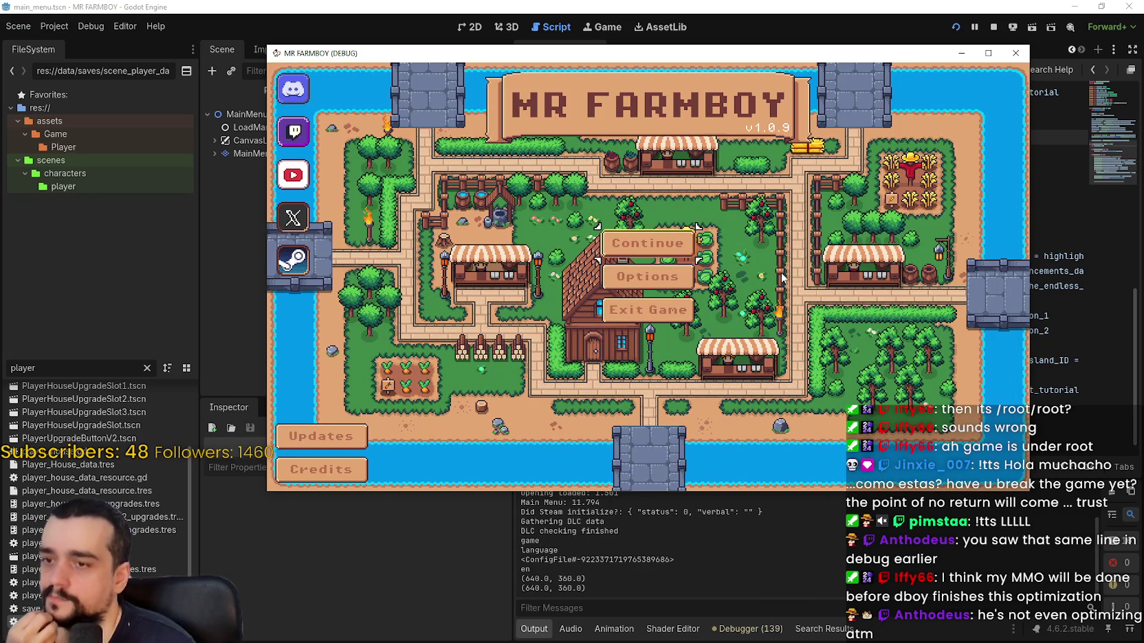
During the MR FARMBOY test run, view the Remote scene tree, then stop the game
{"action": "left_click", "coordinate": [679, 254]}
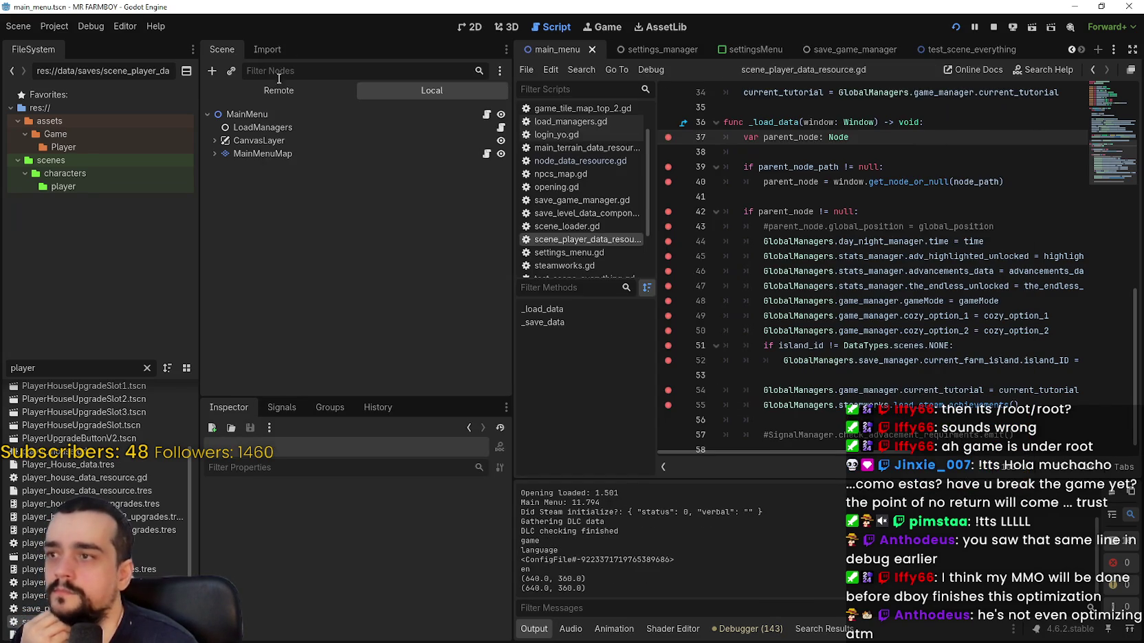
{"action": "left_click", "coordinate": [278, 91]}
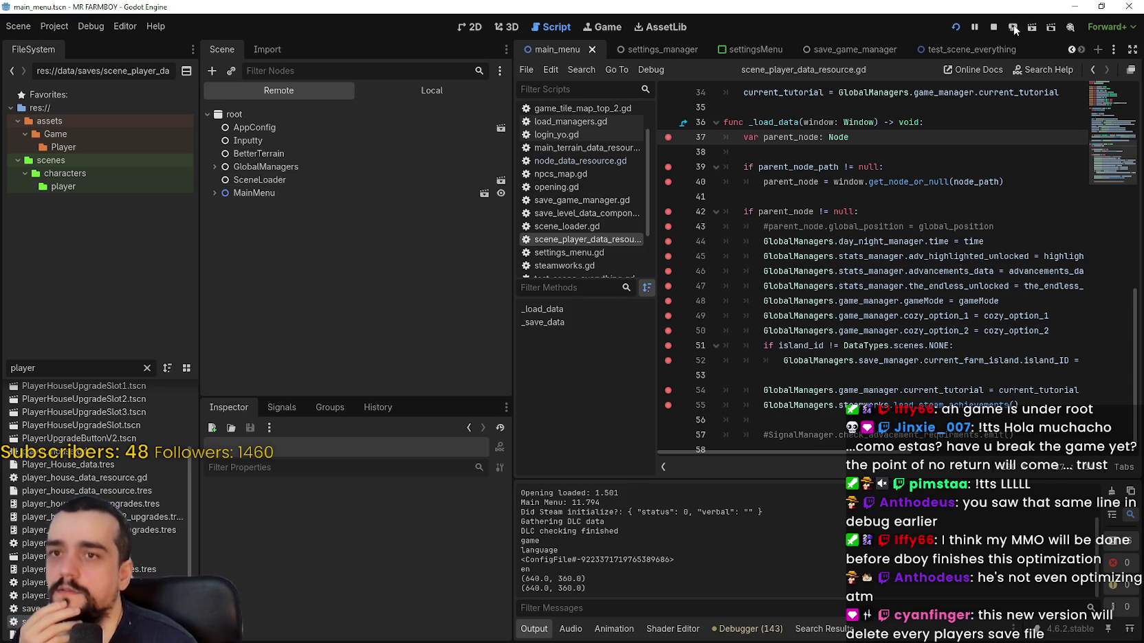
{"action": "left_click", "coordinate": [992, 30]}
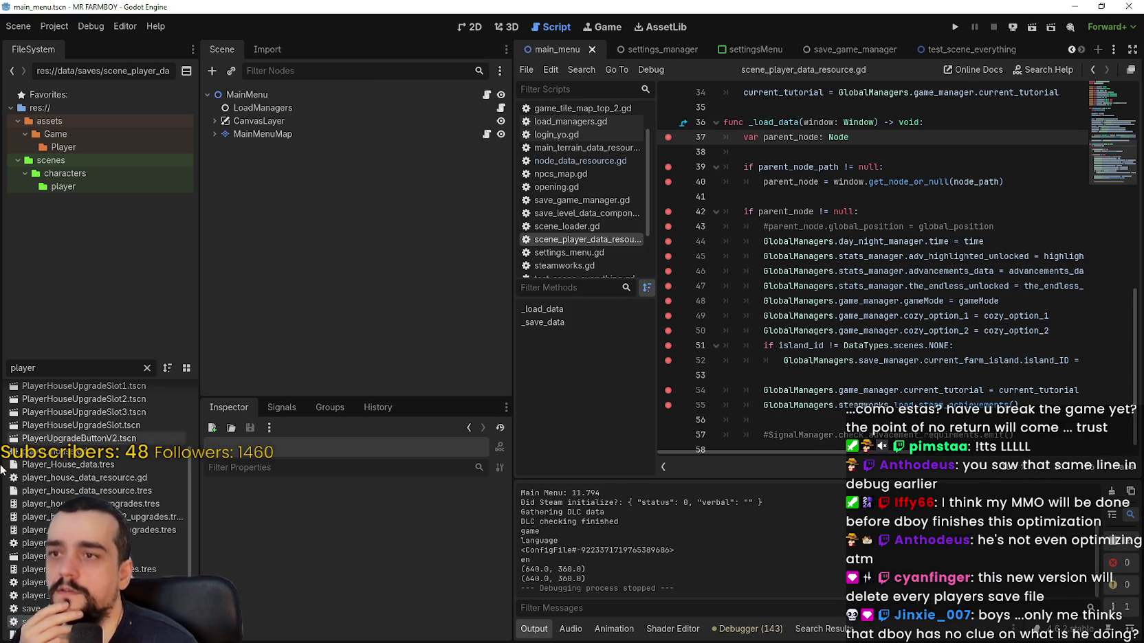
Change the FileSystem filter from 'player' to 'Scene' and open the addon's scene_loader.gd
{"action": "double_click", "coordinate": [50, 367]}
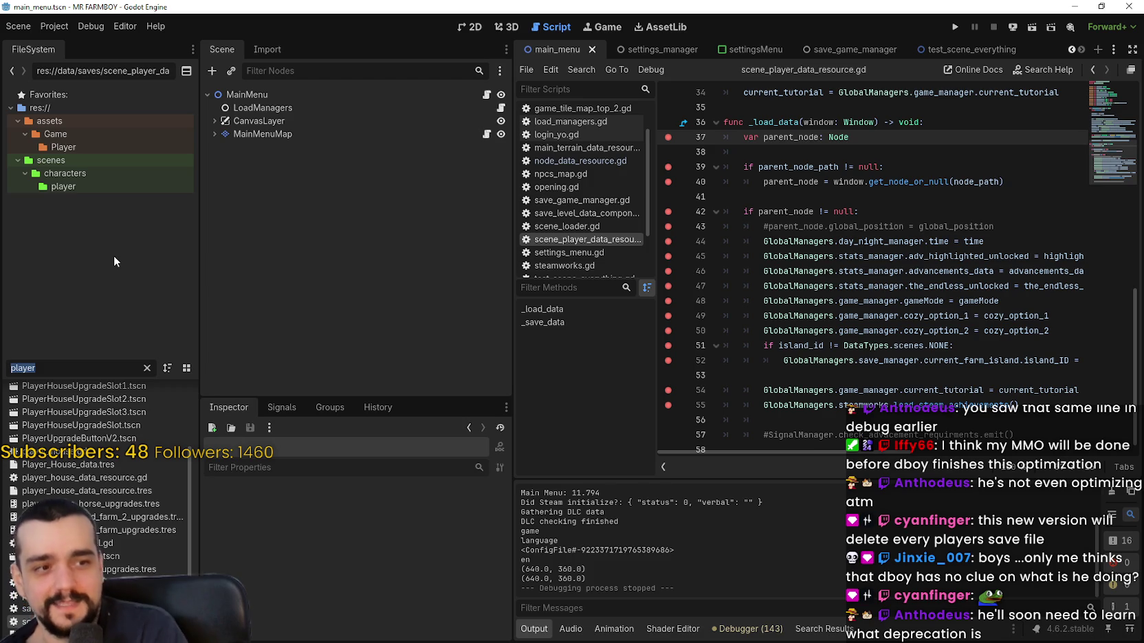
{"action": "scroll", "coordinate": [137, 467], "scroll_direction": "up", "scroll_amount": 4}
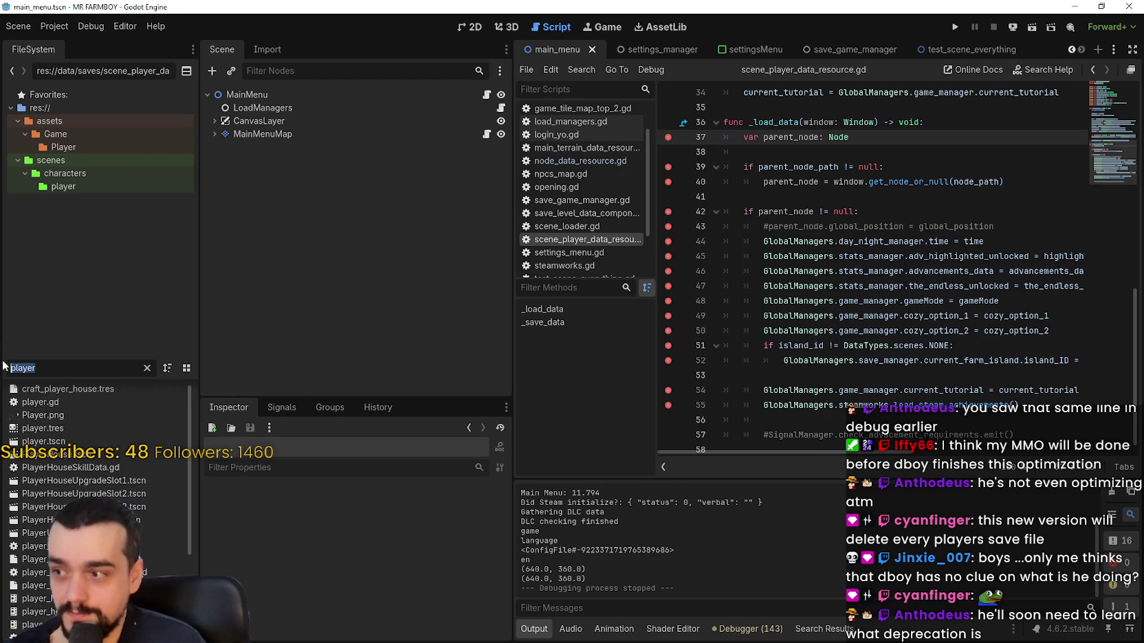
{"action": "type", "text": "Scene"}
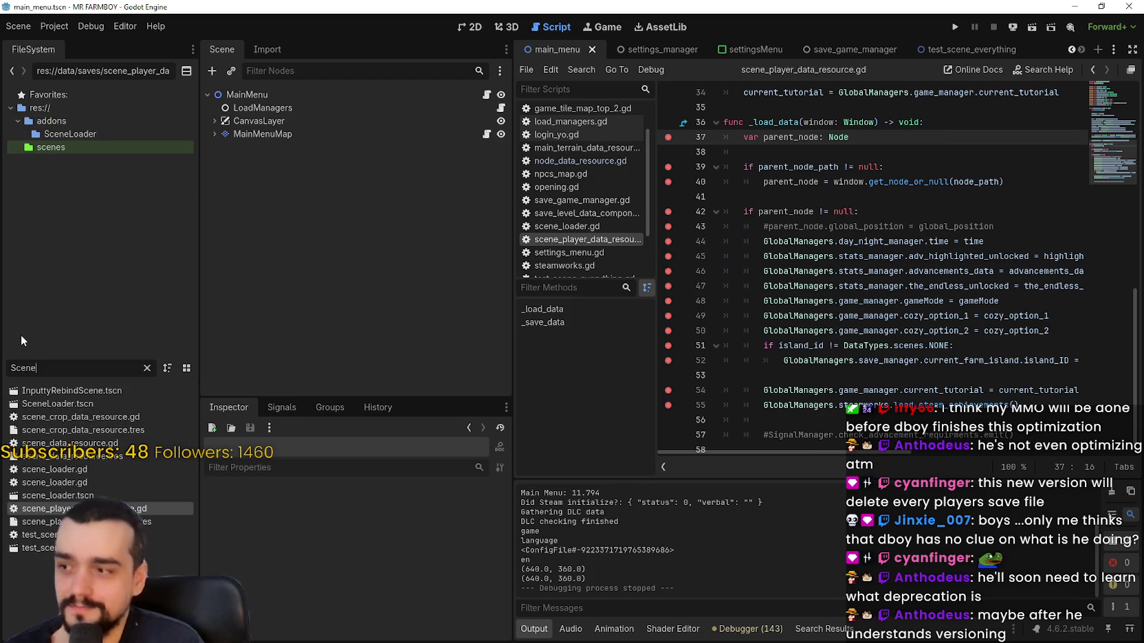
{"action": "double_click", "coordinate": [90, 482]}
{"action": "left_click", "coordinate": [946, 278]}
{"action": "scroll", "coordinate": [946, 277], "scroll_direction": "down", "scroll_amount": 1}
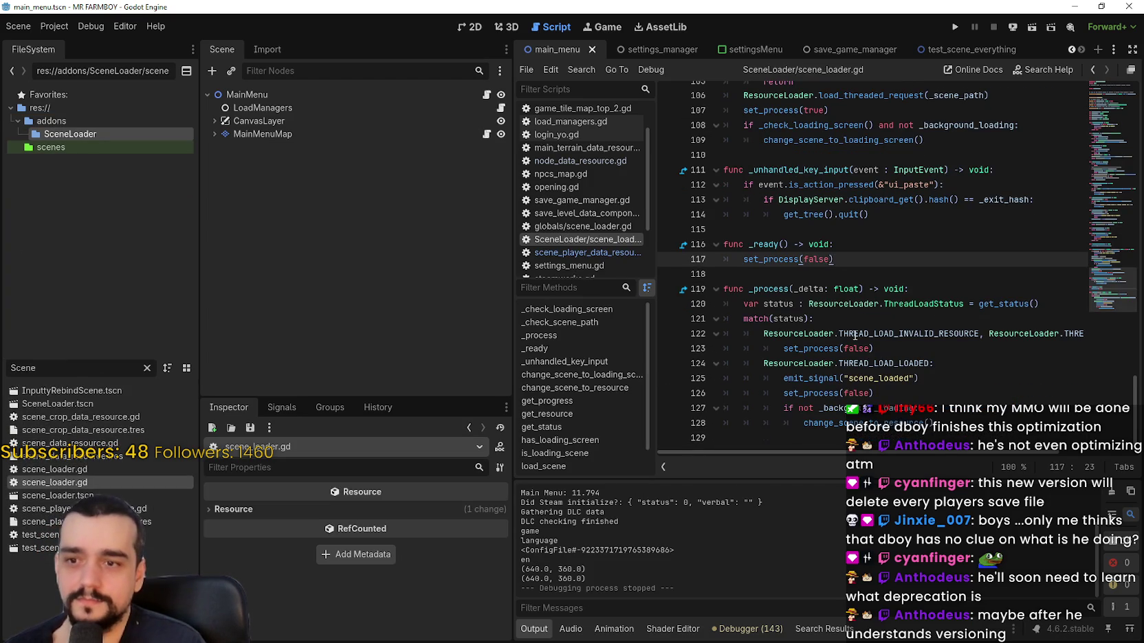
{"action": "left_click", "coordinate": [946, 411]}
{"action": "left_click", "coordinate": [893, 422]}
{"action": "scroll", "coordinate": [892, 420], "scroll_direction": "up", "scroll_amount": 3}
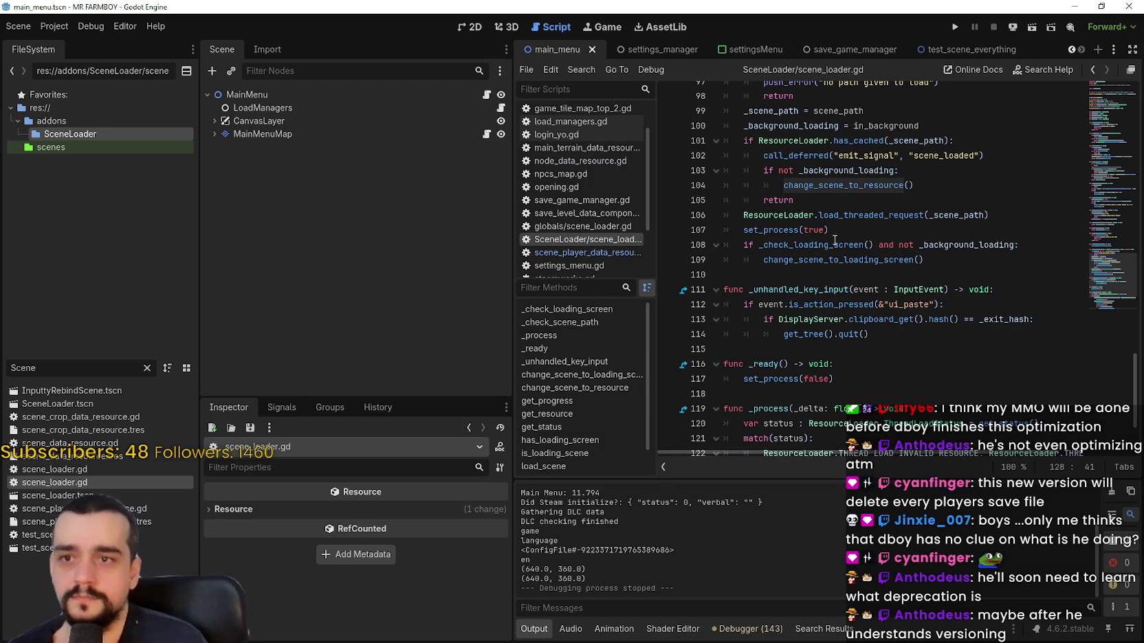
{"action": "scroll", "coordinate": [810, 193], "scroll_direction": "up", "scroll_amount": 1}
{"action": "scroll", "coordinate": [814, 220], "scroll_direction": "up", "scroll_amount": 9}
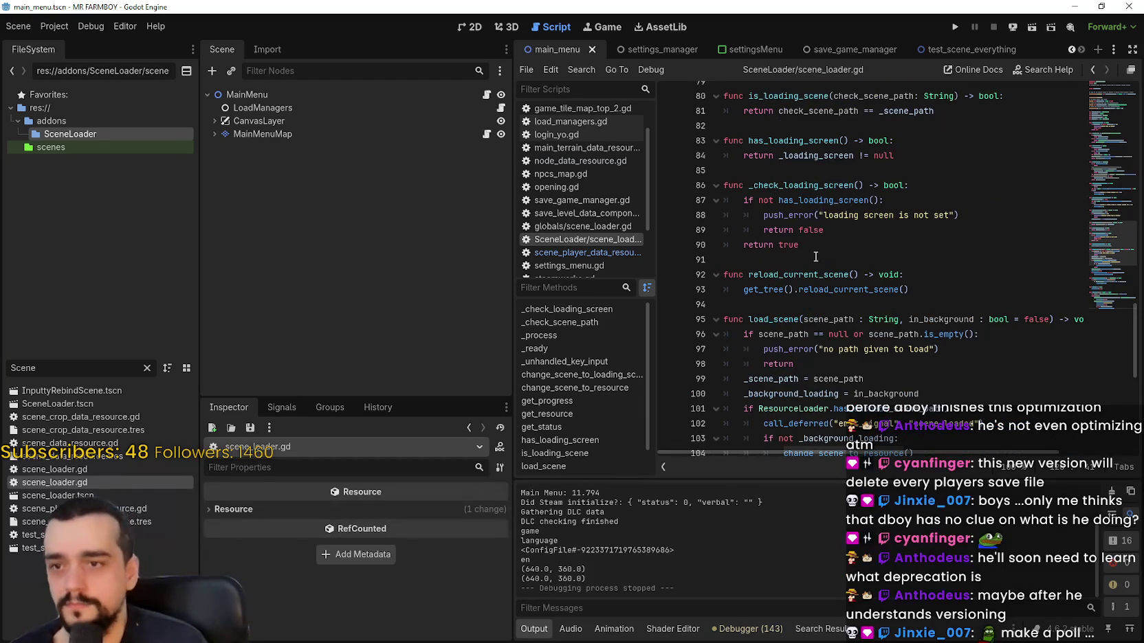
{"action": "left_click", "coordinate": [818, 248]}
{"action": "scroll", "coordinate": [820, 251], "scroll_direction": "up", "scroll_amount": 1}
{"action": "left_click", "coordinate": [835, 226]}
{"action": "scroll", "coordinate": [845, 199], "scroll_direction": "up", "scroll_amount": 1}
{"action": "left_click", "coordinate": [845, 144]}
{"action": "scroll", "coordinate": [842, 165], "scroll_direction": "up", "scroll_amount": 3}
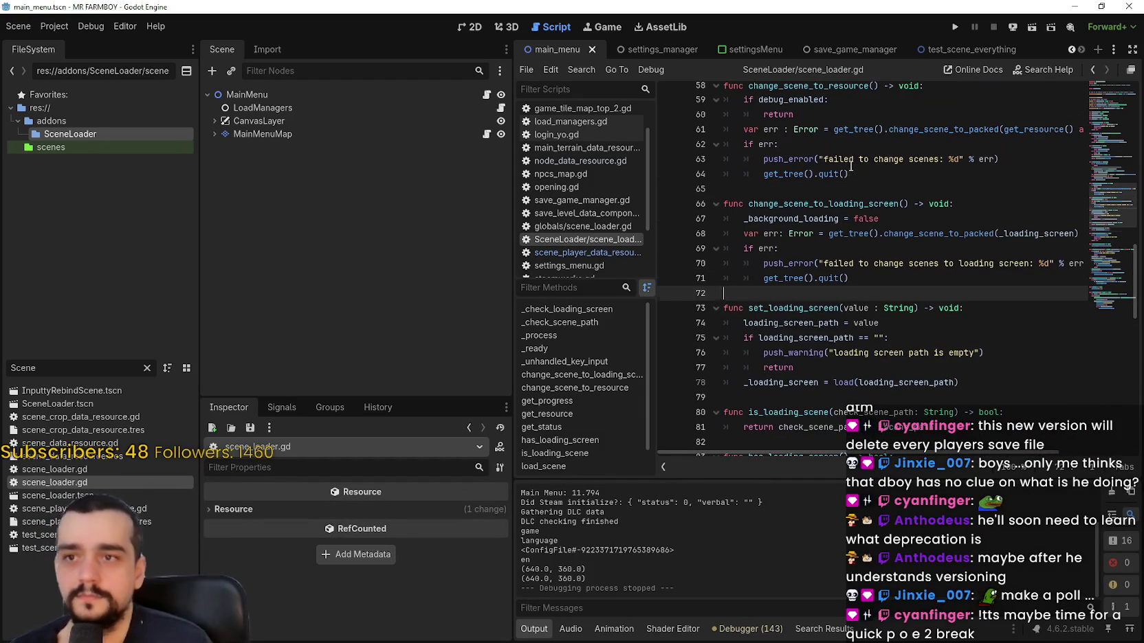
{"action": "left_click", "coordinate": [839, 187]}
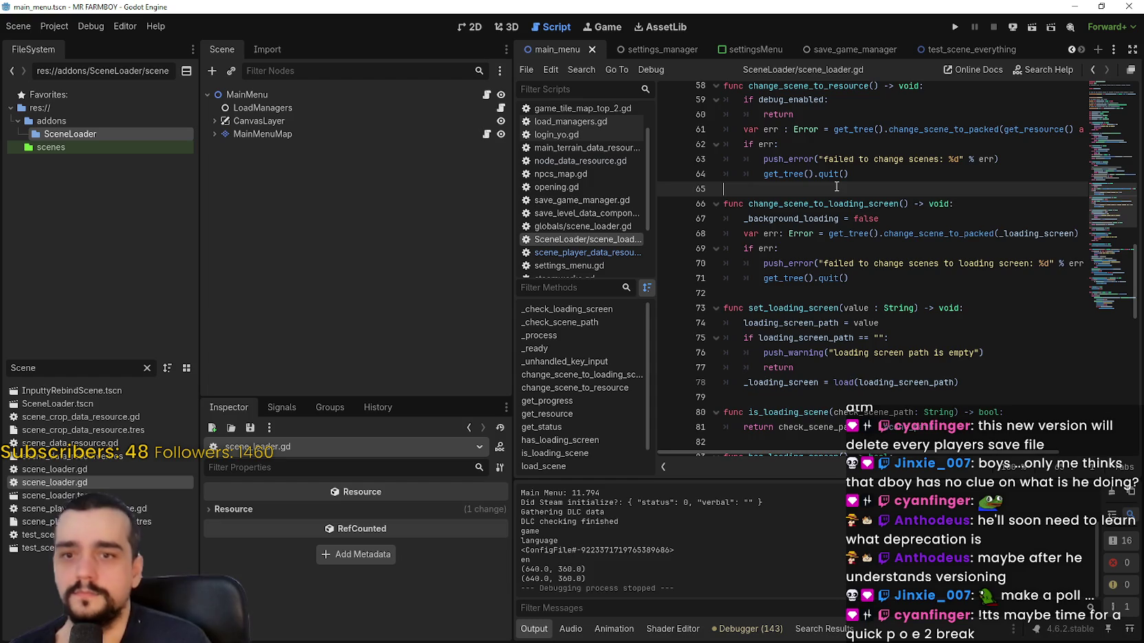
{"action": "scroll", "coordinate": [839, 185], "scroll_direction": "up", "scroll_amount": 3}
{"action": "scroll", "coordinate": [842, 285], "scroll_direction": "up", "scroll_amount": 1}
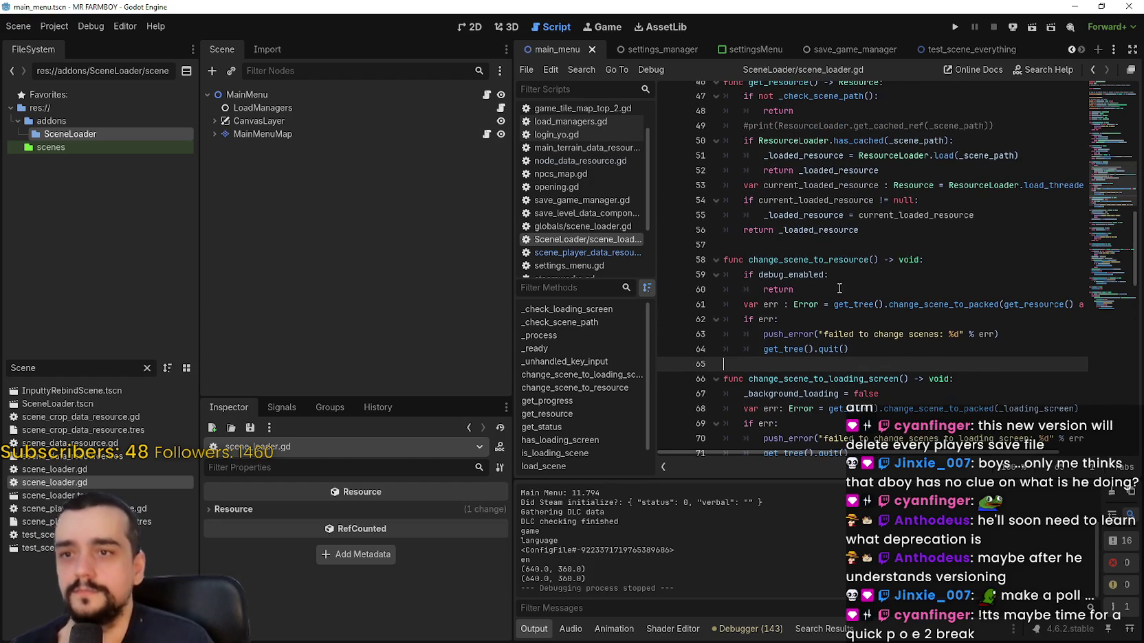
{"action": "left_click", "coordinate": [845, 247]}
{"action": "scroll", "coordinate": [845, 261], "scroll_direction": "up", "scroll_amount": 2}
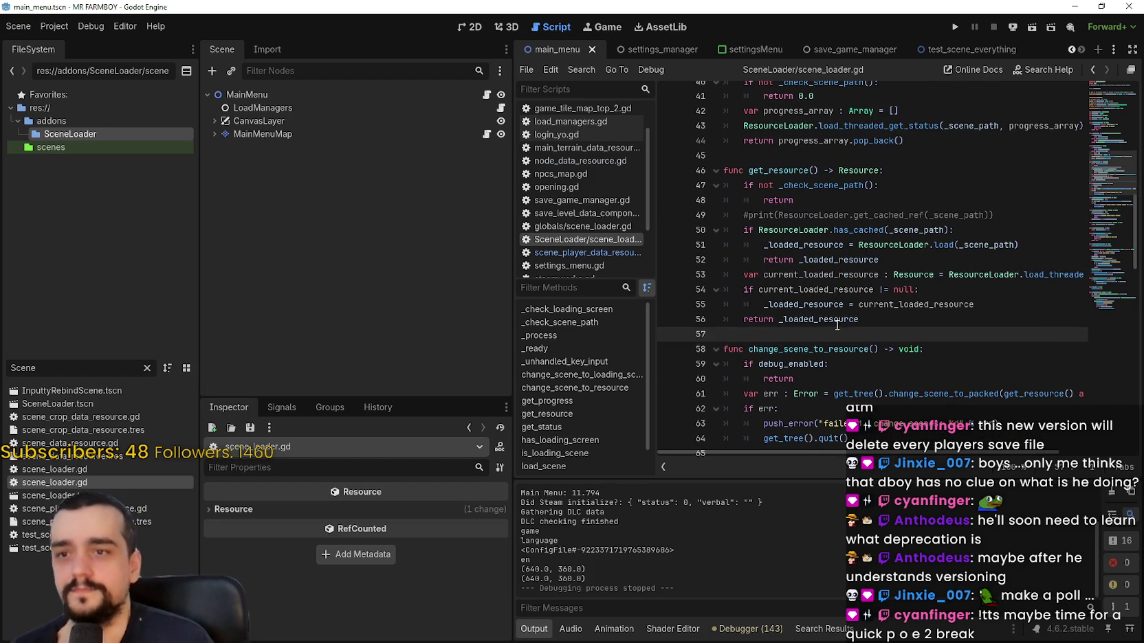
{"action": "scroll", "coordinate": [836, 324], "scroll_direction": "up", "scroll_amount": 3}
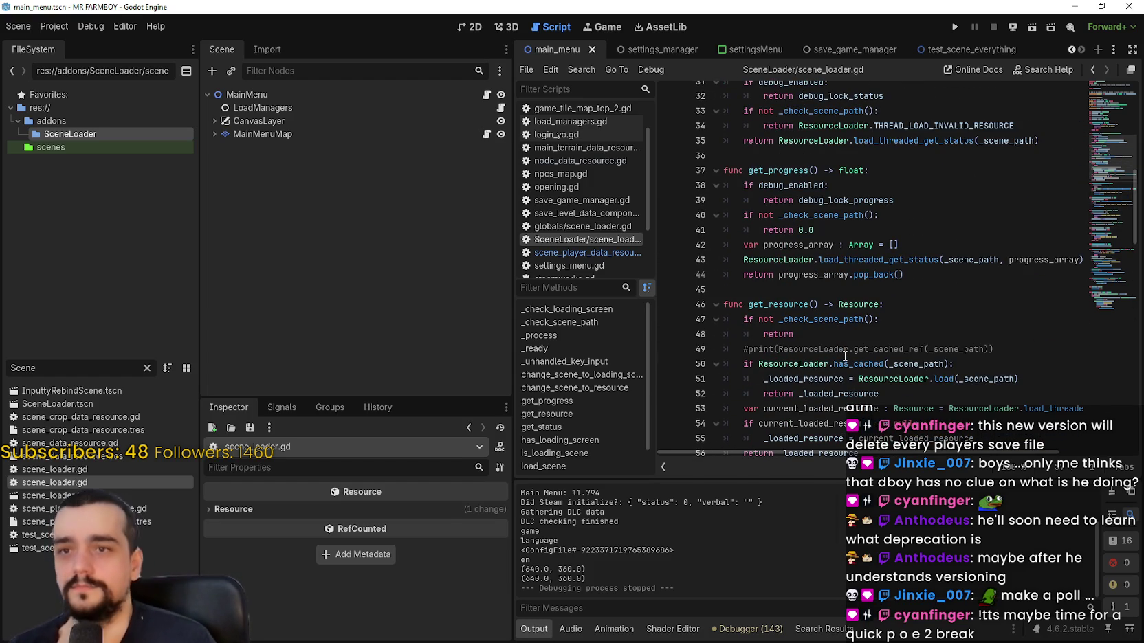
{"action": "left_click", "coordinate": [842, 289]}
{"action": "scroll", "coordinate": [835, 299], "scroll_direction": "up", "scroll_amount": 1}
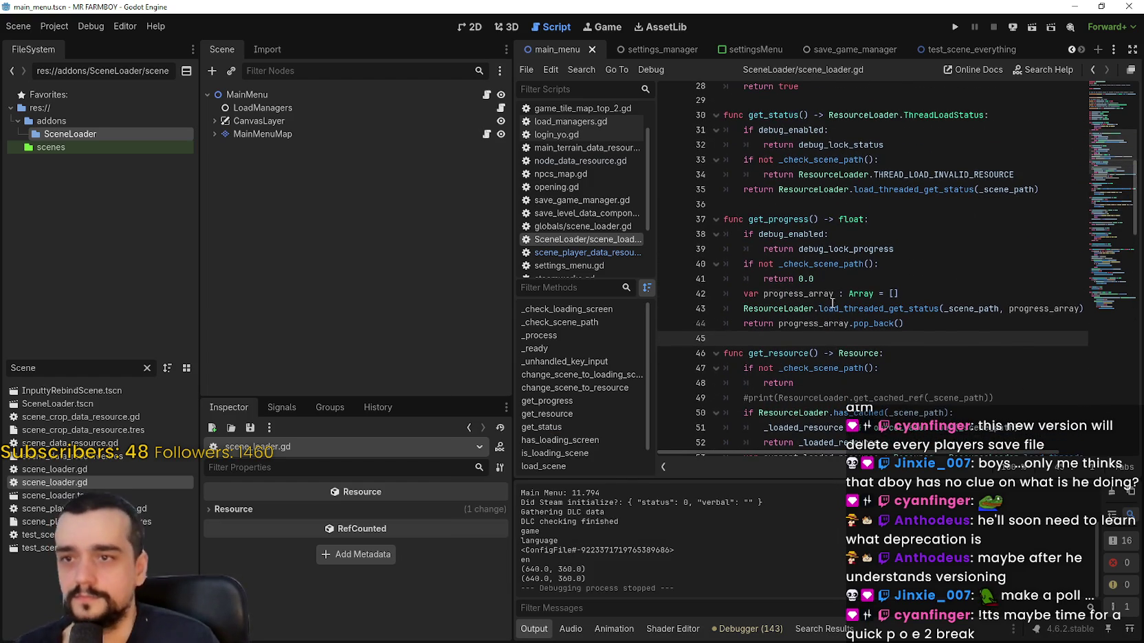
{"action": "scroll", "coordinate": [851, 257], "scroll_direction": "down", "scroll_amount": 3}
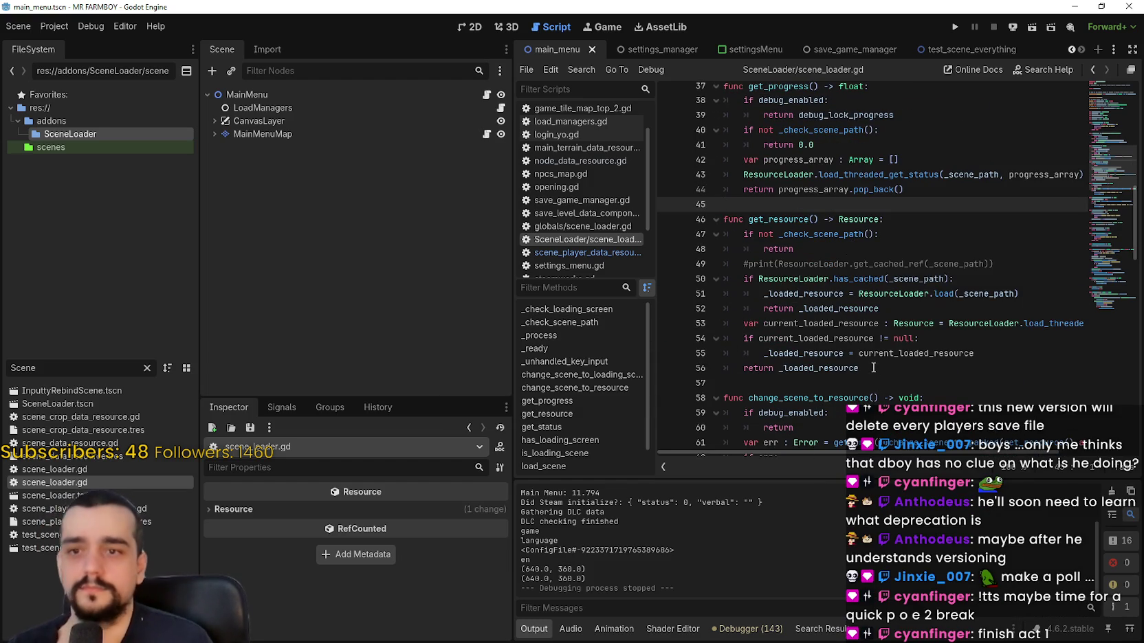
{"action": "scroll", "coordinate": [865, 352], "scroll_direction": "down", "scroll_amount": 3}
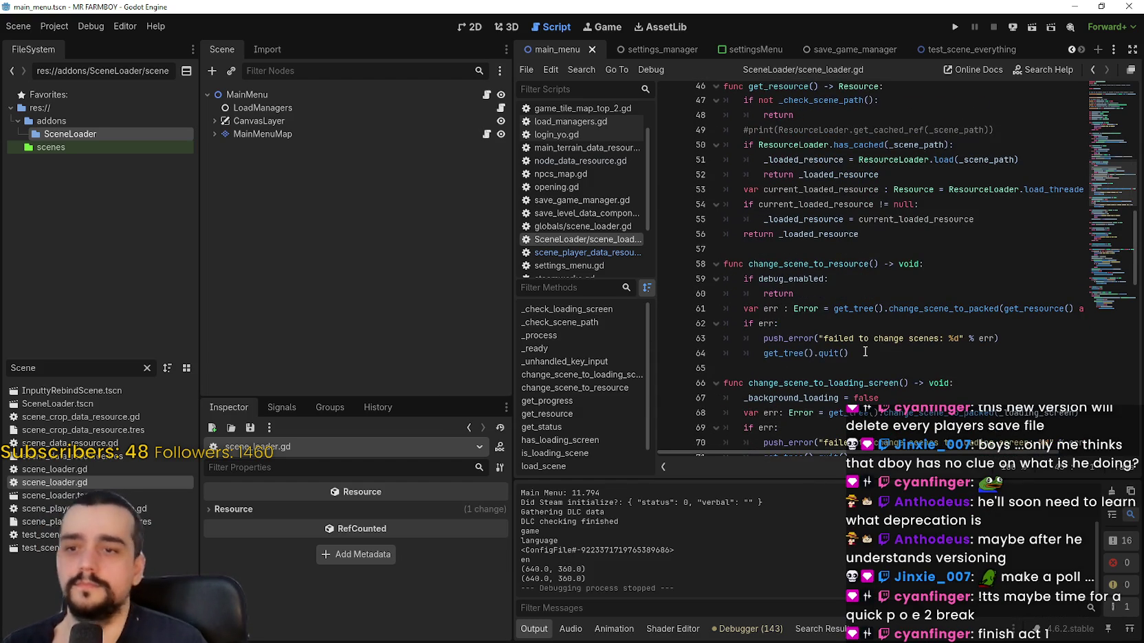
{"action": "scroll", "coordinate": [947, 468], "scroll_direction": "right", "scroll_amount": 3}
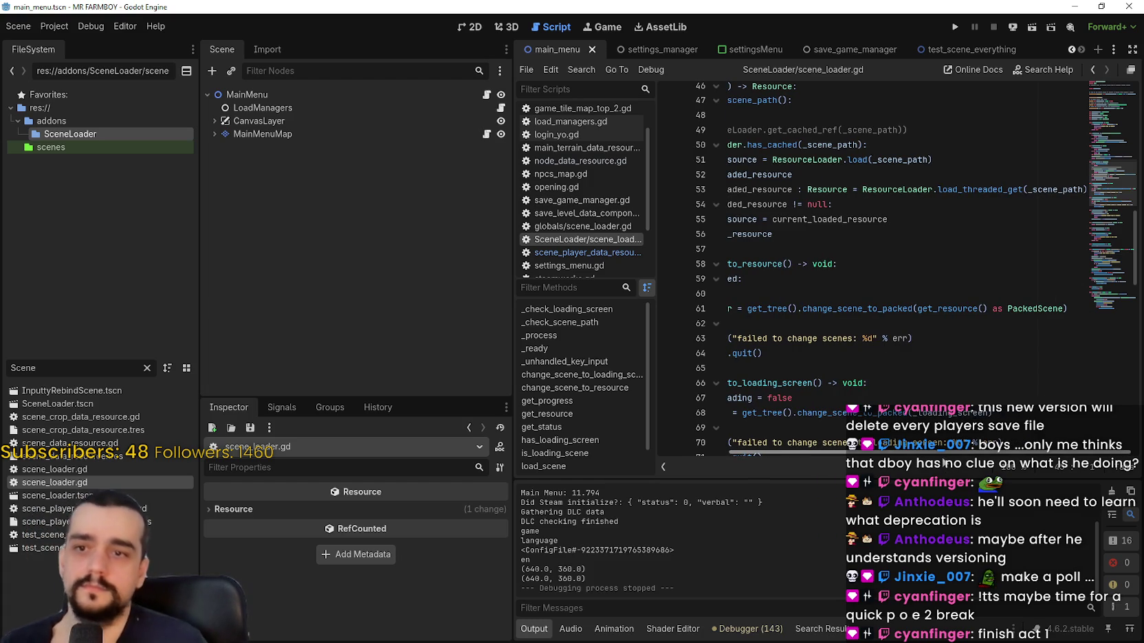
{"action": "scroll", "coordinate": [932, 464], "scroll_direction": "left", "scroll_amount": 1}
{"action": "scroll", "coordinate": [929, 464], "scroll_direction": "left", "scroll_amount": 1}
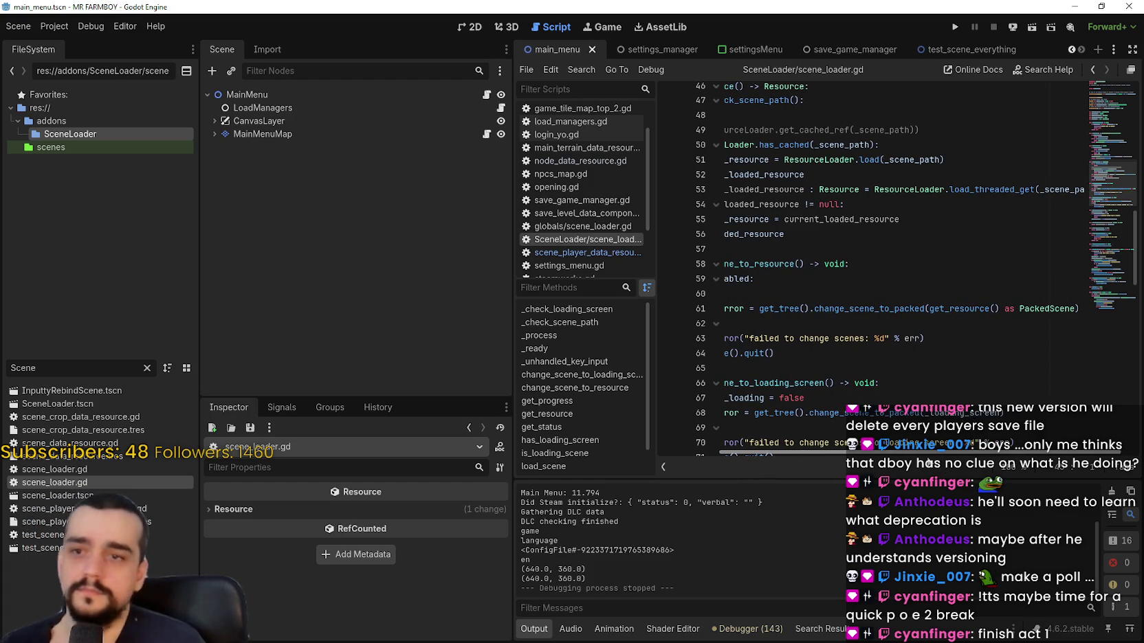
{"action": "scroll", "coordinate": [929, 463], "scroll_direction": "left", "scroll_amount": 1}
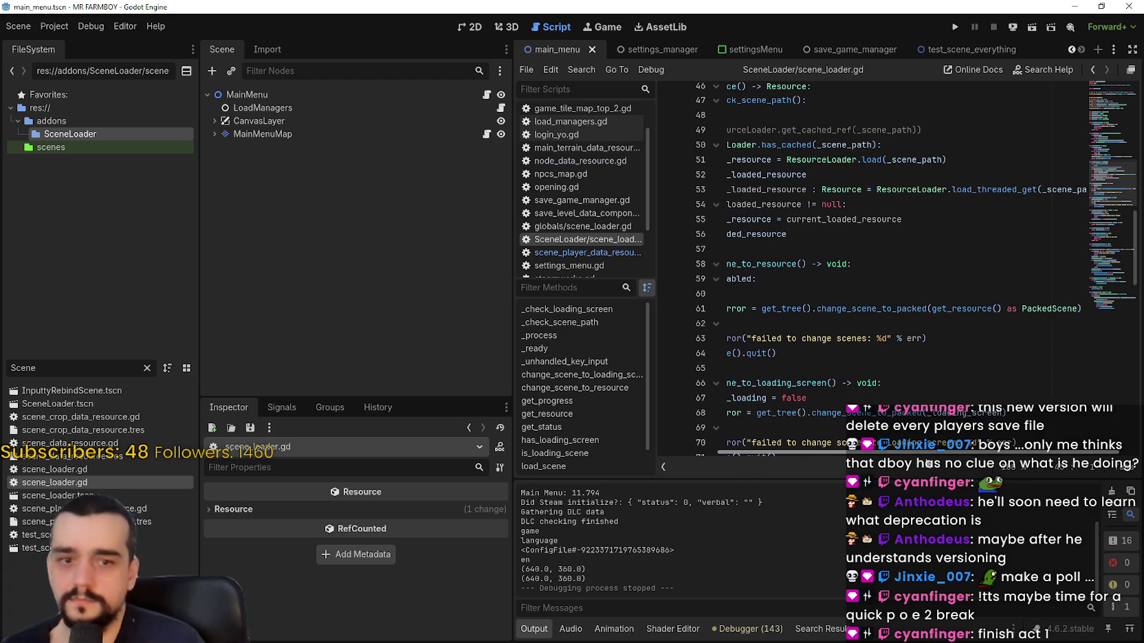
{"action": "scroll", "coordinate": [928, 464], "scroll_direction": "right", "scroll_amount": 1}
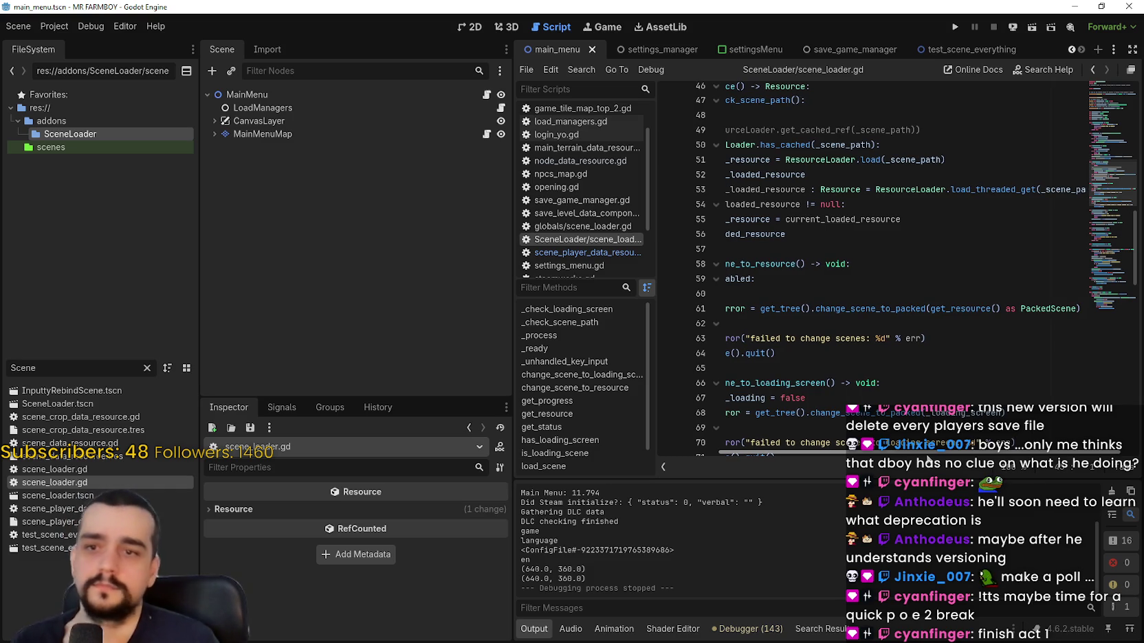
{"action": "scroll", "coordinate": [928, 459], "scroll_direction": "left", "scroll_amount": 5}
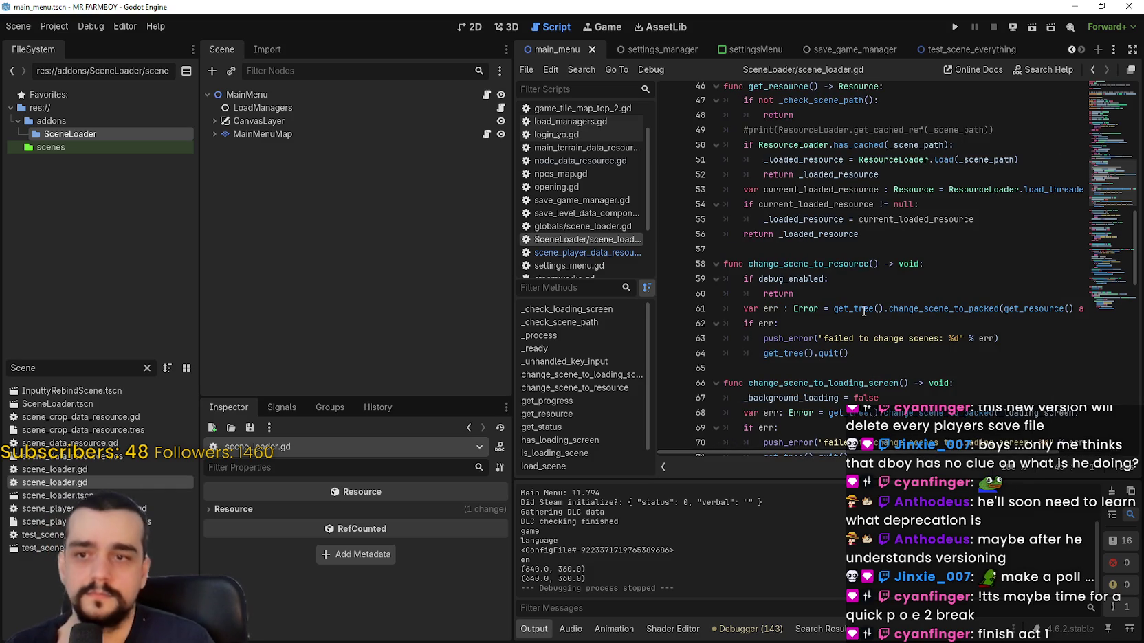
{"action": "mouse_move", "coordinate": [864, 311]}
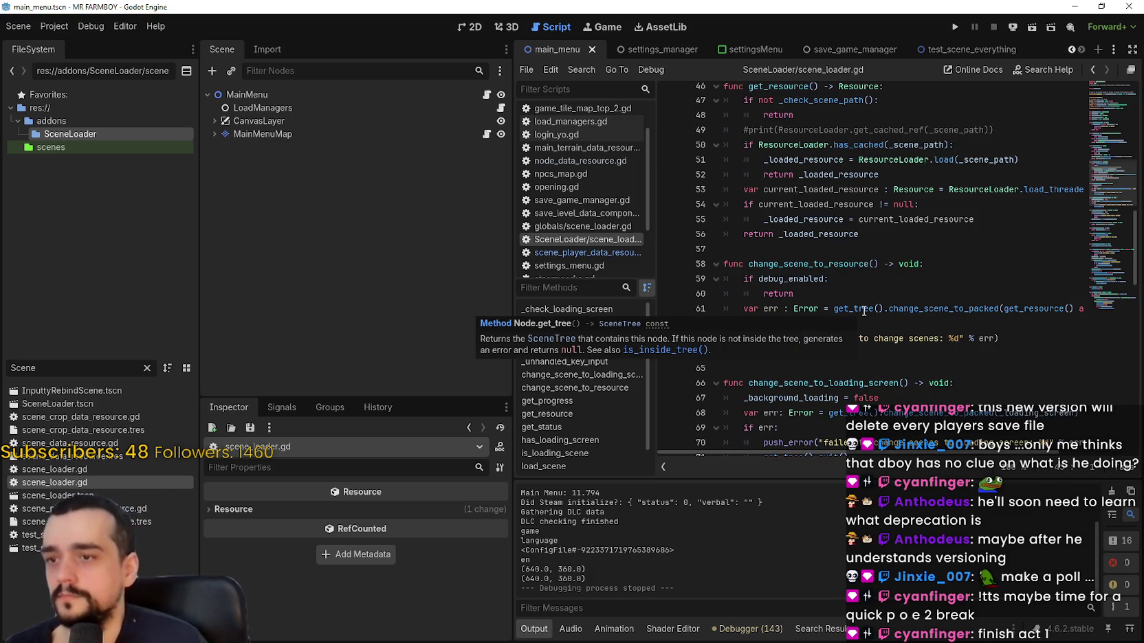
{"action": "mouse_move", "coordinate": [900, 310]}
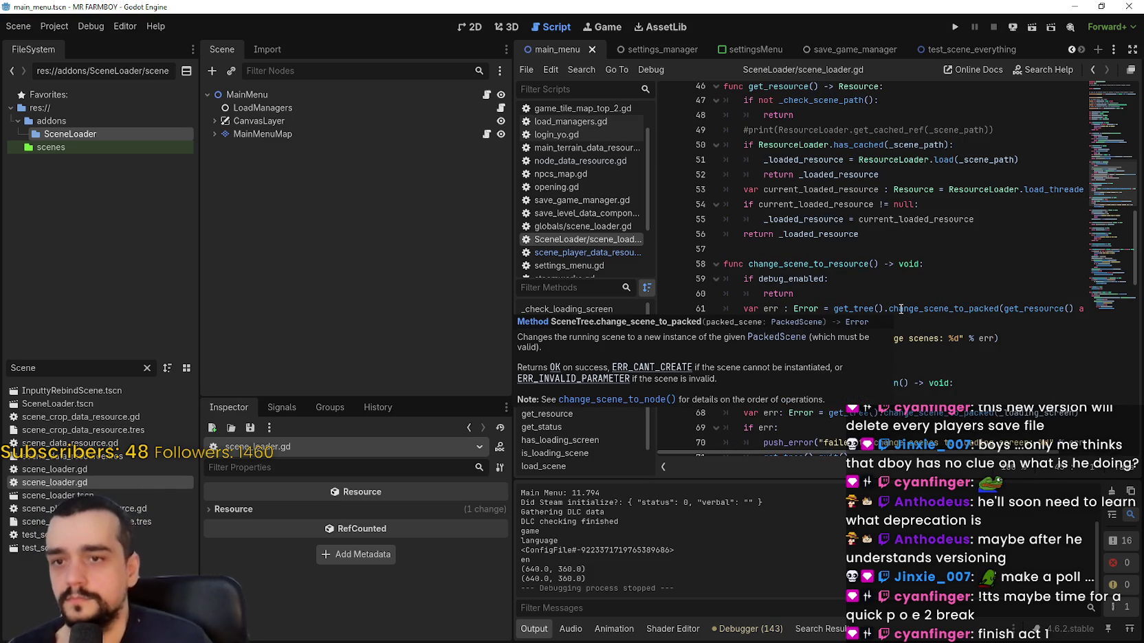
{"action": "left_click", "coordinate": [884, 309]}
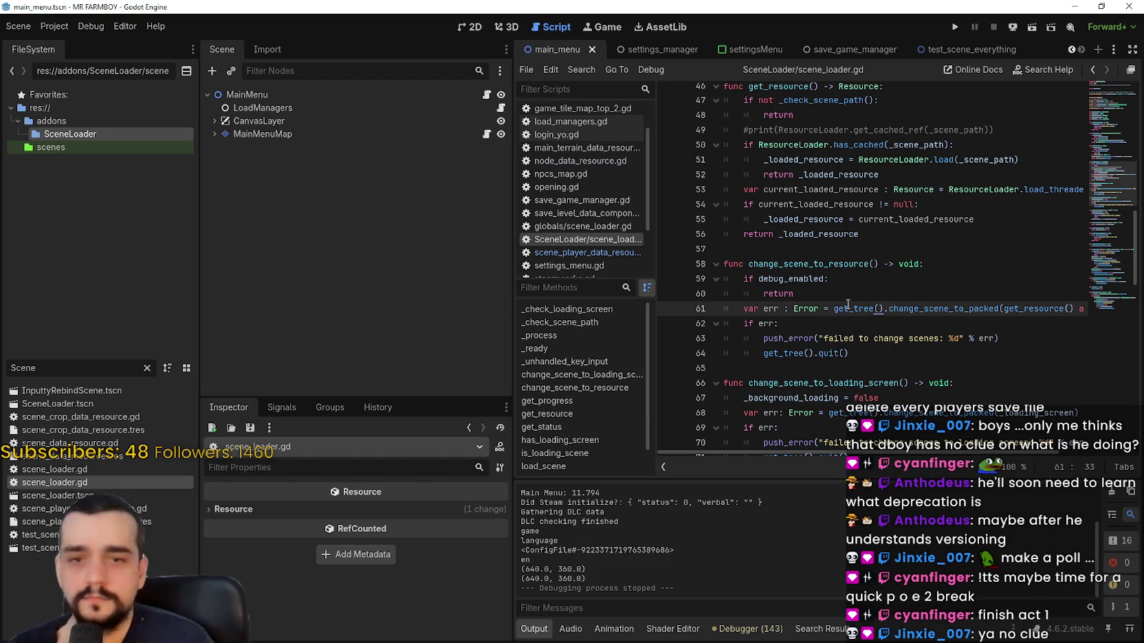
{"action": "left_click_drag", "start_coordinate": [833, 308], "coordinate": [884, 309]}
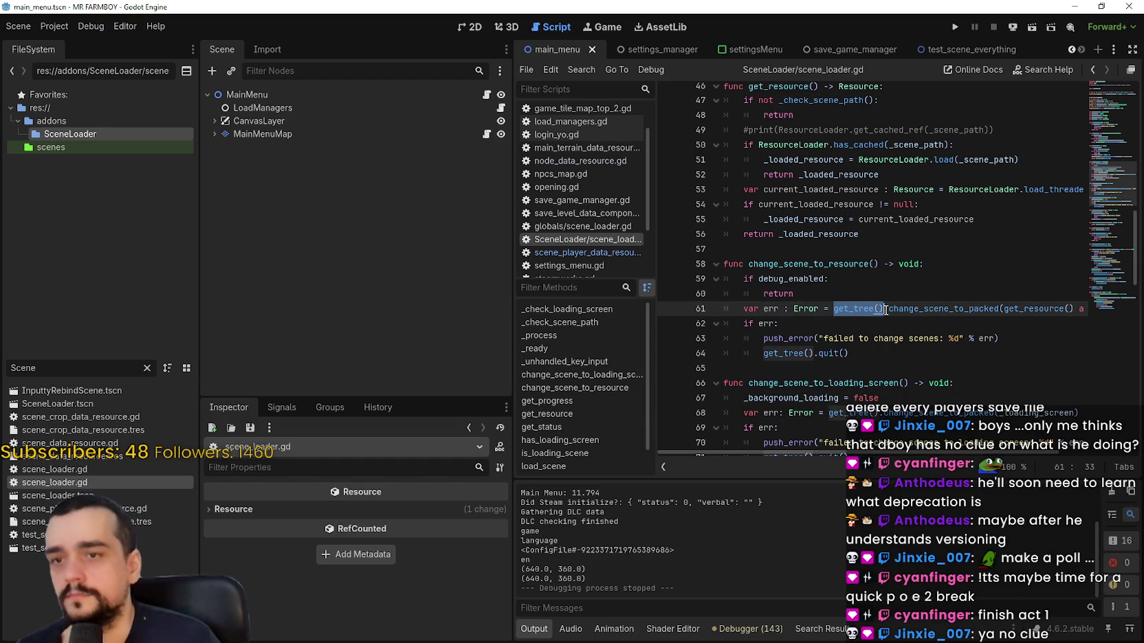
Replace get_tree() with SceneLoader on line 61 of scene_loader.gd and save the script
{"action": "type", "text": "SceneL"}
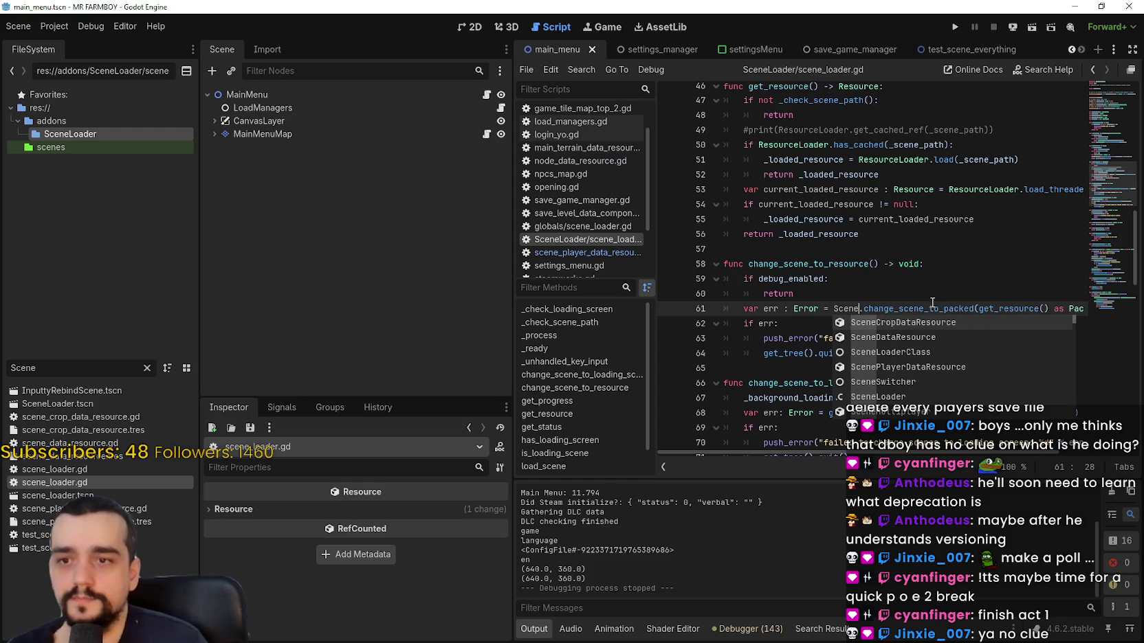
{"action": "type", "text": "oader"}
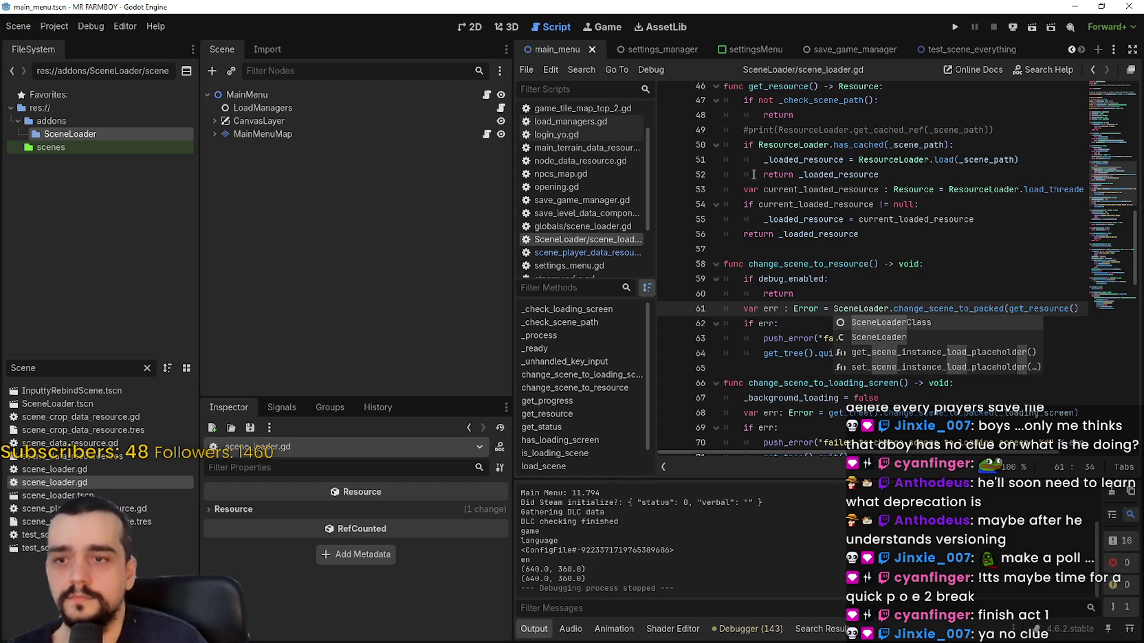
{"action": "left_click", "coordinate": [871, 340]}
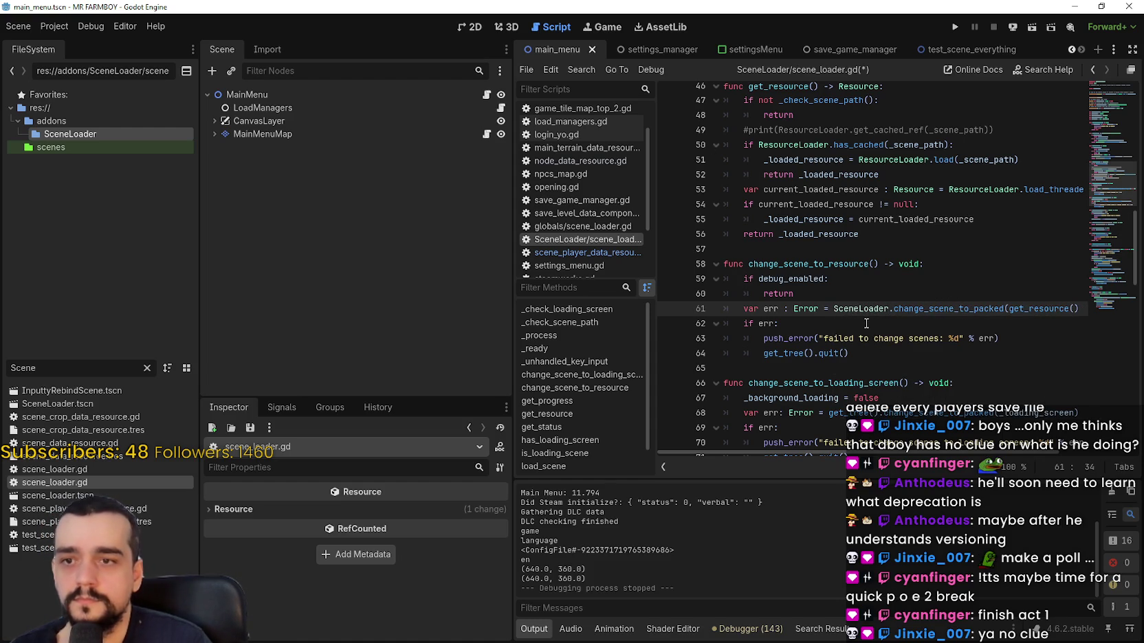
{"action": "left_click", "coordinate": [884, 322]}
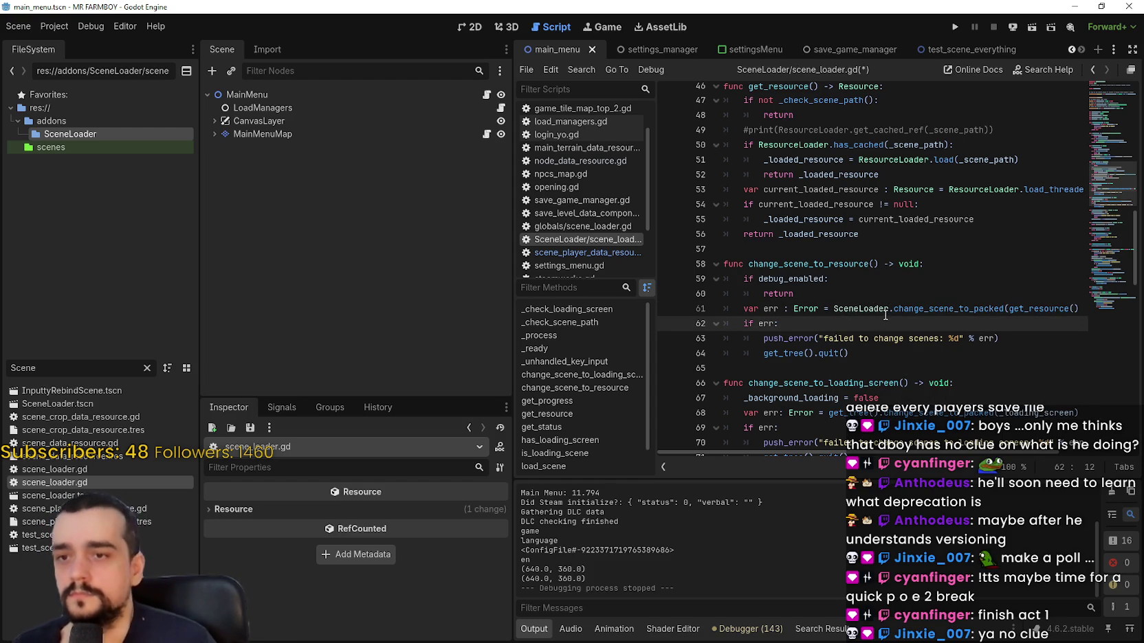
{"action": "scroll", "coordinate": [885, 314], "scroll_direction": "down", "scroll_amount": 3}
{"action": "key", "text": "ctrl+s"}
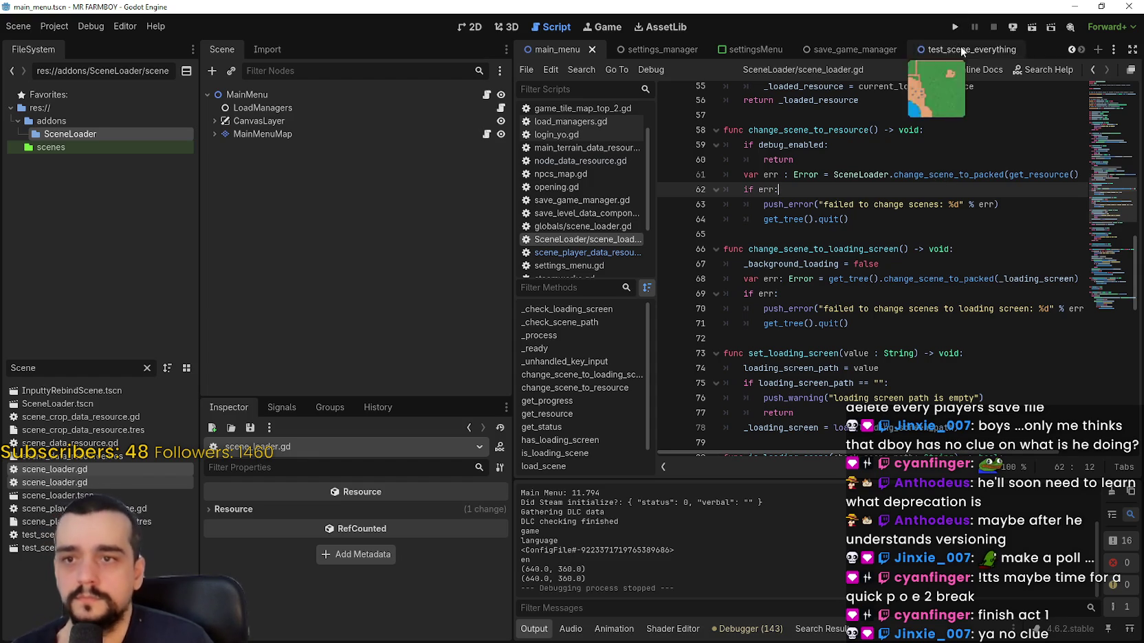
Run the game, check the Remote tree and the line 61 change_scene_to_packed error, then stop debugging
{"action": "left_click", "coordinate": [954, 27]}
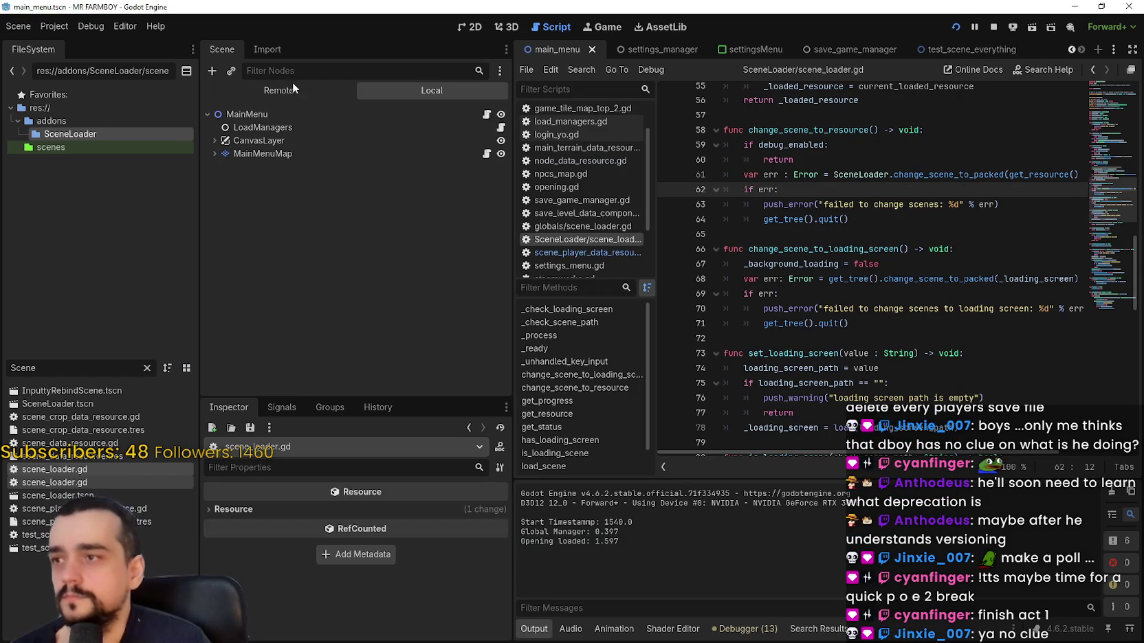
{"action": "left_click", "coordinate": [289, 89]}
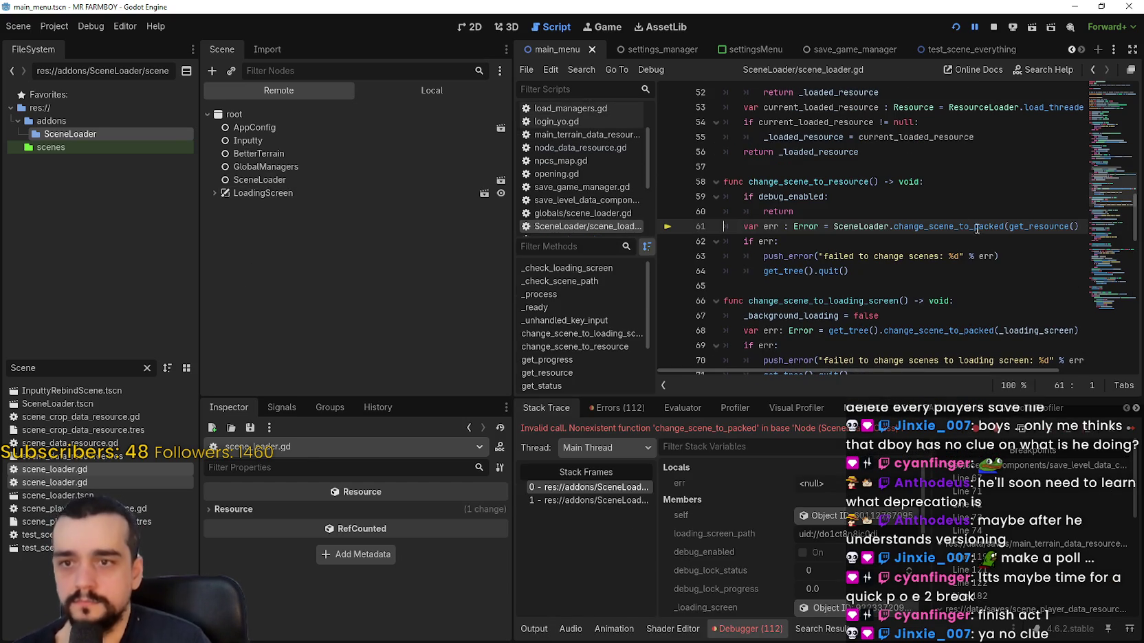
{"action": "left_click", "coordinate": [994, 27]}
{"action": "left_click", "coordinate": [860, 226]}
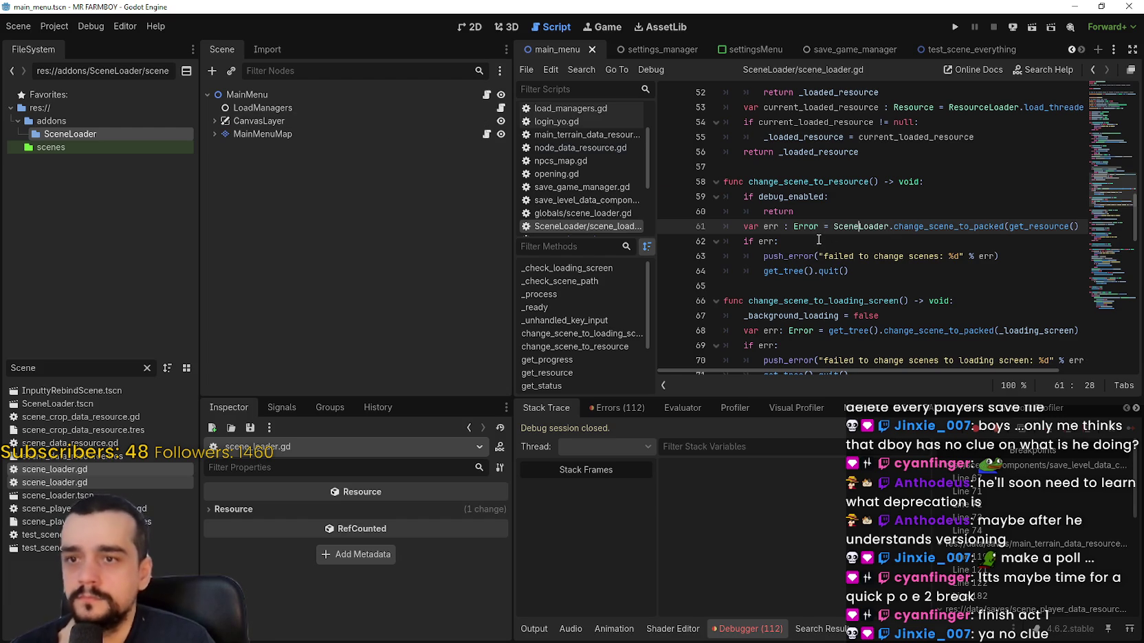
Restore get_tree() on line 61 and append a .SceneLoader reference after it
{"action": "left_click", "coordinate": [830, 229]}
{"action": "key", "text": "ctrl+z"}
{"action": "left_click", "coordinate": [889, 226]}
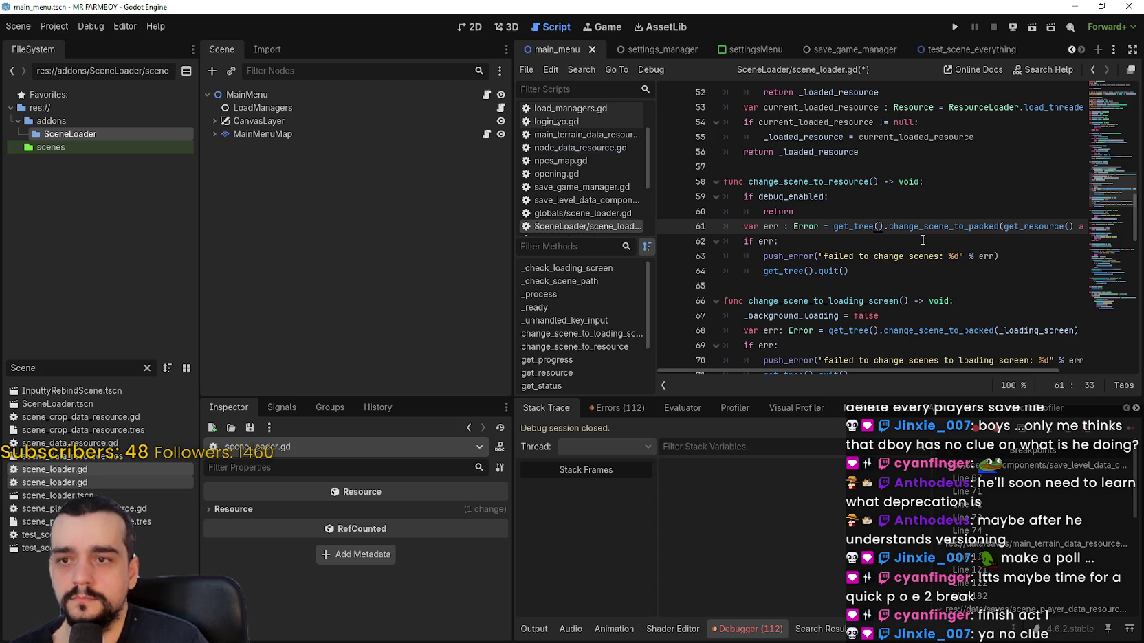
{"action": "type", "text": "."}
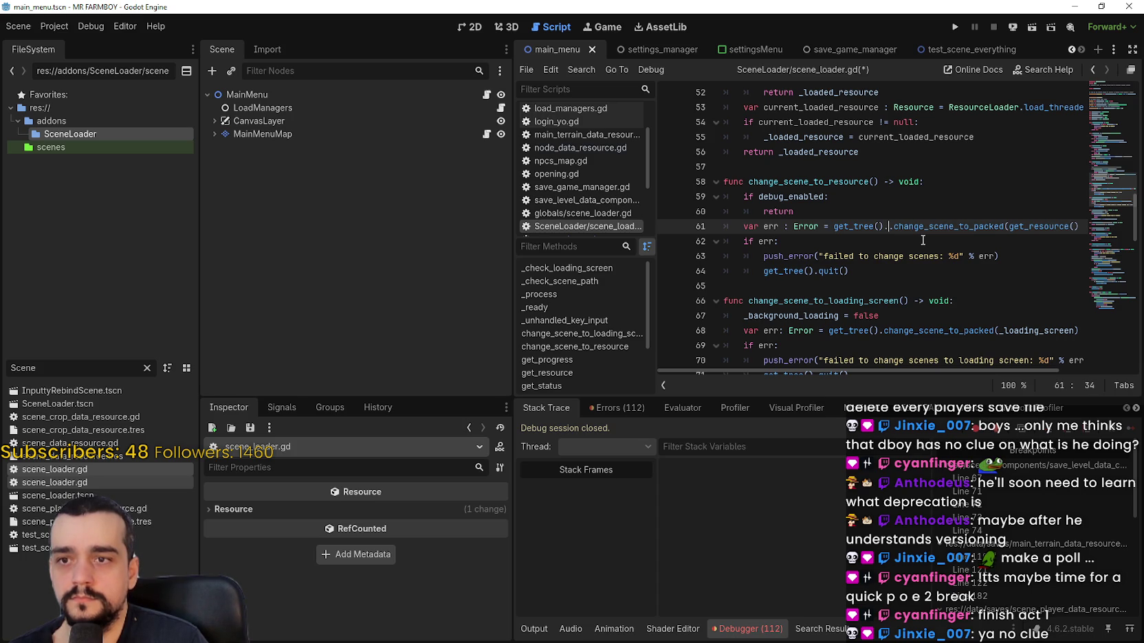
{"action": "type", "text": "Scene"}
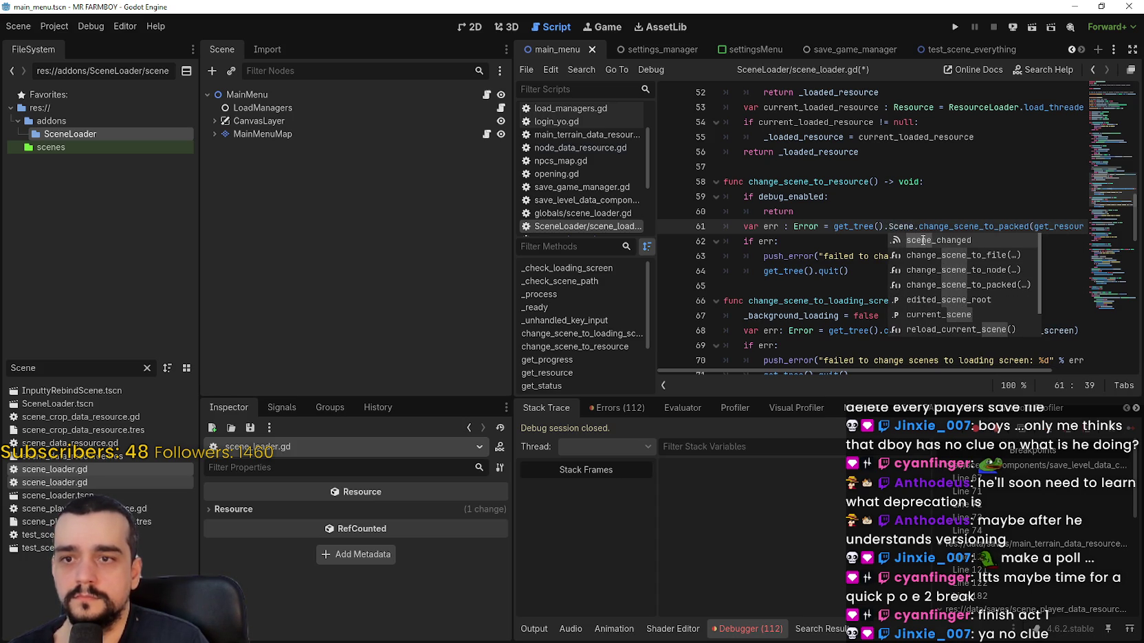
{"action": "type", "text": "Loader"}
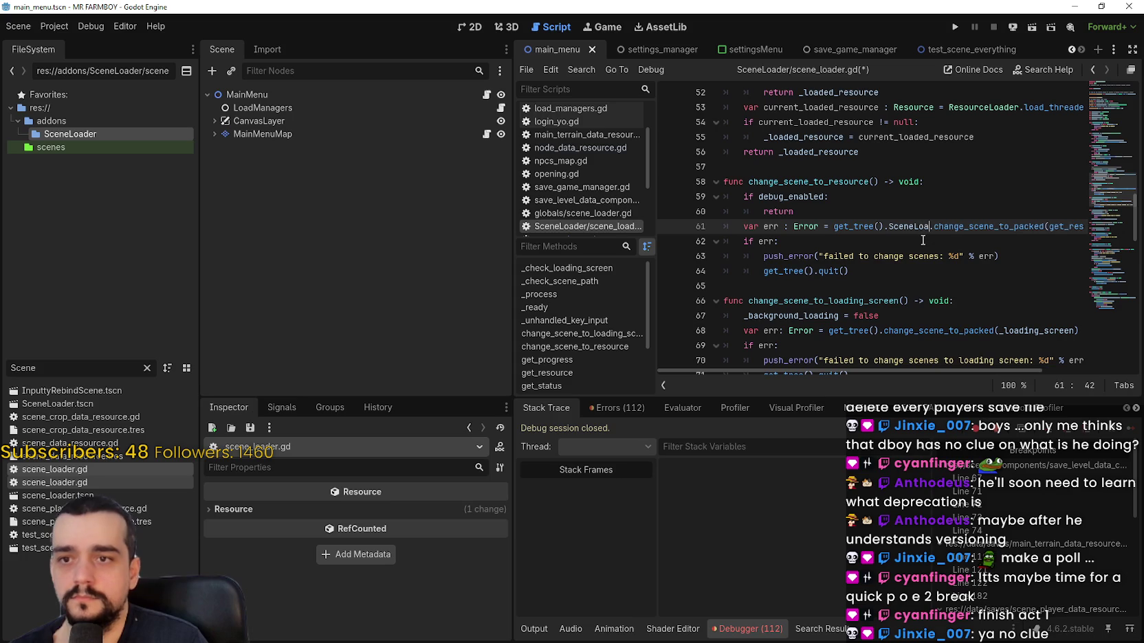
{"action": "left_click", "coordinate": [922, 240]}
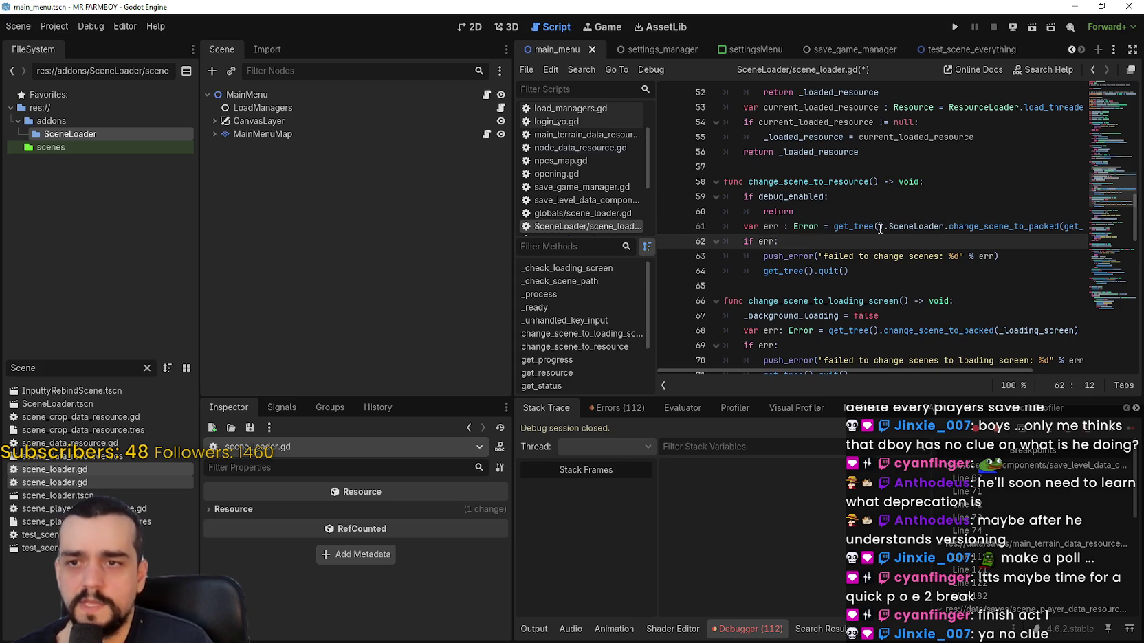
Remove the leftover SceneLoader text so line 61 calls get_tree().change_scene_to_packed, and save
{"action": "left_click_drag", "start_coordinate": [763, 270], "coordinate": [863, 266]}
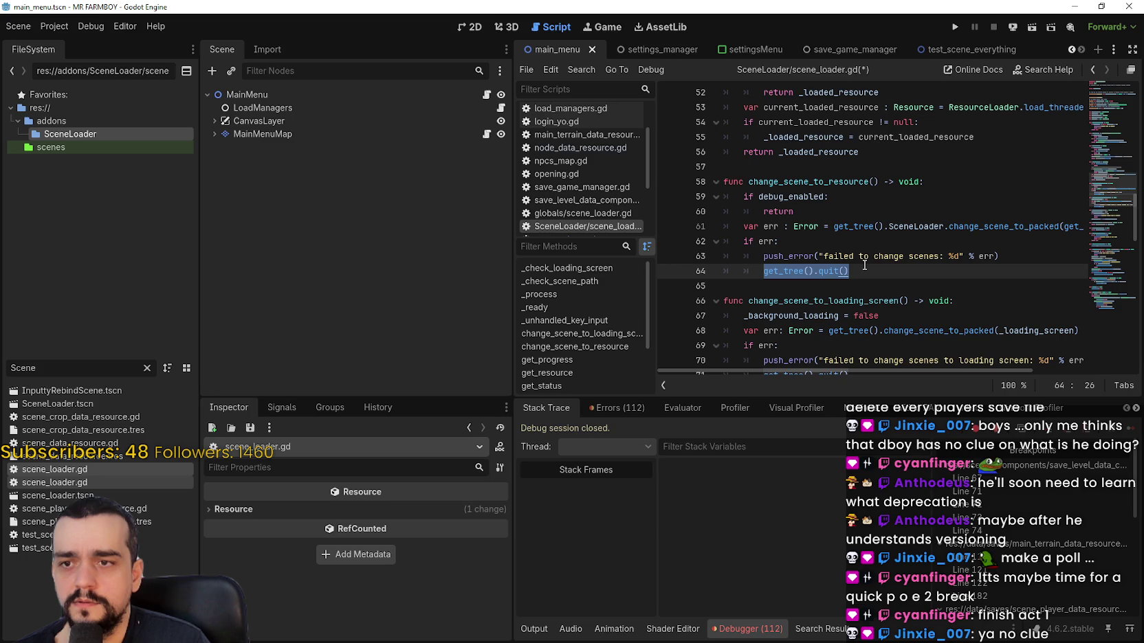
{"action": "left_click", "coordinate": [939, 226]}
{"action": "mouse_move", "coordinate": [909, 371]}
{"action": "left_mouse_down"}
{"action": "mouse_move", "coordinate": [1016, 370]}
{"action": "mouse_move", "coordinate": [931, 372]}
{"action": "left_mouse_up"}
{"action": "left_click_drag", "start_coordinate": [926, 226], "coordinate": [886, 222]}
{"action": "double_click", "coordinate": [885, 224]}
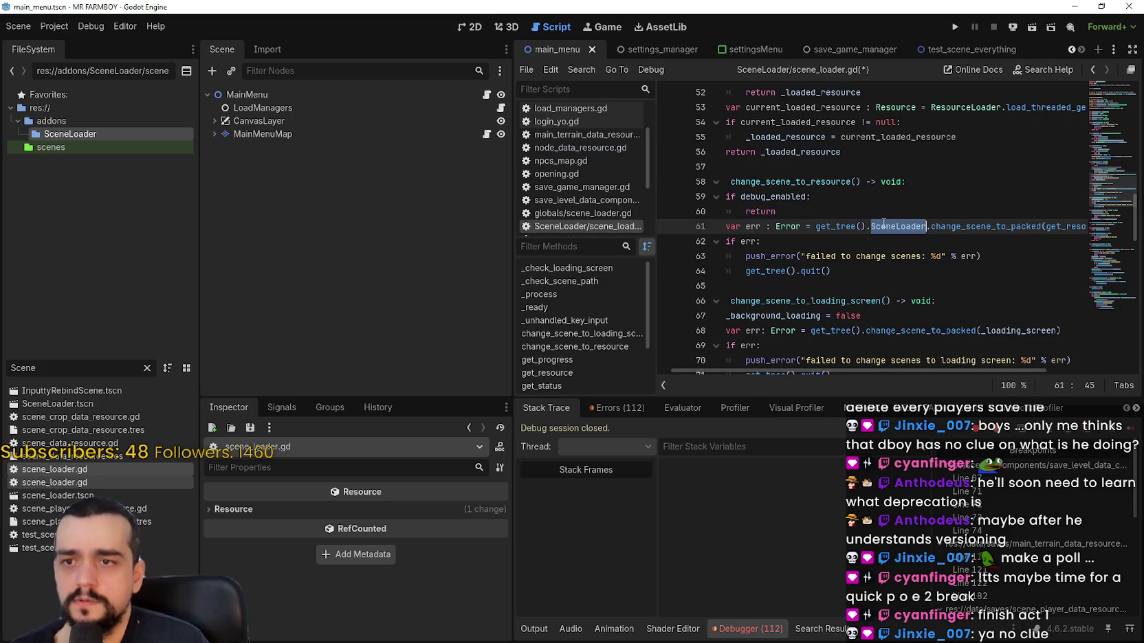
{"action": "scroll", "coordinate": [870, 255], "scroll_direction": "up", "scroll_amount": 2}
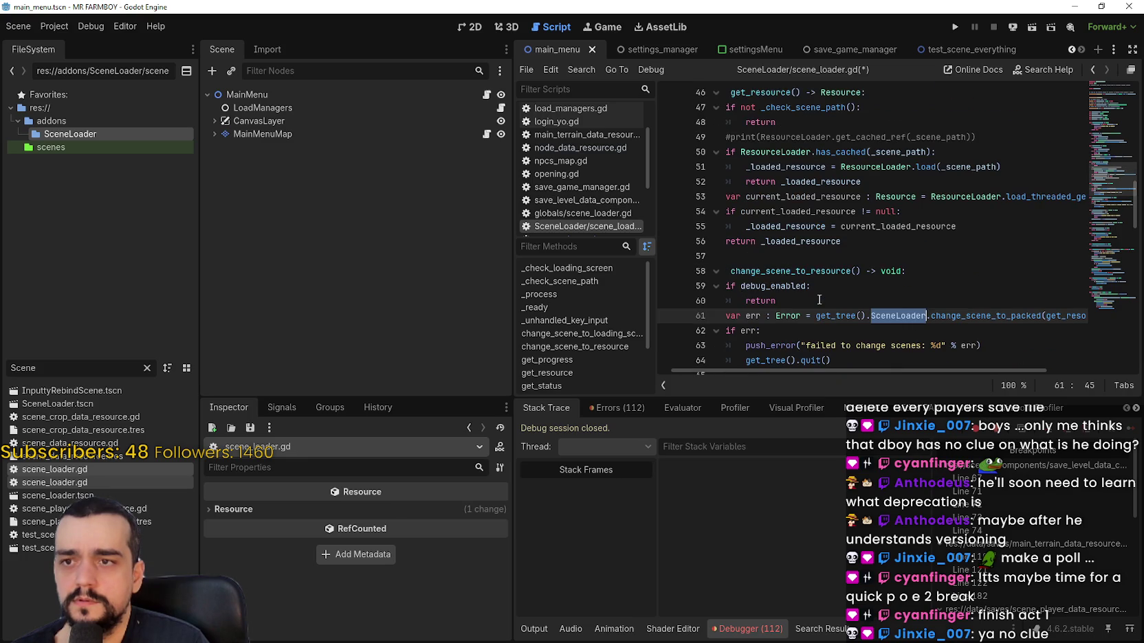
{"action": "scroll", "coordinate": [819, 300], "scroll_direction": "down", "scroll_amount": 2}
{"action": "type", "text": "SceneT"}
{"action": "left_click", "coordinate": [892, 235]}
{"action": "double_click", "coordinate": [886, 226]}
{"action": "key", "text": "Delete"}
{"action": "left_click", "coordinate": [884, 241]}
{"action": "key", "text": "ctrl+s"}
Jump to the get_resource definition and inspect the change_scene_to_resource function
{"action": "right_click", "coordinate": [1022, 221]}
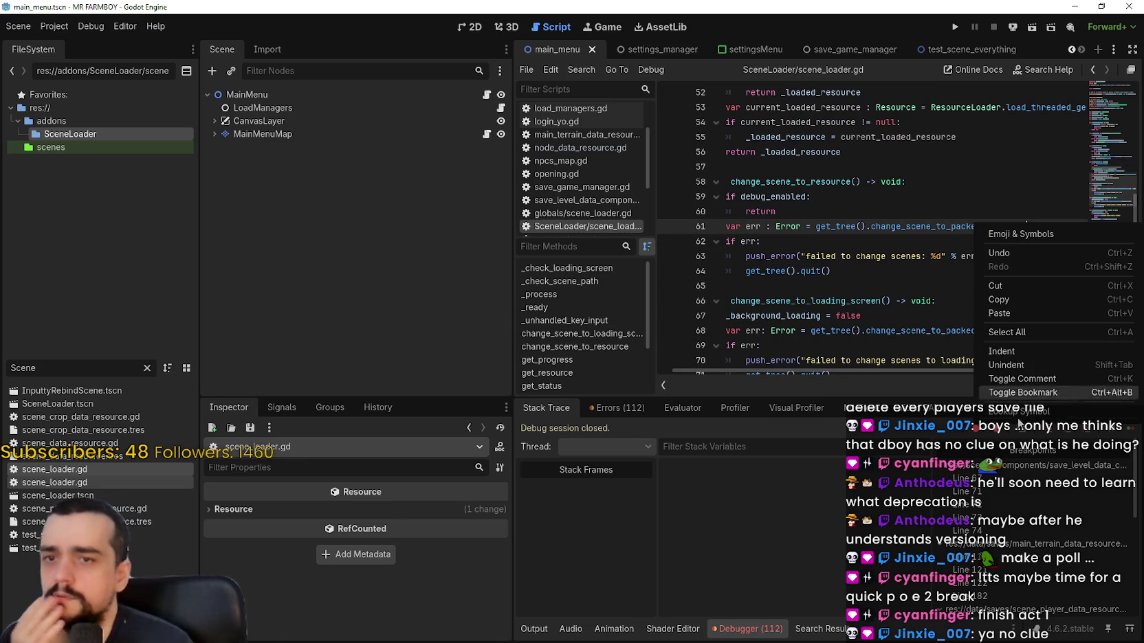
{"action": "left_click", "coordinate": [1024, 393]}
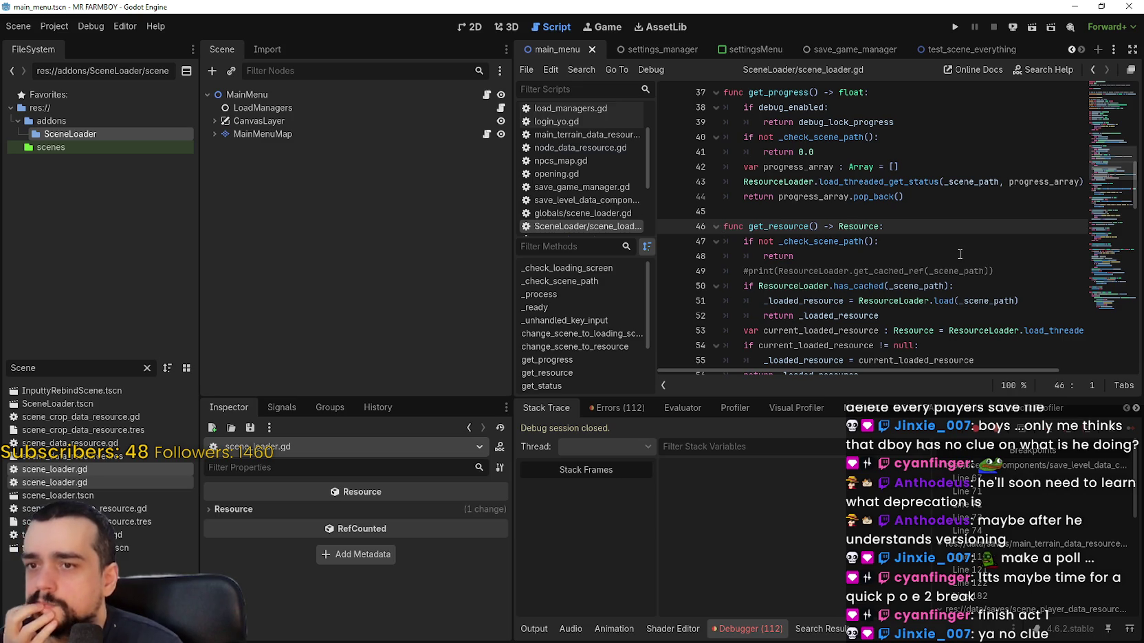
{"action": "scroll", "coordinate": [959, 254], "scroll_direction": "down", "scroll_amount": 1}
{"action": "scroll", "coordinate": [962, 268], "scroll_direction": "down", "scroll_amount": 2}
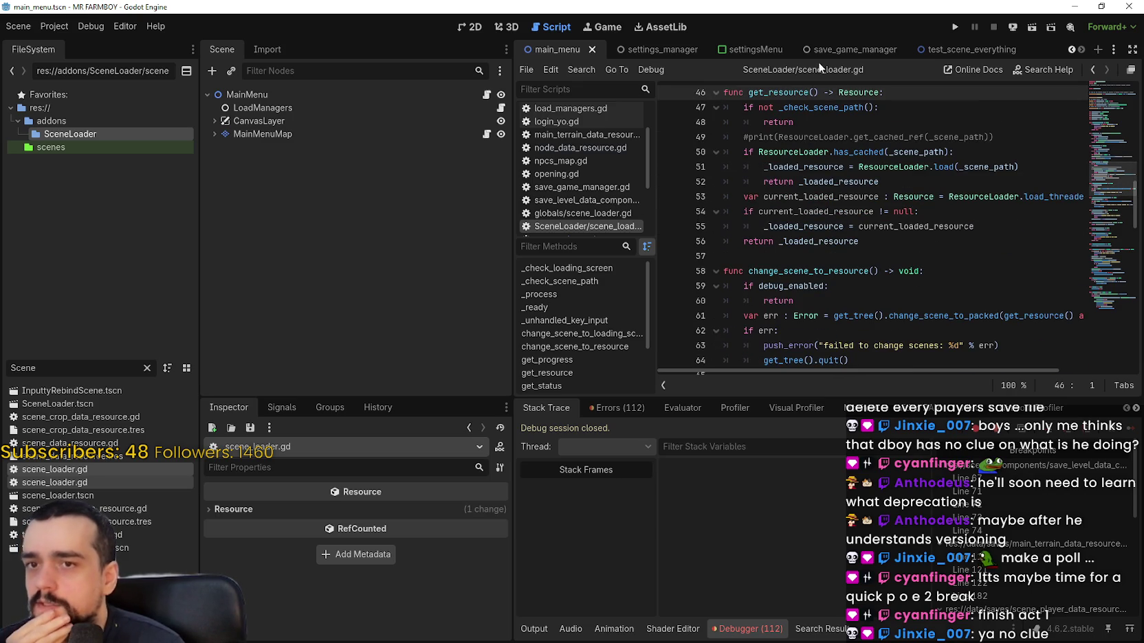
{"action": "scroll", "coordinate": [965, 271], "scroll_direction": "down", "scroll_amount": 3}
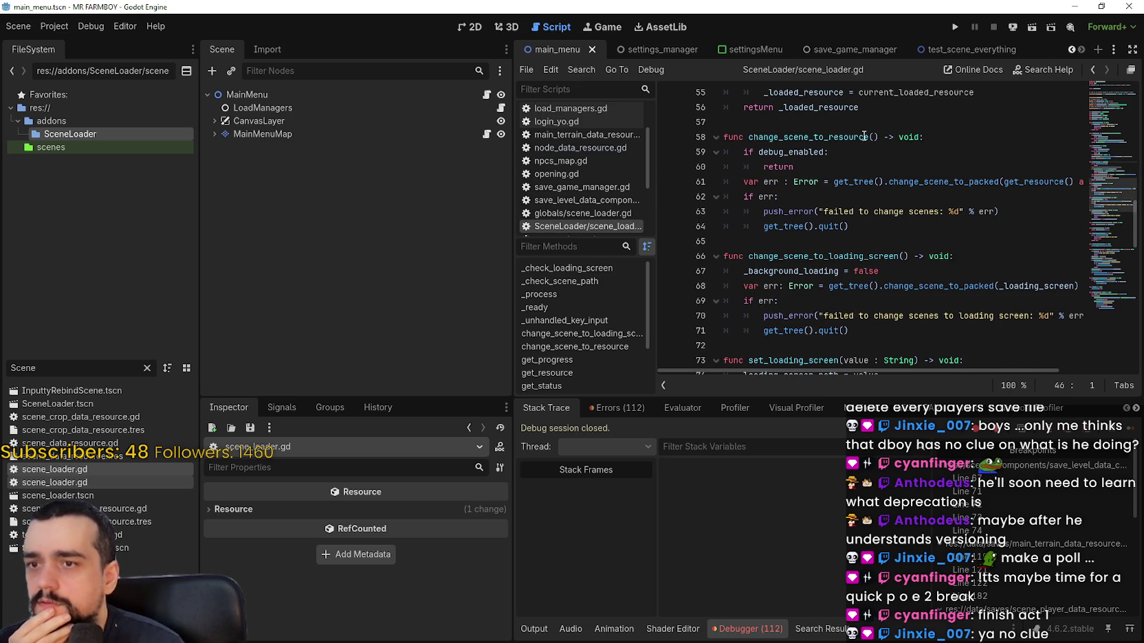
{"action": "double_click", "coordinate": [814, 137]}
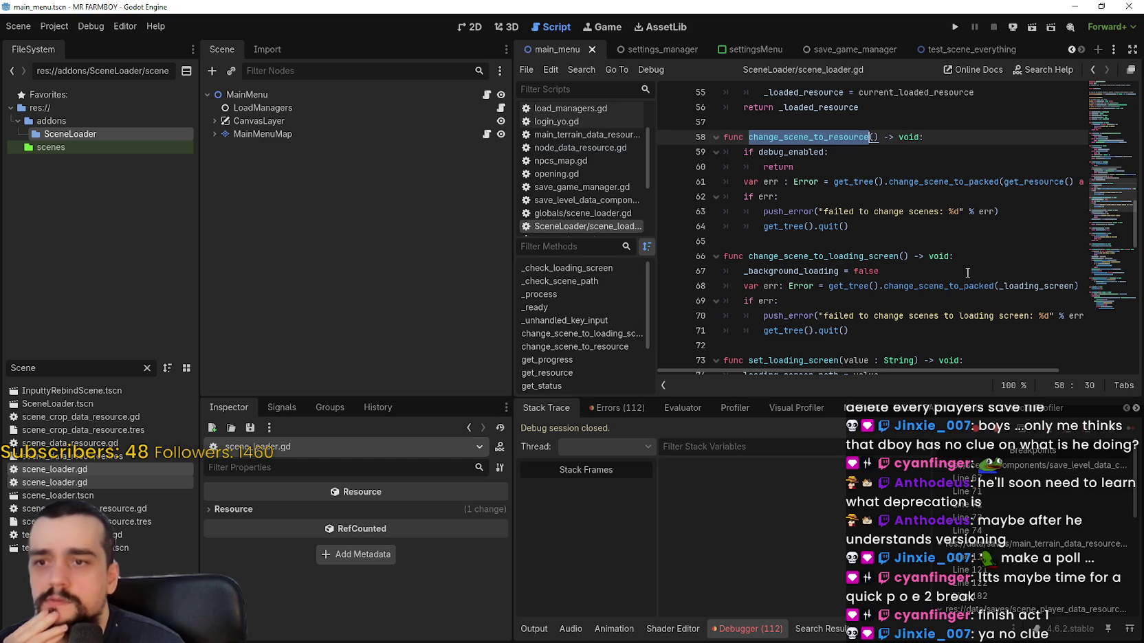
{"action": "mouse_move", "coordinate": [912, 370]}
{"action": "left_mouse_down"}
{"action": "mouse_move", "coordinate": [994, 352]}
{"action": "mouse_move", "coordinate": [1029, 361]}
{"action": "mouse_move", "coordinate": [905, 359]}
{"action": "left_mouse_up"}
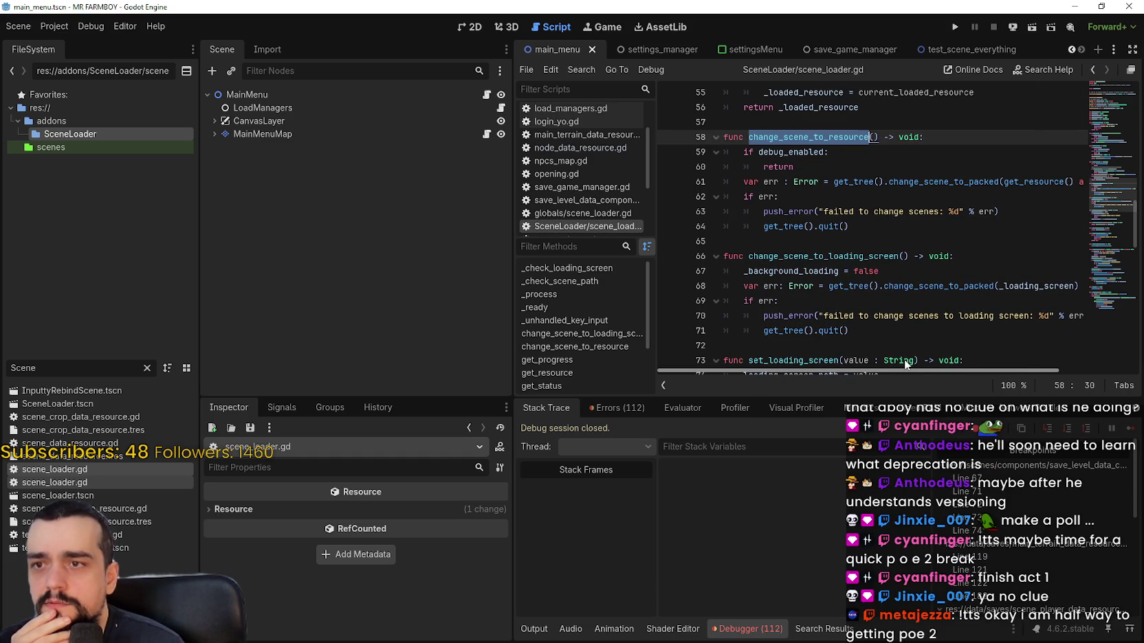
{"action": "scroll", "coordinate": [922, 295], "scroll_direction": "up", "scroll_amount": 2}
{"action": "scroll", "coordinate": [922, 294], "scroll_direction": "up", "scroll_amount": 2}
{"action": "scroll", "coordinate": [923, 292], "scroll_direction": "up", "scroll_amount": 1}
{"action": "scroll", "coordinate": [924, 286], "scroll_direction": "down", "scroll_amount": 2}
{"action": "scroll", "coordinate": [923, 285], "scroll_direction": "down", "scroll_amount": 2}
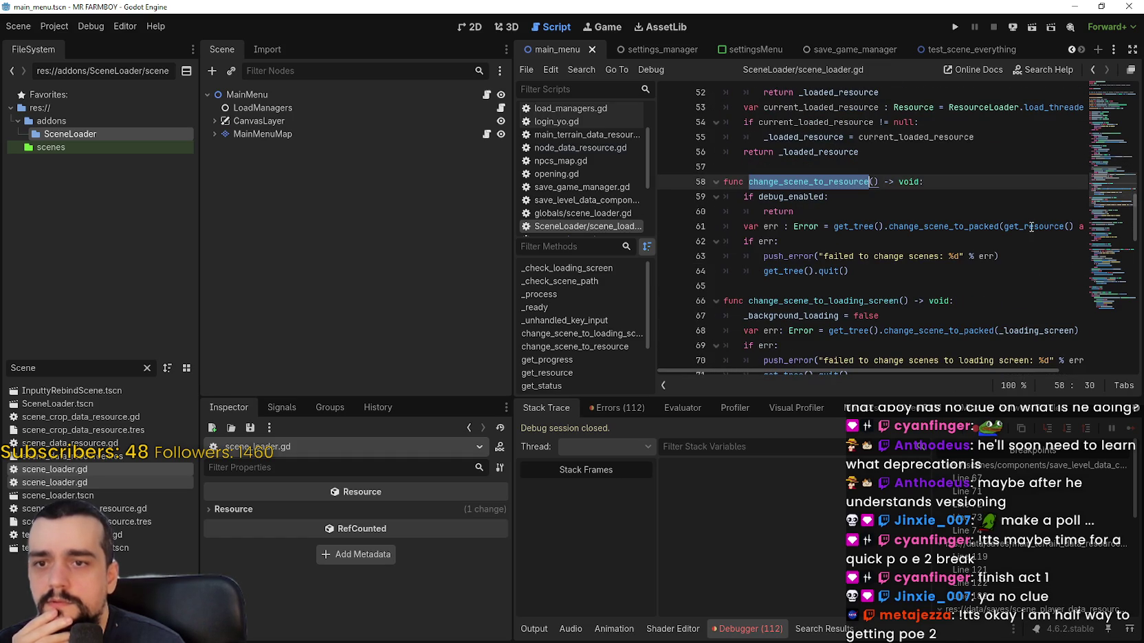
{"action": "mouse_move", "coordinate": [1002, 226]}
{"action": "left_mouse_down"}
{"action": "mouse_move", "coordinate": [1059, 226]}
{"action": "mouse_move", "coordinate": [992, 226]}
{"action": "left_mouse_up"}
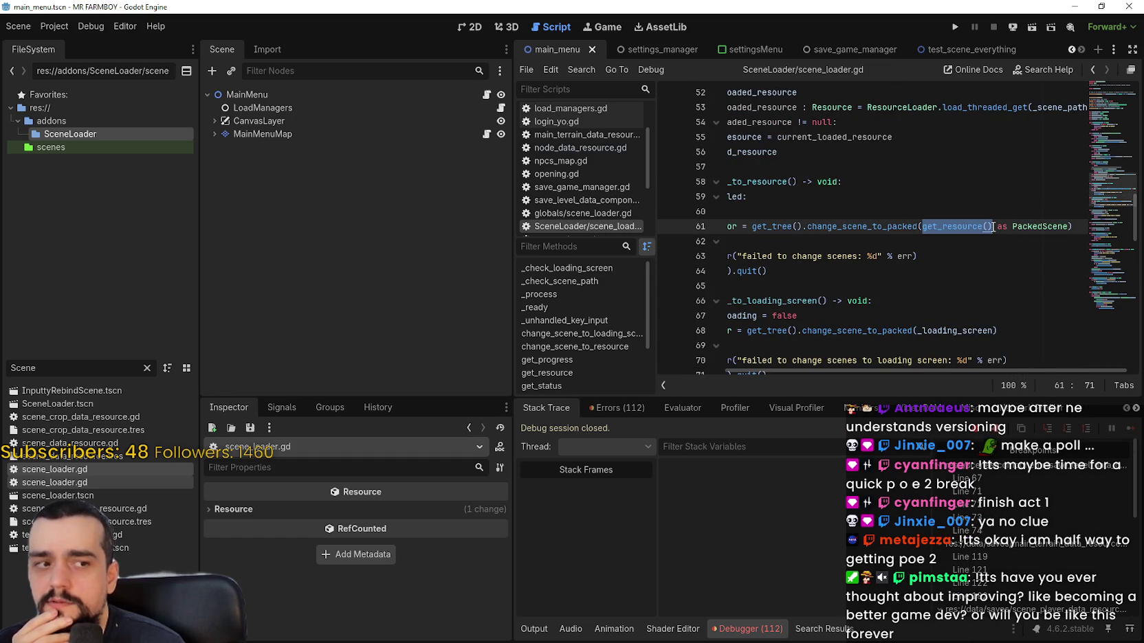
{"action": "left_click_drag", "start_coordinate": [826, 372], "coordinate": [754, 345]}
{"action": "key", "text": "Down"}
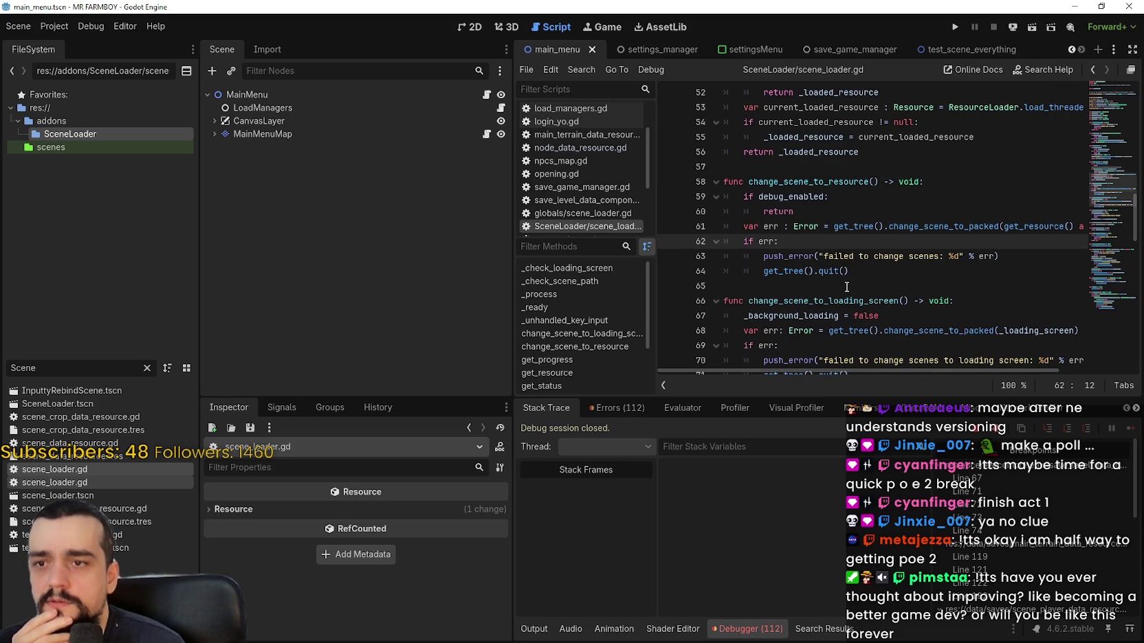
Scroll through the rest of scene_loader.gd, checking the ends of lines 104 and 109
{"action": "scroll", "coordinate": [835, 271], "scroll_direction": "down", "scroll_amount": 1}
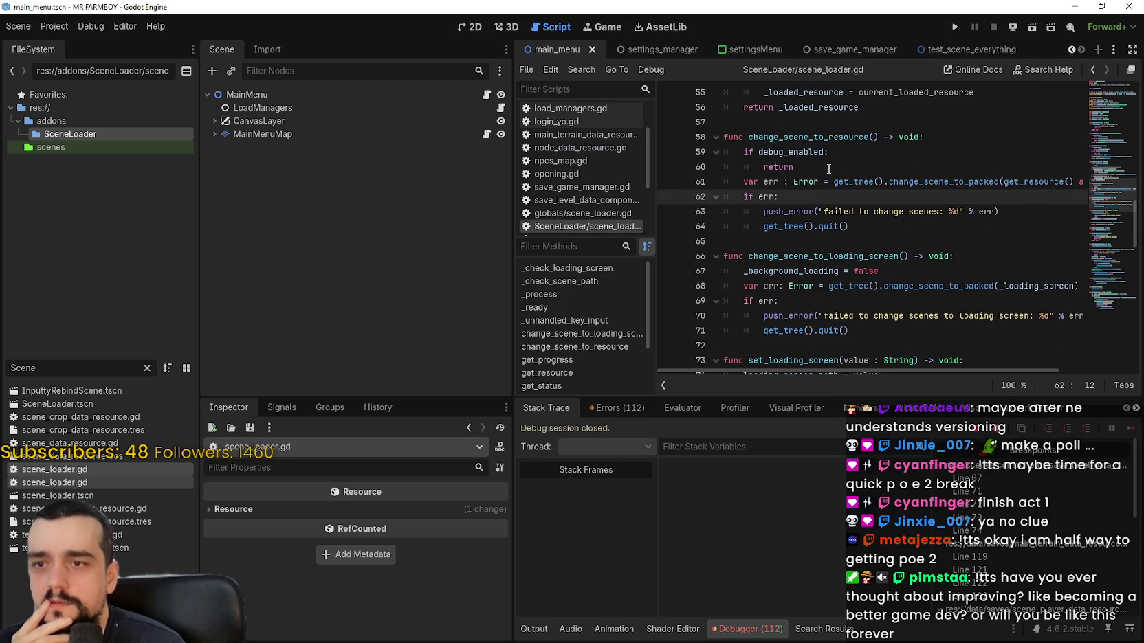
{"action": "scroll", "coordinate": [826, 181], "scroll_direction": "down", "scroll_amount": 7}
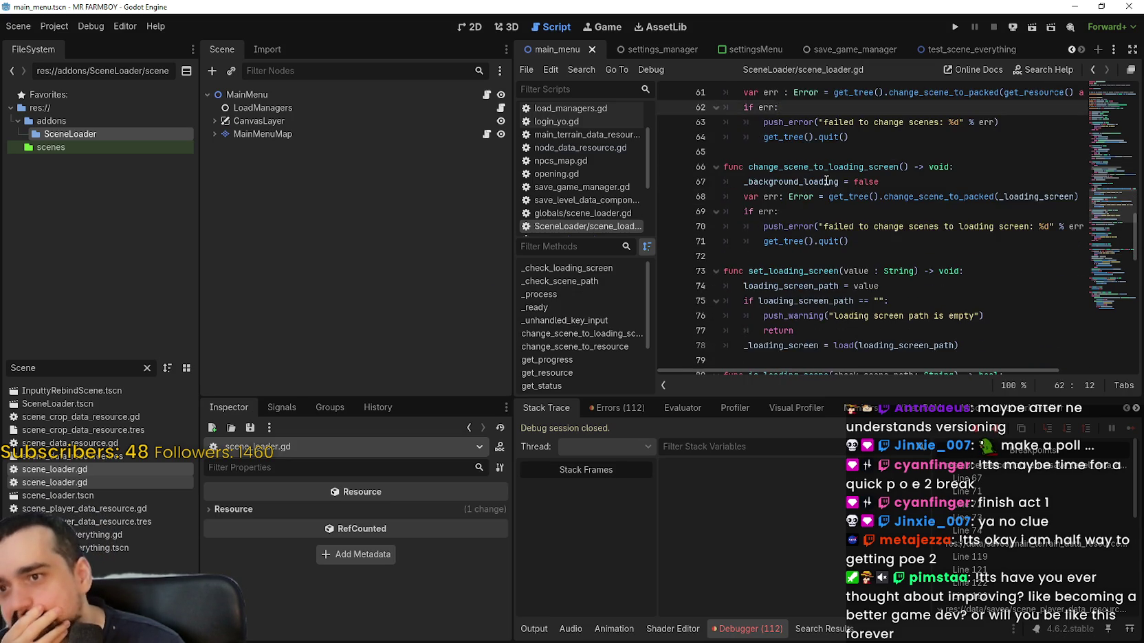
{"action": "scroll", "coordinate": [826, 180], "scroll_direction": "down", "scroll_amount": 2}
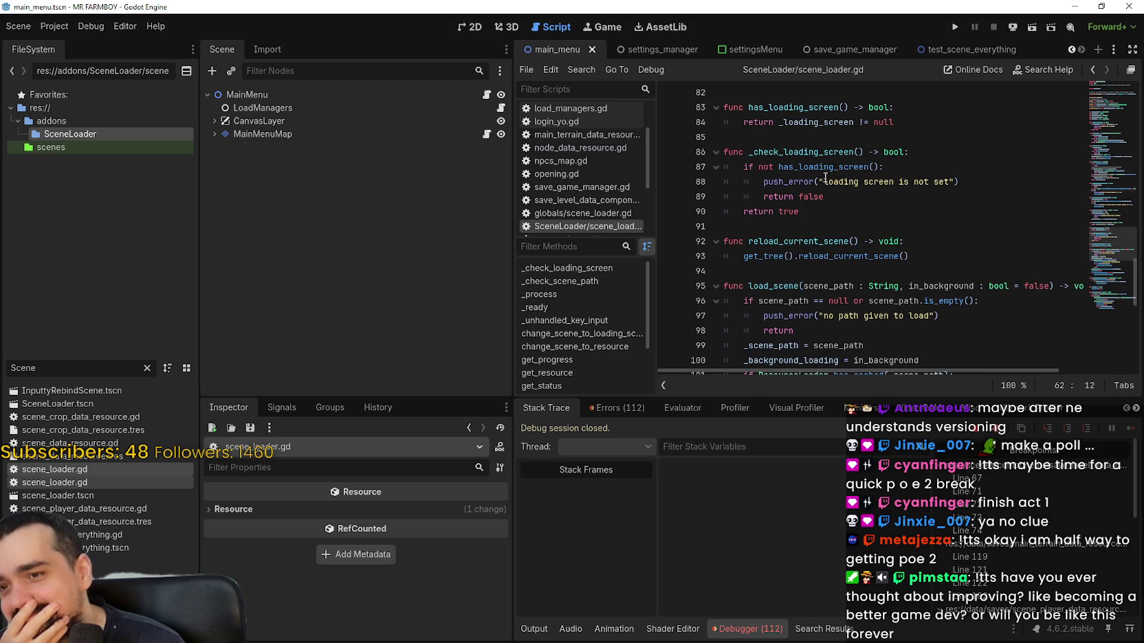
{"action": "scroll", "coordinate": [825, 179], "scroll_direction": "down", "scroll_amount": 2}
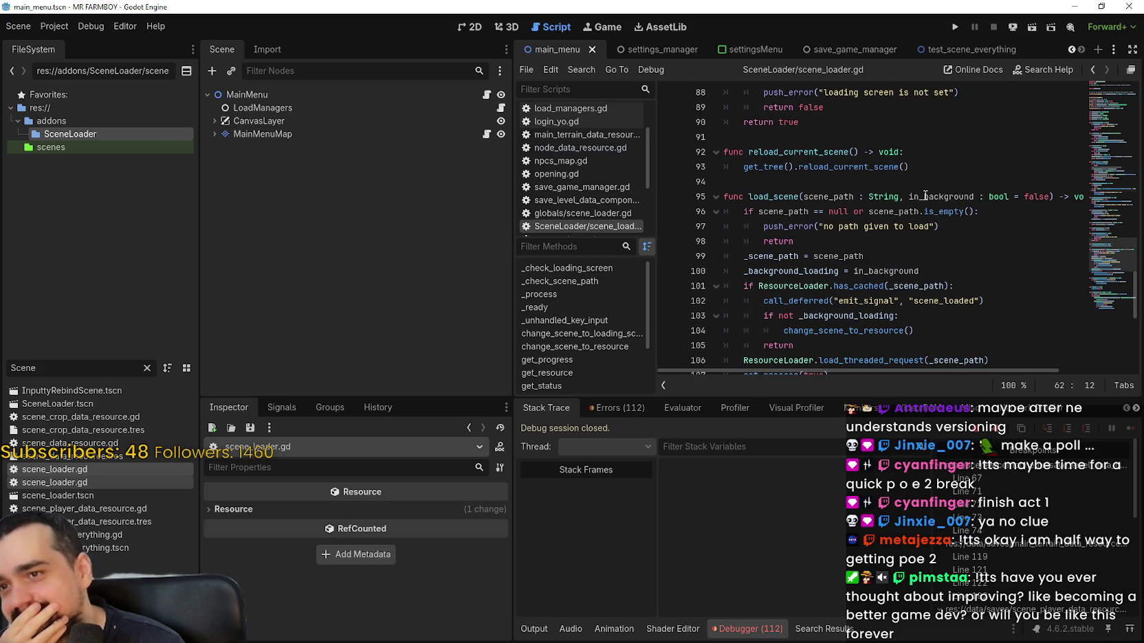
{"action": "scroll", "coordinate": [925, 196], "scroll_direction": "down", "scroll_amount": 4}
{"action": "scroll", "coordinate": [926, 196], "scroll_direction": "up", "scroll_amount": 3}
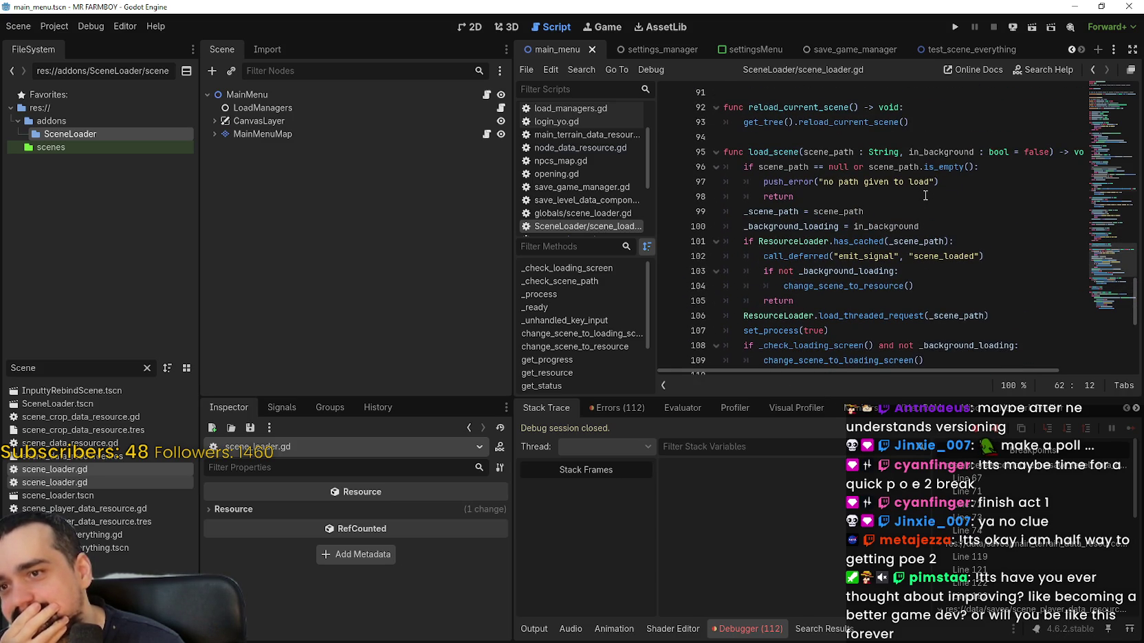
{"action": "scroll", "coordinate": [925, 196], "scroll_direction": "down", "scroll_amount": 2}
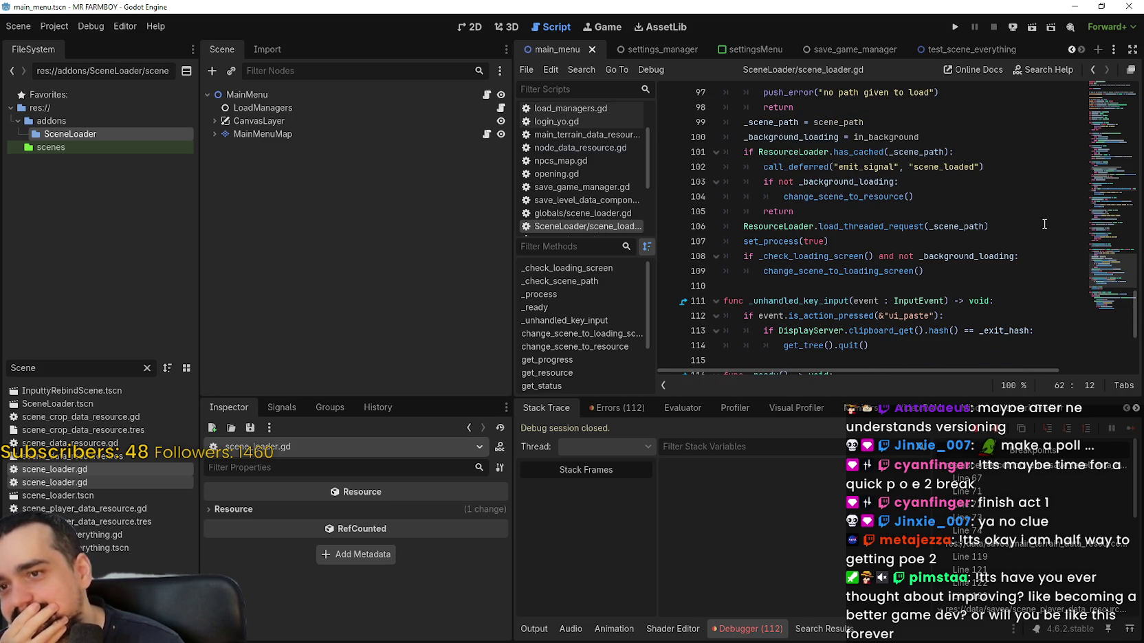
{"action": "scroll", "coordinate": [921, 206], "scroll_direction": "down", "scroll_amount": 3}
{"action": "scroll", "coordinate": [886, 211], "scroll_direction": "up", "scroll_amount": 3}
{"action": "scroll", "coordinate": [930, 241], "scroll_direction": "up", "scroll_amount": 2}
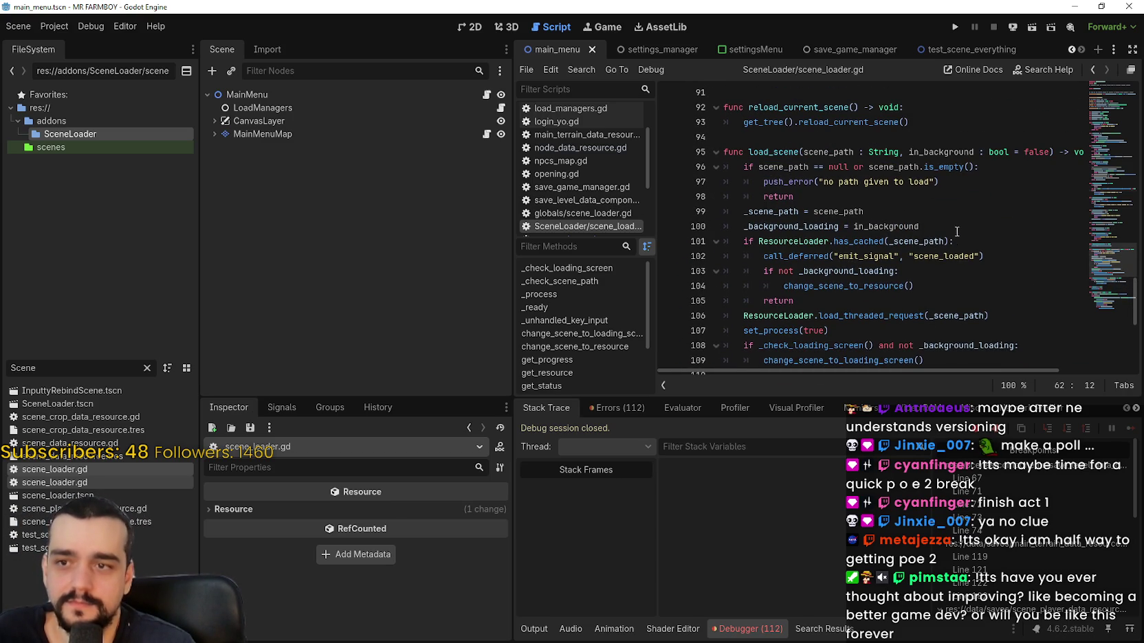
{"action": "left_click", "coordinate": [943, 288]}
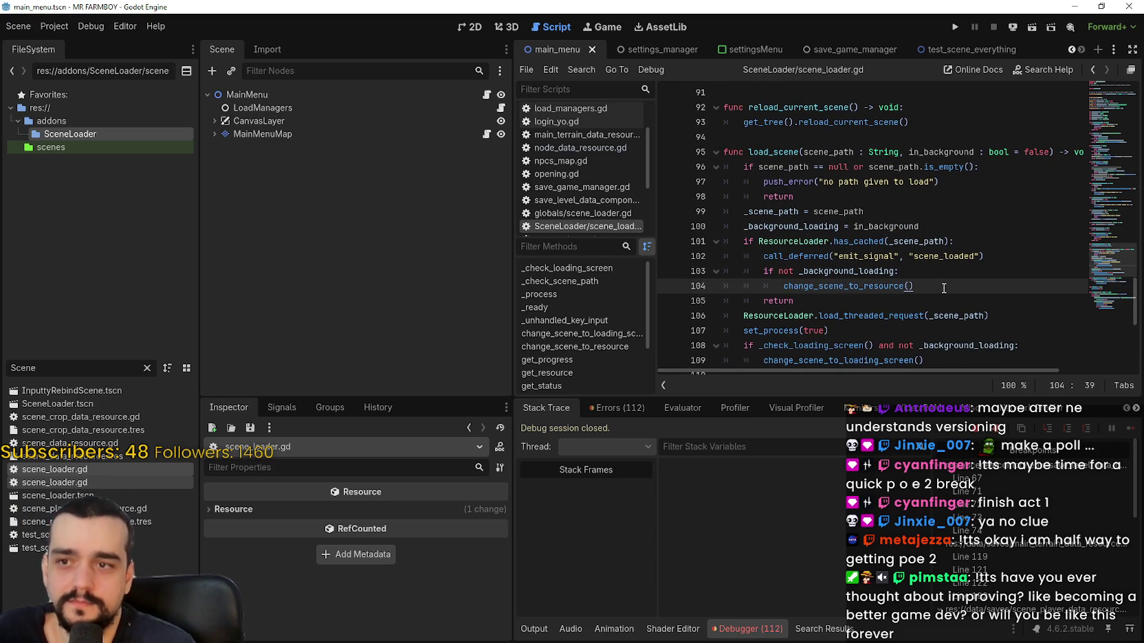
{"action": "scroll", "coordinate": [943, 288], "scroll_direction": "down", "scroll_amount": 4}
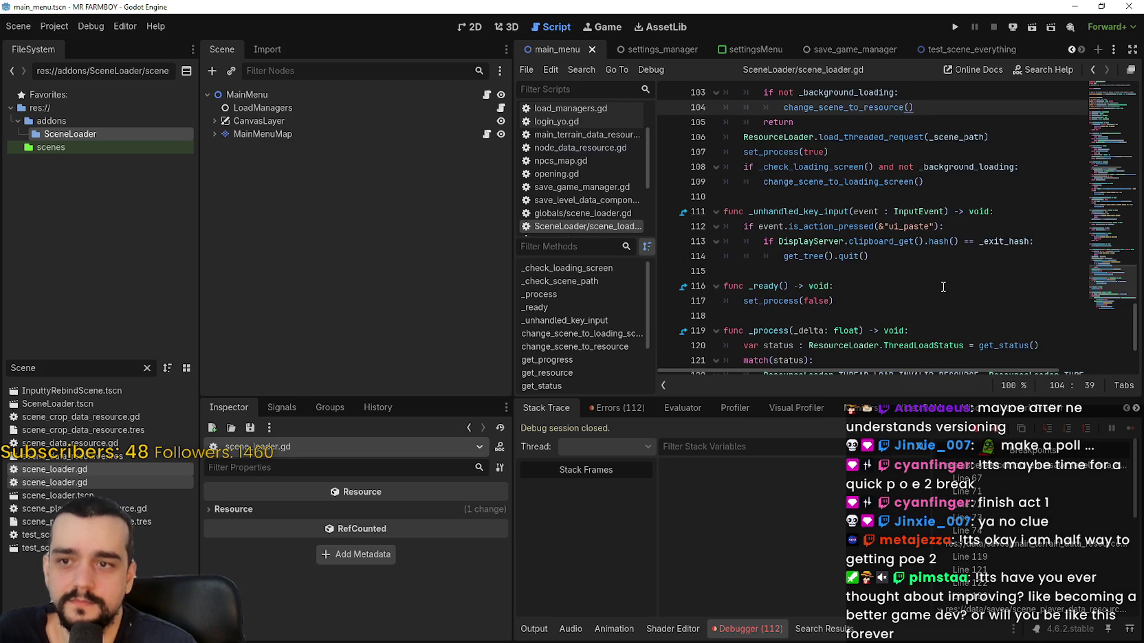
{"action": "scroll", "coordinate": [943, 287], "scroll_direction": "down", "scroll_amount": 3}
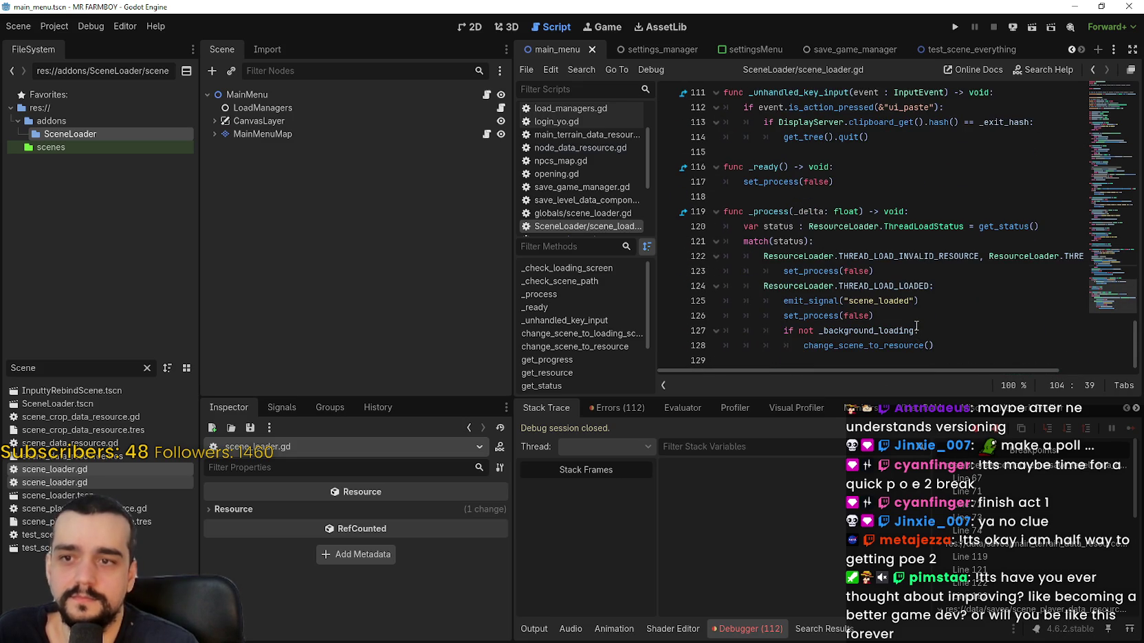
{"action": "scroll", "coordinate": [916, 326], "scroll_direction": "up", "scroll_amount": 4}
{"action": "left_click", "coordinate": [943, 246]}
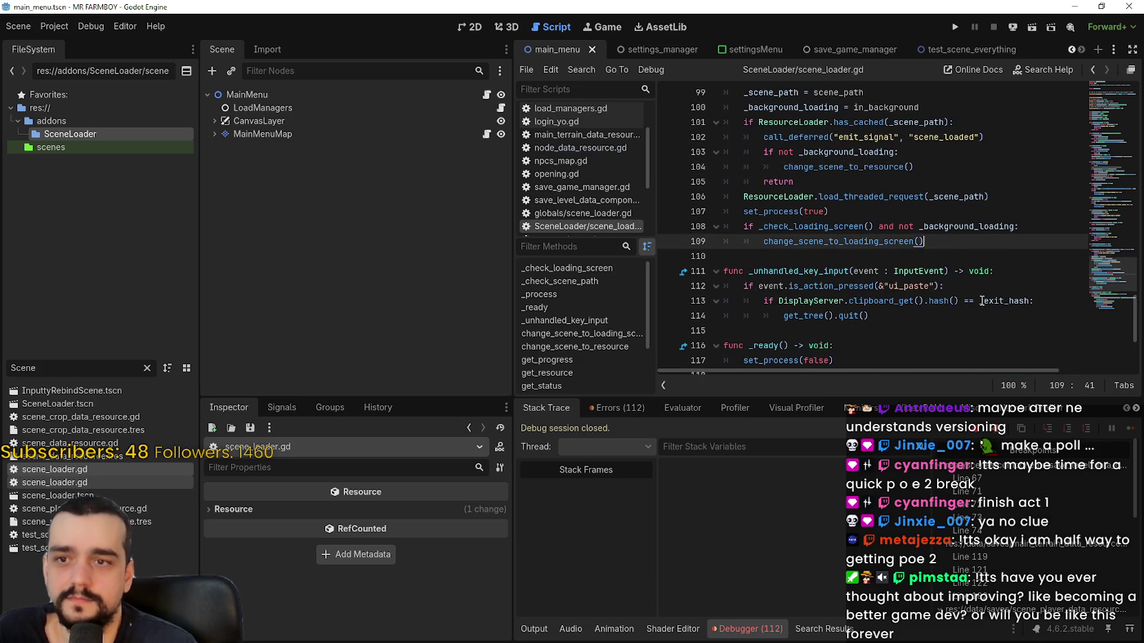
{"action": "scroll", "coordinate": [981, 297], "scroll_direction": "up", "scroll_amount": 2}
{"action": "scroll", "coordinate": [959, 206], "scroll_direction": "up", "scroll_amount": 2}
{"action": "scroll", "coordinate": [962, 290], "scroll_direction": "up", "scroll_amount": 8}
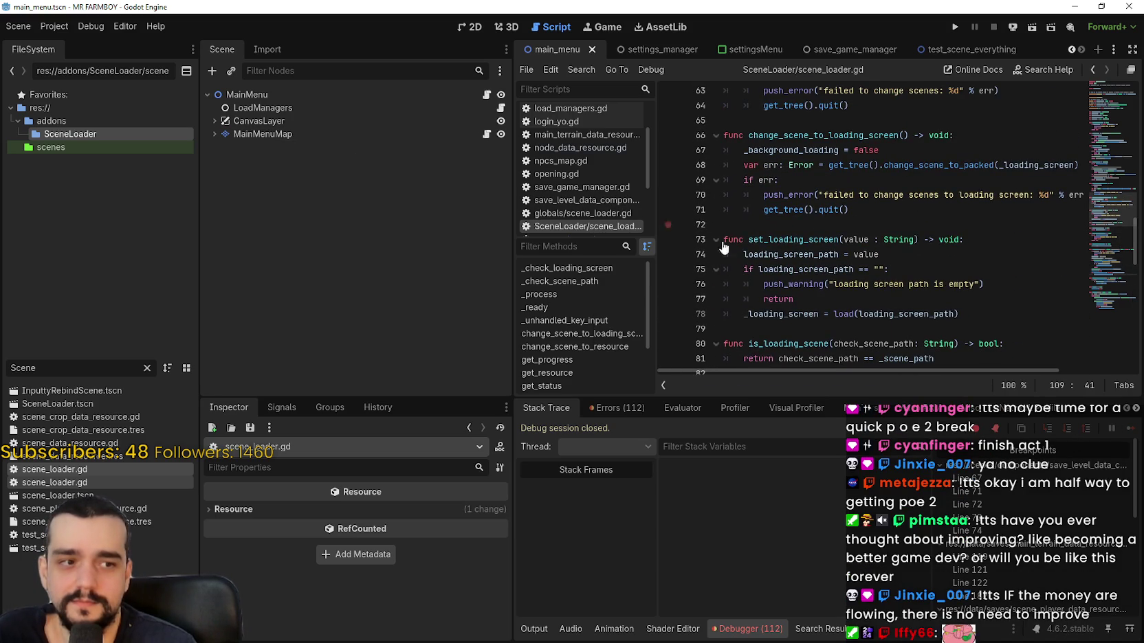
{"action": "scroll", "coordinate": [758, 310], "scroll_direction": "up", "scroll_amount": 1}
{"action": "mouse_move", "coordinate": [758, 310]}
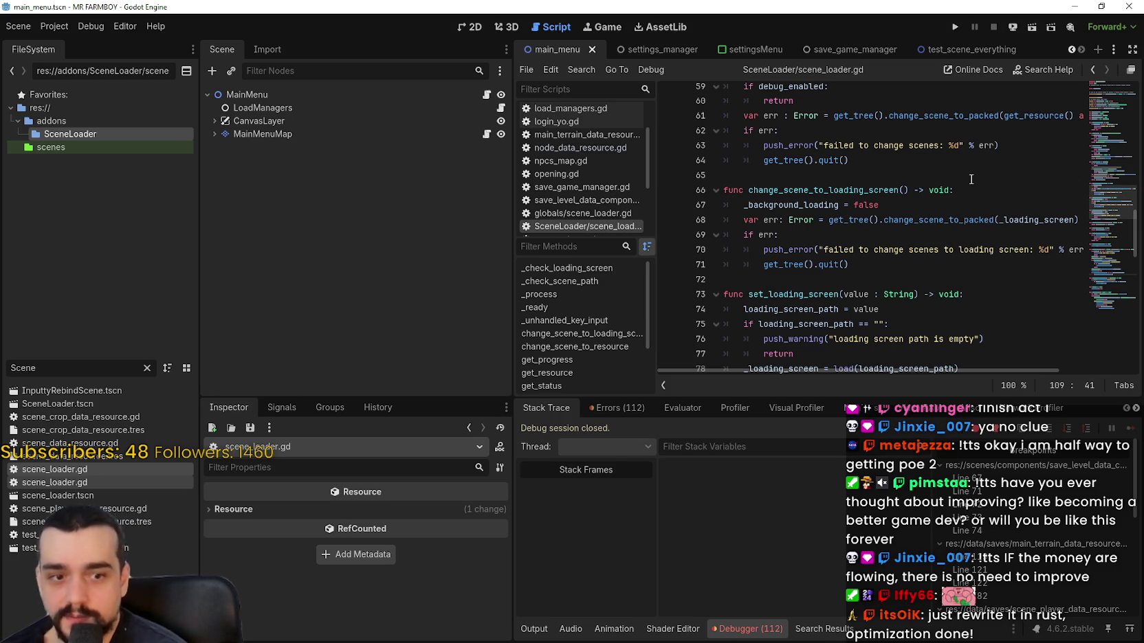
{"action": "scroll", "coordinate": [969, 83], "scroll_direction": "up", "scroll_amount": 4}
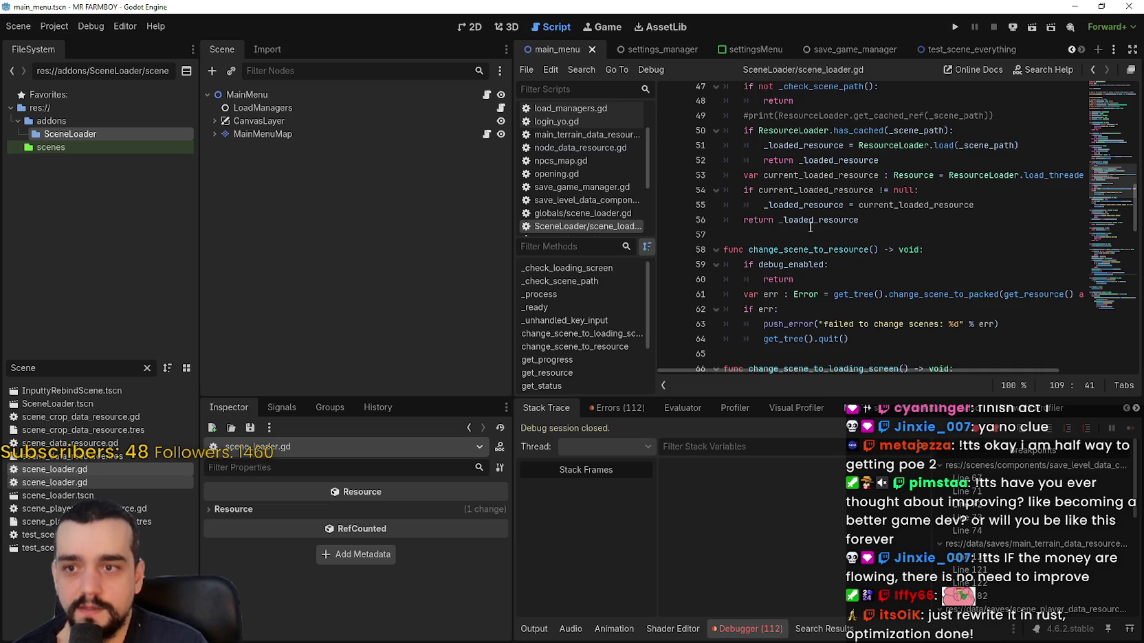
{"action": "scroll", "coordinate": [929, 288], "scroll_direction": "up", "scroll_amount": 1}
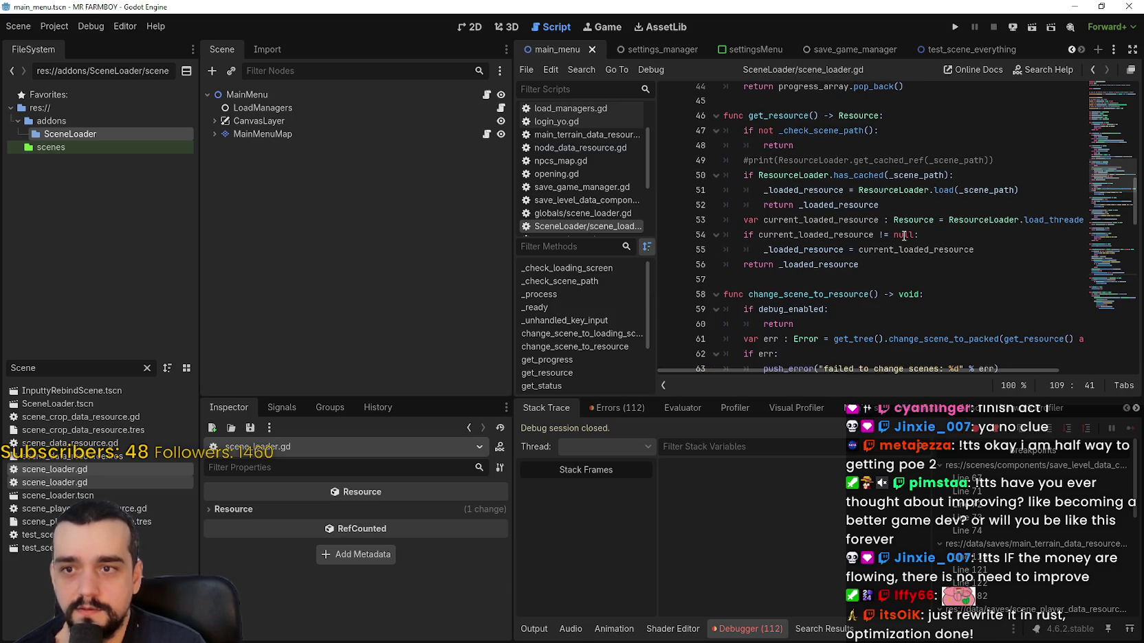
{"action": "scroll", "coordinate": [904, 234], "scroll_direction": "up", "scroll_amount": 3}
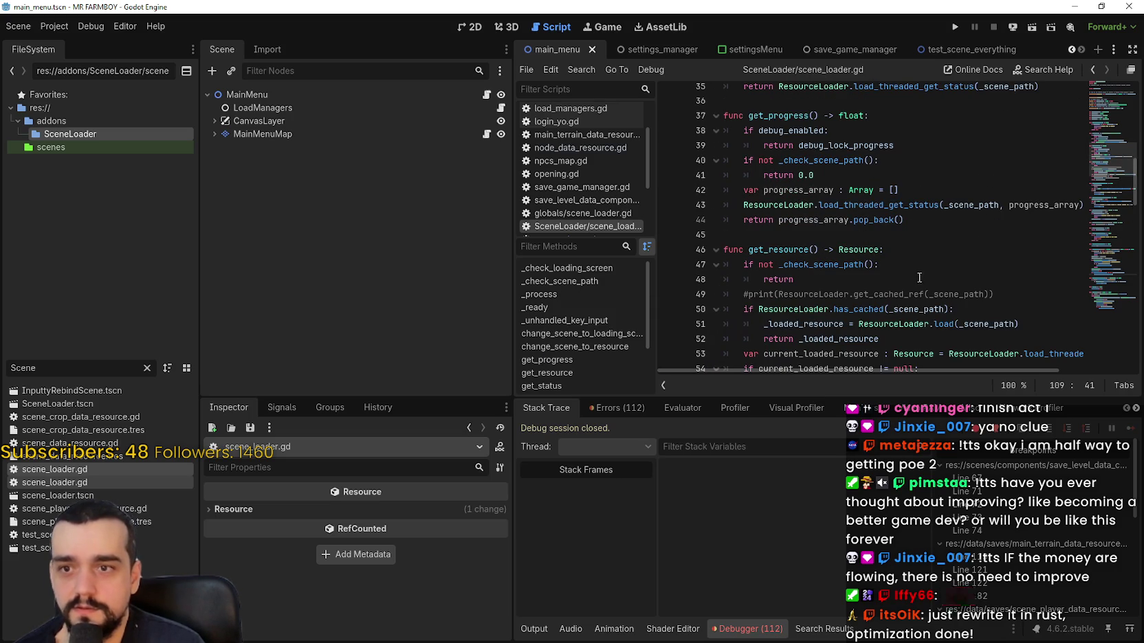
{"action": "scroll", "coordinate": [918, 284], "scroll_direction": "up", "scroll_amount": 1}
{"action": "scroll", "coordinate": [919, 285], "scroll_direction": "down", "scroll_amount": 3}
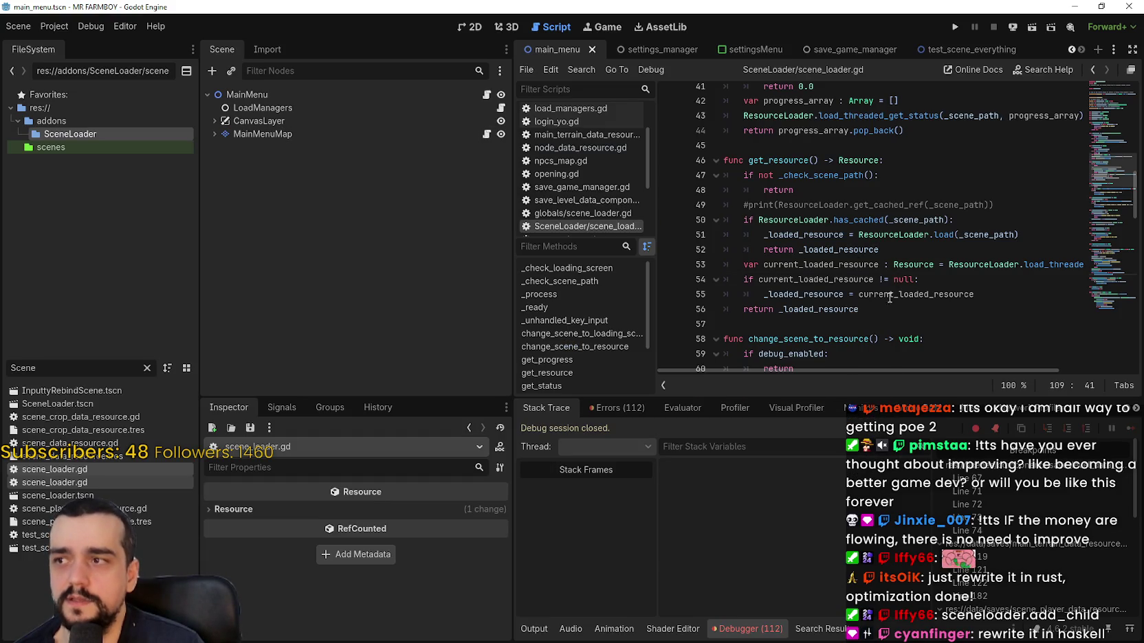
{"action": "scroll", "coordinate": [989, 283], "scroll_direction": "down", "scroll_amount": 1}
{"action": "left_click_drag", "start_coordinate": [934, 373], "coordinate": [1034, 368]}
{"action": "scroll", "coordinate": [905, 261], "scroll_direction": "down", "scroll_amount": 3}
{"action": "left_click_drag", "start_coordinate": [842, 203], "coordinate": [1065, 206]}
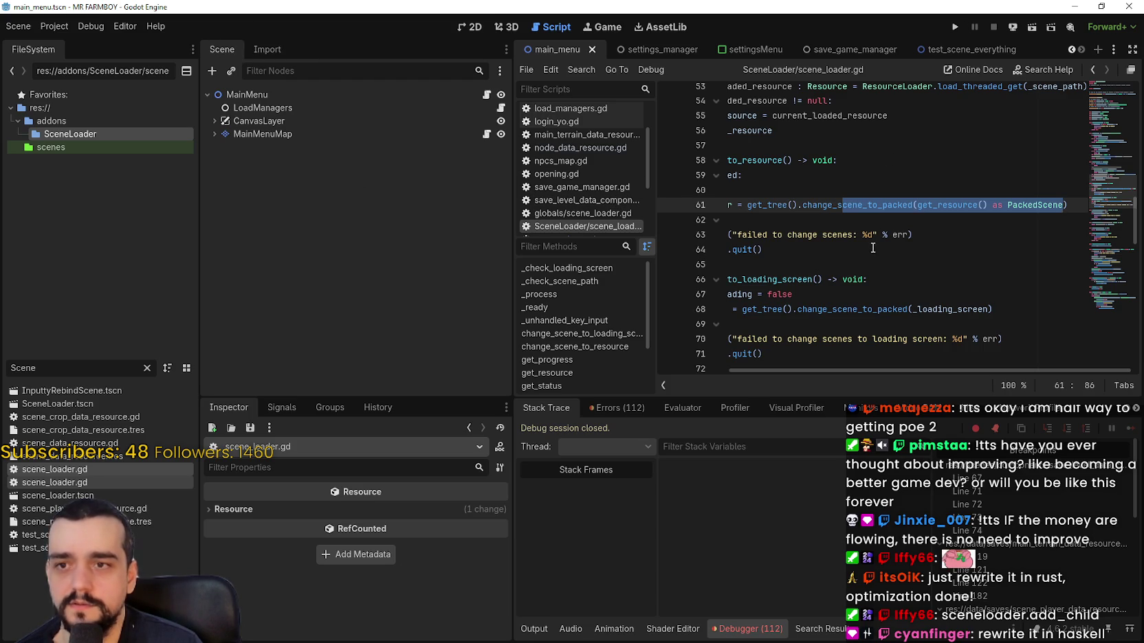
{"action": "left_click", "coordinate": [956, 27]}
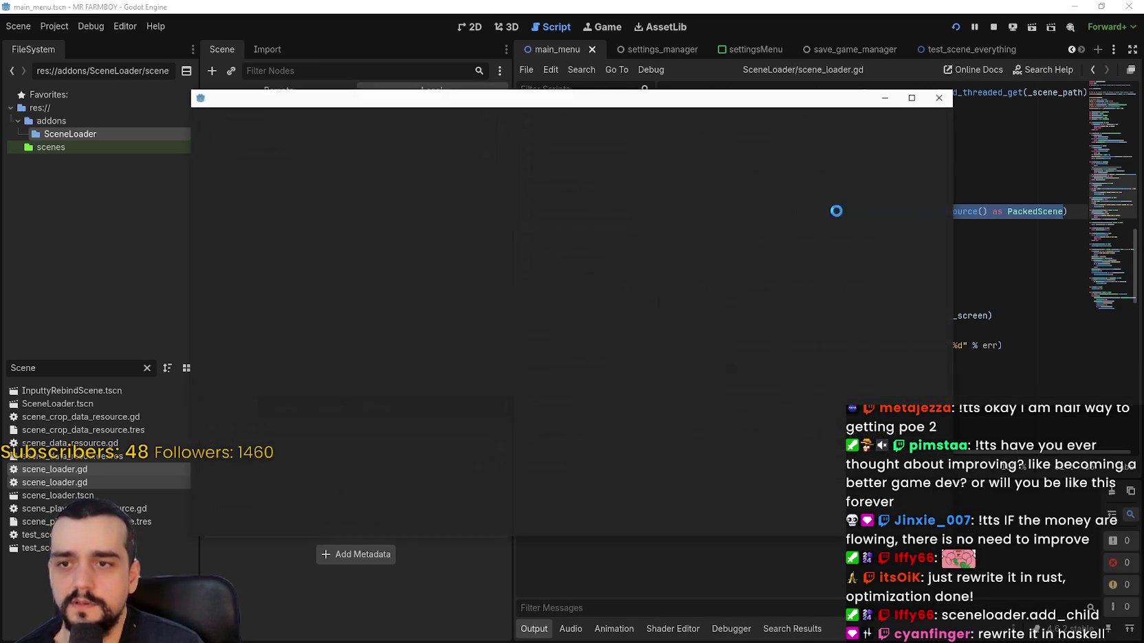
Watch the live scene tree as the MR FARMBOY debug run reaches the main menu, then return to the script
{"action": "left_click", "coordinate": [286, 89]}
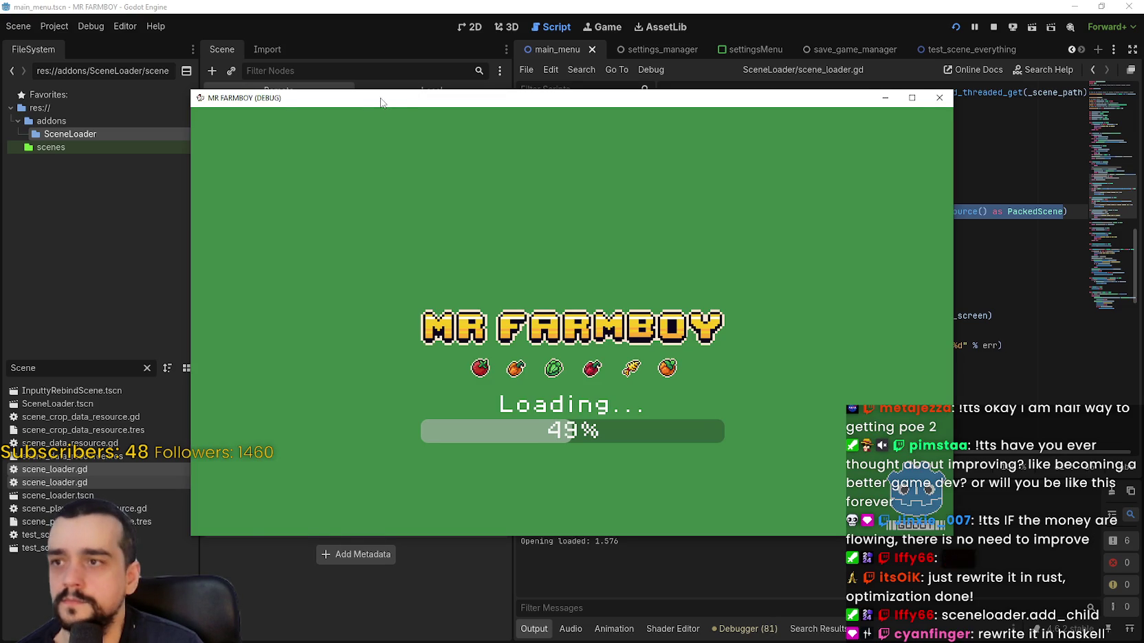
{"action": "left_click_drag", "start_coordinate": [382, 106], "coordinate": [535, 86]}
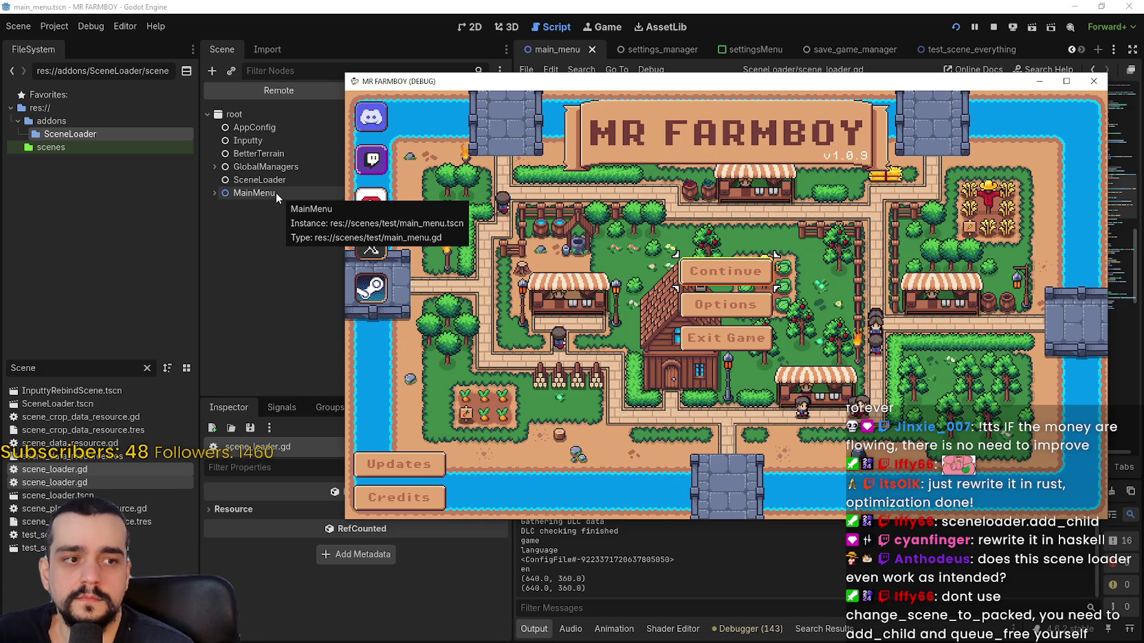
{"action": "left_click", "coordinate": [498, 6]}
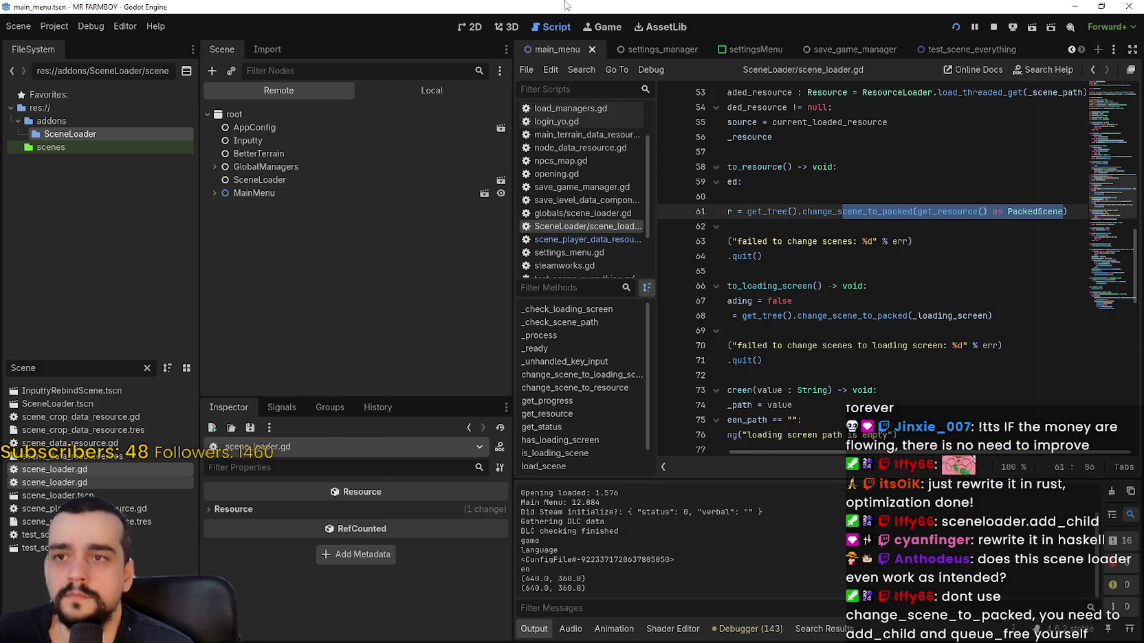
{"action": "left_click", "coordinate": [903, 212]}
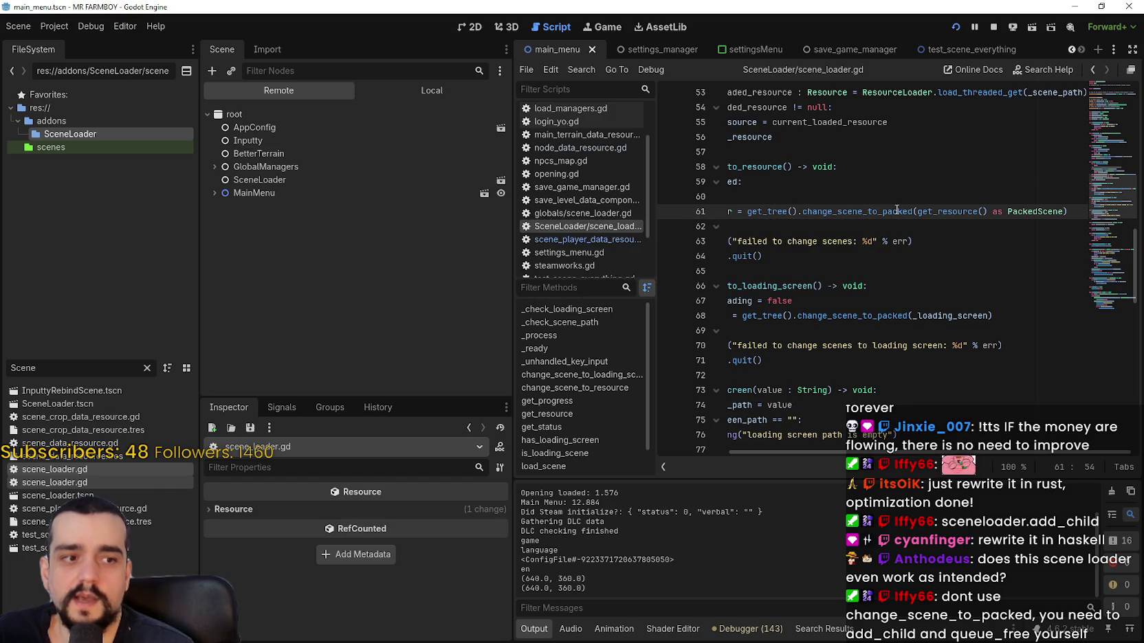
{"action": "mouse_move", "coordinate": [896, 210]}
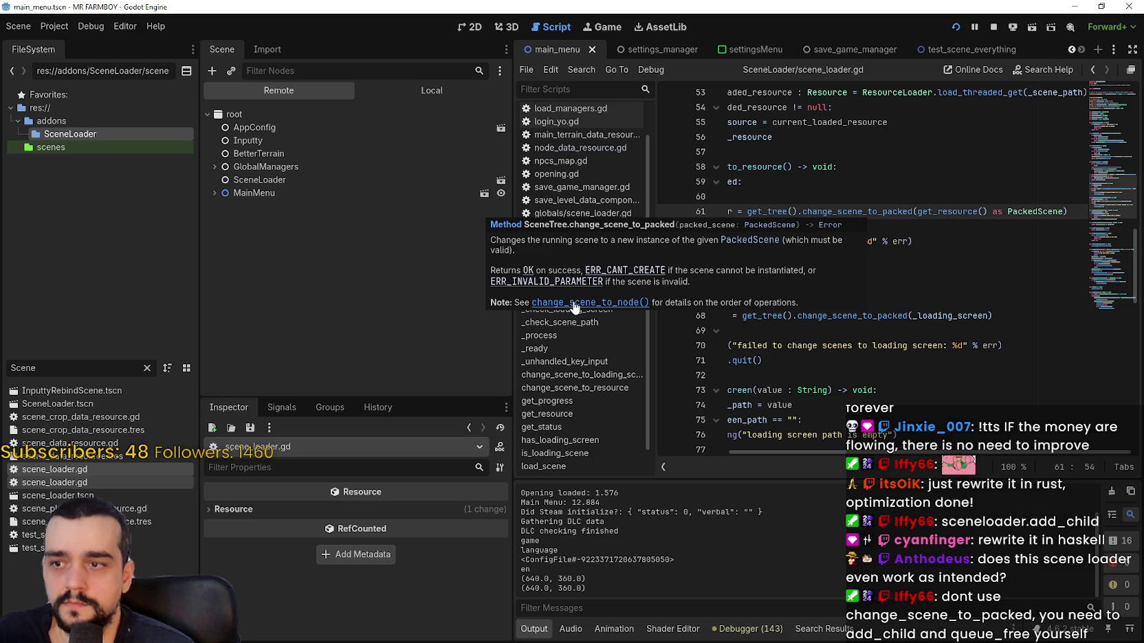
{"action": "left_click", "coordinate": [911, 211]}
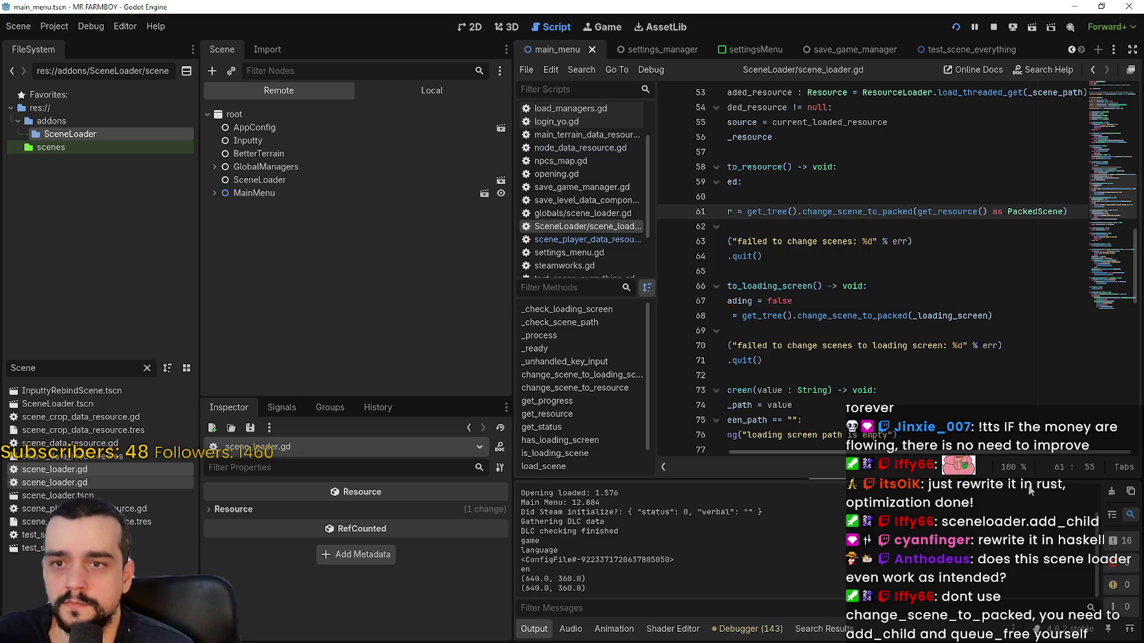
{"action": "left_click_drag", "start_coordinate": [876, 451], "coordinate": [801, 452]}
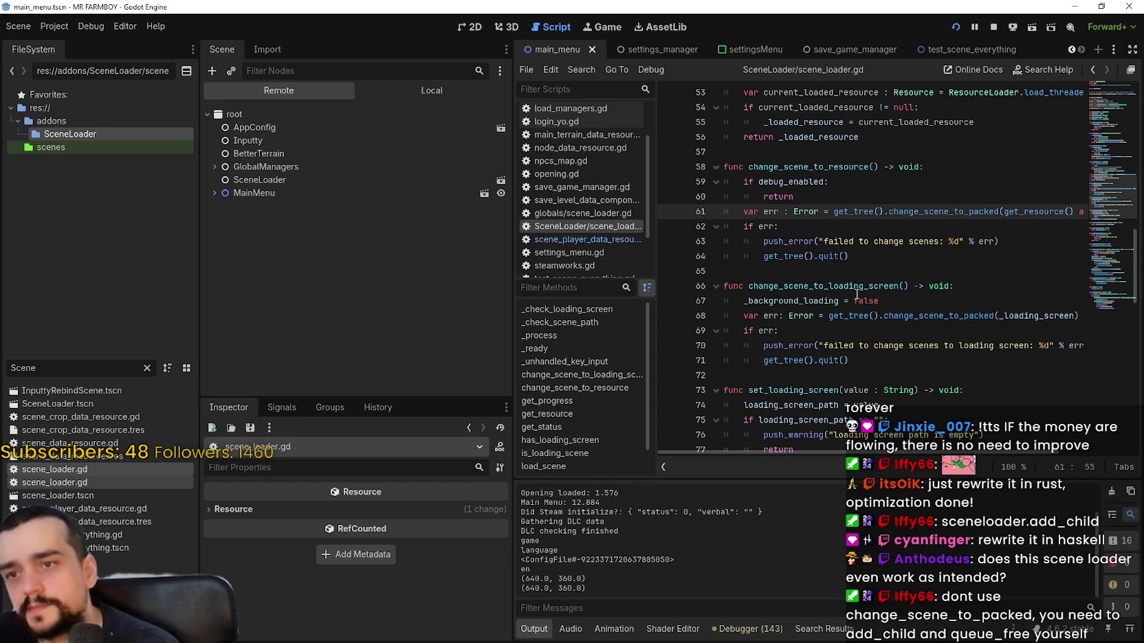
Set breakpoints on lines 61, 62, 63 and 64 of scene_loader.gd
{"action": "left_click", "coordinate": [668, 211]}
{"action": "left_click", "coordinate": [668, 227]}
{"action": "left_click", "coordinate": [668, 242]}
{"action": "left_click", "coordinate": [668, 256]}
{"action": "left_click", "coordinate": [797, 275]}
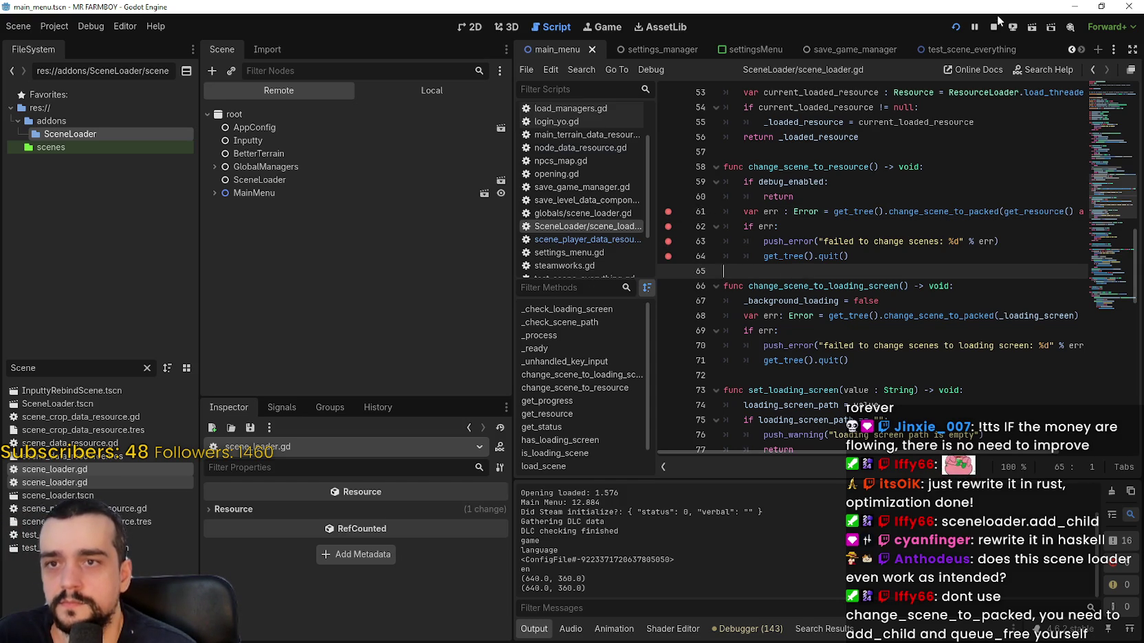
Rerun the game in debug and continue past the line 61 and 62 breaks
{"action": "left_click", "coordinate": [955, 26]}
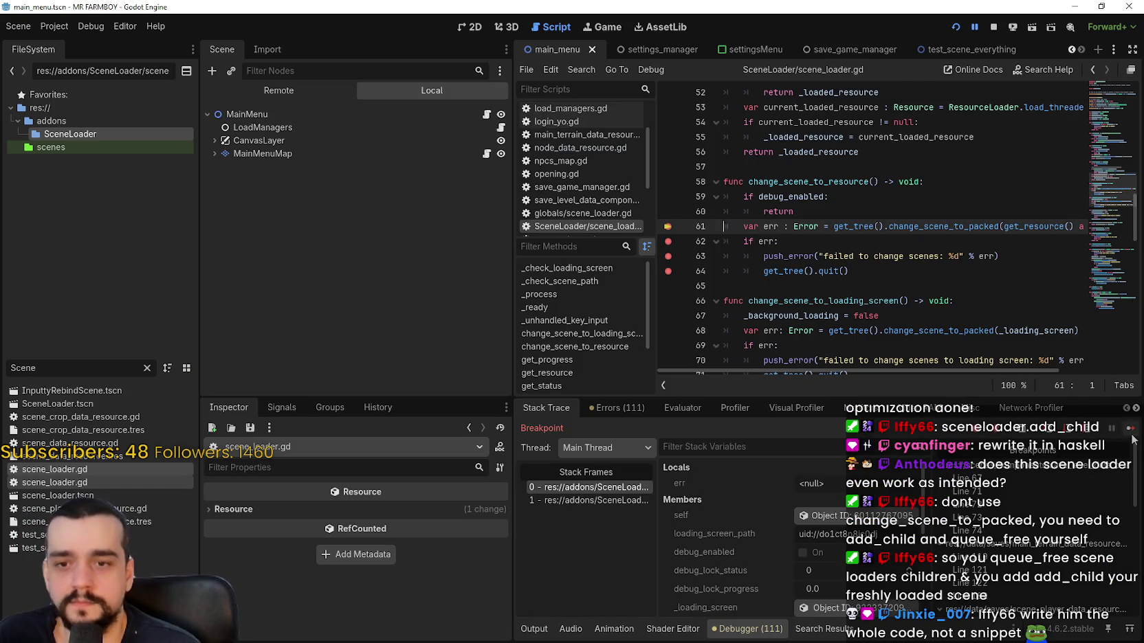
{"action": "left_click", "coordinate": [1132, 435]}
{"action": "left_click", "coordinate": [1132, 436]}
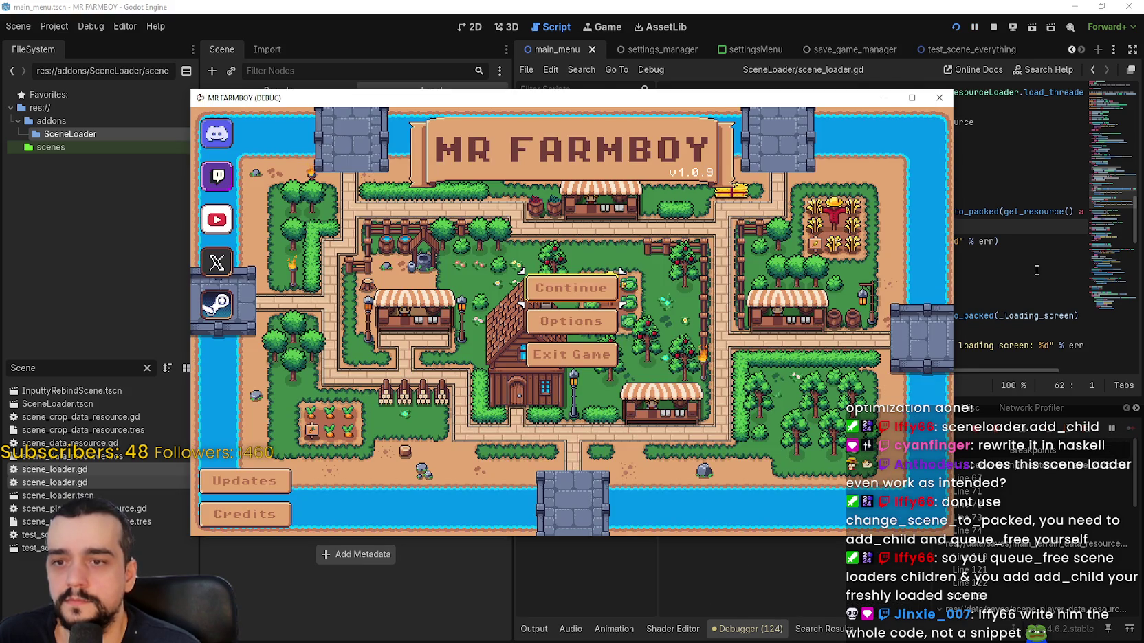
{"action": "left_click", "coordinate": [1031, 269]}
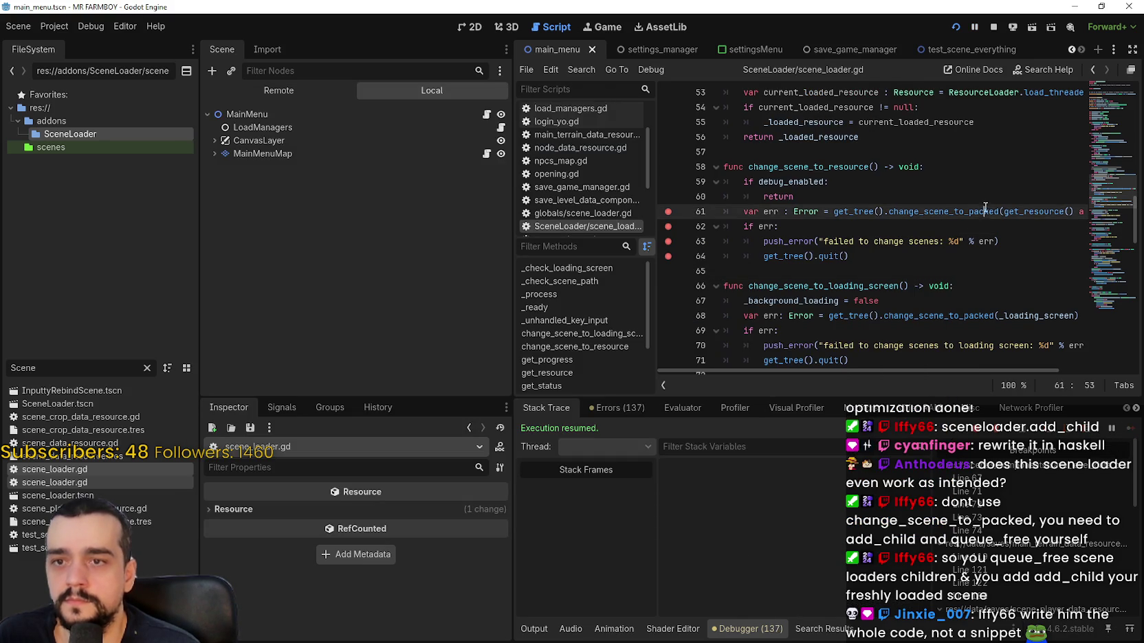
Review the err variable, the change_scene_to_packed call and the error handling on lines 60–65
{"action": "mouse_move", "coordinate": [882, 211]}
{"action": "left_mouse_down"}
{"action": "mouse_move", "coordinate": [714, 212]}
{"action": "mouse_move", "coordinate": [767, 226]}
{"action": "mouse_move", "coordinate": [829, 215]}
{"action": "left_mouse_up"}
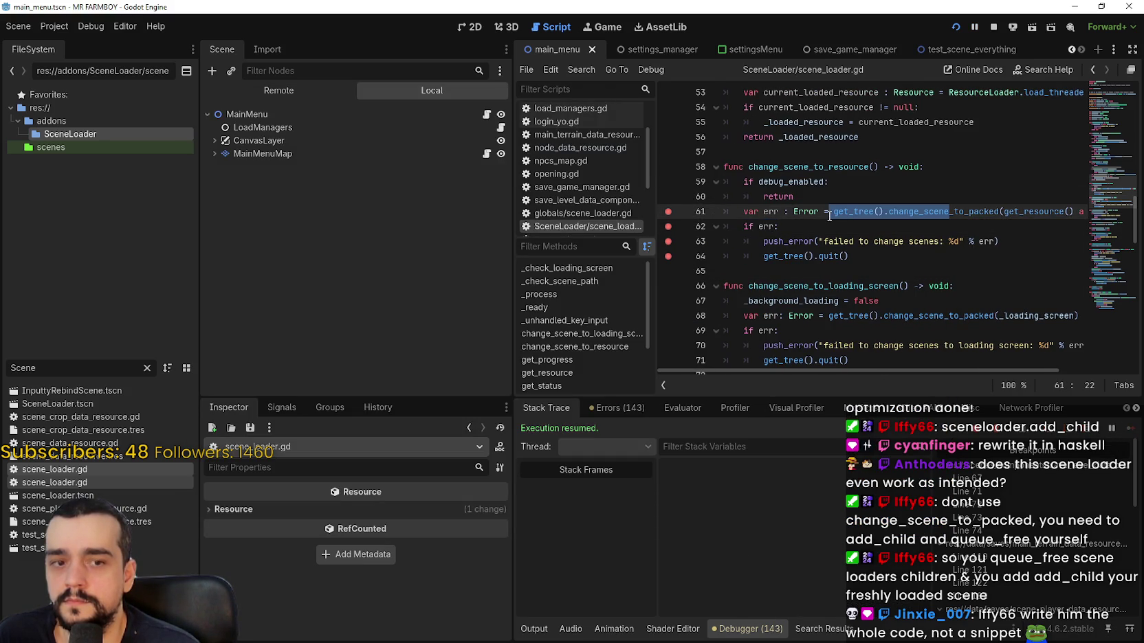
{"action": "double_click", "coordinate": [770, 211]}
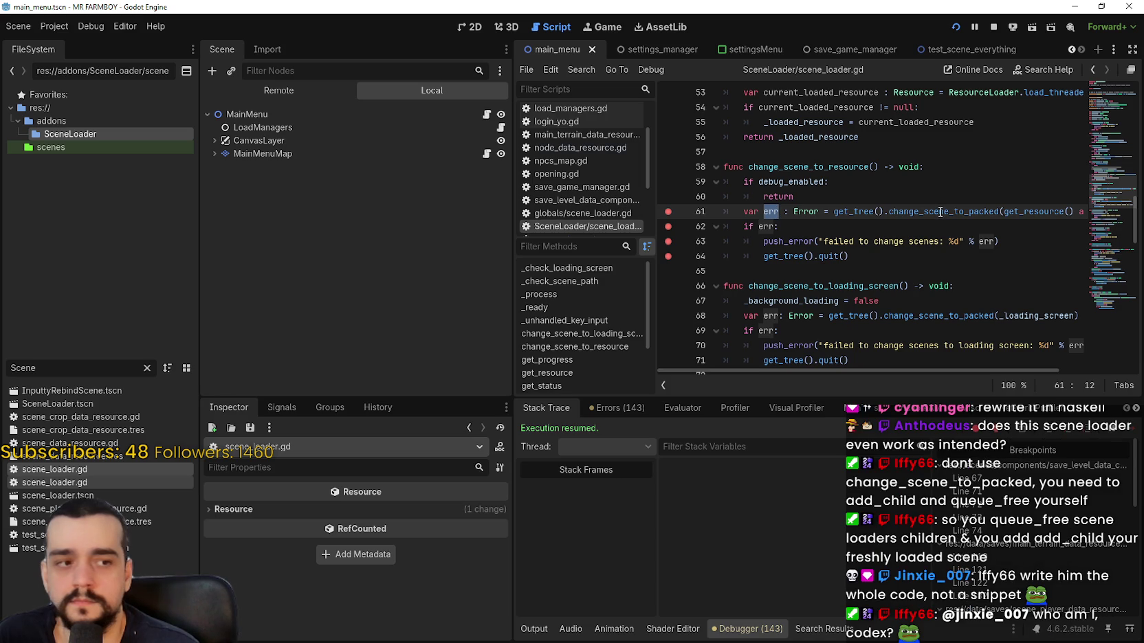
{"action": "mouse_move", "coordinate": [940, 212]}
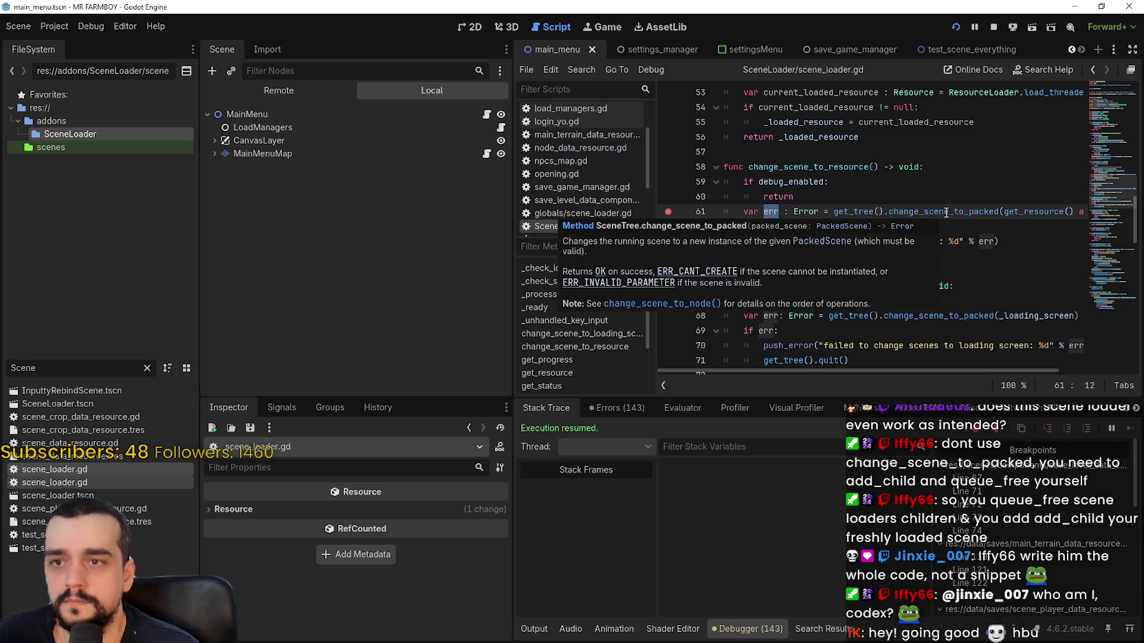
{"action": "left_click_drag", "start_coordinate": [944, 213], "coordinate": [1098, 210]}
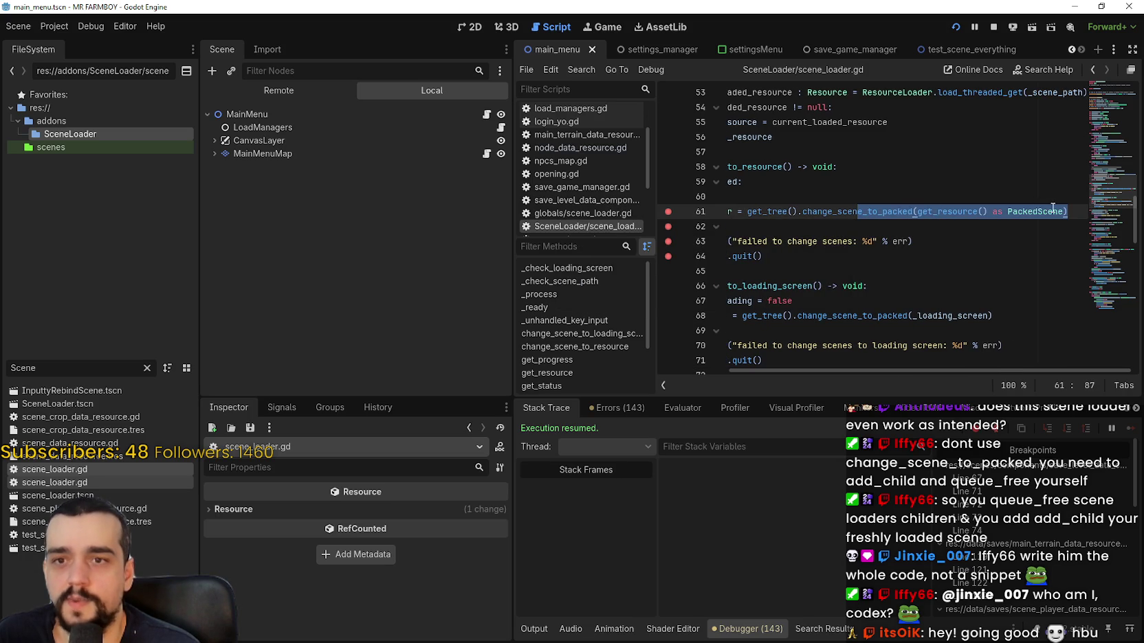
{"action": "left_click_drag", "start_coordinate": [744, 255], "coordinate": [723, 226]}
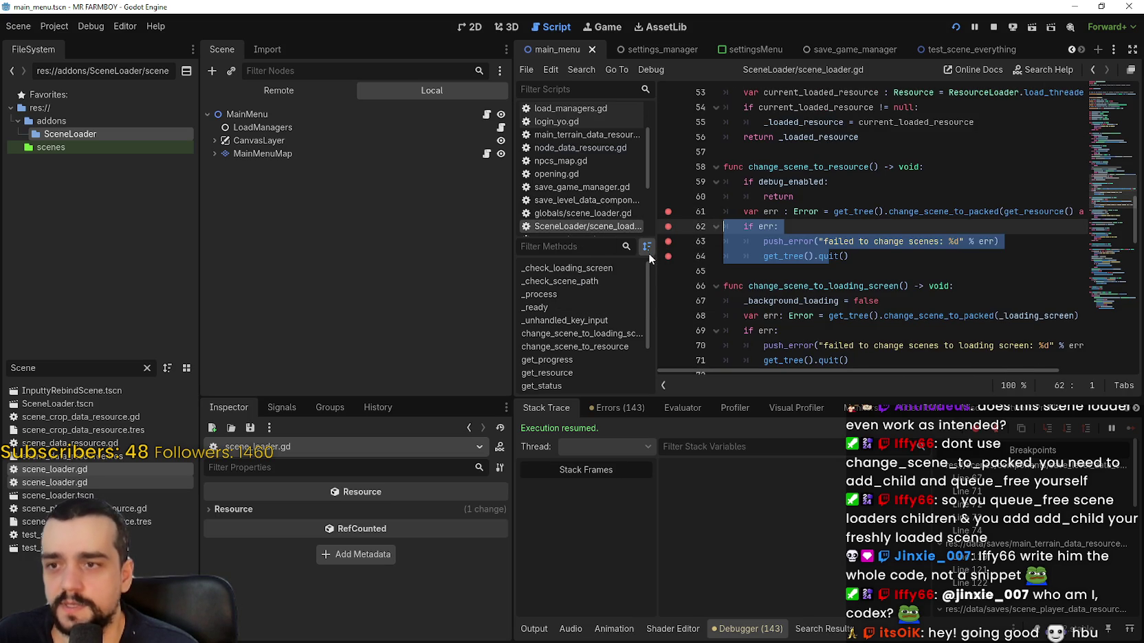
{"action": "left_click", "coordinate": [936, 226]}
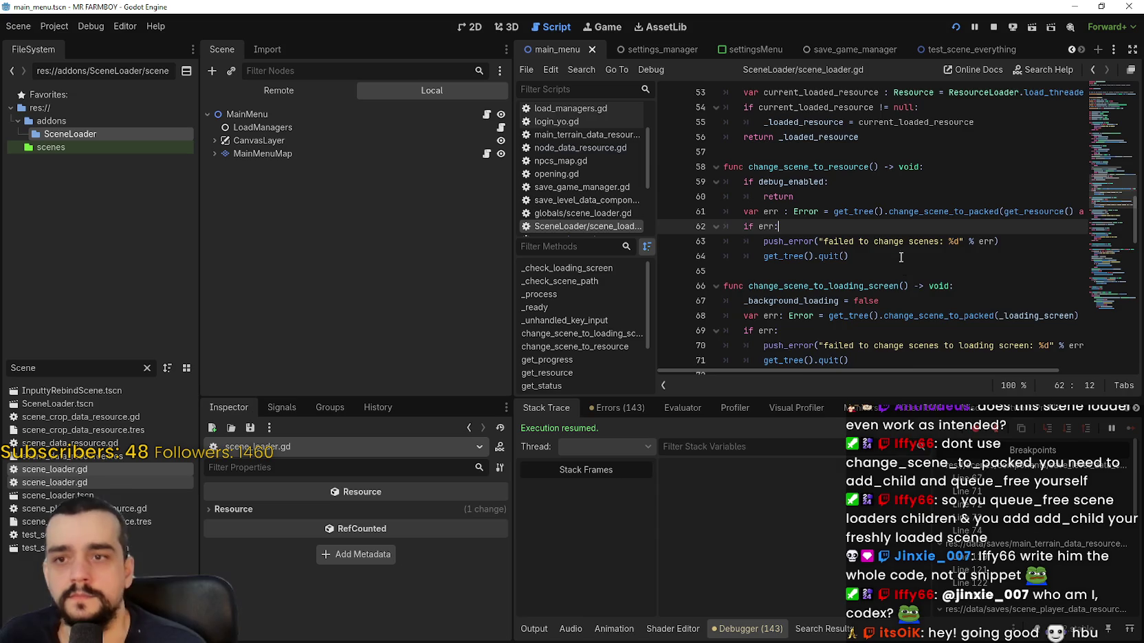
{"action": "scroll", "coordinate": [899, 249], "scroll_direction": "down", "scroll_amount": 2}
{"action": "scroll", "coordinate": [896, 250], "scroll_direction": "up", "scroll_amount": 2}
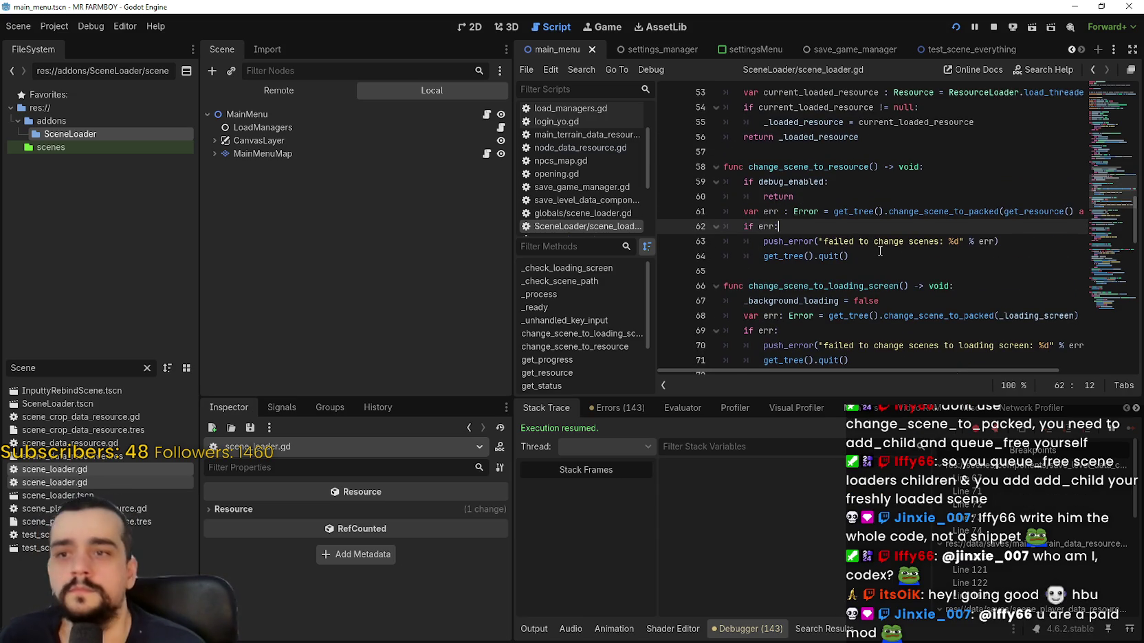
{"action": "left_click", "coordinate": [872, 271]}
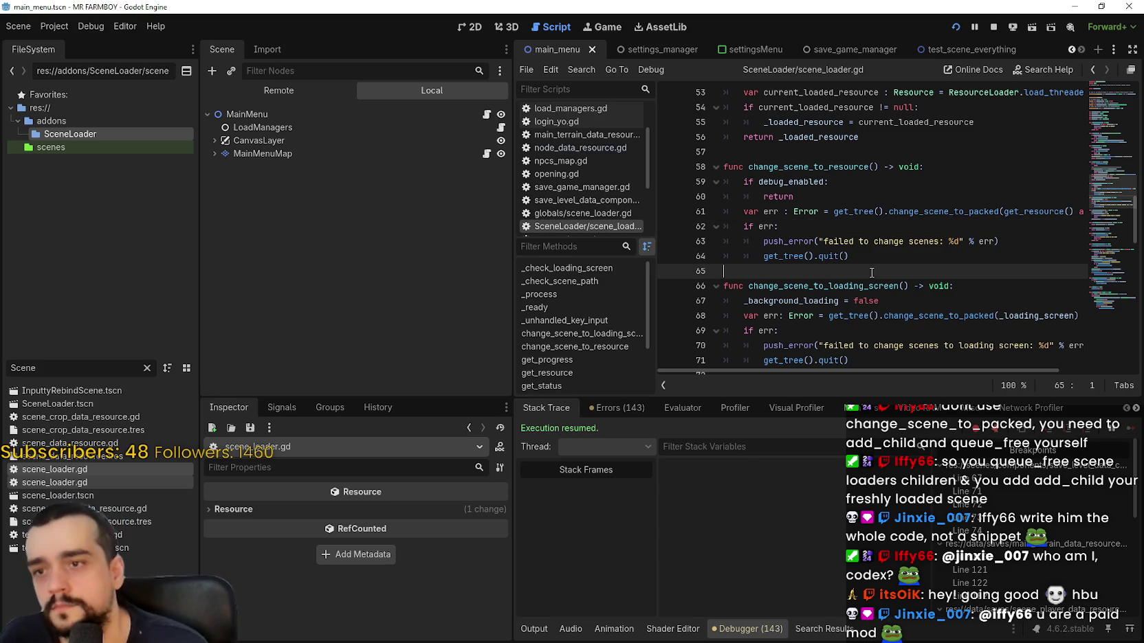
{"action": "left_click", "coordinate": [836, 195]}
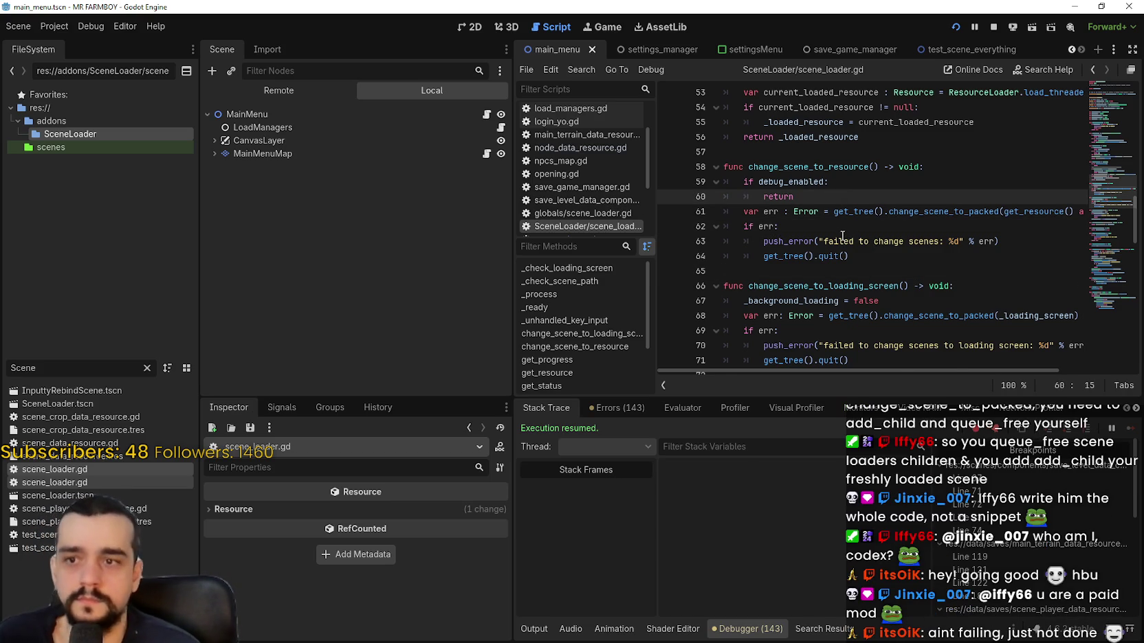
{"action": "scroll", "coordinate": [843, 235], "scroll_direction": "down", "scroll_amount": 2}
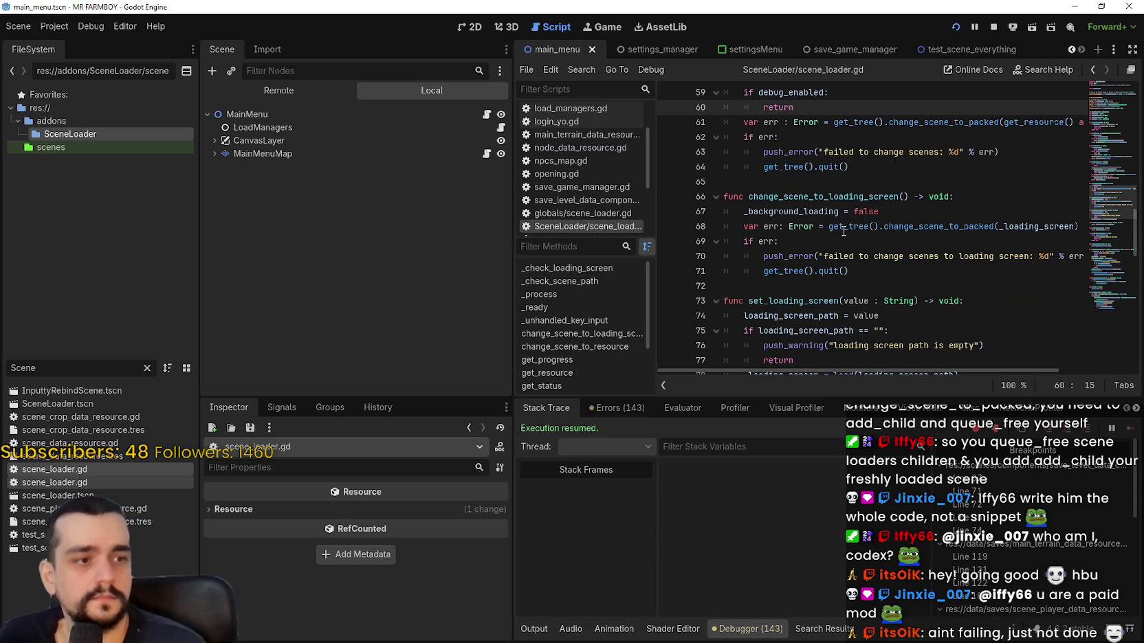
{"action": "scroll", "coordinate": [843, 232], "scroll_direction": "up", "scroll_amount": 1}
{"action": "left_click", "coordinate": [873, 200]}
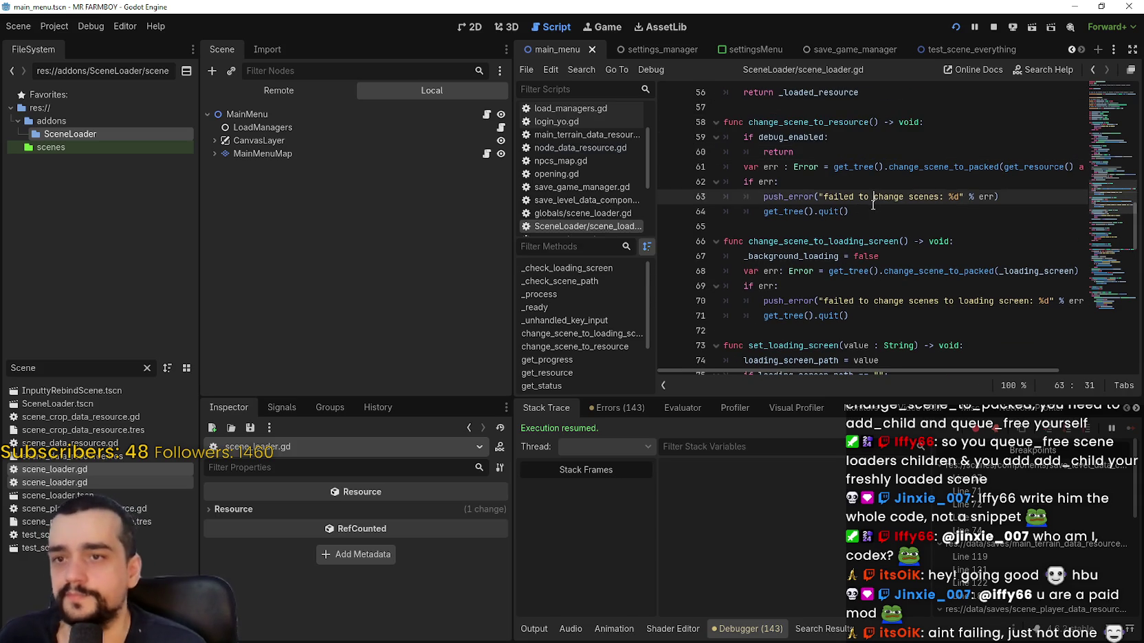
Comment out the err declaration, its check, and the push_error and quit lines, leaving an empty line 65
{"action": "left_click", "coordinate": [879, 213]}
{"action": "key", "text": "Return"}
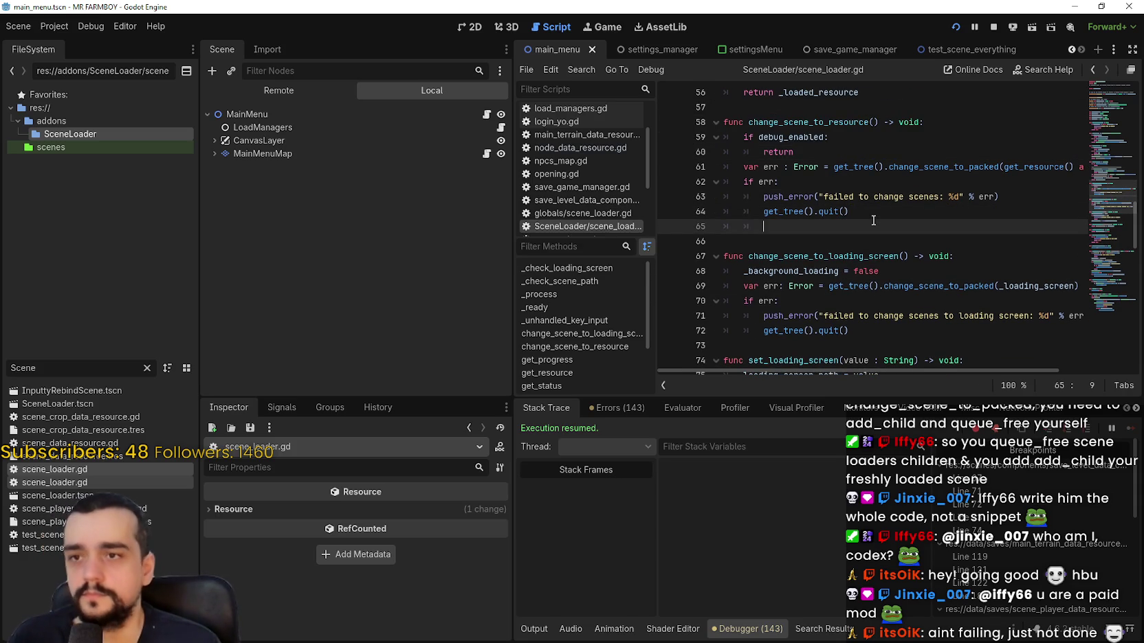
{"action": "left_click_drag", "start_coordinate": [743, 167], "coordinate": [750, 182]}
{"action": "key", "text": "ctrl+k"}
{"action": "left_click", "coordinate": [747, 199]}
{"action": "left_click", "coordinate": [751, 214], "text": "shift"}
{"action": "key", "text": "ctrl+k"}
{"action": "left_click", "coordinate": [866, 231]}
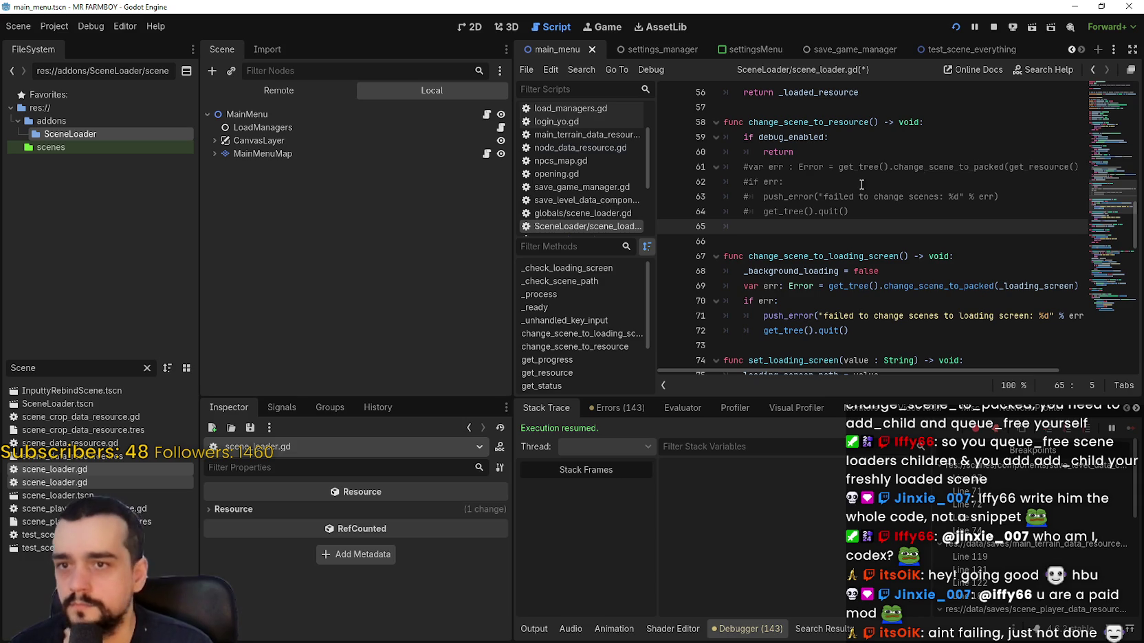
Write var Scene: PackedScene = get_resource().instantiate() on line 65 and start line 66
{"action": "left_click_drag", "start_coordinate": [882, 372], "coordinate": [1007, 378]}
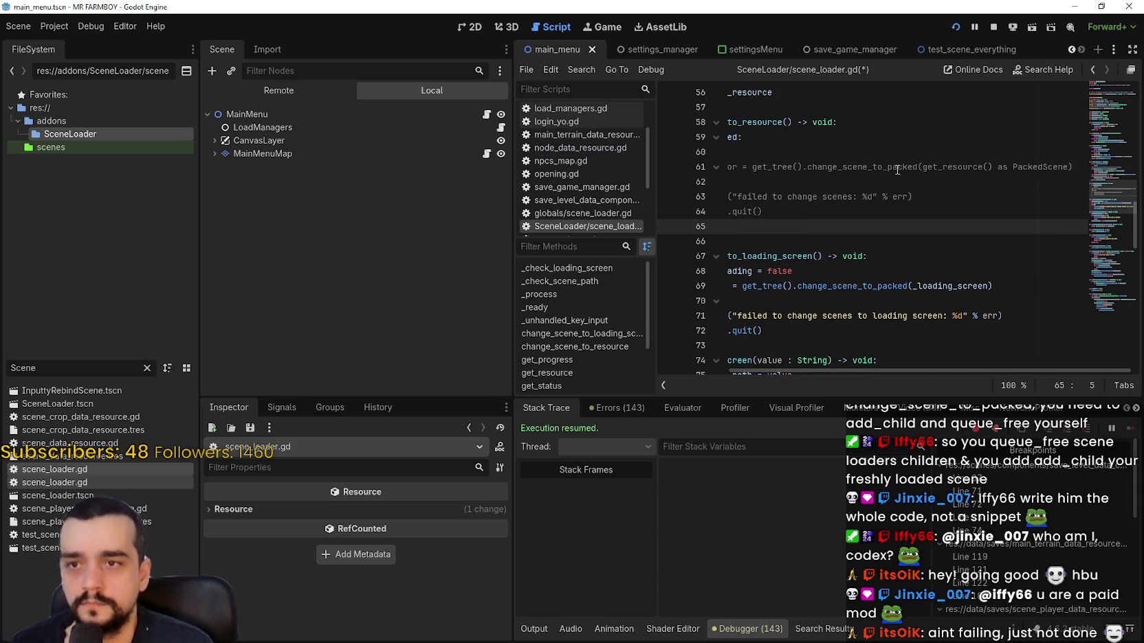
{"action": "mouse_move", "coordinate": [840, 290]}
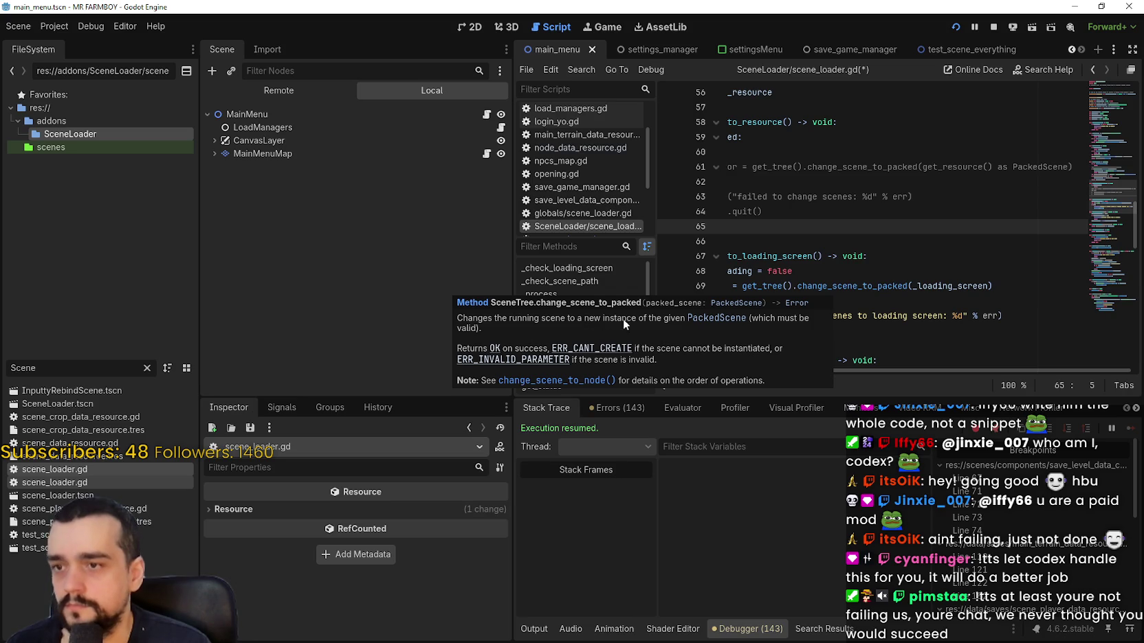
{"action": "scroll", "coordinate": [829, 244], "scroll_direction": "left", "scroll_amount": 3}
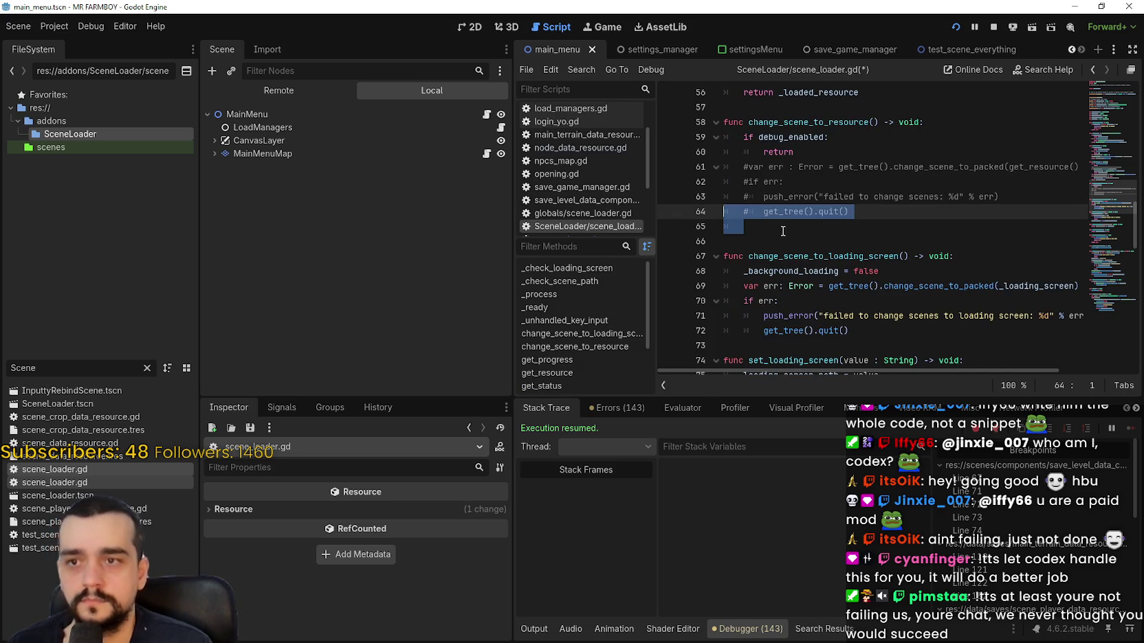
{"action": "type", "text": "var "}
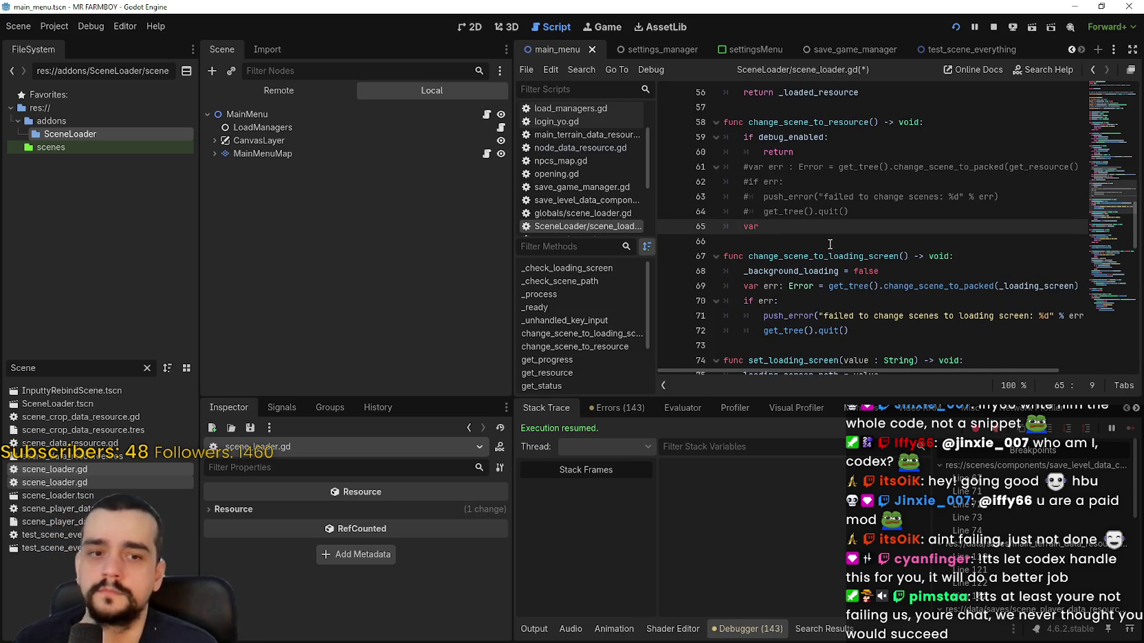
{"action": "type", "text": "Scene:"}
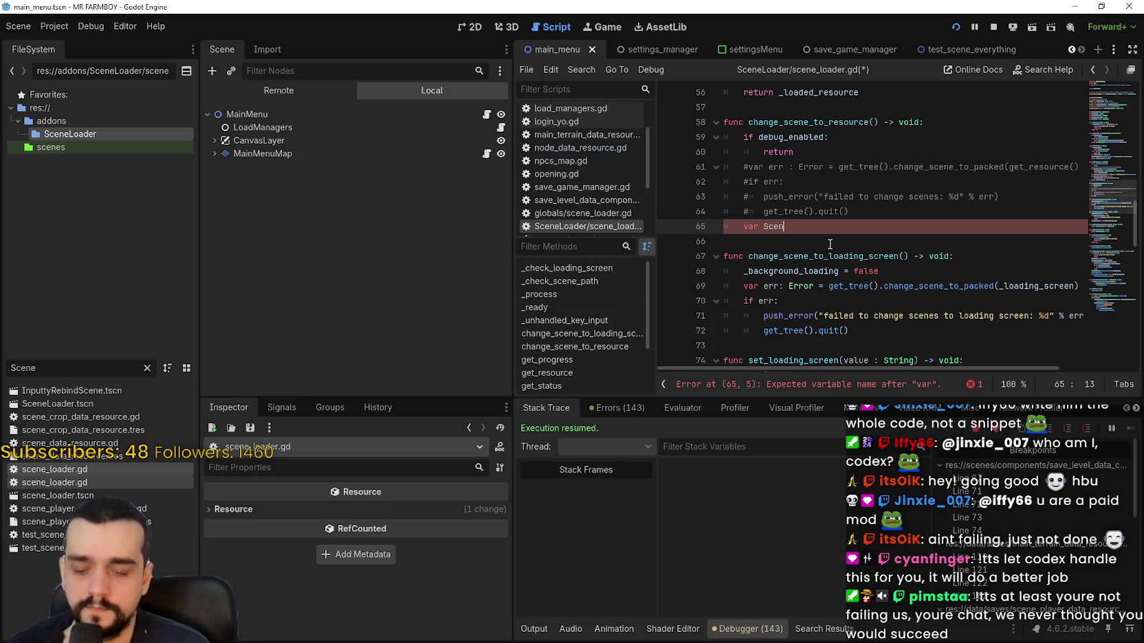
{"action": "type", "text": " PackedS"}
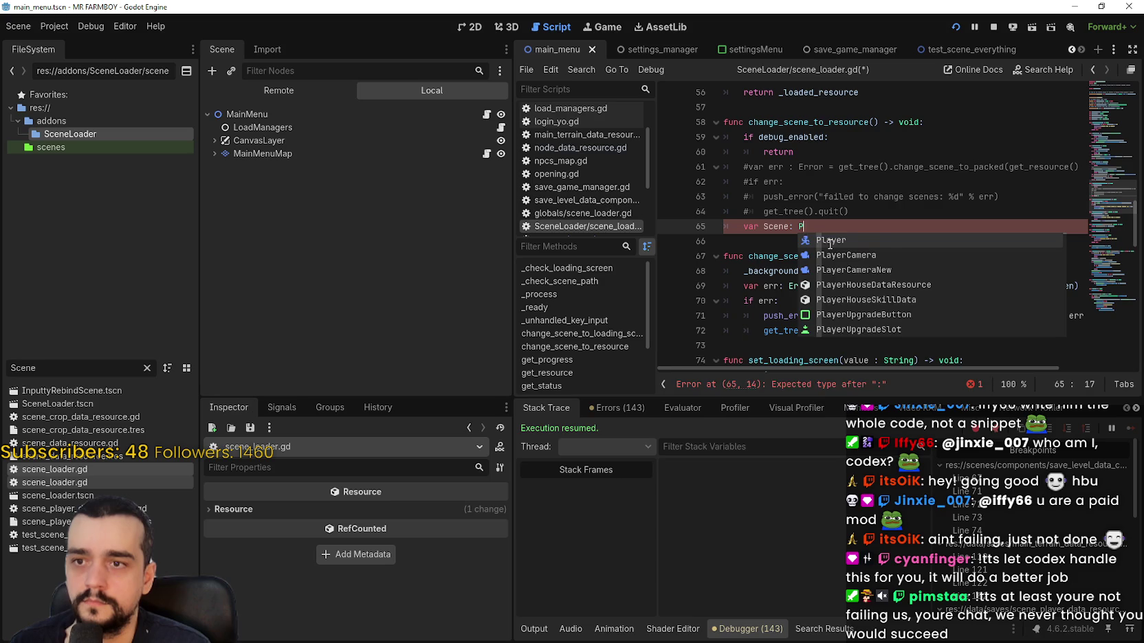
{"action": "type", "text": "cene"}
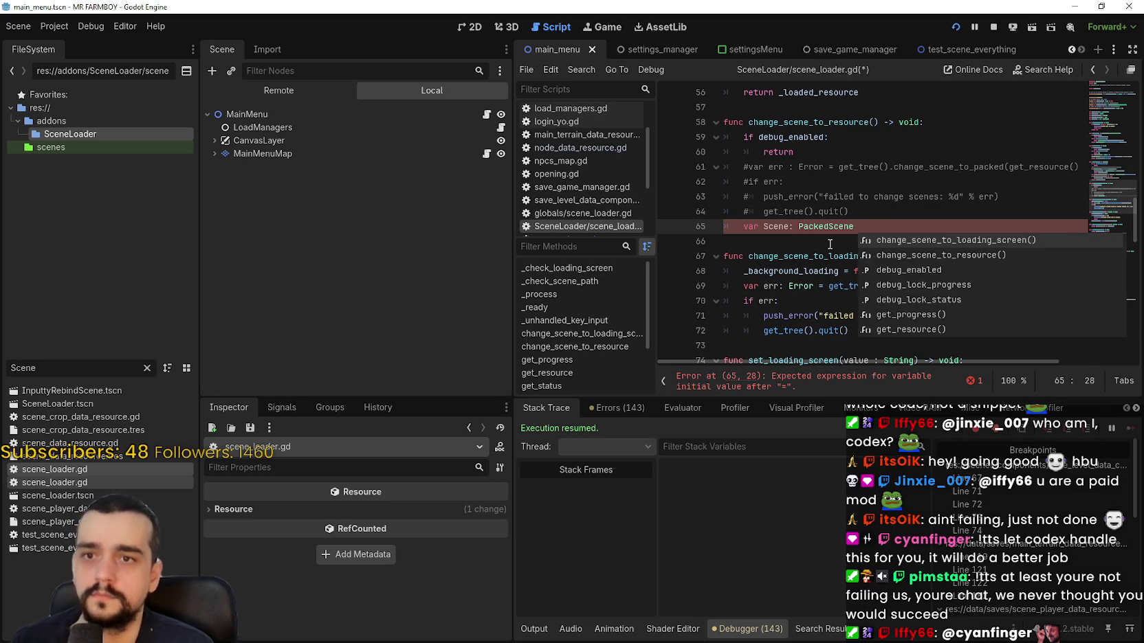
{"action": "type", "text": " = get_reso"}
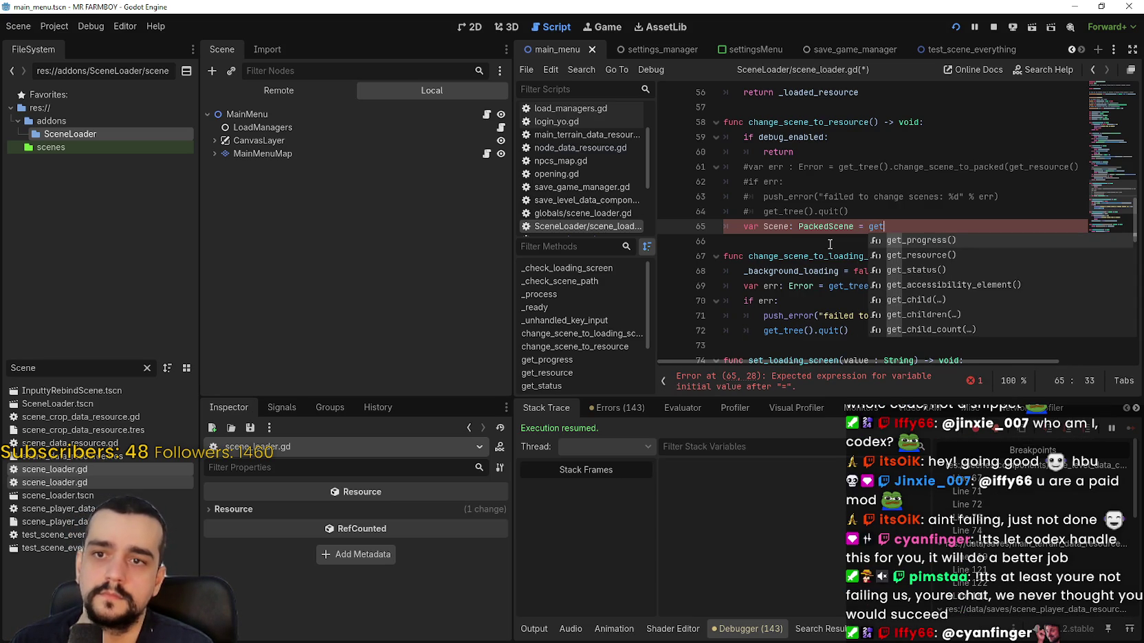
{"action": "key", "text": "Return"}
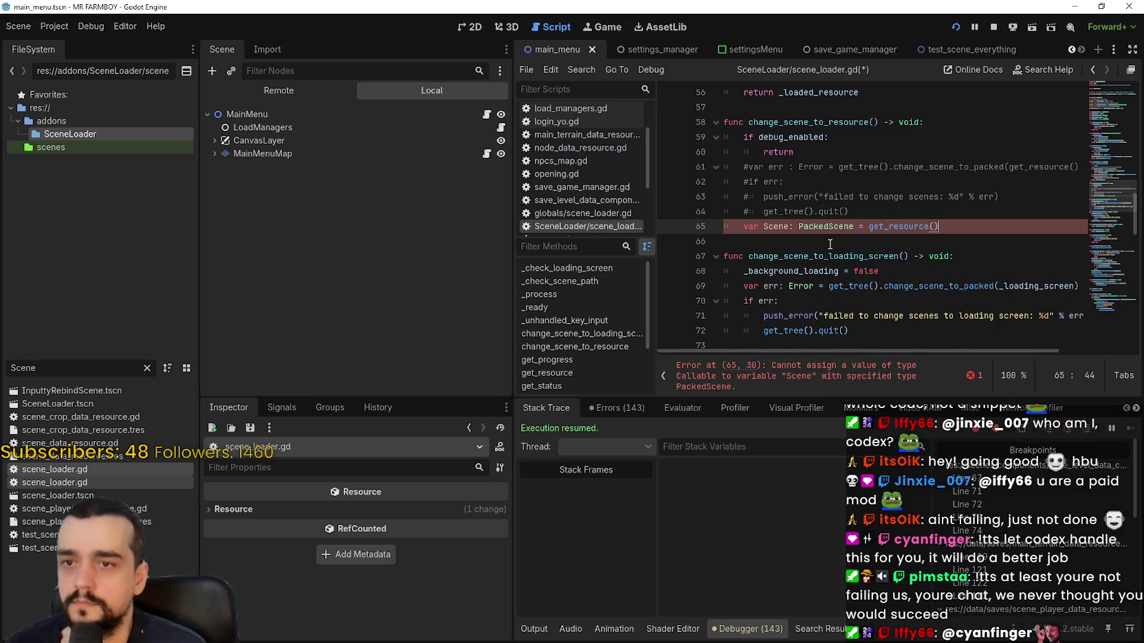
{"action": "type", "text": ".instantit"}
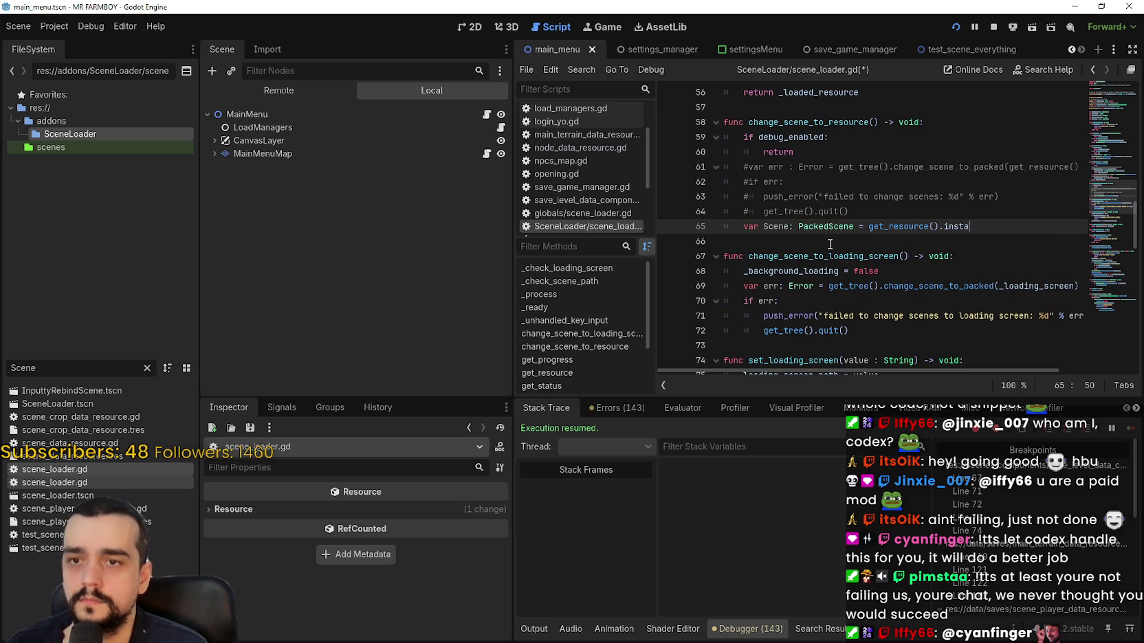
{"action": "type", "text": "tiat"}
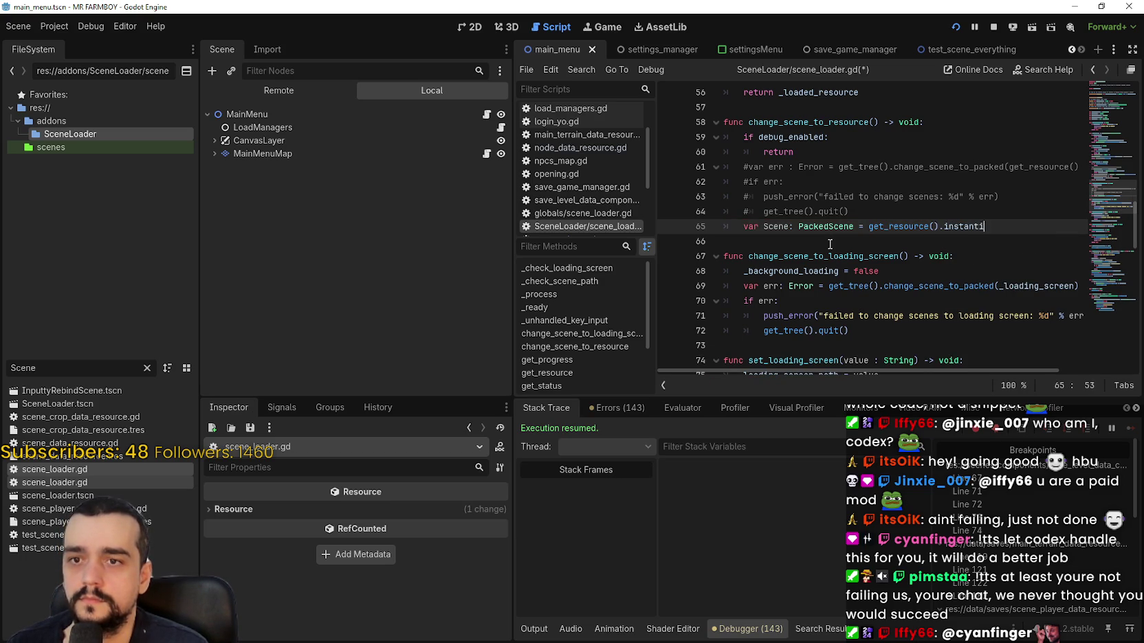
{"action": "key", "text": "Return"}
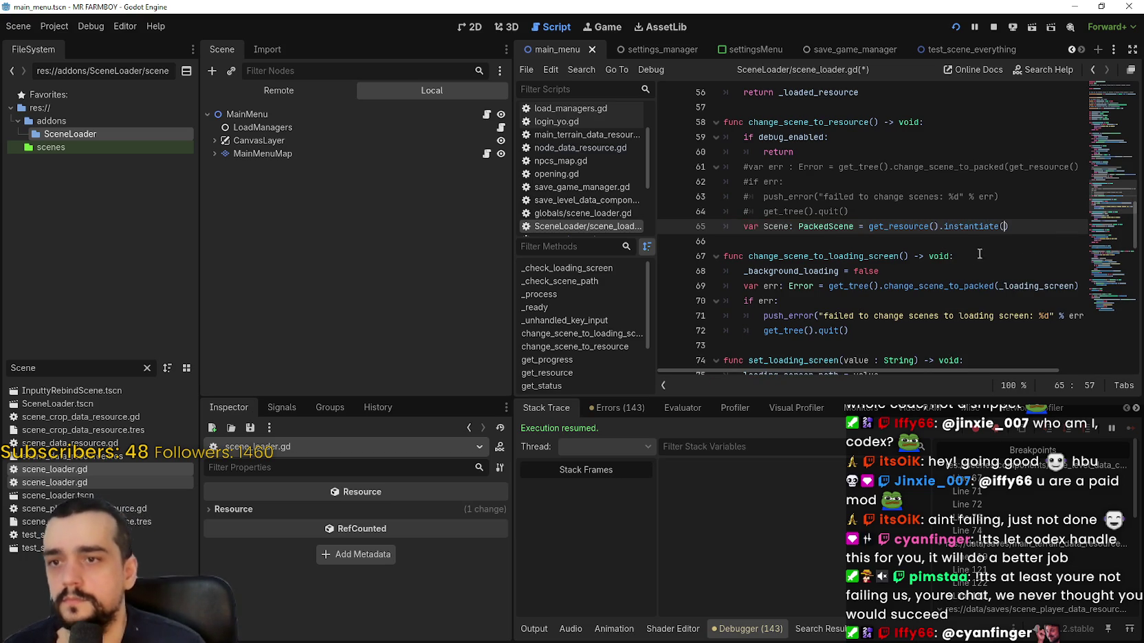
{"action": "left_click", "coordinate": [1039, 216]}
{"action": "left_click", "coordinate": [1040, 225]}
{"action": "key", "text": "Return"}
{"action": "type", "text": "if"}
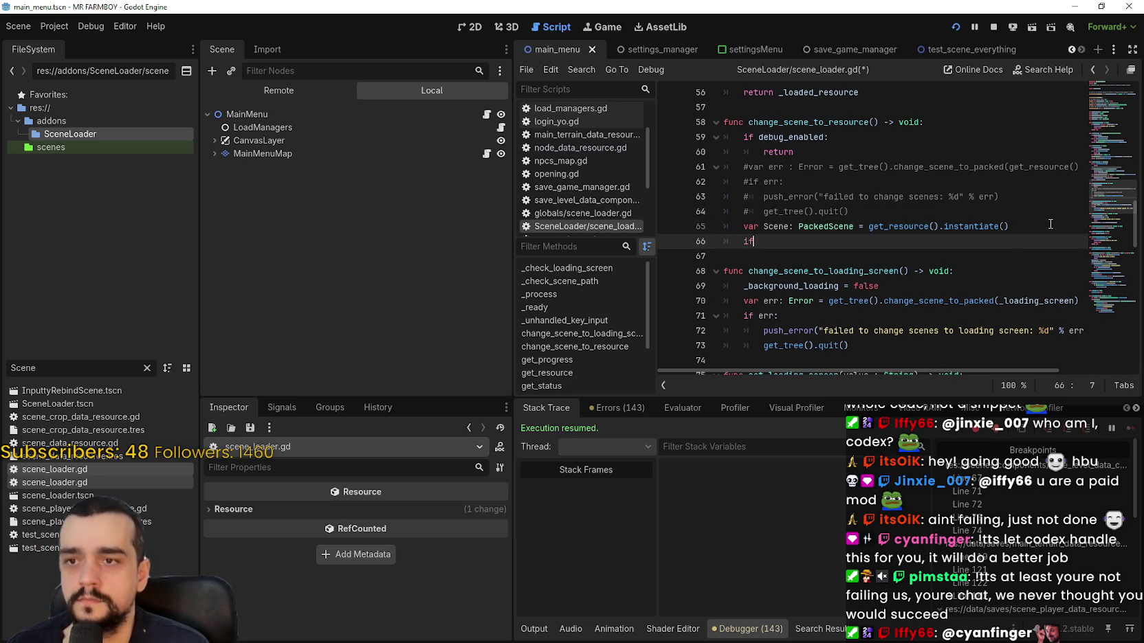
{"action": "key", "text": "BackSpace"}
{"action": "key", "text": "BackSpace"}
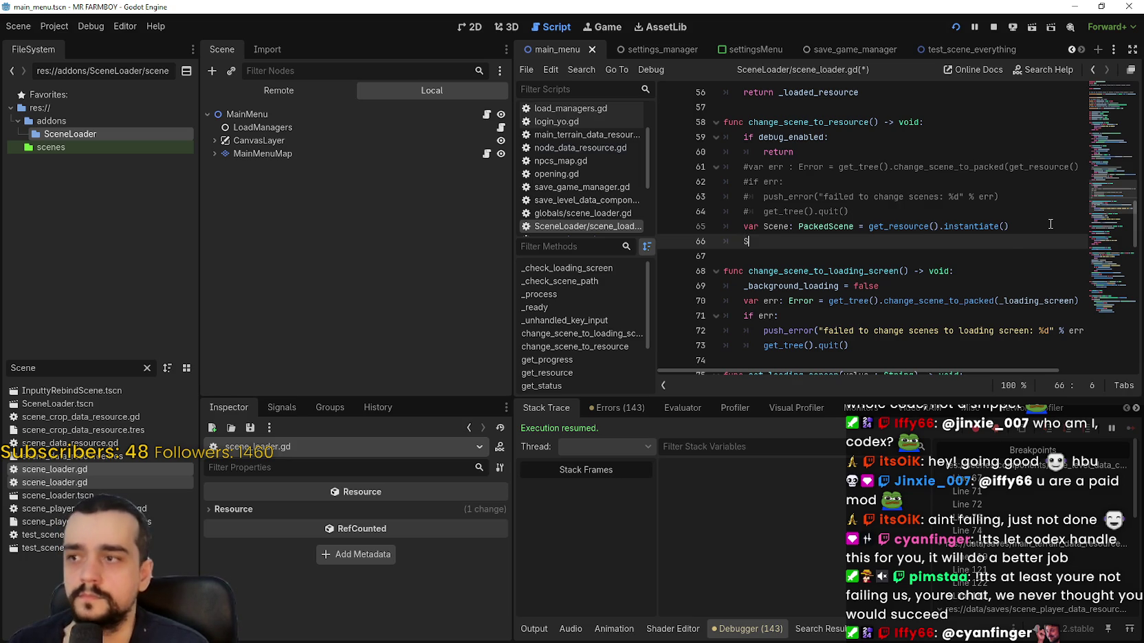
Add SceneLoader.add_child(Scene) on line 66
{"action": "type", "text": "ceneLoa"}
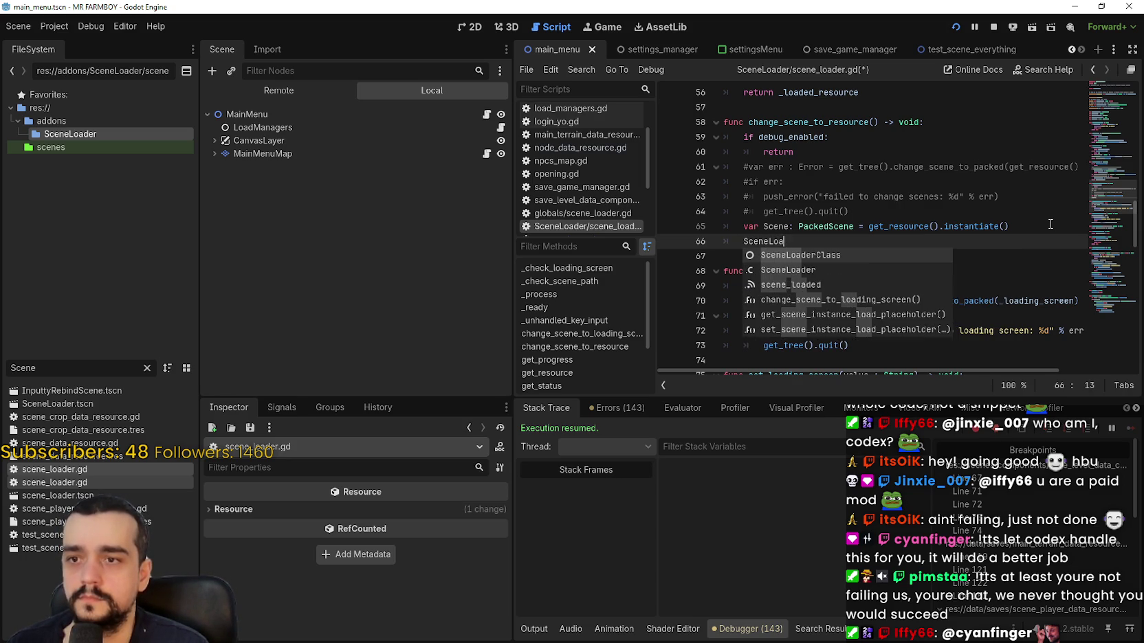
{"action": "type", "text": "der.add_child("}
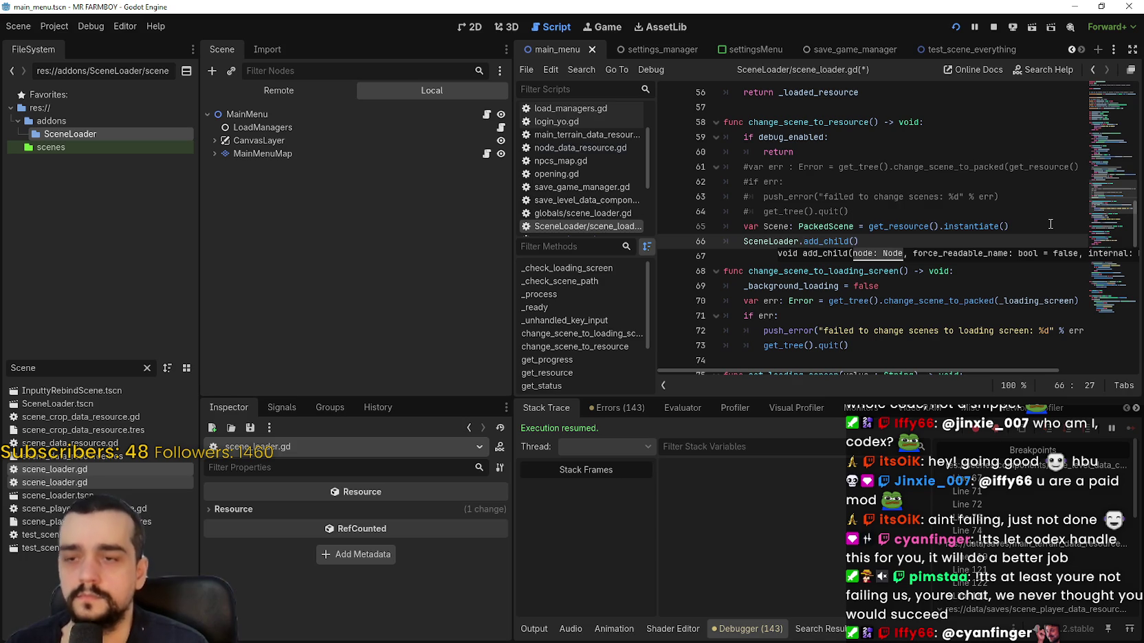
{"action": "double_click", "coordinate": [777, 226]}
{"action": "key", "text": "ctrl+c"}
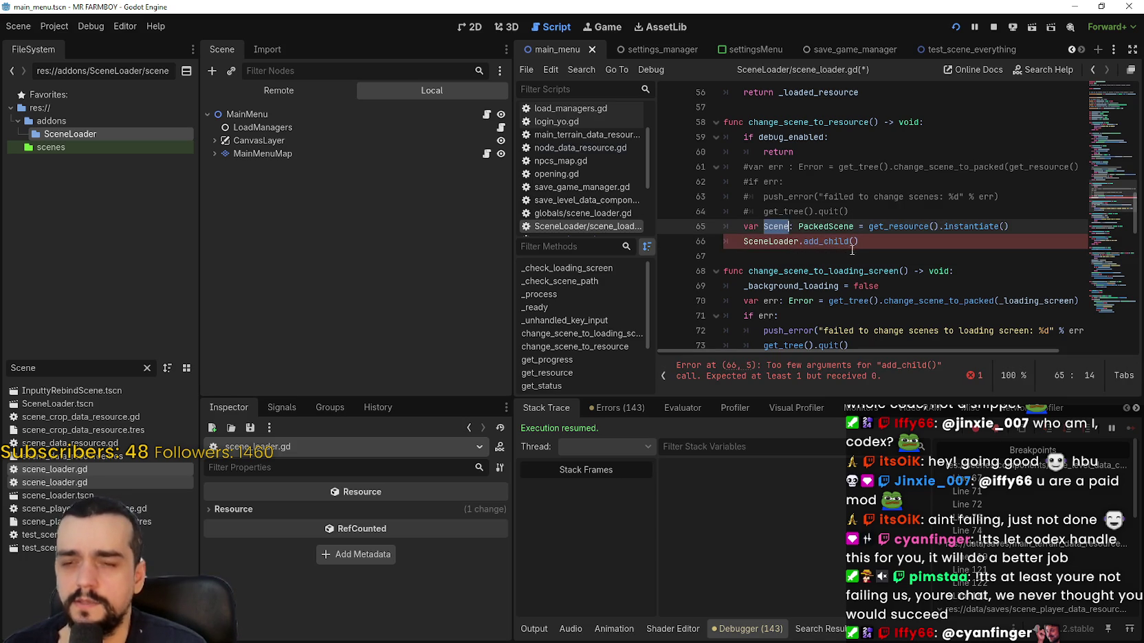
{"action": "left_click", "coordinate": [854, 241]}
{"action": "key", "text": "ctrl+v"}
{"action": "left_click", "coordinate": [1013, 246]}
{"action": "left_click", "coordinate": [911, 271]}
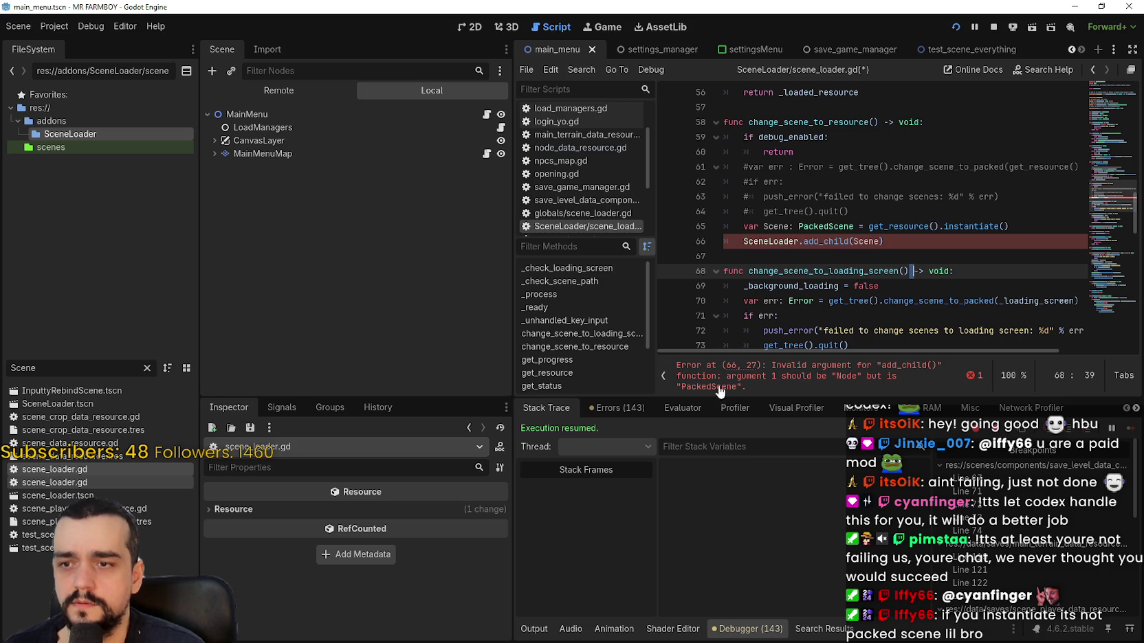
Change Scene's type from PackedScene to Node on line 65 and save scene_loader.gd
{"action": "left_click_drag", "start_coordinate": [940, 226], "coordinate": [1011, 227]}
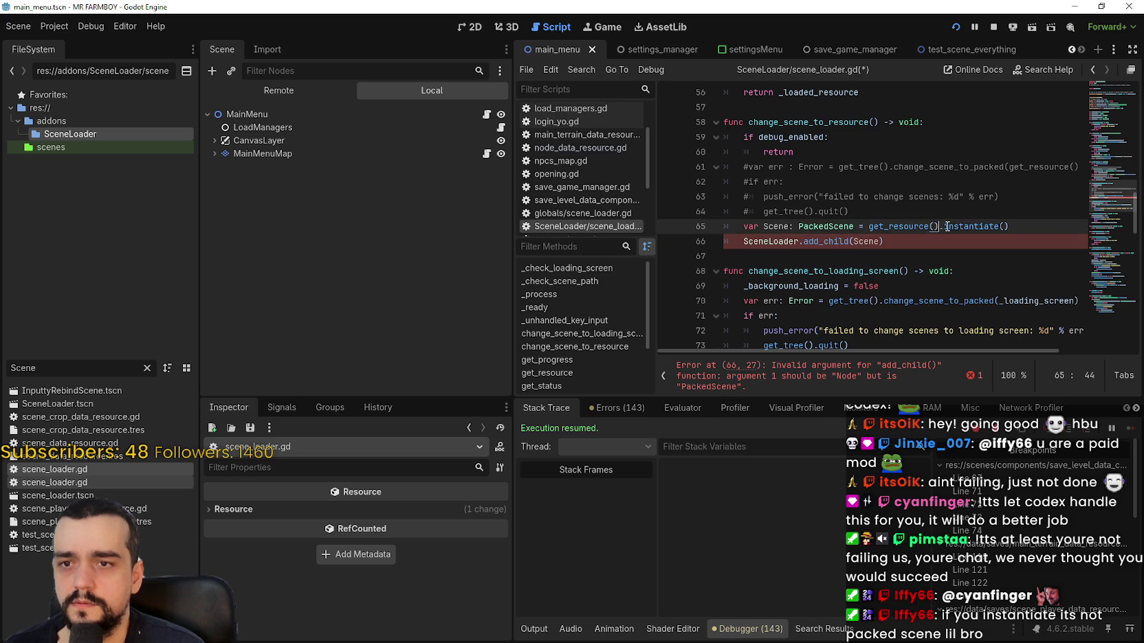
{"action": "key", "text": "BackSpace"}
{"action": "key", "text": "ctrl+z"}
{"action": "left_click", "coordinate": [865, 241]}
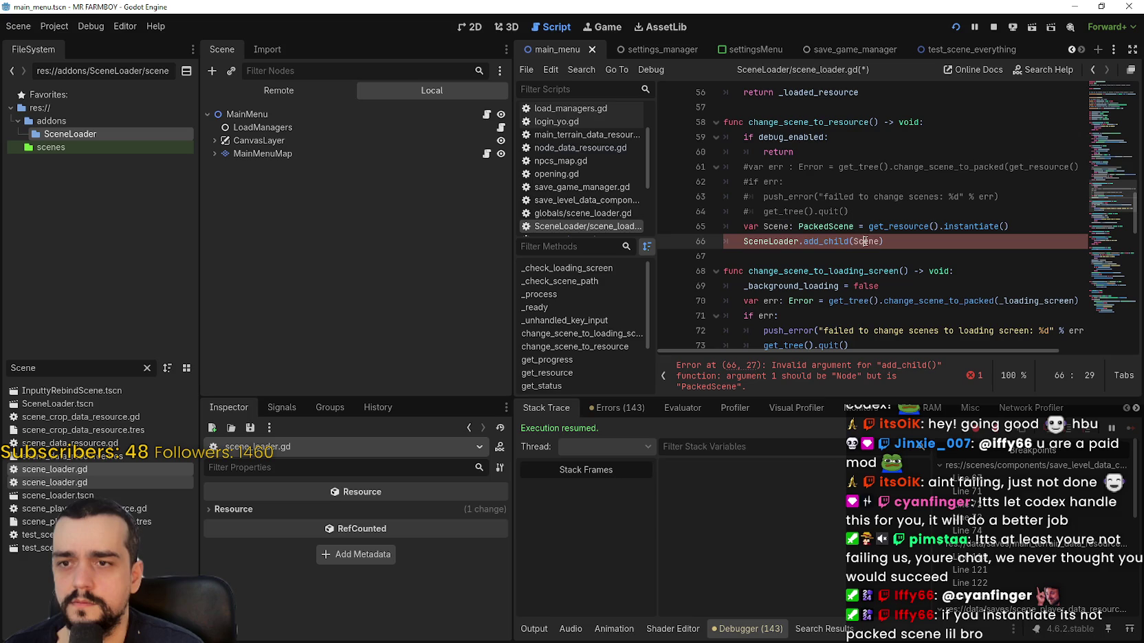
{"action": "double_click", "coordinate": [825, 226]}
{"action": "type", "text": "N"}
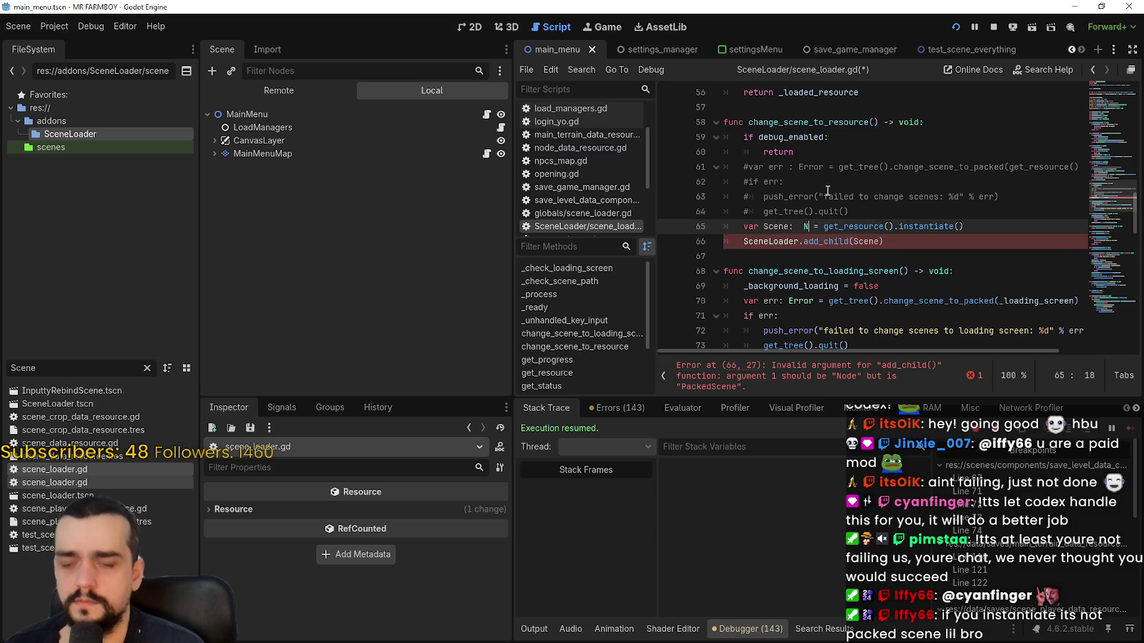
{"action": "key", "text": "BackSpace"}
{"action": "key", "text": "BackSpace"}
{"action": "type", "text": "Node"}
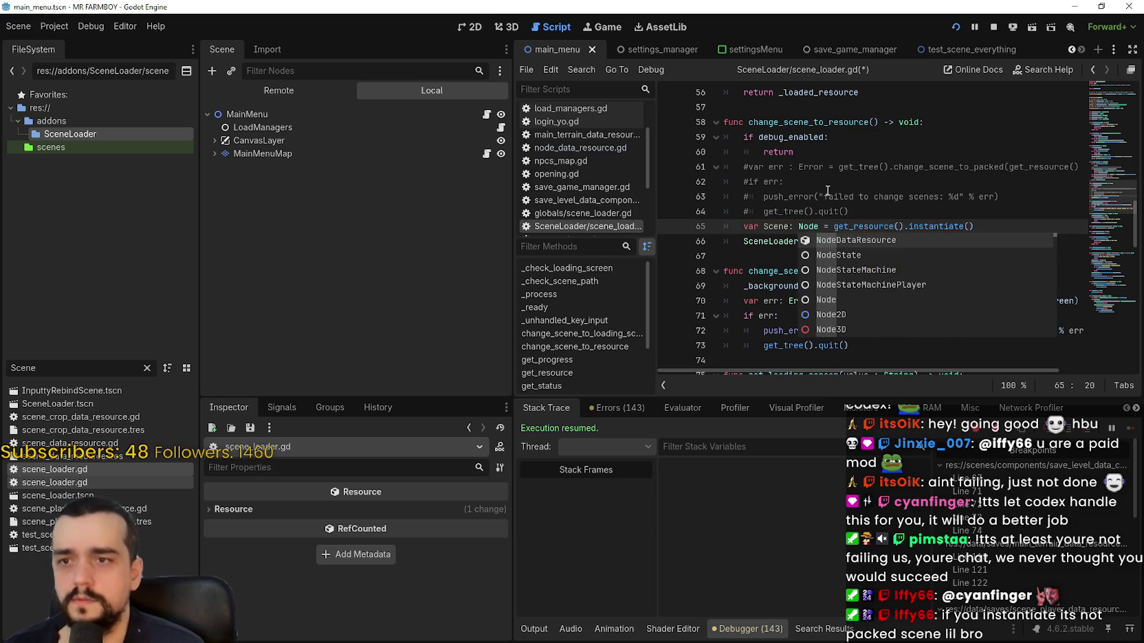
{"action": "key", "text": "Escape"}
{"action": "left_click", "coordinate": [807, 256]}
{"action": "key", "text": "ctrl+s"}
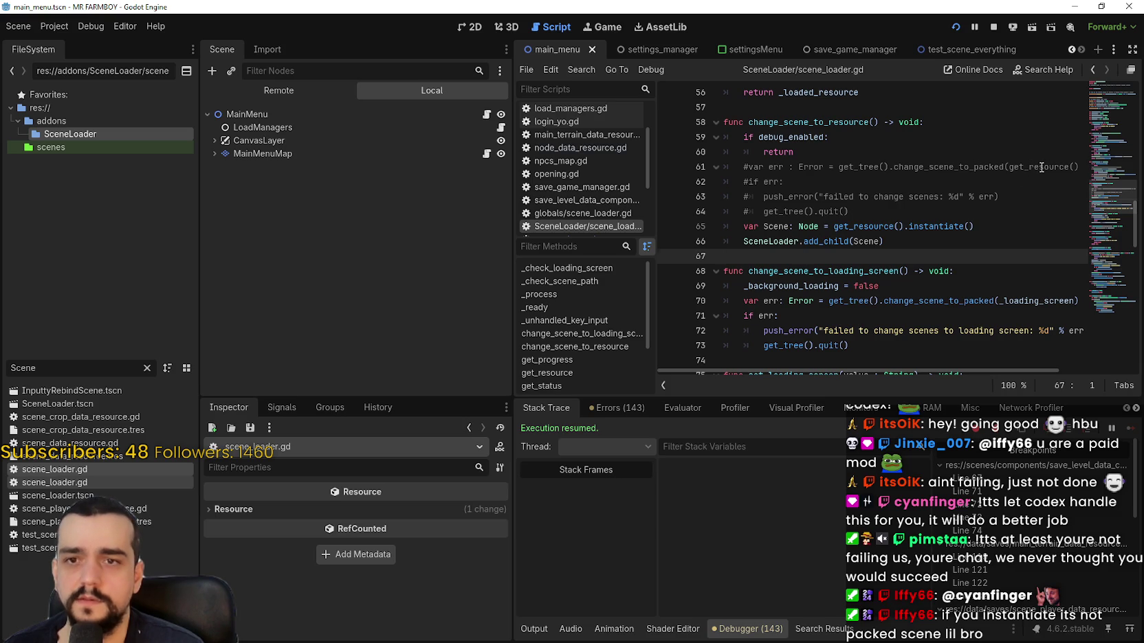
Compare the get_resource() as PackedScene call on line 61 with the new Scene line
{"action": "left_click_drag", "start_coordinate": [1038, 167], "coordinate": [1129, 167]}
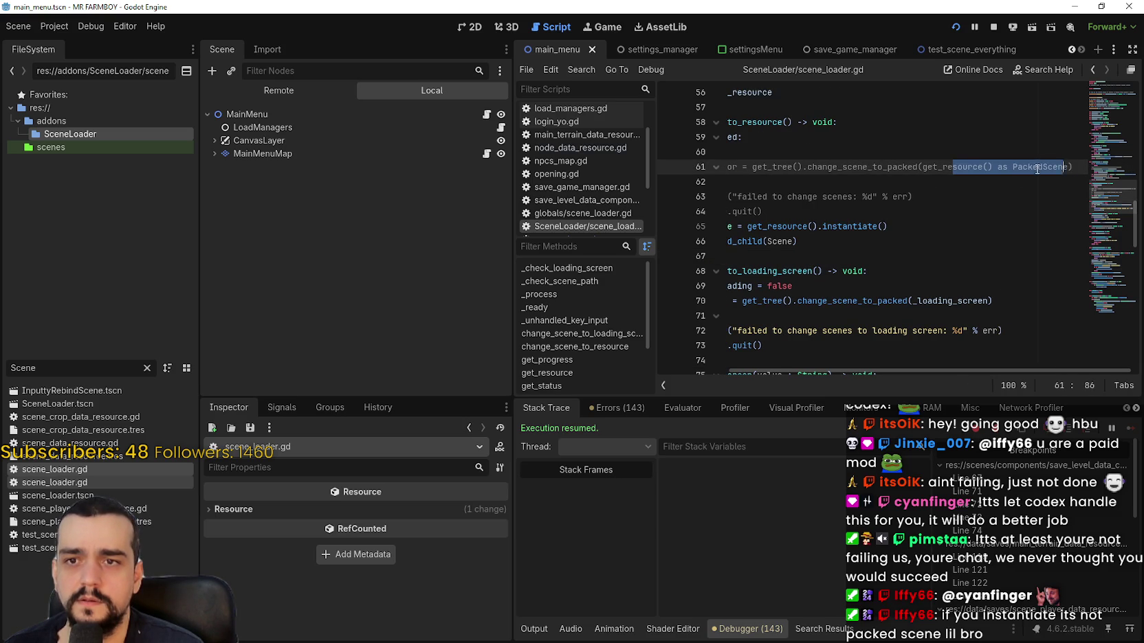
{"action": "left_click_drag", "start_coordinate": [923, 167], "coordinate": [1066, 167]}
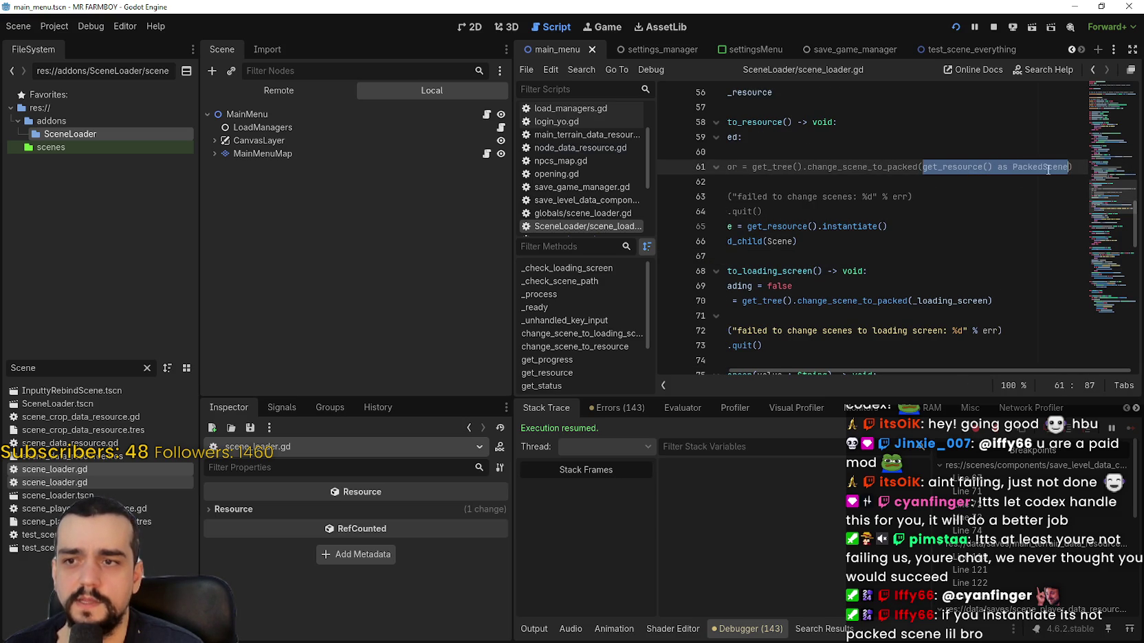
{"action": "left_click_drag", "start_coordinate": [729, 226], "coordinate": [974, 226]}
{"action": "left_click", "coordinate": [782, 251]}
{"action": "left_click_drag", "start_coordinate": [833, 226], "coordinate": [970, 226]}
{"action": "left_click", "coordinate": [914, 257]}
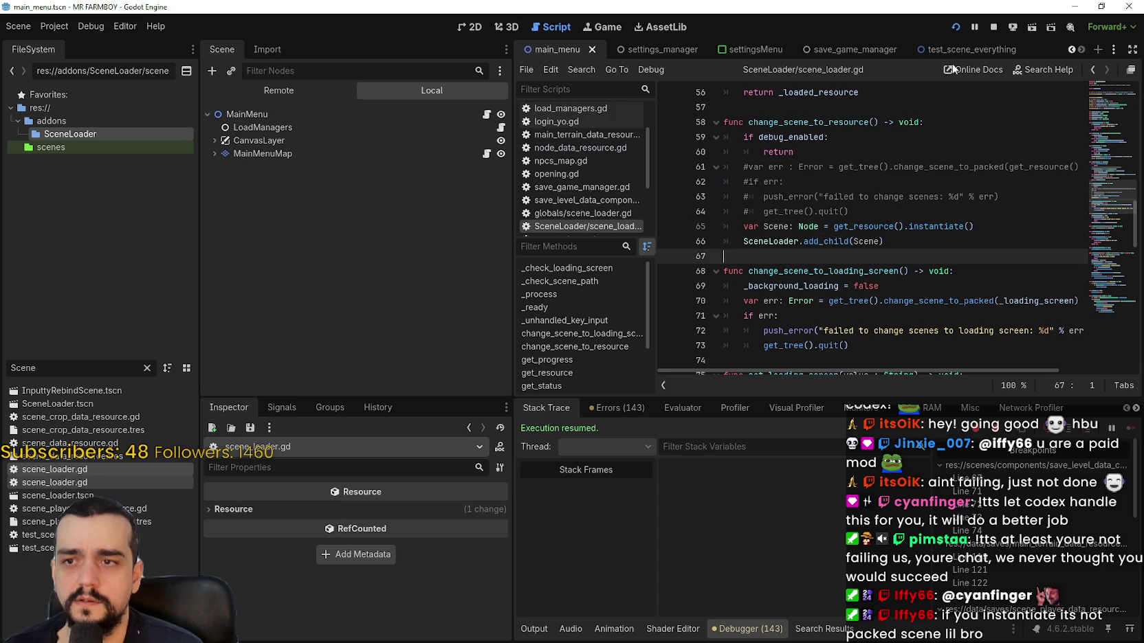
Stop the session, add a breakpoint on the add_child line, rerun and continue past the breakpoints
{"action": "left_click", "coordinate": [993, 26]}
{"action": "left_click", "coordinate": [668, 242]}
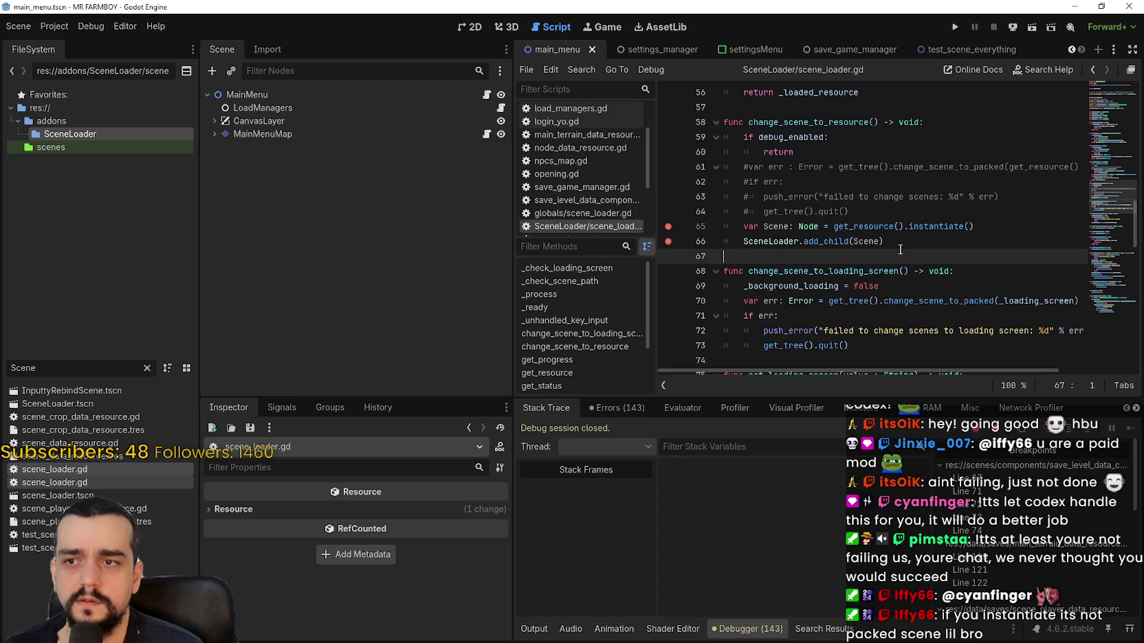
{"action": "left_click", "coordinate": [954, 26]}
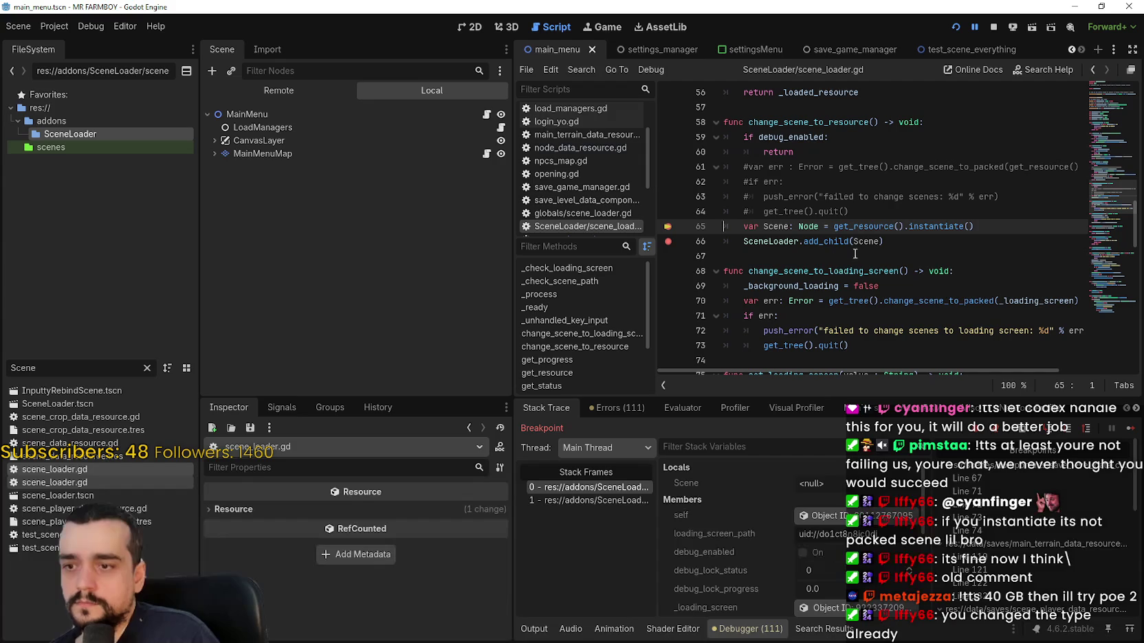
{"action": "left_click", "coordinate": [1128, 428]}
{"action": "left_click", "coordinate": [1128, 428]}
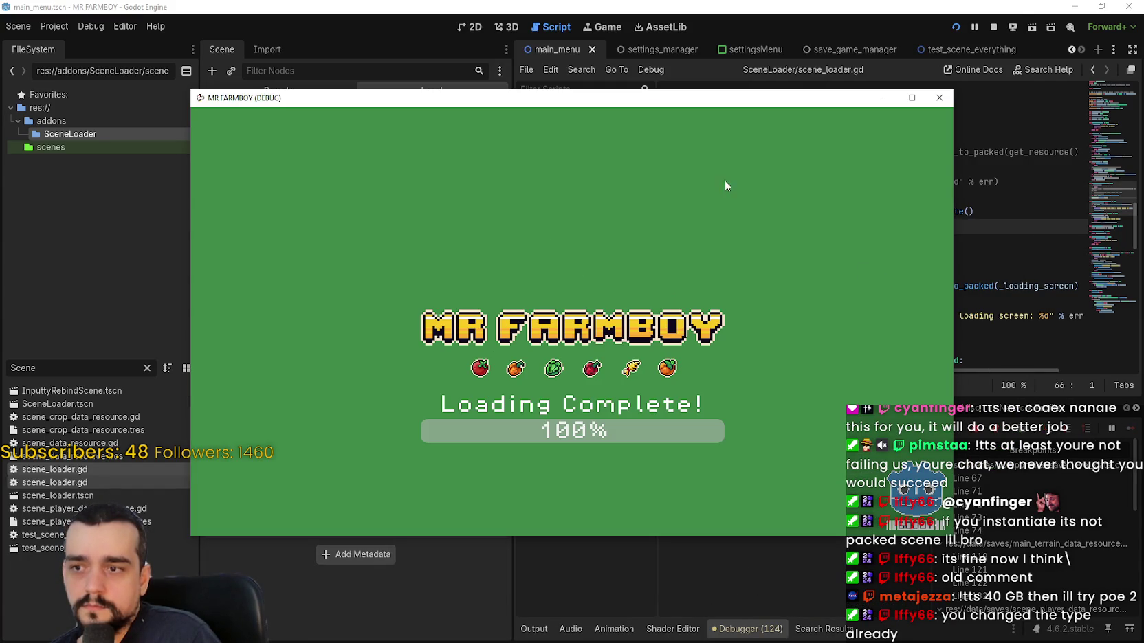
Let the game reach the 100% Loading Complete screen, then close the debug run
{"action": "left_click_drag", "start_coordinate": [645, 105], "coordinate": [725, 53]}
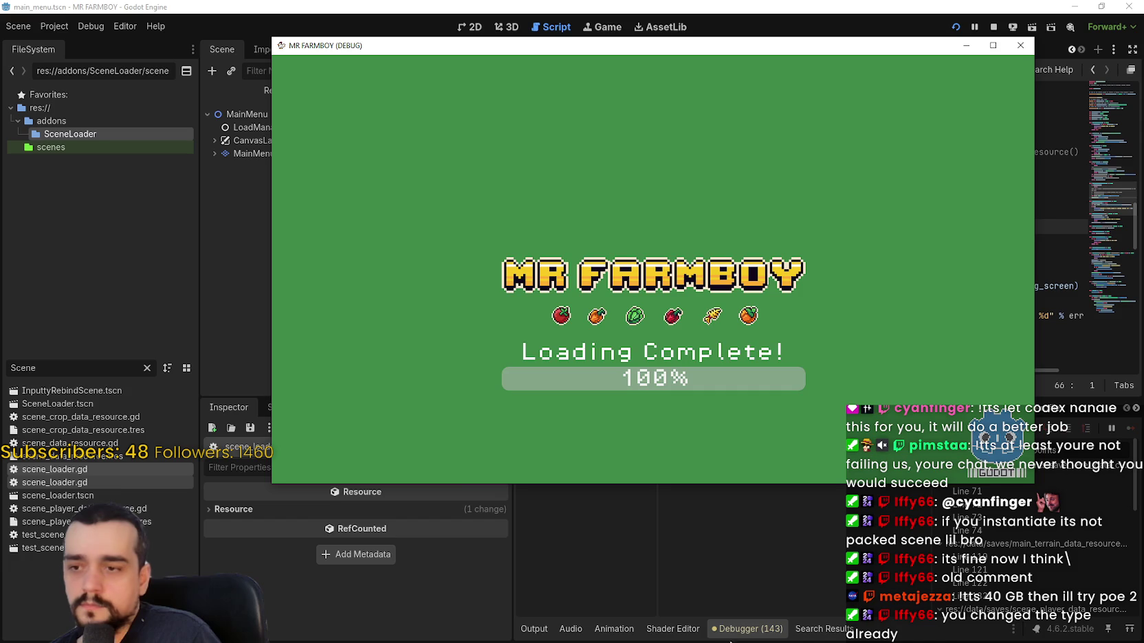
{"action": "left_click", "coordinate": [952, 639]}
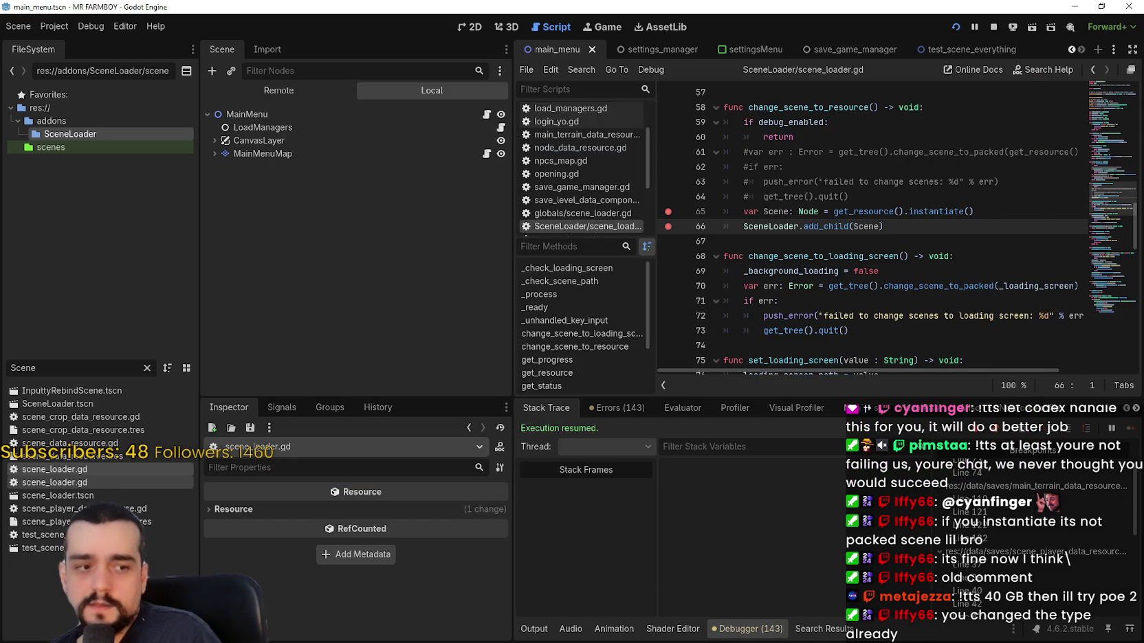
{"action": "left_click", "coordinate": [952, 639]}
{"action": "left_click", "coordinate": [993, 26]}
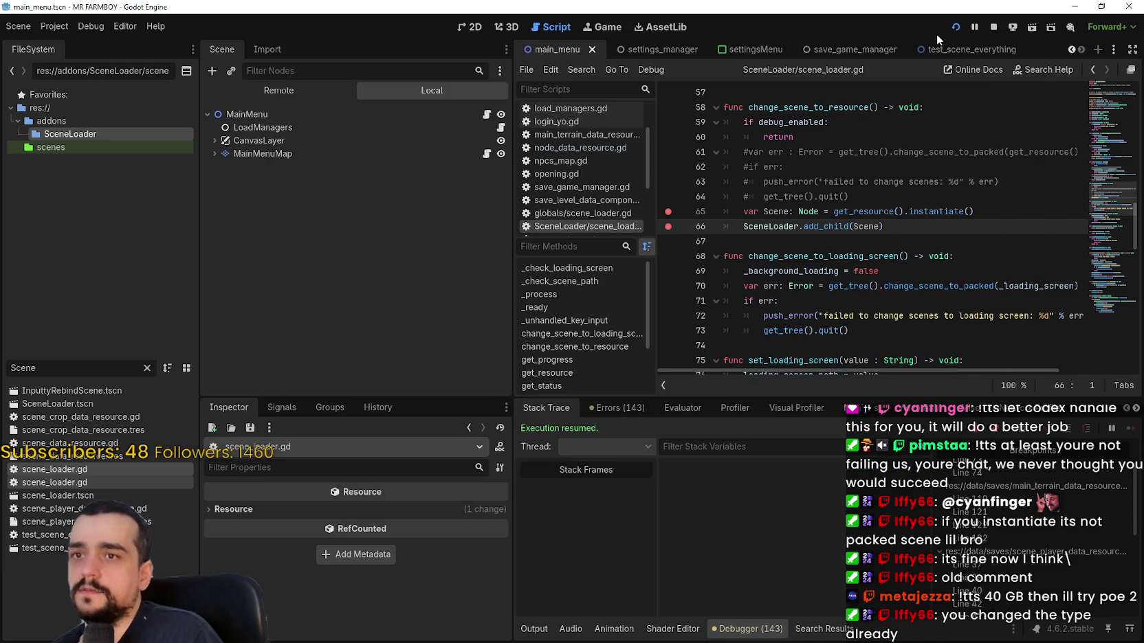
{"action": "left_click", "coordinate": [877, 243]}
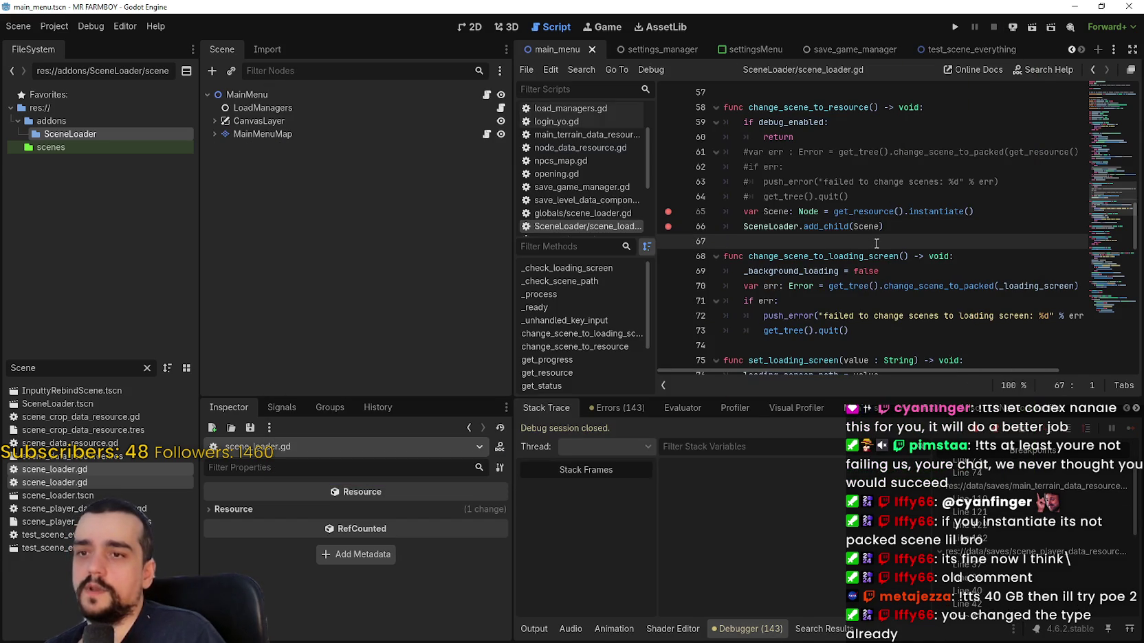
{"action": "left_click", "coordinate": [903, 226]}
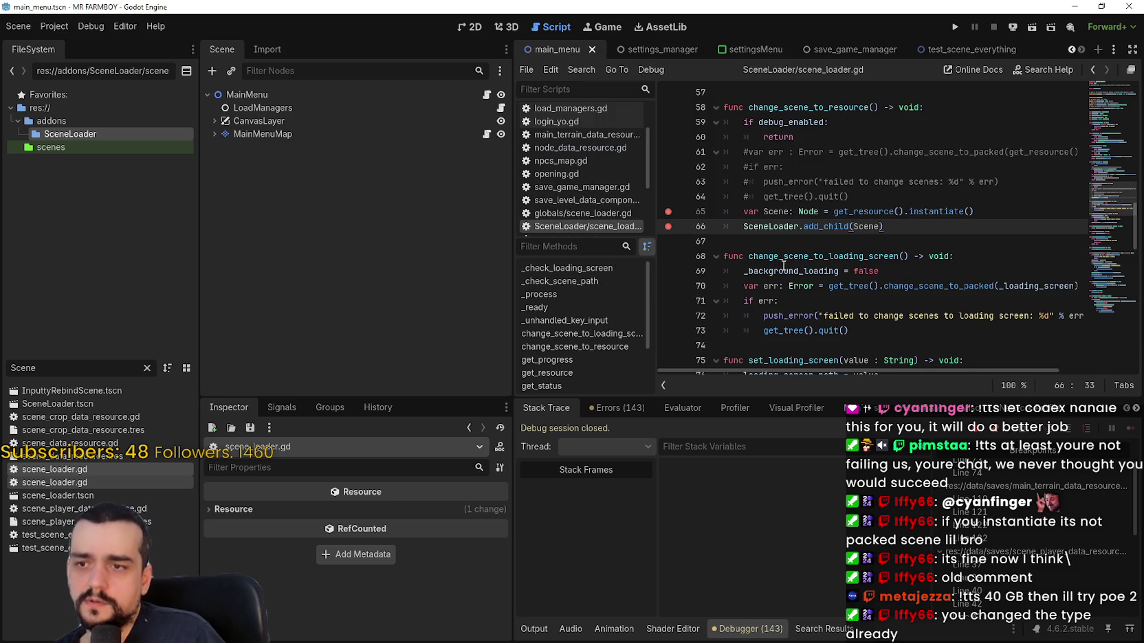
{"action": "left_click", "coordinate": [821, 271]}
{"action": "scroll", "coordinate": [820, 263], "scroll_direction": "down", "scroll_amount": 4}
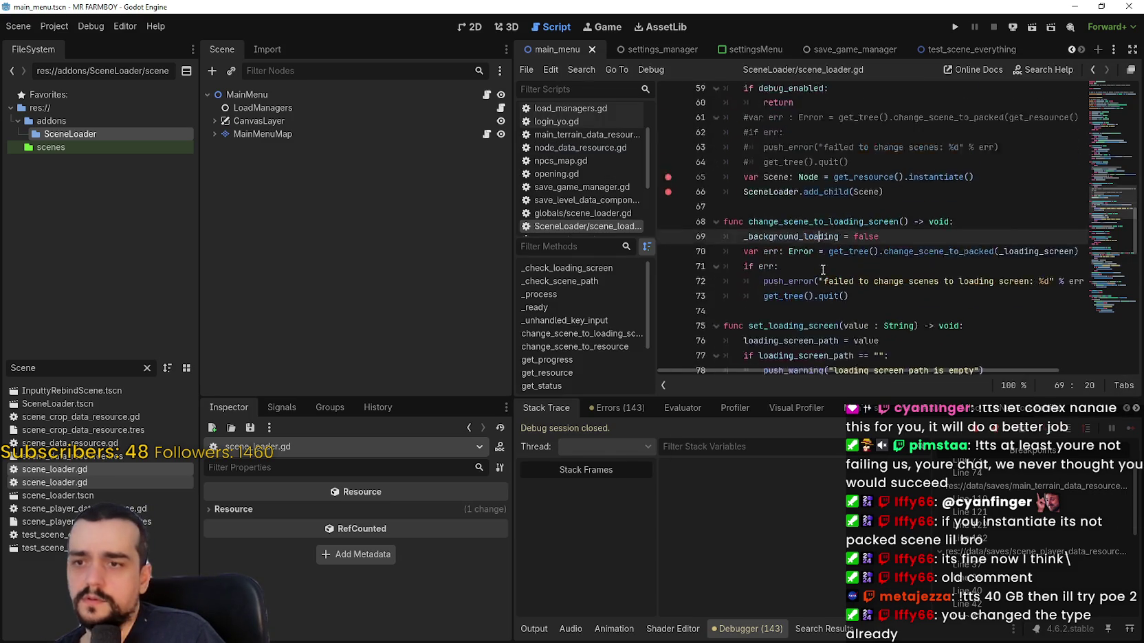
{"action": "left_click", "coordinate": [817, 260], "text": "ctrl"}
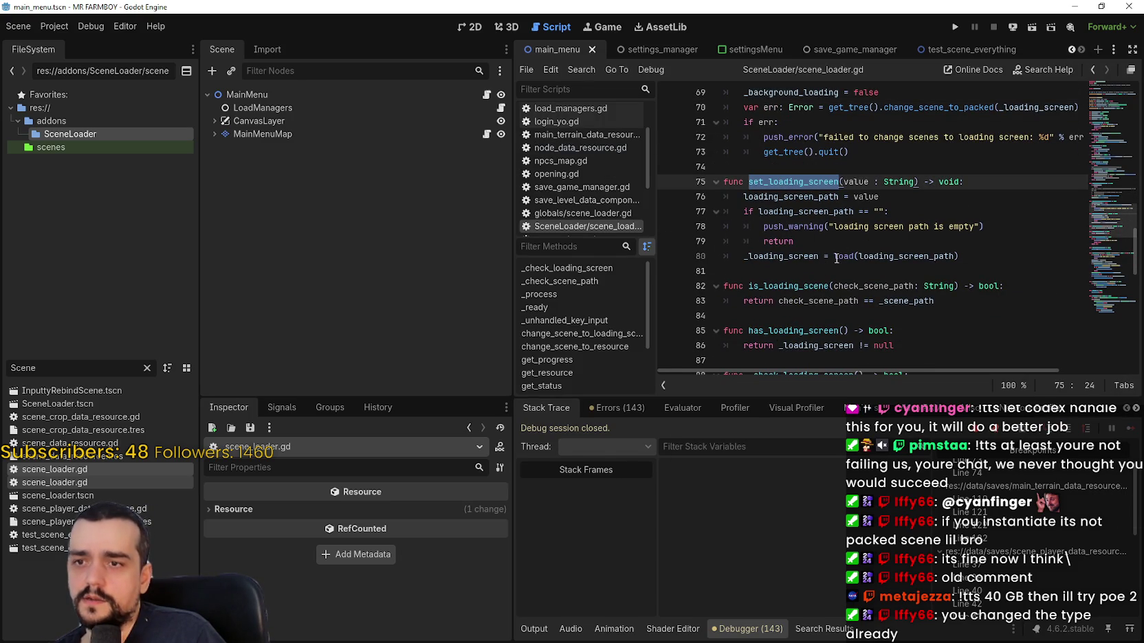
{"action": "double_click", "coordinate": [787, 255]}
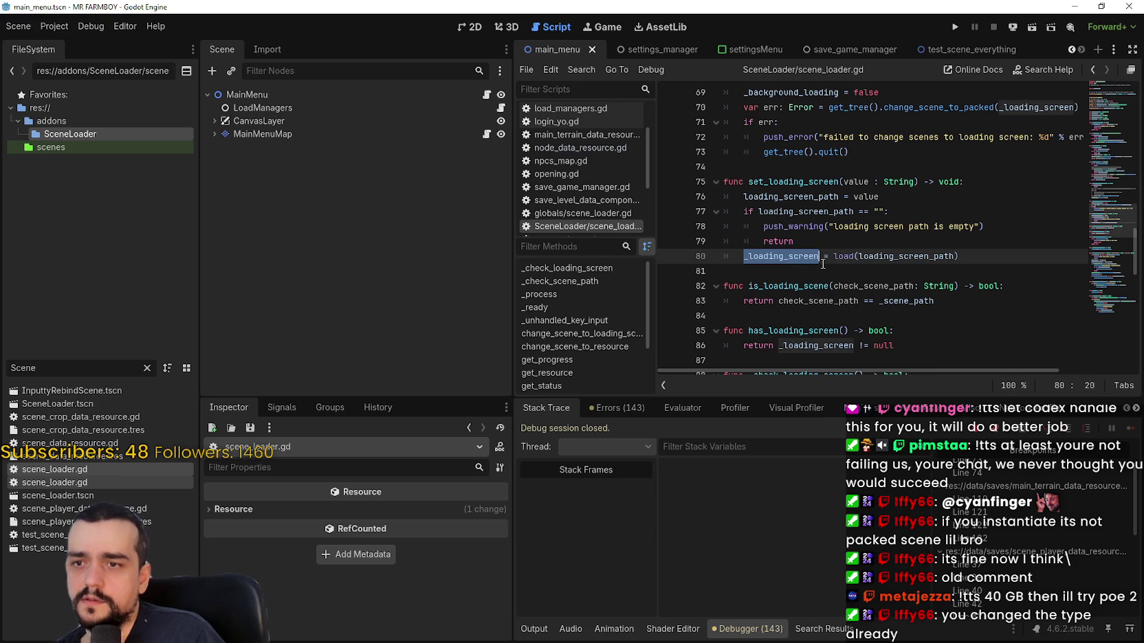
{"action": "scroll", "coordinate": [818, 261], "scroll_direction": "down", "scroll_amount": 2}
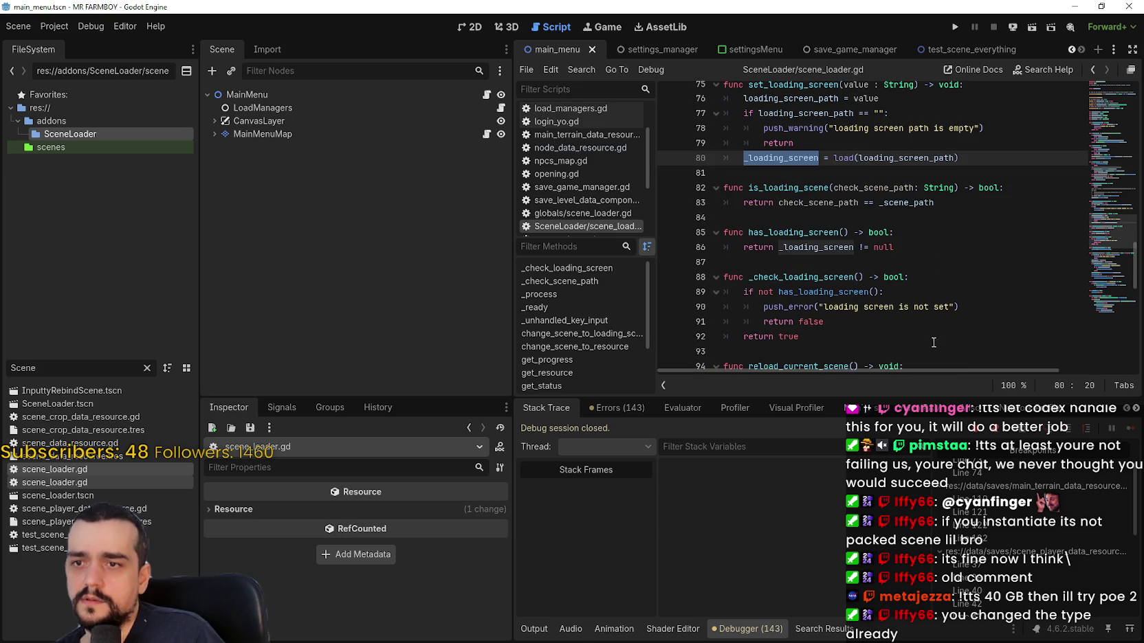
{"action": "scroll", "coordinate": [934, 342], "scroll_direction": "down", "scroll_amount": 12}
{"action": "scroll", "coordinate": [921, 322], "scroll_direction": "down", "scroll_amount": 1}
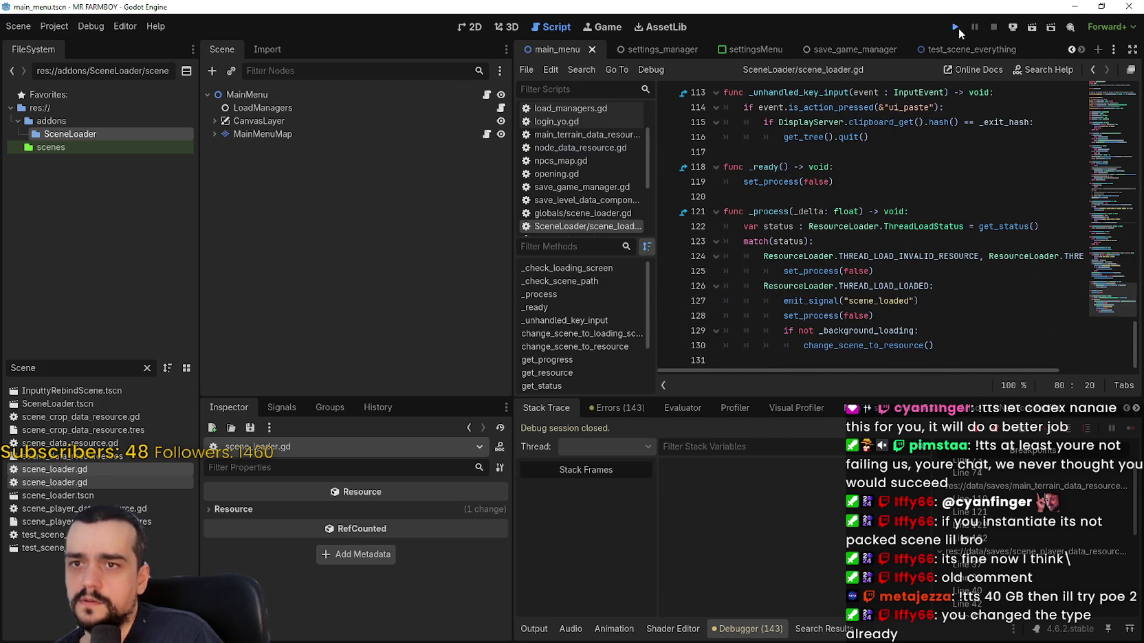
{"action": "left_click", "coordinate": [957, 27]}
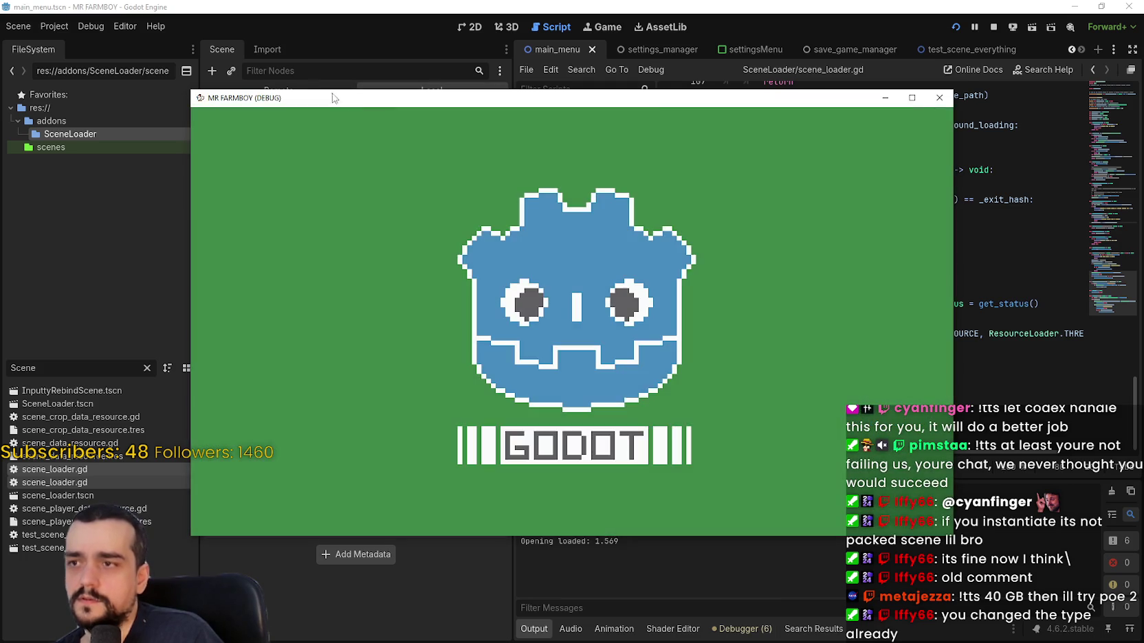
{"action": "left_click", "coordinate": [301, 86]}
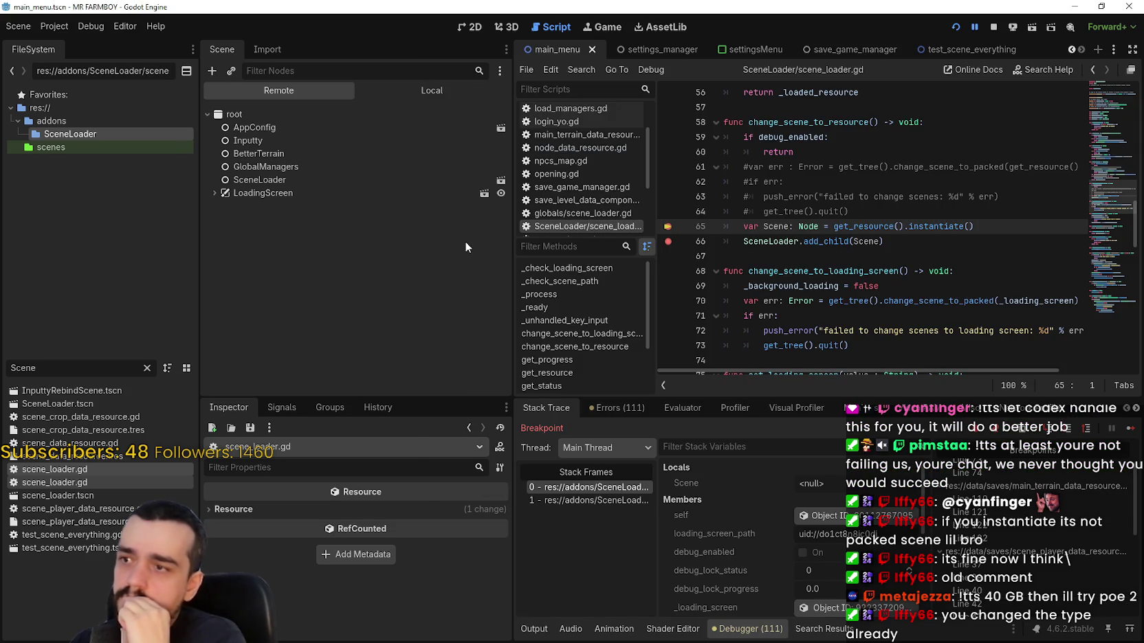
{"action": "left_click", "coordinate": [1126, 429]}
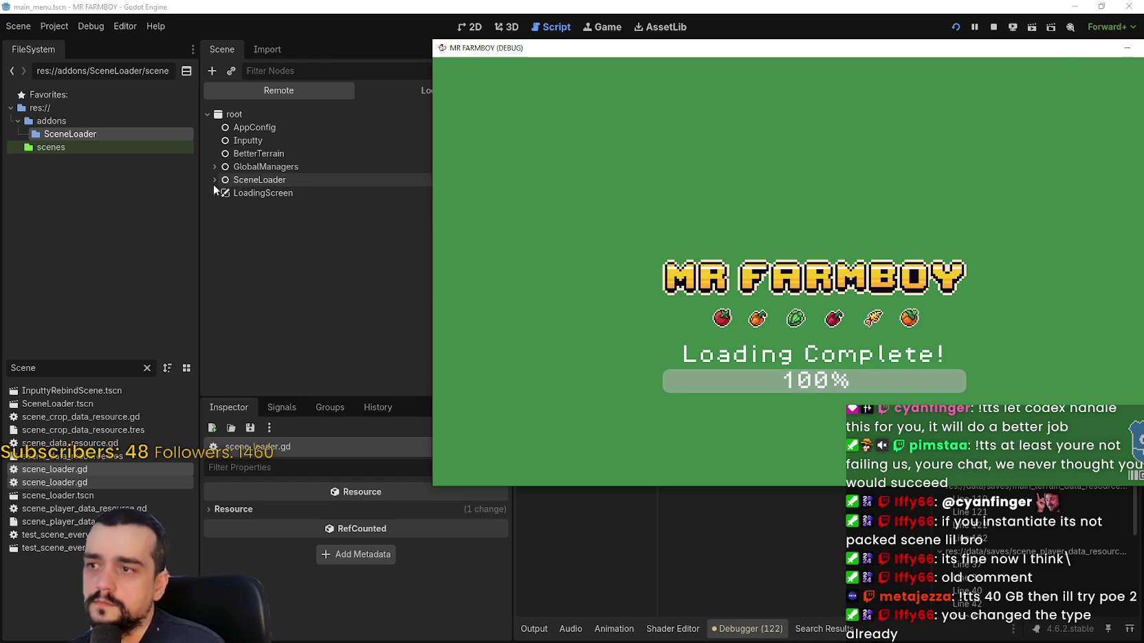
{"action": "left_click", "coordinate": [215, 179]}
{"action": "left_click", "coordinate": [214, 205]}
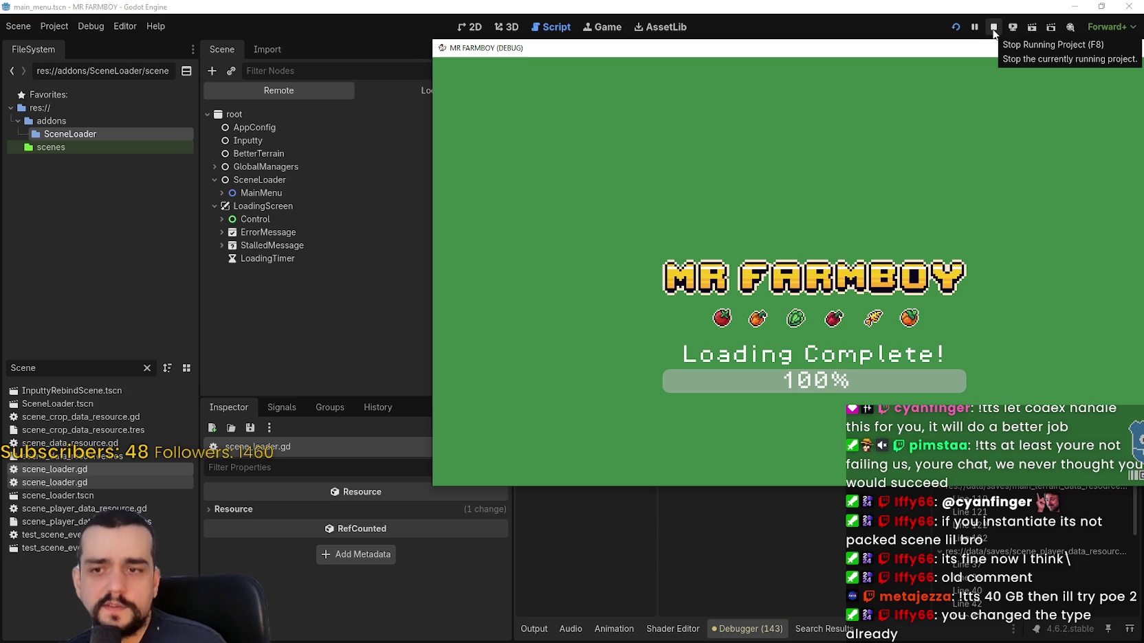
{"action": "left_click", "coordinate": [993, 28]}
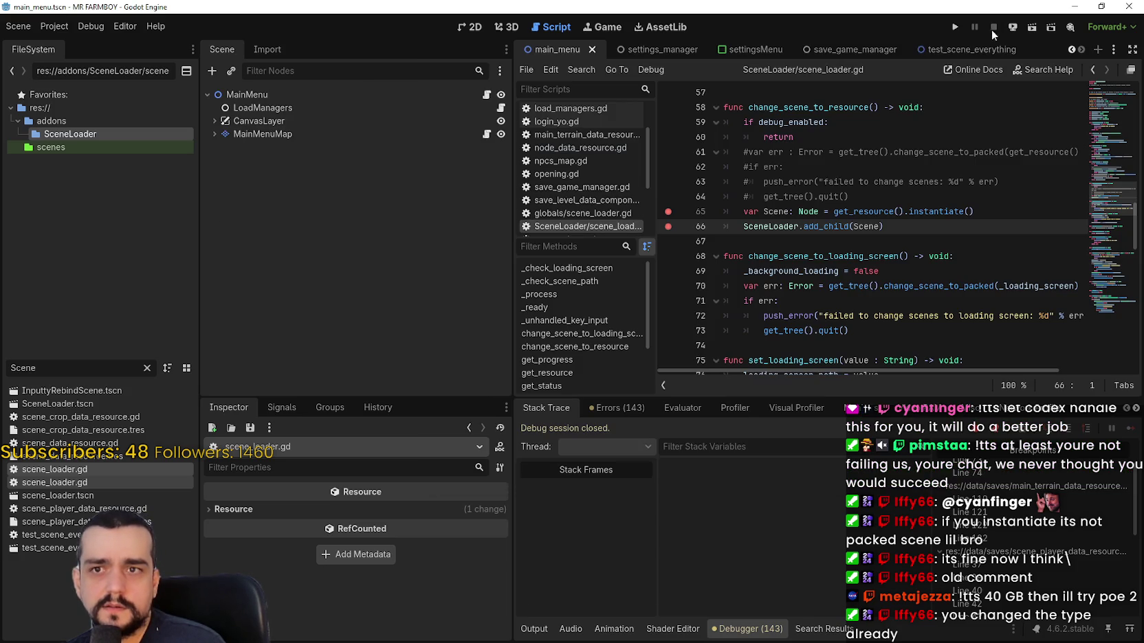
{"action": "left_click", "coordinate": [871, 314]}
{"action": "left_click", "coordinate": [811, 236]}
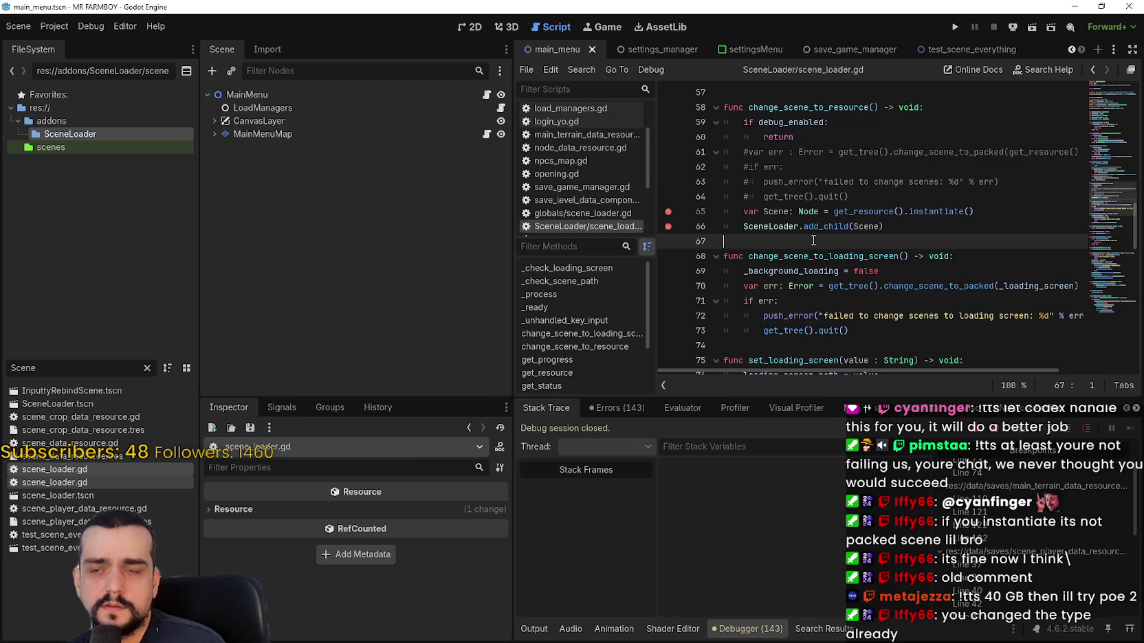
Review the get_tree().quit() call on line 64 and the change_scene_to_packed(_loading_screen) call on line 70
{"action": "double_click", "coordinate": [797, 197]}
{"action": "left_click", "coordinate": [851, 195], "text": "shift"}
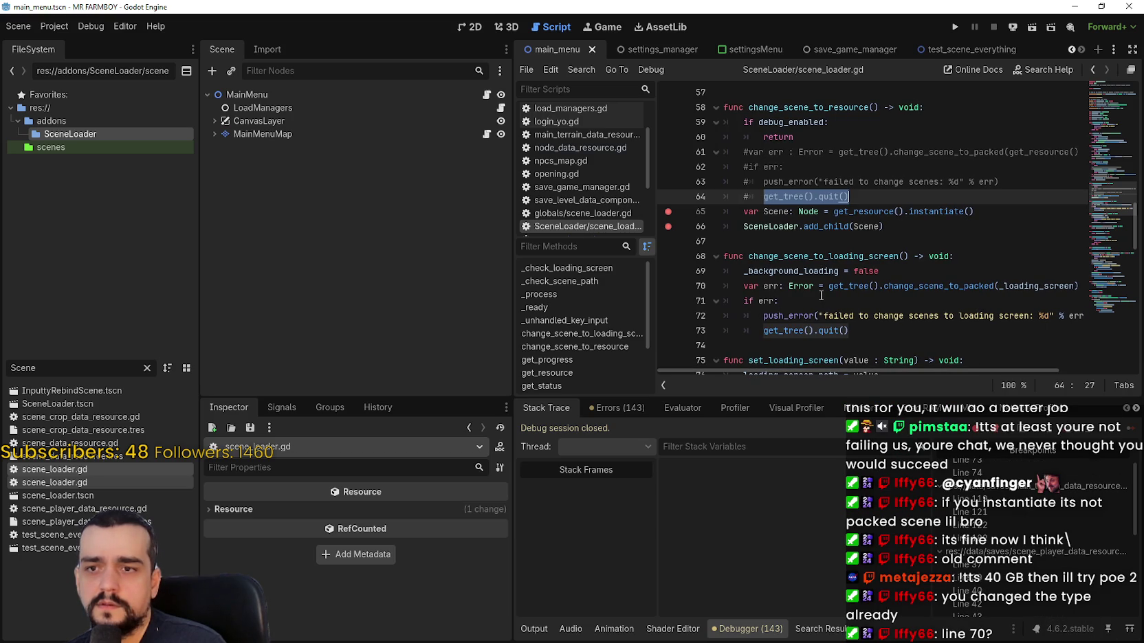
{"action": "left_click", "coordinate": [897, 287]}
{"action": "double_click", "coordinate": [923, 288]}
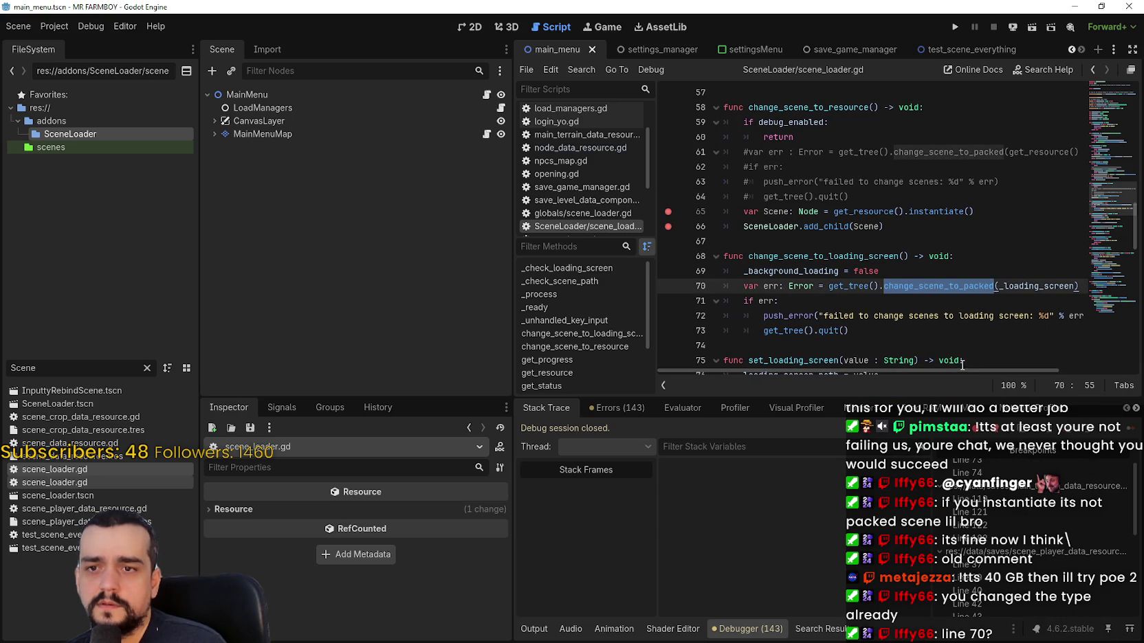
{"action": "left_click", "coordinate": [1037, 286]}
{"action": "double_click", "coordinate": [1025, 285]}
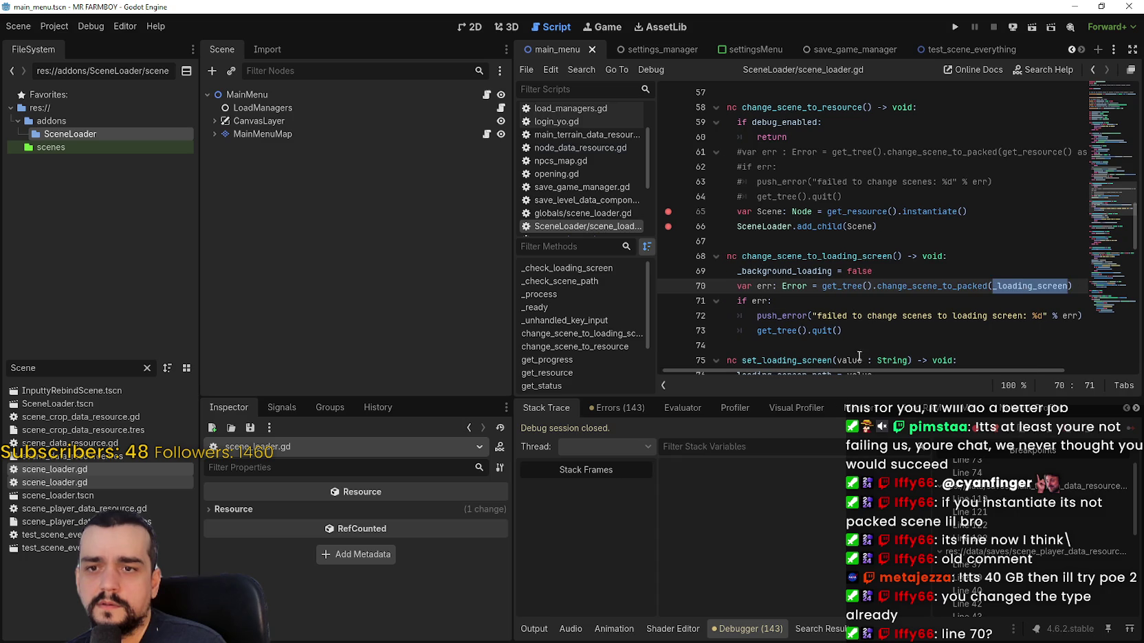
{"action": "scroll", "coordinate": [853, 371], "scroll_direction": "left", "scroll_amount": 1}
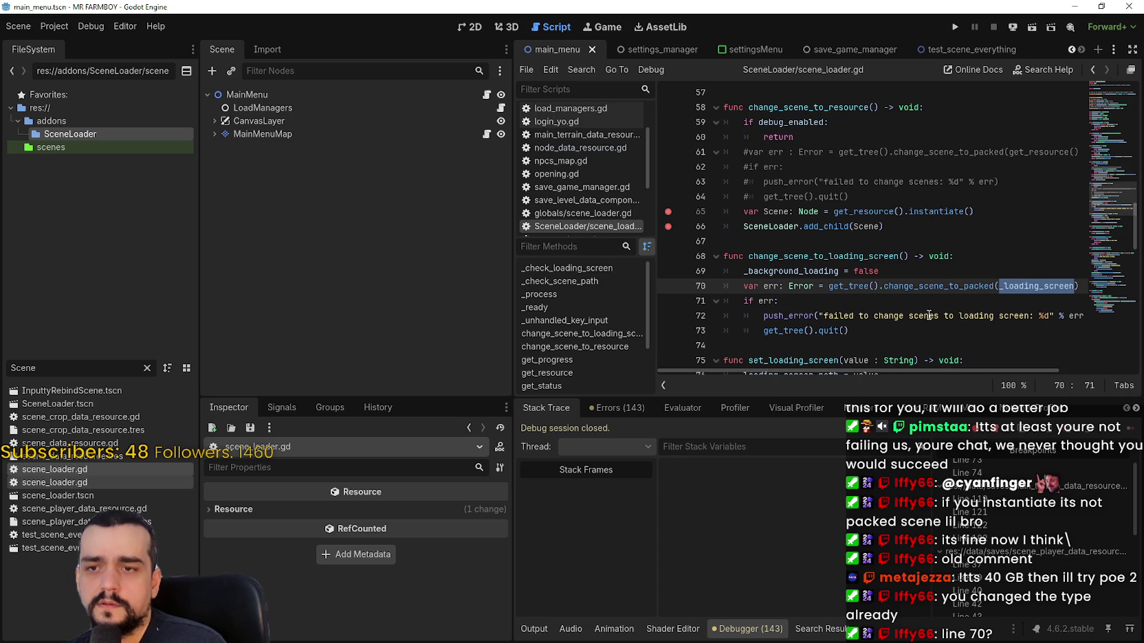
Add _loading_screen.queue_free() on a new line after the add_child call
{"action": "left_click", "coordinate": [940, 239]}
{"action": "left_click", "coordinate": [920, 210]}
{"action": "left_click", "coordinate": [913, 220]}
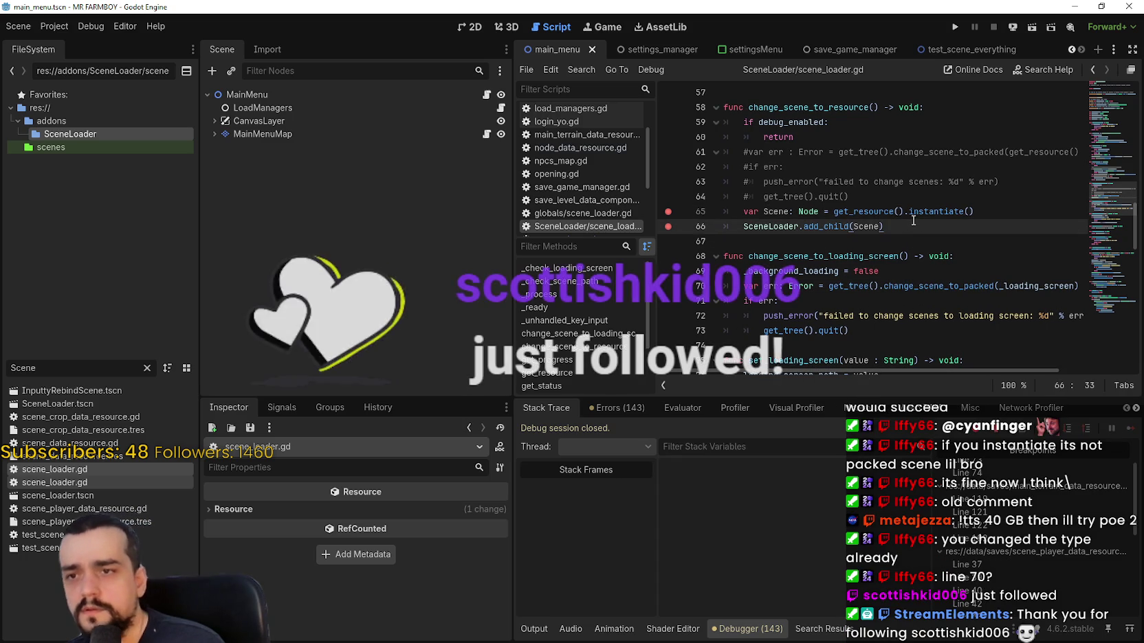
{"action": "key", "text": "Return"}
{"action": "type", "text": "_loading_screen.queue"}
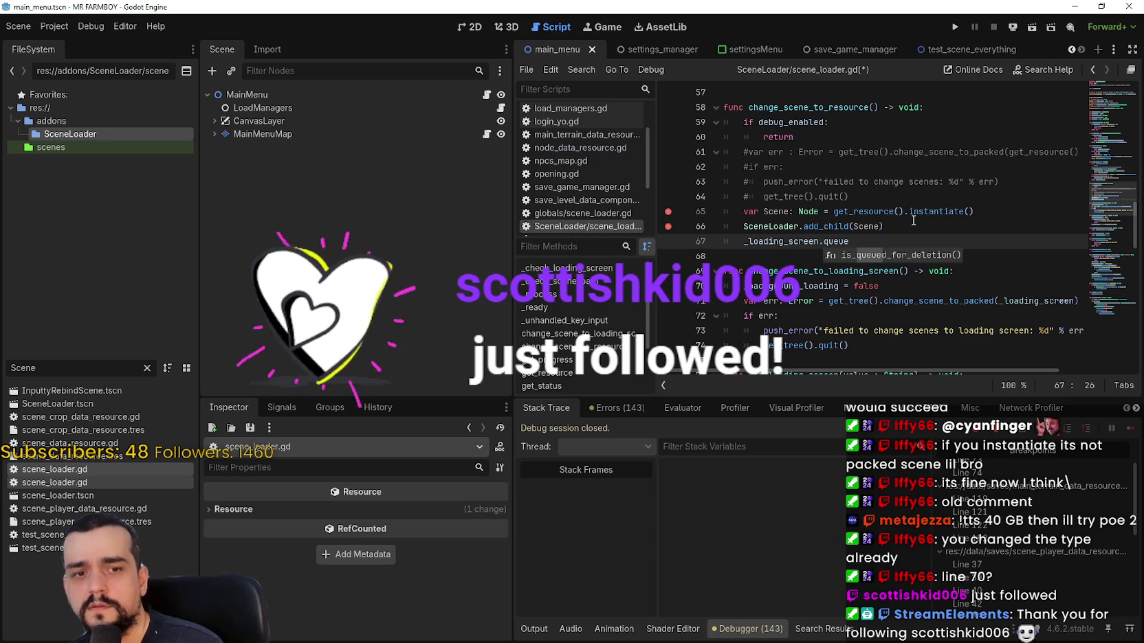
{"action": "type", "text": "_f"}
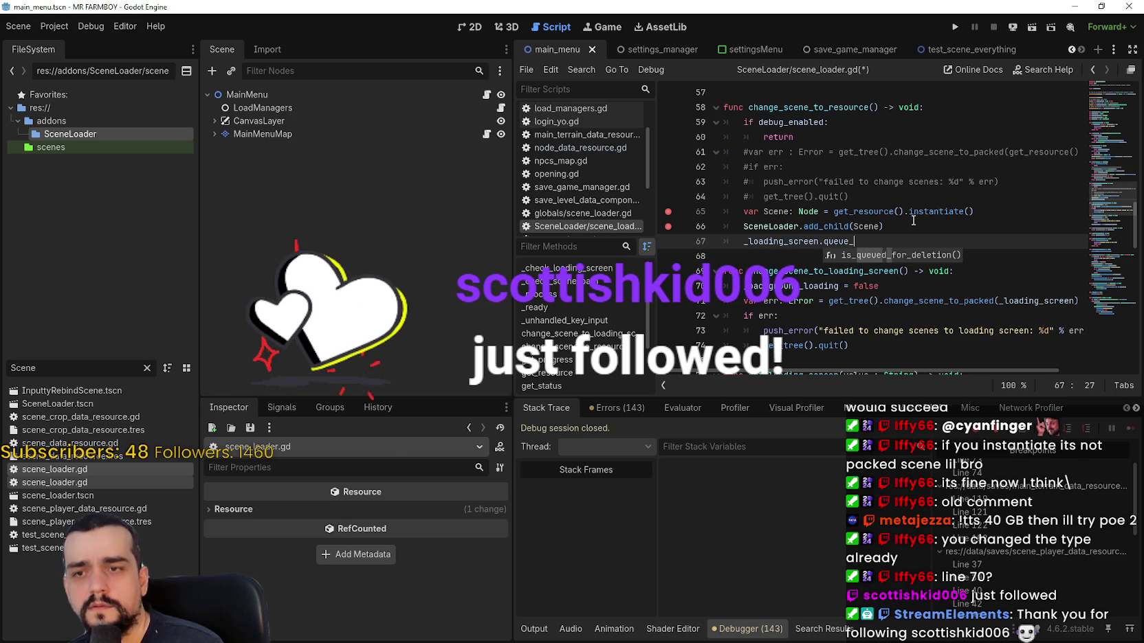
{"action": "type", "text": "ree("}
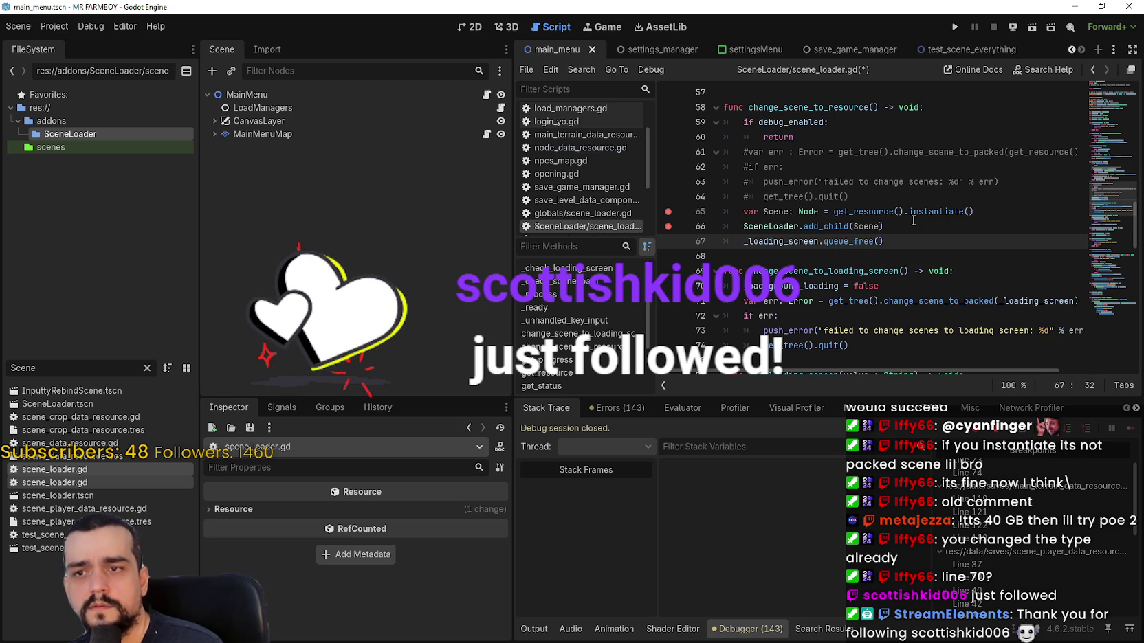
Remove the breakpoints on lines 65 and 66
{"action": "scroll", "coordinate": [896, 197], "scroll_direction": "down", "scroll_amount": 3}
{"action": "scroll", "coordinate": [896, 197], "scroll_direction": "up", "scroll_amount": 3}
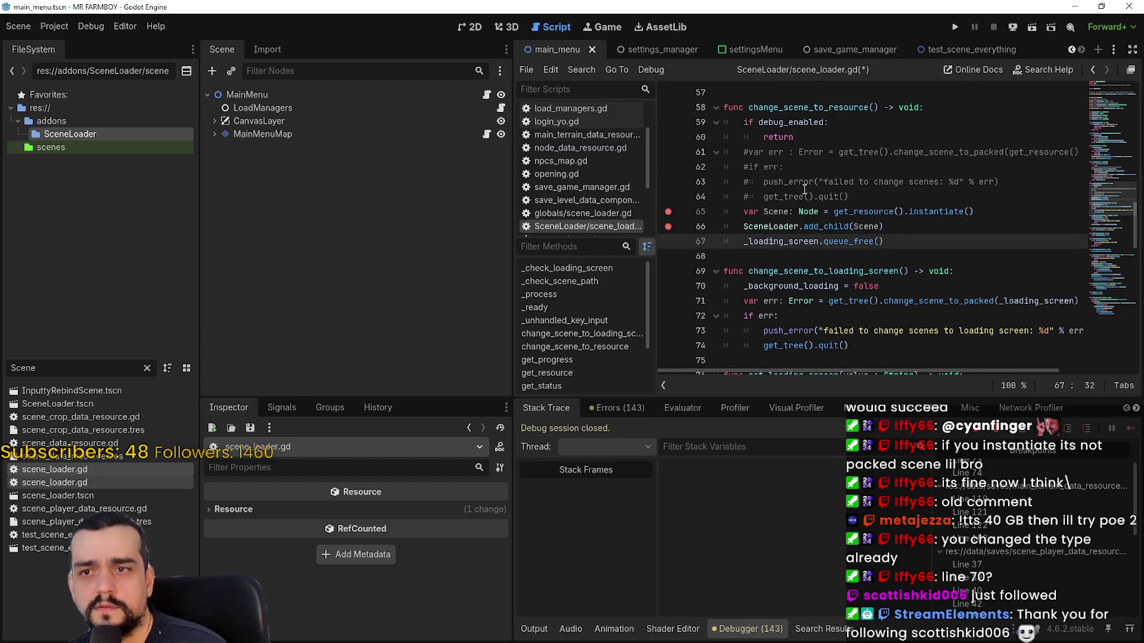
{"action": "left_click", "coordinate": [668, 211]}
{"action": "left_click", "coordinate": [668, 226]}
Run the game, note the 'Nonexistent function queue_free in base PackedScene' error at line 67, then stop it
{"action": "left_click", "coordinate": [956, 28]}
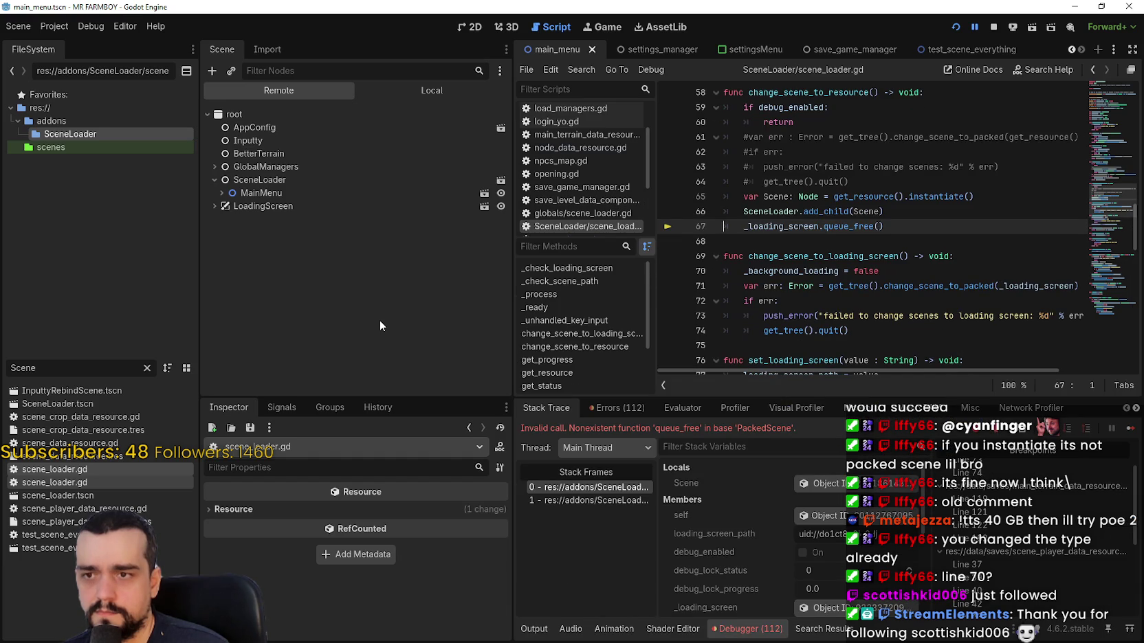
{"action": "left_click", "coordinate": [985, 30]}
{"action": "left_click", "coordinate": [921, 227]}
{"action": "scroll", "coordinate": [929, 324], "scroll_direction": "down", "scroll_amount": 2}
{"action": "scroll", "coordinate": [929, 324], "scroll_direction": "down", "scroll_amount": 2}
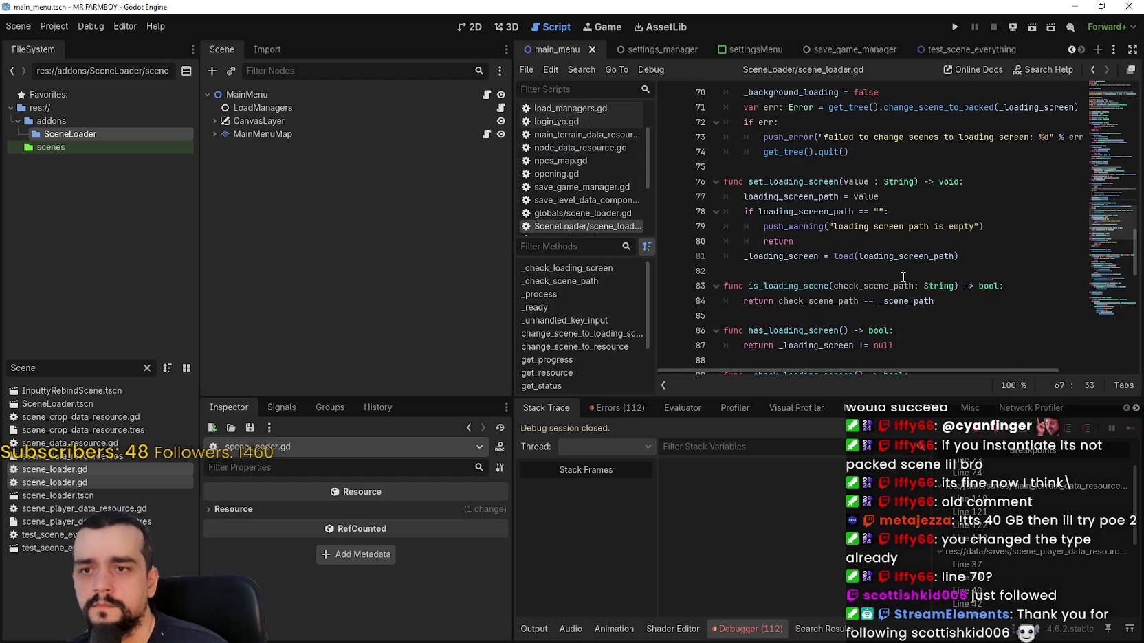
{"action": "double_click", "coordinate": [789, 258]}
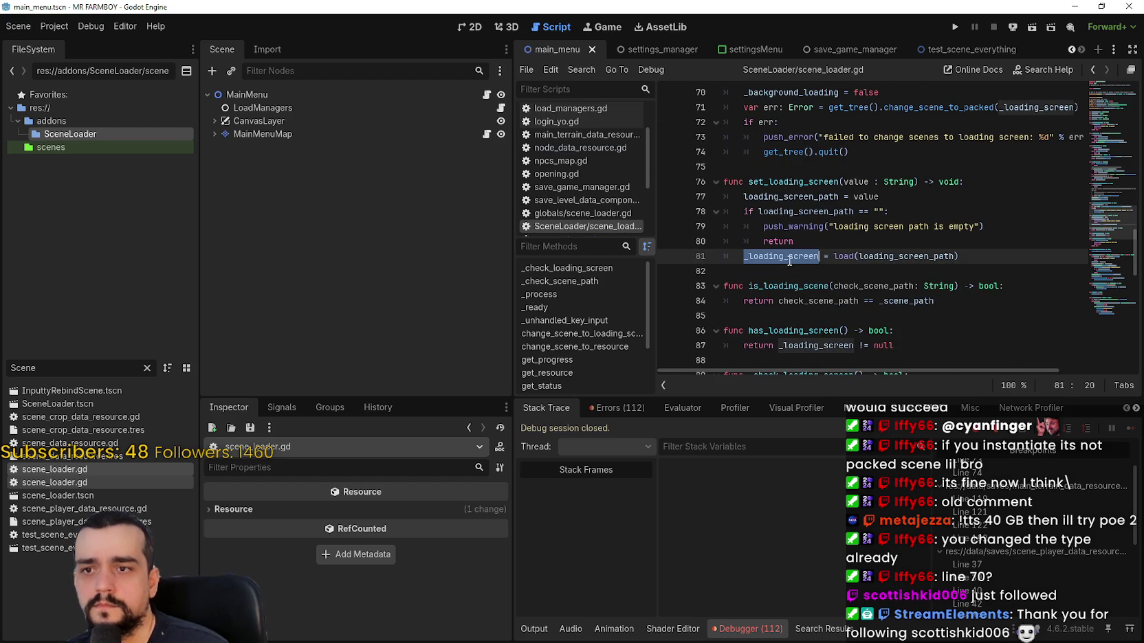
{"action": "scroll", "coordinate": [895, 326], "scroll_direction": "down", "scroll_amount": 5}
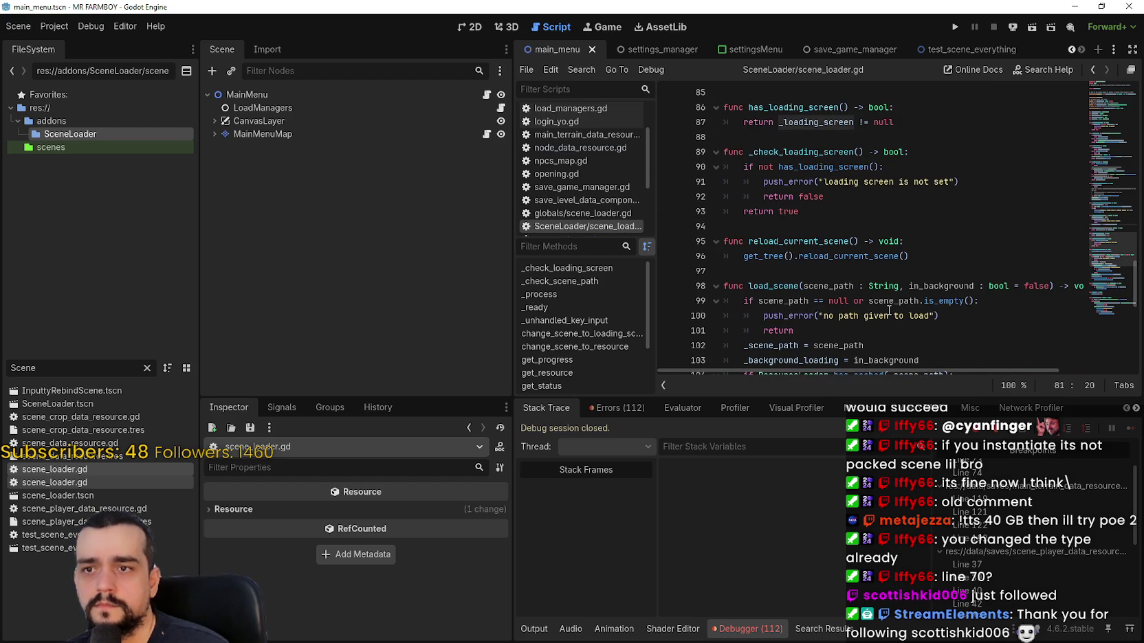
{"action": "double_click", "coordinate": [811, 151]}
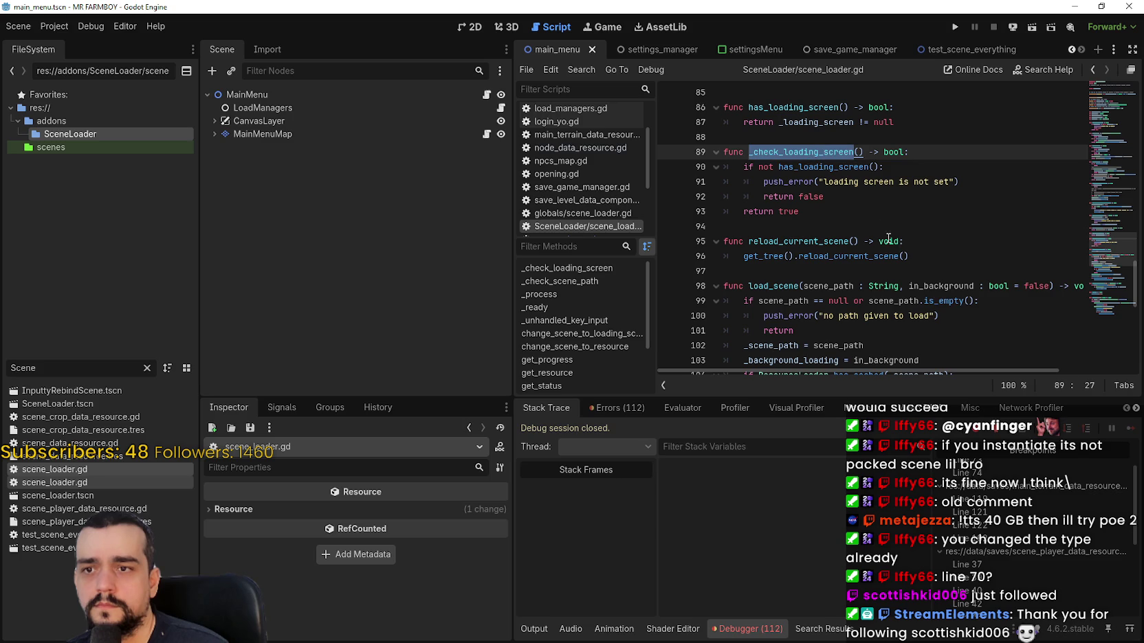
{"action": "scroll", "coordinate": [874, 220], "scroll_direction": "down", "scroll_amount": 1}
{"action": "scroll", "coordinate": [833, 183], "scroll_direction": "down", "scroll_amount": 4}
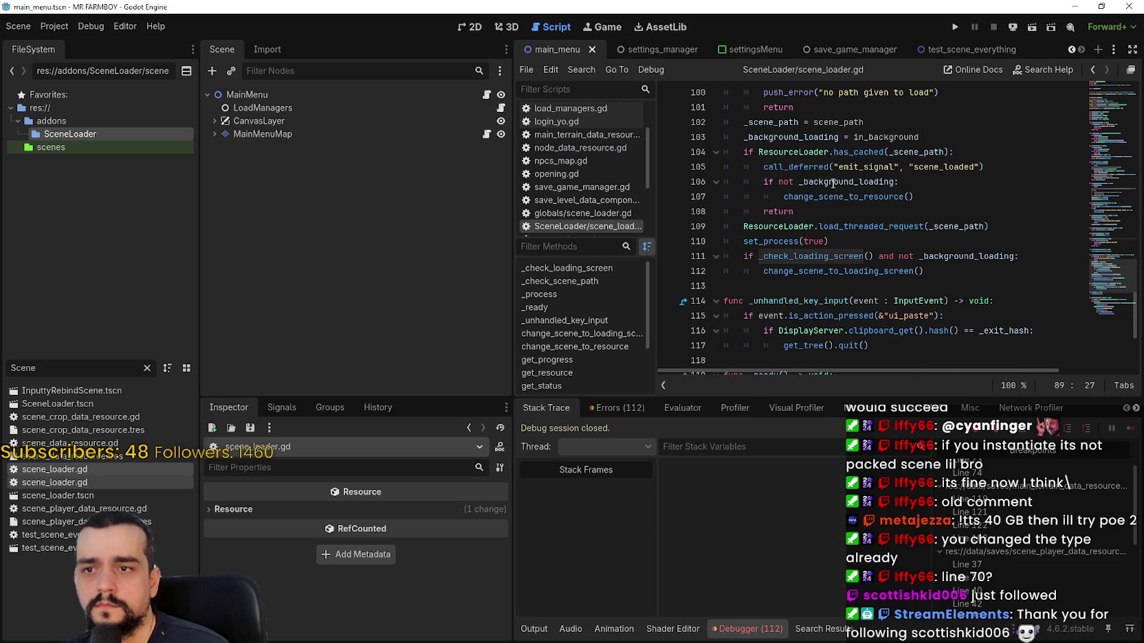
{"action": "scroll", "coordinate": [833, 184], "scroll_direction": "down", "scroll_amount": 1}
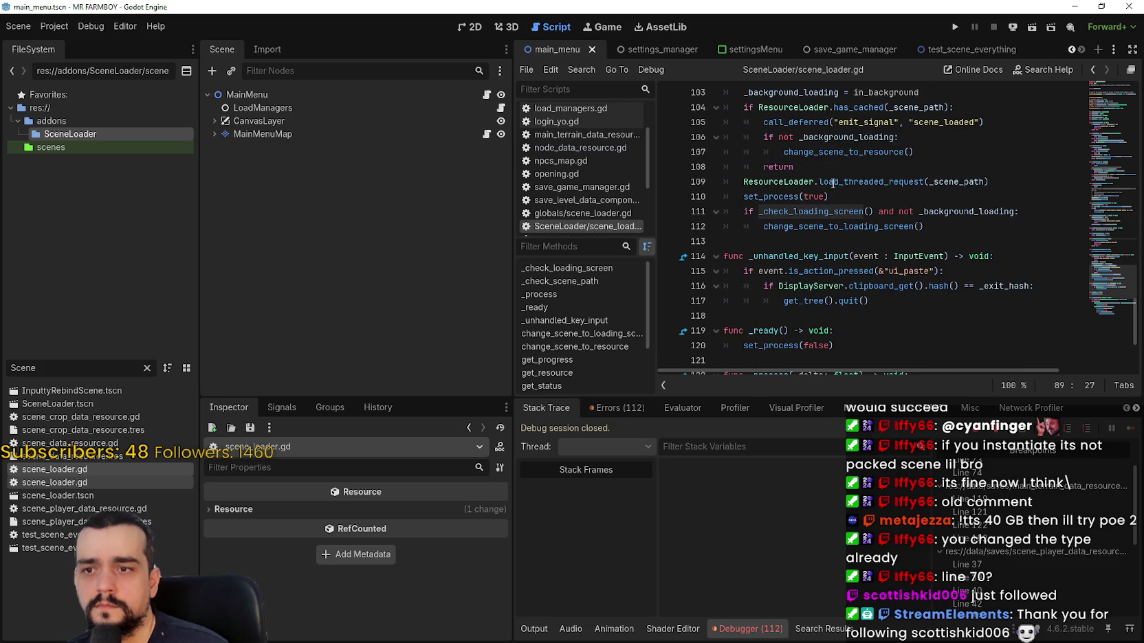
{"action": "double_click", "coordinate": [956, 213]}
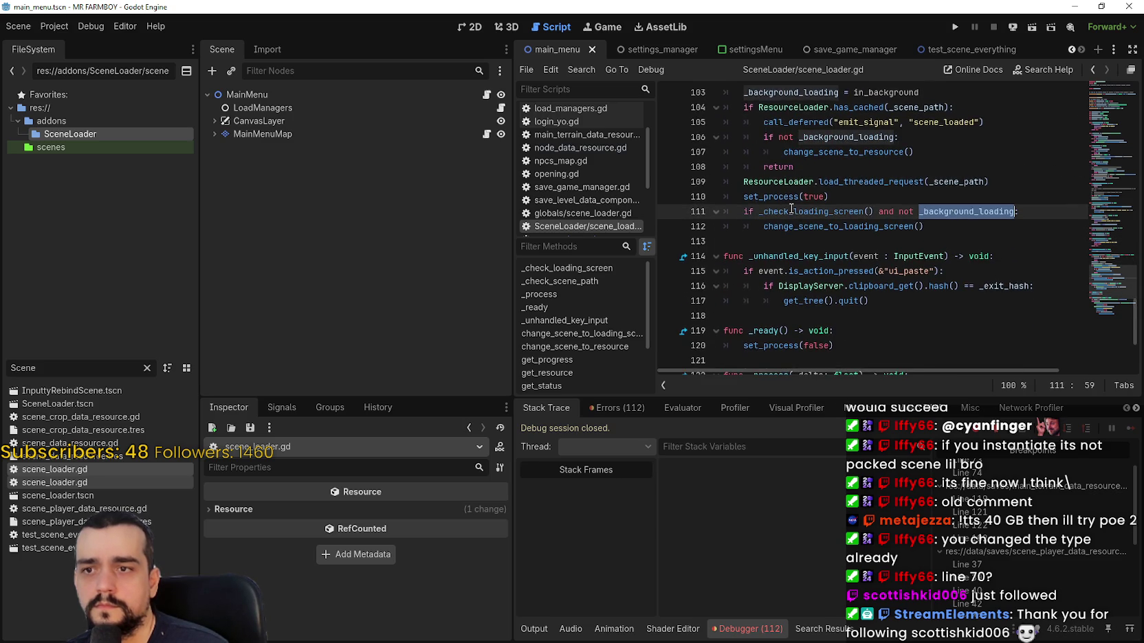
{"action": "scroll", "coordinate": [797, 212], "scroll_direction": "down", "scroll_amount": 4}
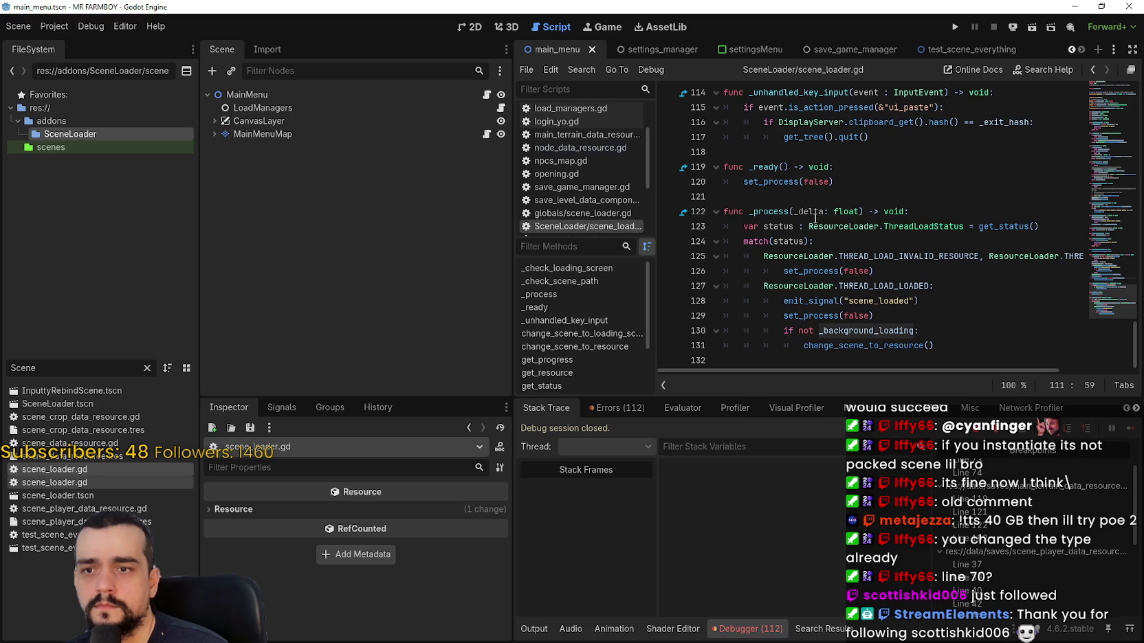
{"action": "left_click_drag", "start_coordinate": [1106, 305], "coordinate": [1104, 123]}
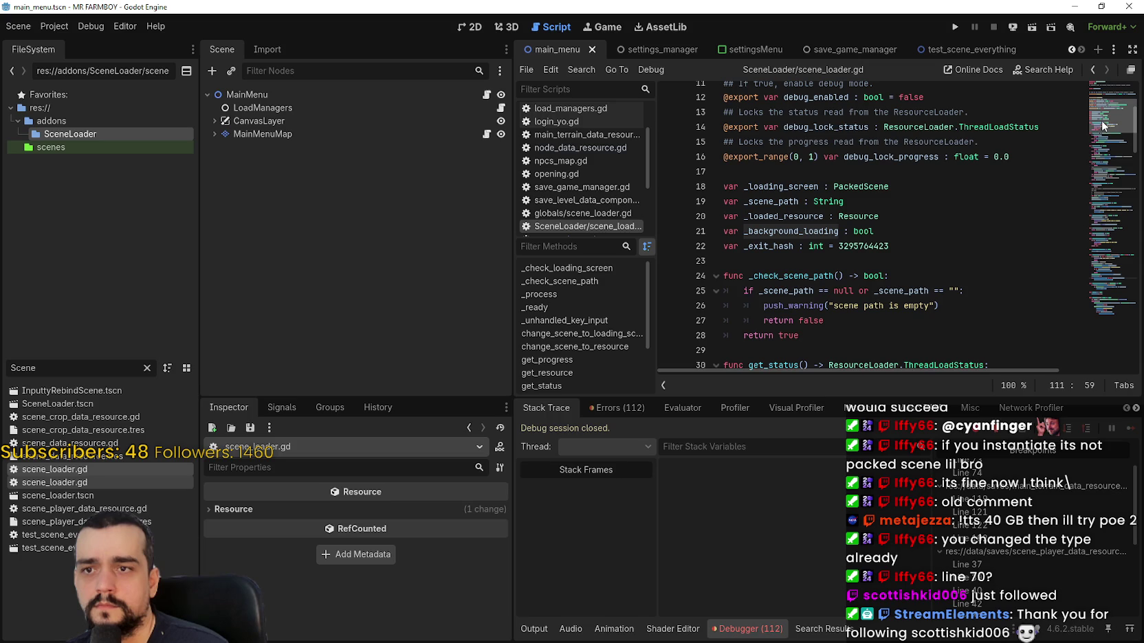
{"action": "double_click", "coordinate": [773, 185]}
{"action": "mouse_move", "coordinate": [1118, 137]}
{"action": "left_mouse_down"}
{"action": "mouse_move", "coordinate": [1108, 122]}
{"action": "mouse_move", "coordinate": [1108, 220]}
{"action": "left_mouse_up"}
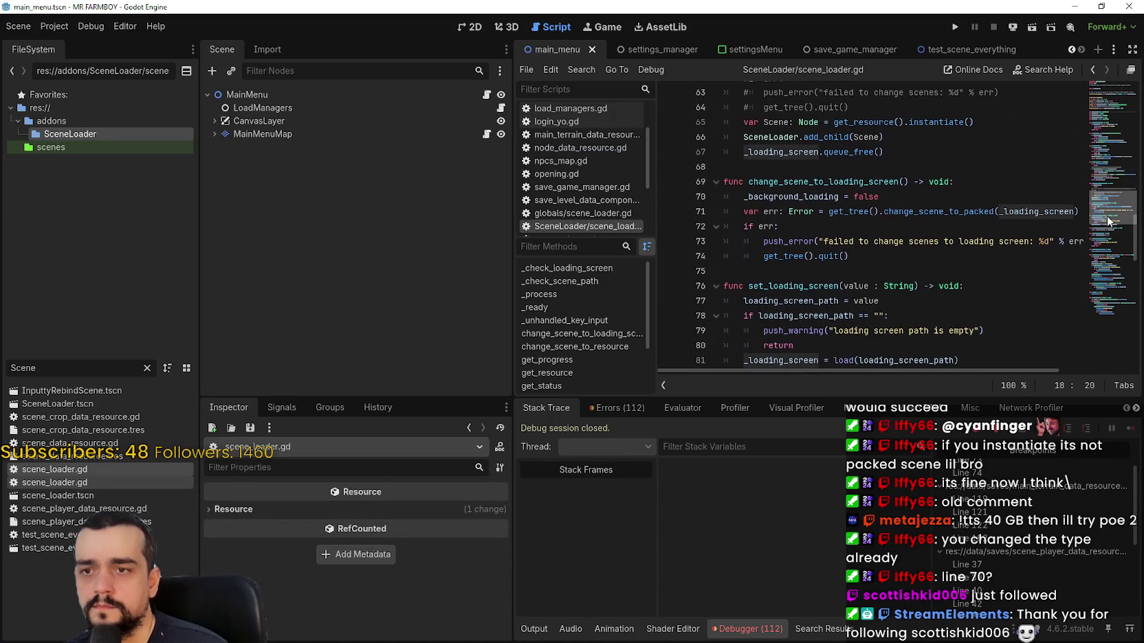
{"action": "left_click_drag", "start_coordinate": [831, 152], "coordinate": [921, 152]}
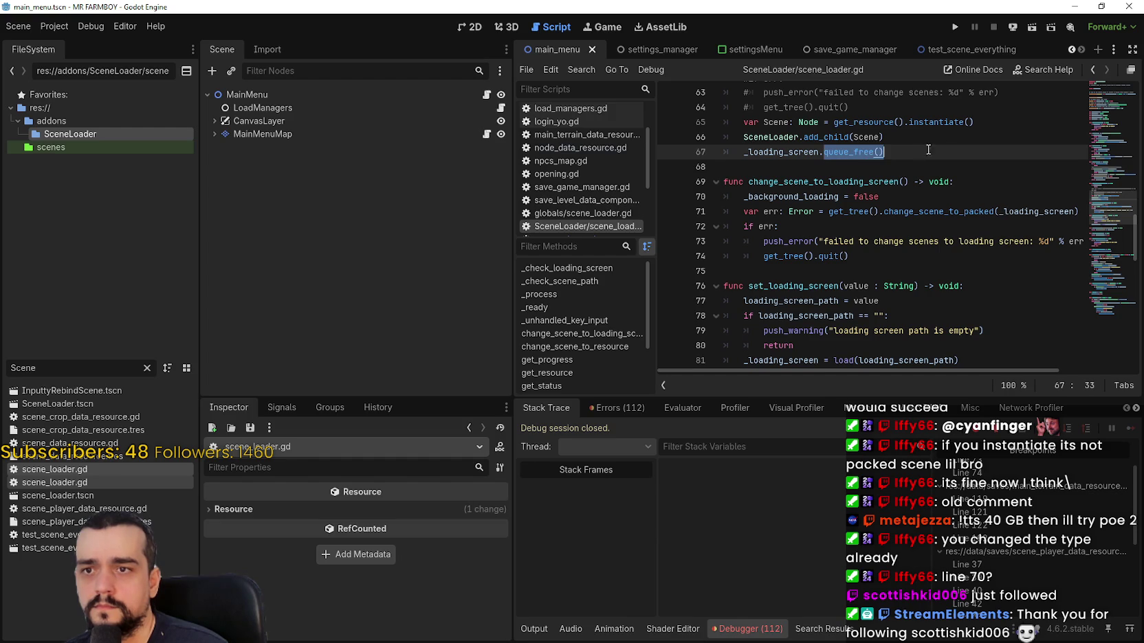
{"action": "type", "text": "uit()"}
Finish the _loading_screen.quit() line on 67, save, and start a debug run
{"action": "key", "text": "ctrl+s"}
{"action": "key", "text": "Down"}
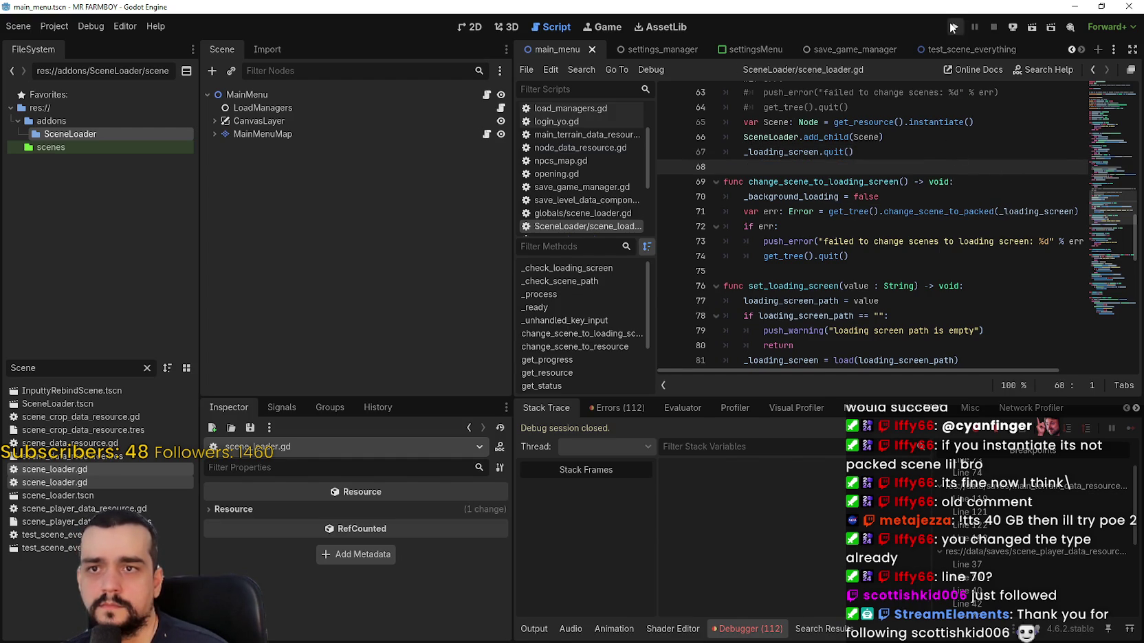
{"action": "left_click", "coordinate": [952, 27]}
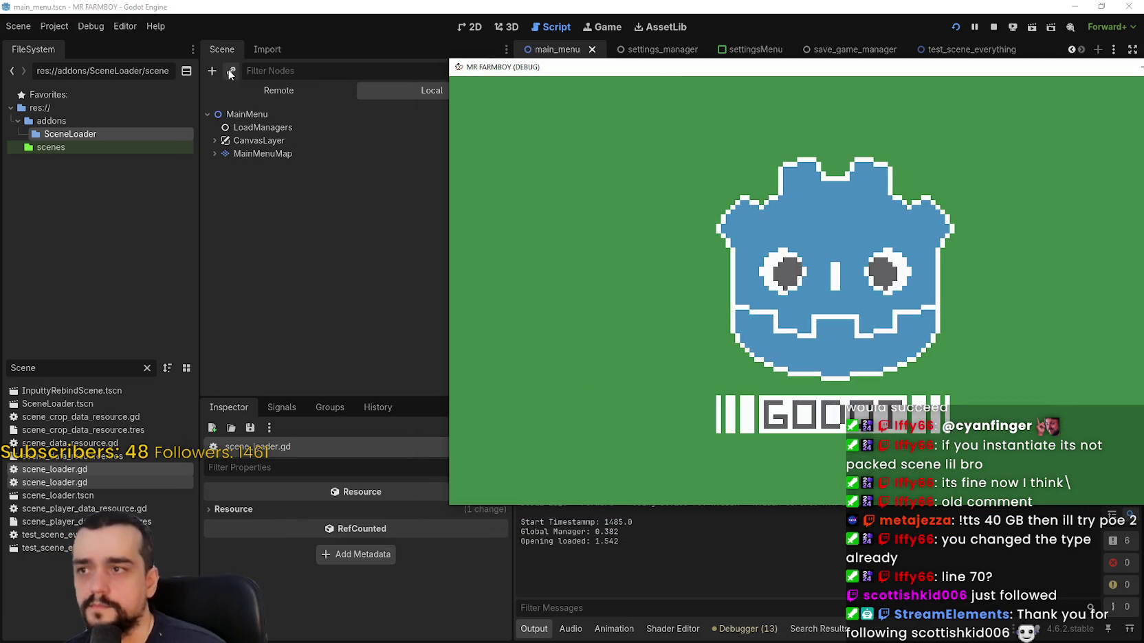
{"action": "left_click", "coordinate": [246, 79]}
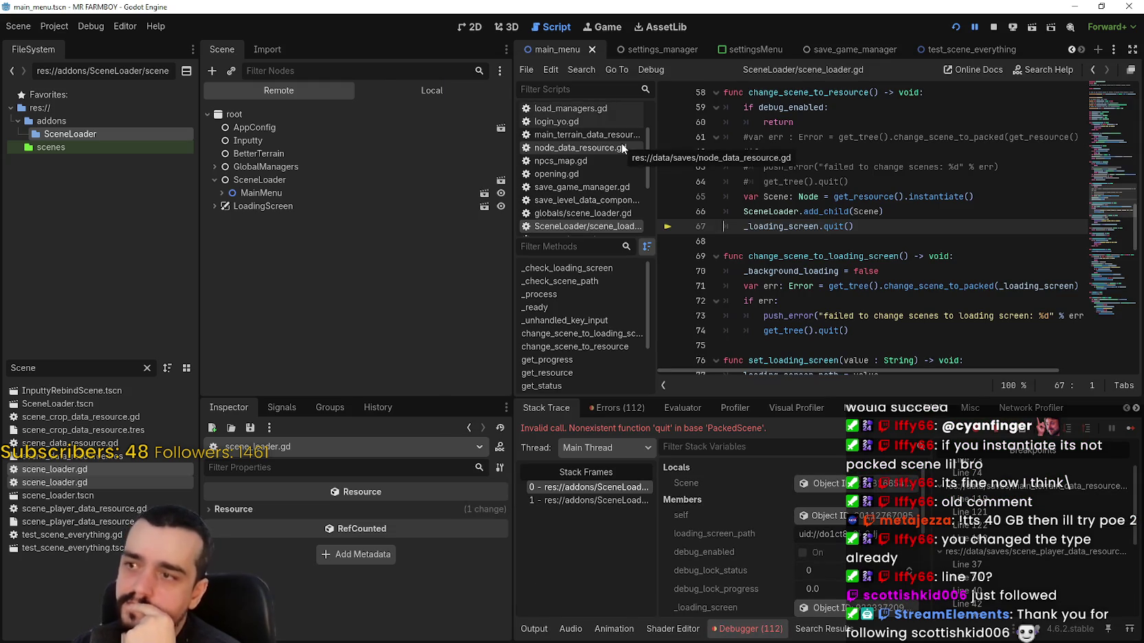
Inspect the _loading_screen value and the quit() call where the run breaks on line 67
{"action": "scroll", "coordinate": [789, 563], "scroll_direction": "down", "scroll_amount": 3}
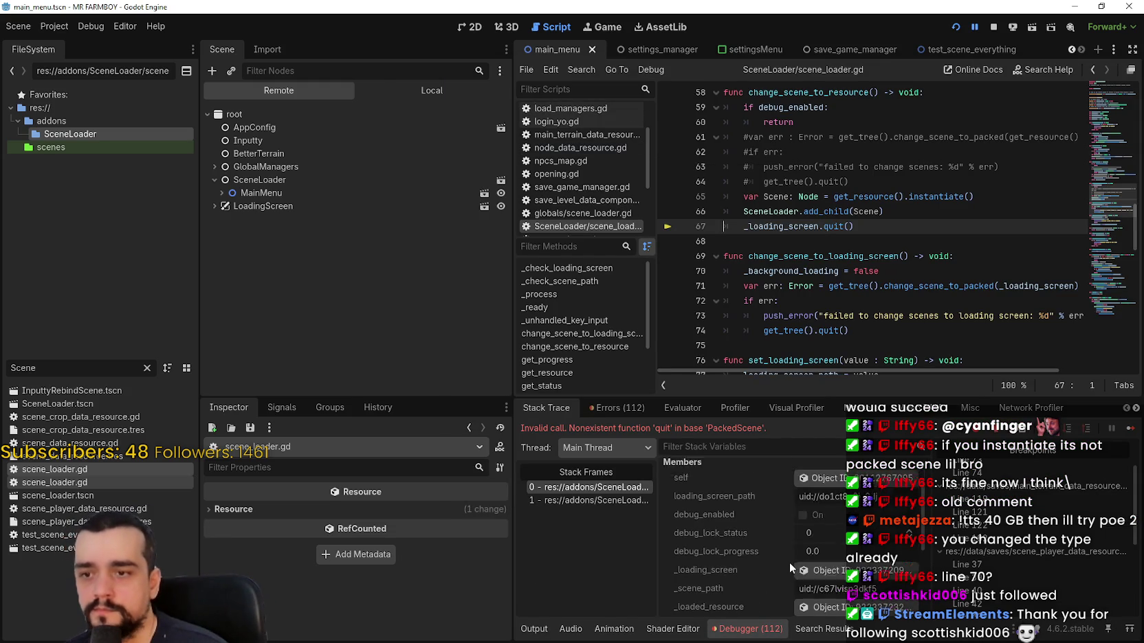
{"action": "left_click", "coordinate": [814, 554]}
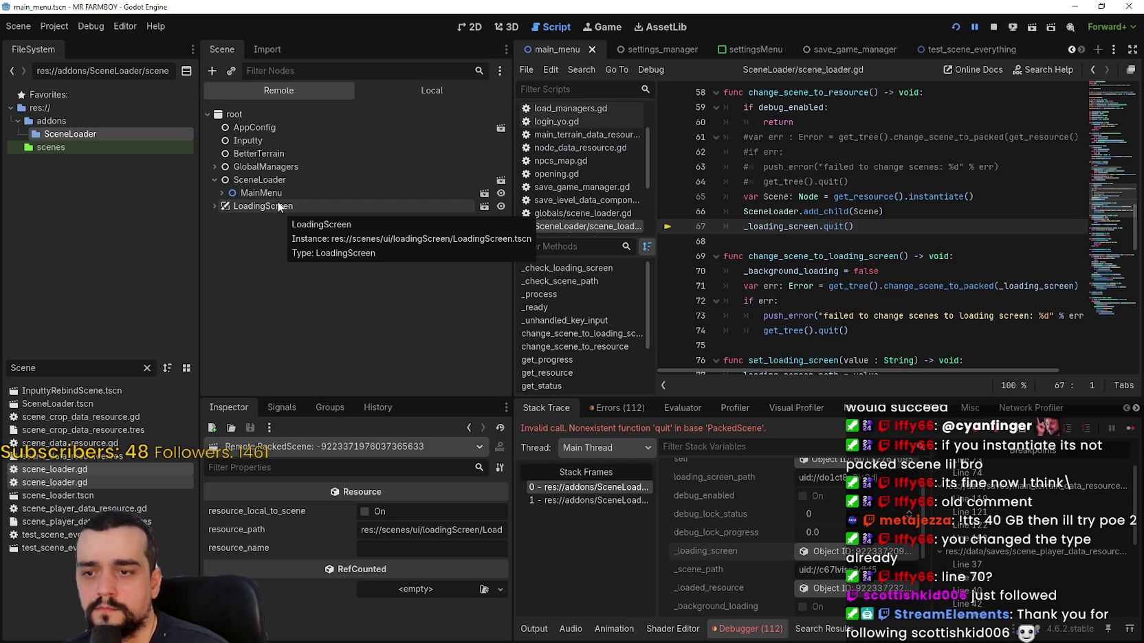
{"action": "scroll", "coordinate": [778, 590], "scroll_direction": "down", "scroll_amount": 3}
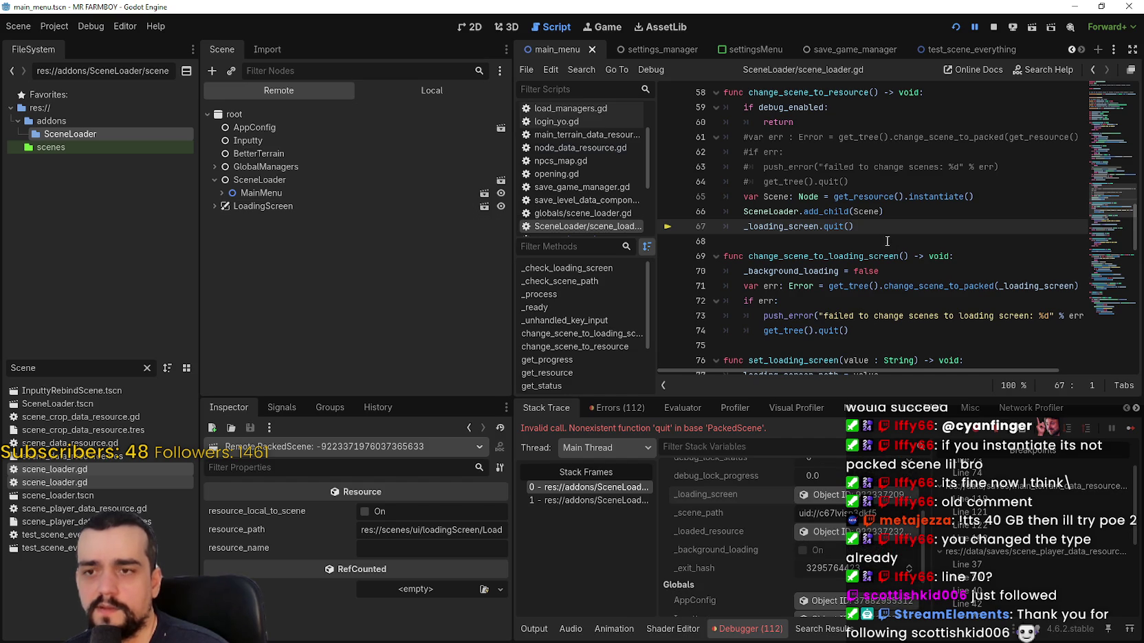
{"action": "left_click_drag", "start_coordinate": [853, 226], "coordinate": [739, 225]}
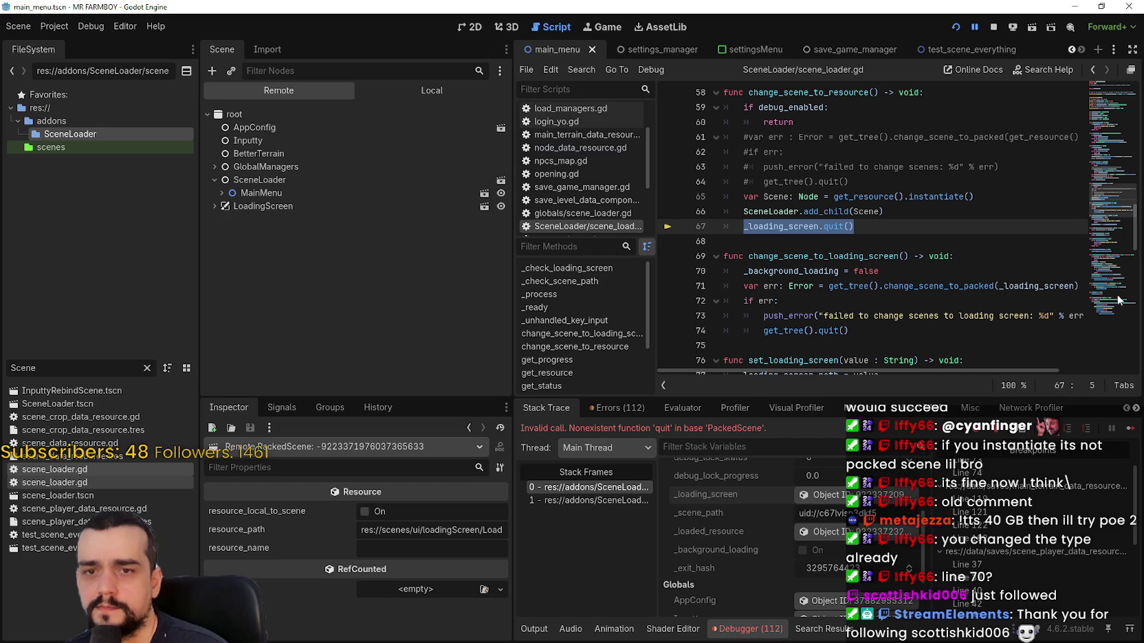
Resume execution, load Save 1 in the game, hit the PackedScene quit error, and stop the run
{"action": "left_click", "coordinate": [1129, 429]}
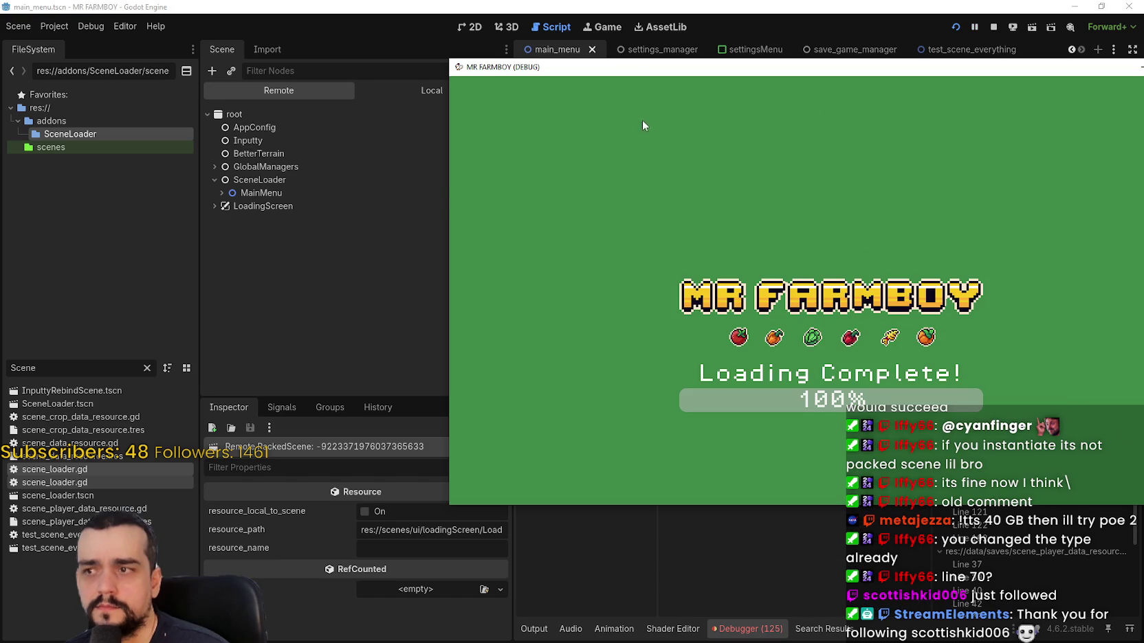
{"action": "key", "text": "F5"}
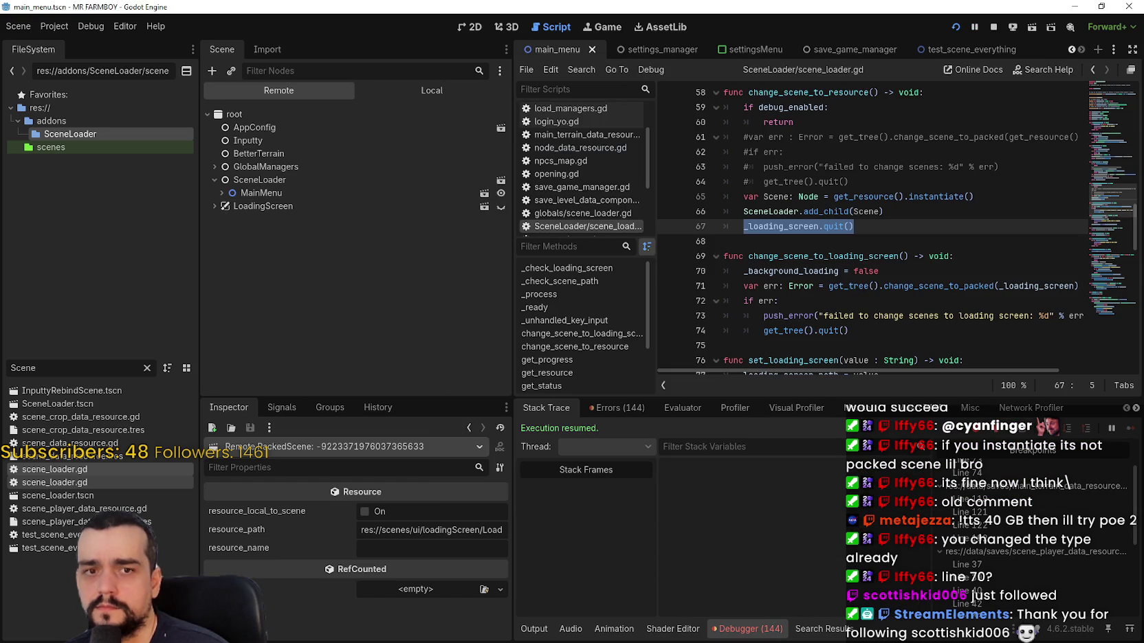
{"action": "left_click", "coordinate": [851, 263]}
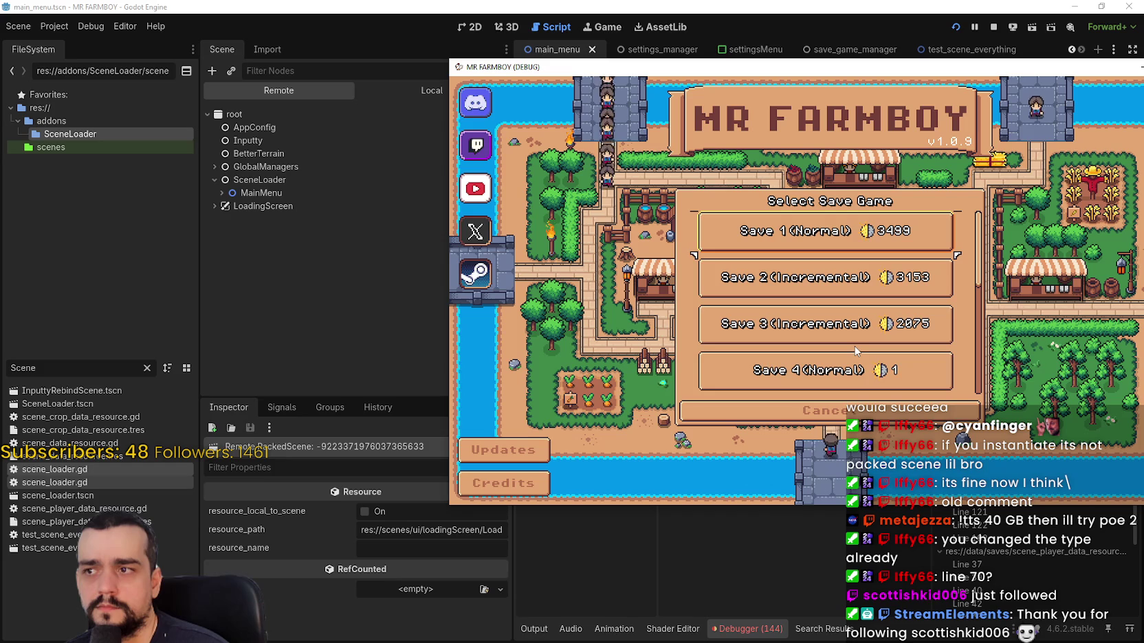
{"action": "scroll", "coordinate": [859, 267], "scroll_direction": "down", "scroll_amount": 1}
{"action": "scroll", "coordinate": [858, 266], "scroll_direction": "up", "scroll_amount": 1}
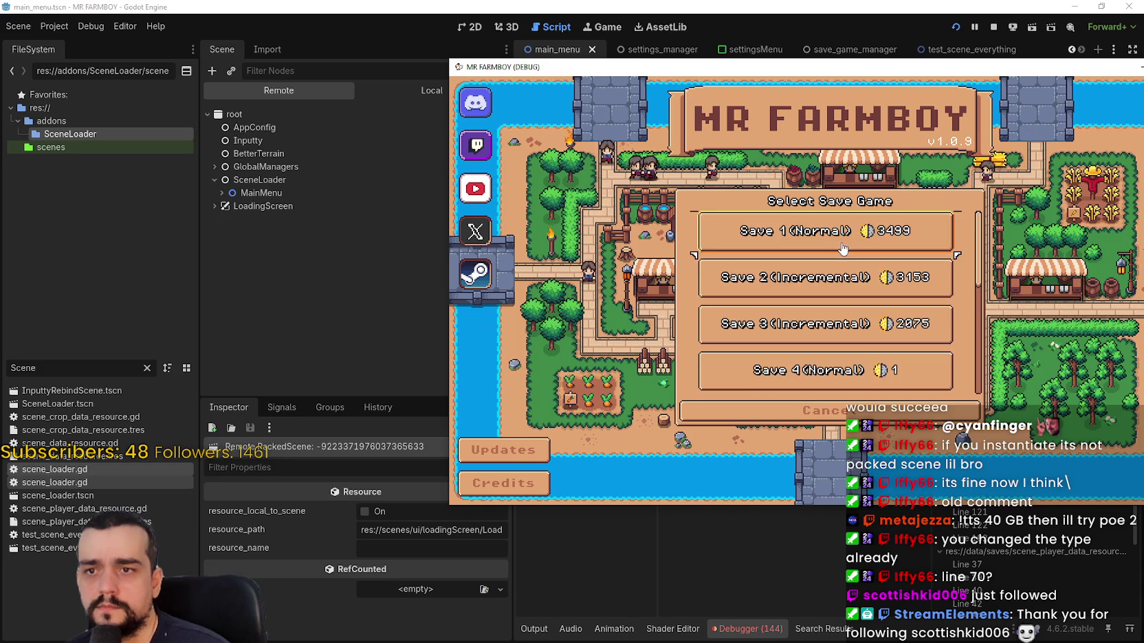
{"action": "left_click", "coordinate": [790, 223]}
{"action": "left_click", "coordinate": [774, 242]}
{"action": "left_click", "coordinate": [870, 224]}
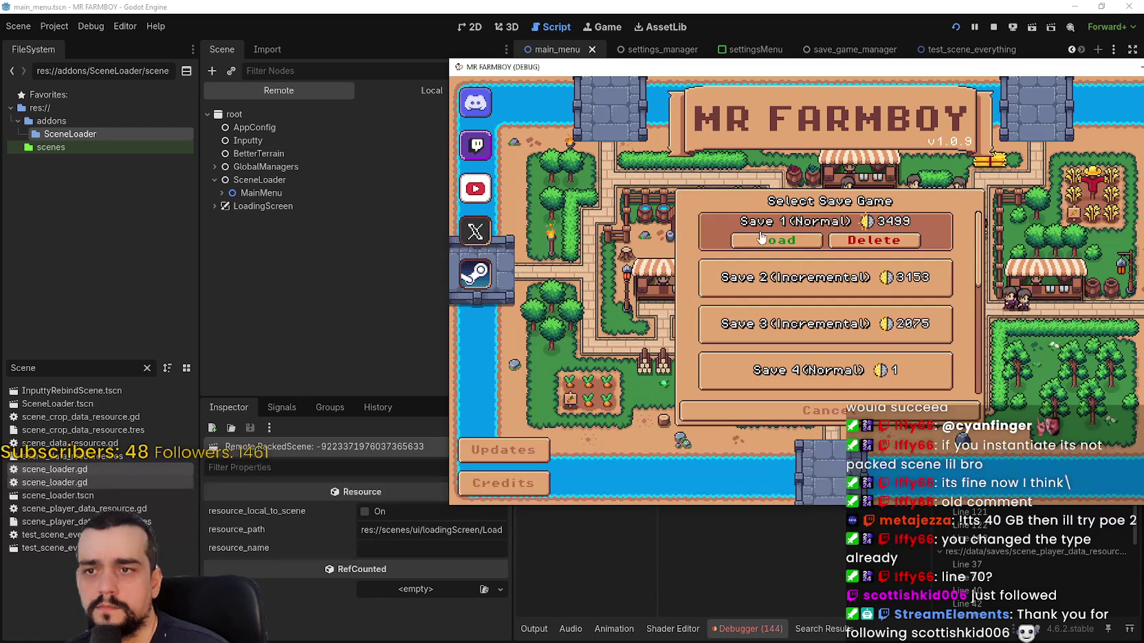
{"action": "left_click", "coordinate": [767, 245]}
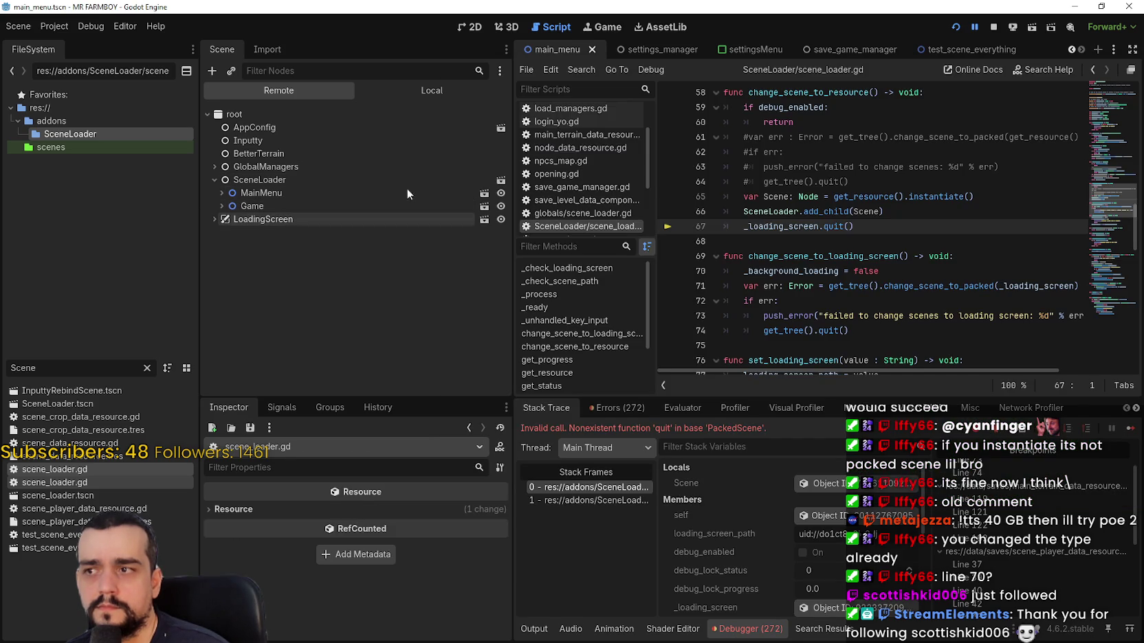
{"action": "left_click", "coordinate": [998, 26]}
{"action": "left_click", "coordinate": [770, 271]}
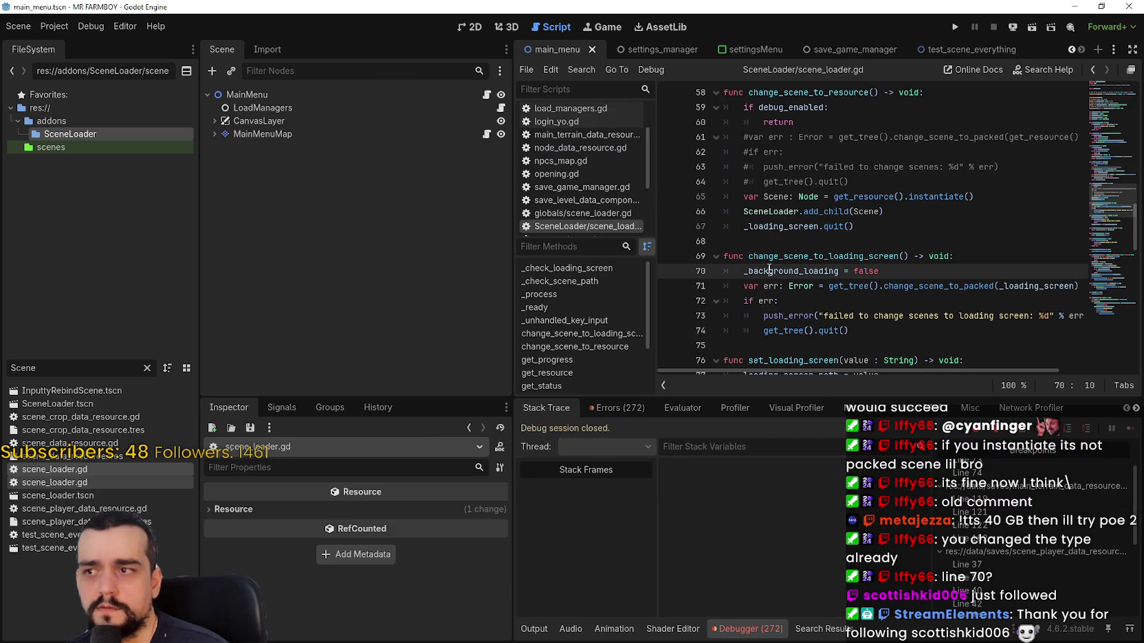
{"action": "left_click", "coordinate": [792, 227]}
{"action": "scroll", "coordinate": [786, 242], "scroll_direction": "up", "scroll_amount": 1}
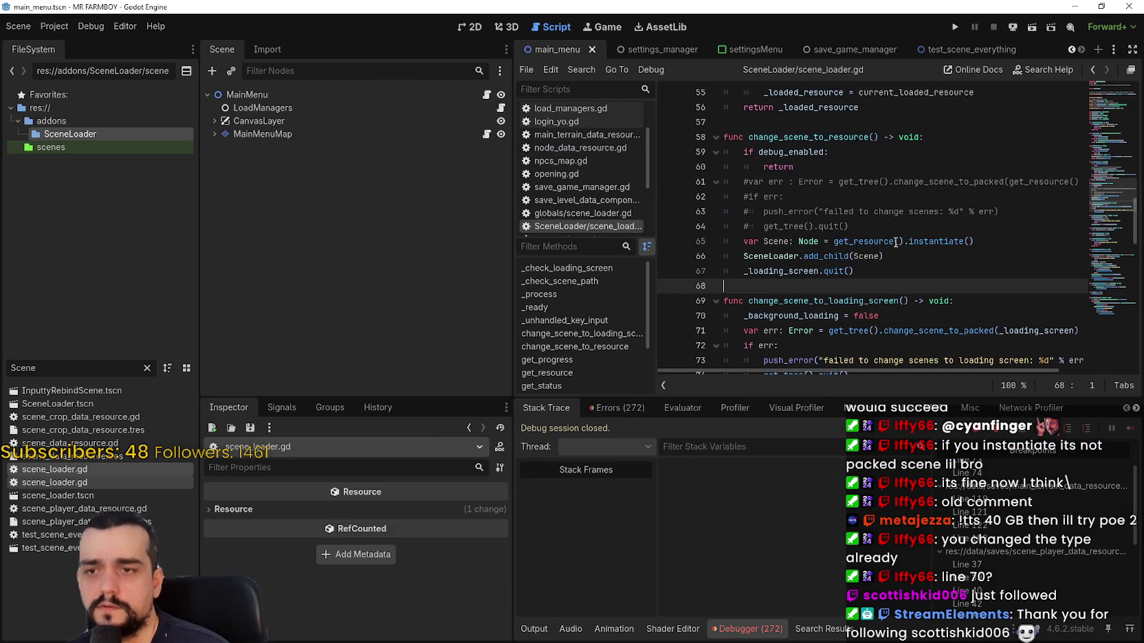
{"action": "left_click", "coordinate": [880, 273]}
{"action": "scroll", "coordinate": [859, 296], "scroll_direction": "up", "scroll_amount": 4}
{"action": "scroll", "coordinate": [855, 306], "scroll_direction": "down", "scroll_amount": 4}
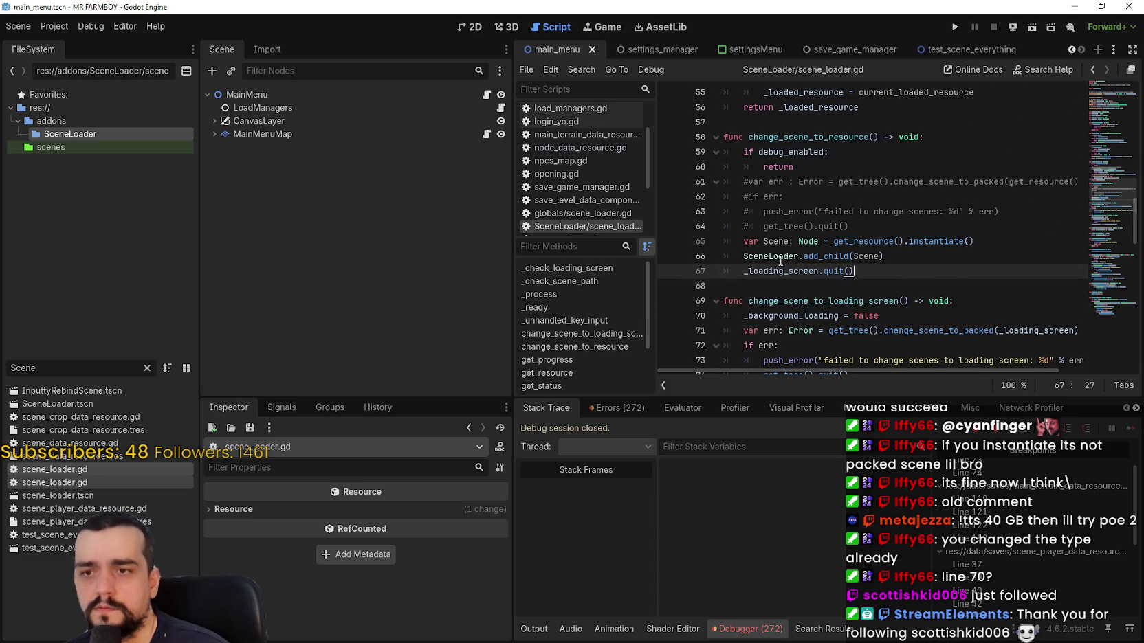
{"action": "scroll", "coordinate": [797, 271], "scroll_direction": "up", "scroll_amount": 1}
{"action": "left_click", "coordinate": [856, 227]}
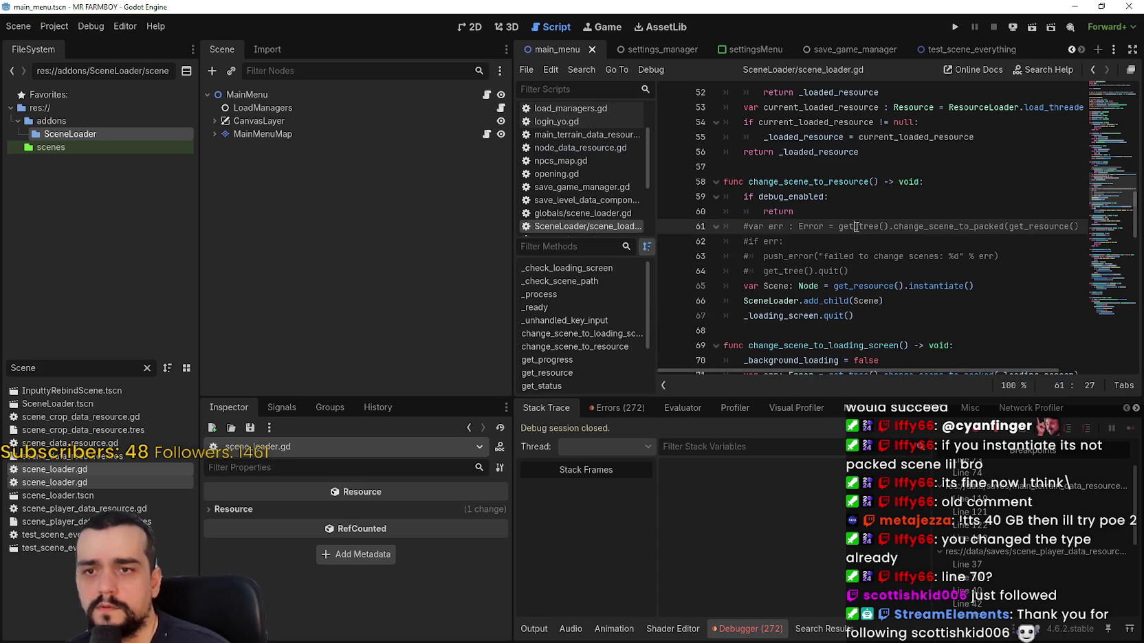
{"action": "double_click", "coordinate": [863, 226]}
{"action": "key", "text": "shift+Up"}
{"action": "left_click_drag", "start_coordinate": [890, 220], "coordinate": [1081, 220]}
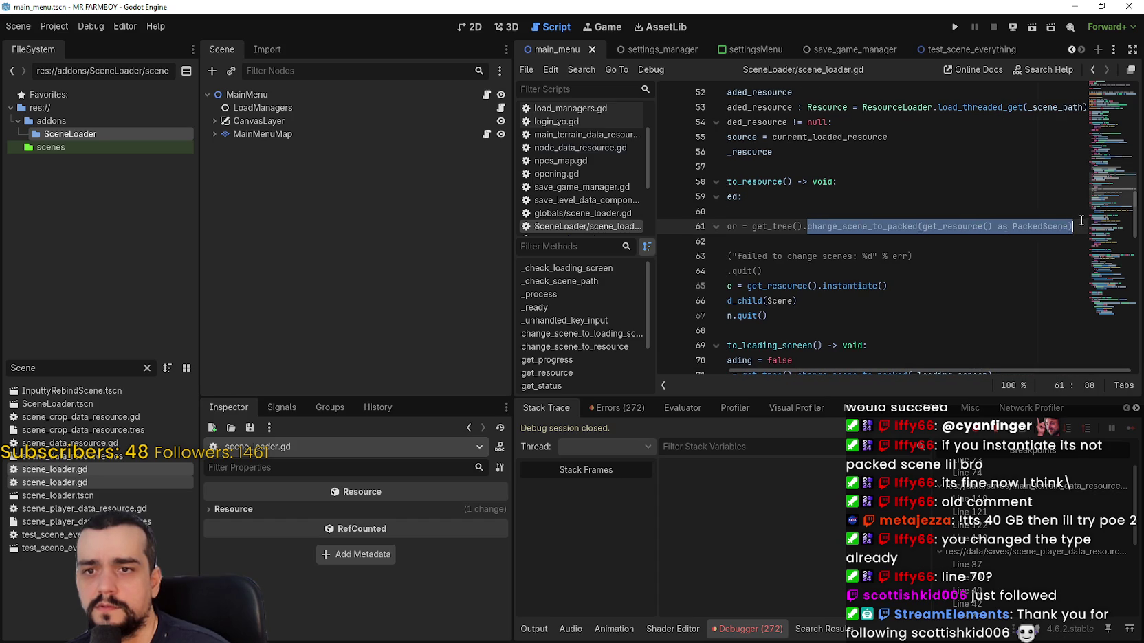
{"action": "left_click", "coordinate": [978, 231]}
{"action": "scroll", "coordinate": [845, 213], "scroll_direction": "up", "scroll_amount": 2}
{"action": "left_click_drag", "start_coordinate": [859, 207], "coordinate": [725, 178]}
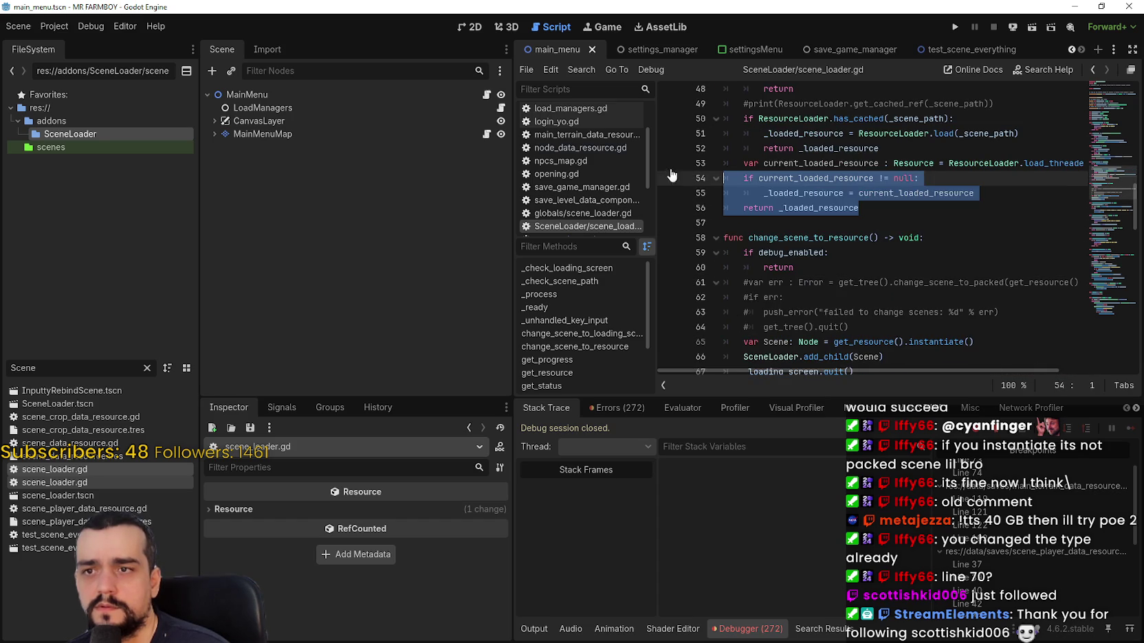
{"action": "scroll", "coordinate": [885, 238], "scroll_direction": "up", "scroll_amount": 1}
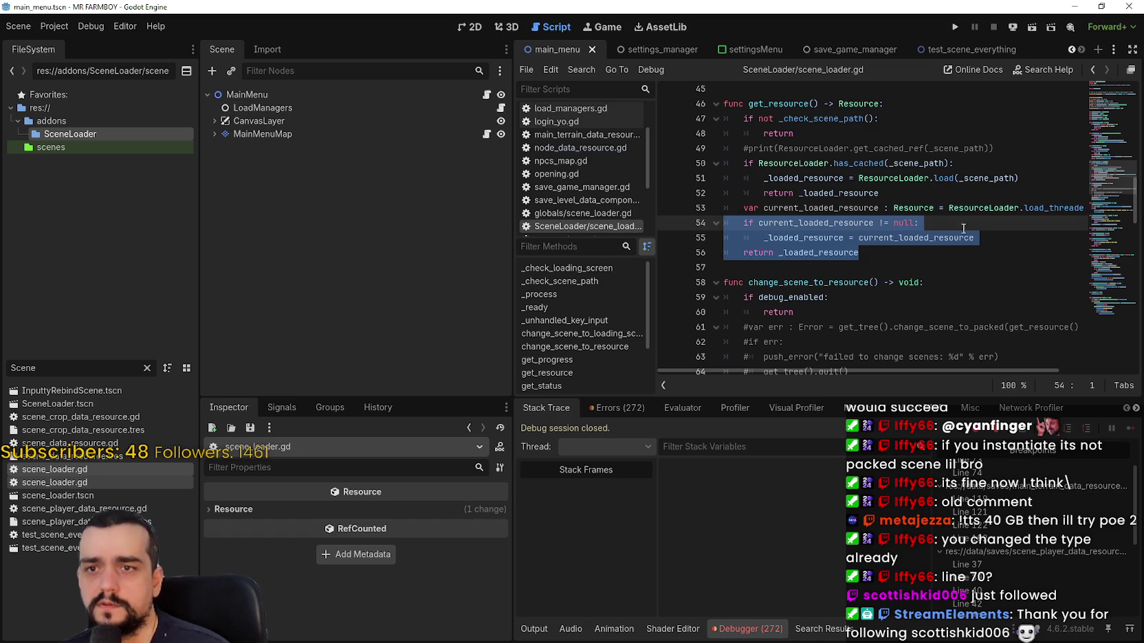
{"action": "left_click", "coordinate": [998, 195]}
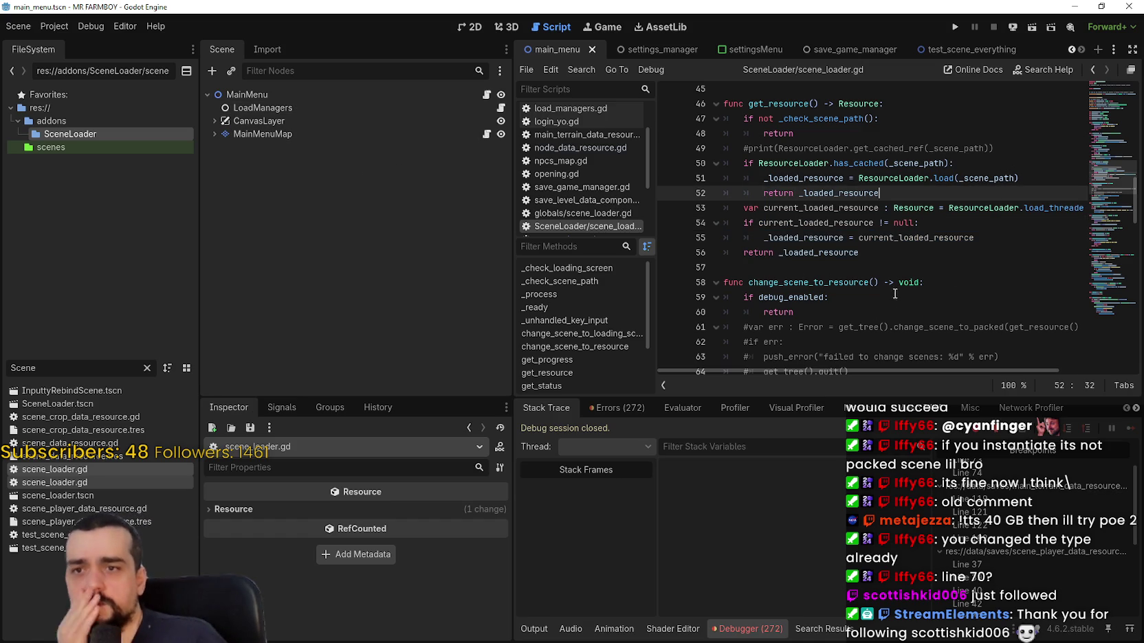
{"action": "scroll", "coordinate": [918, 247], "scroll_direction": "down", "scroll_amount": 3}
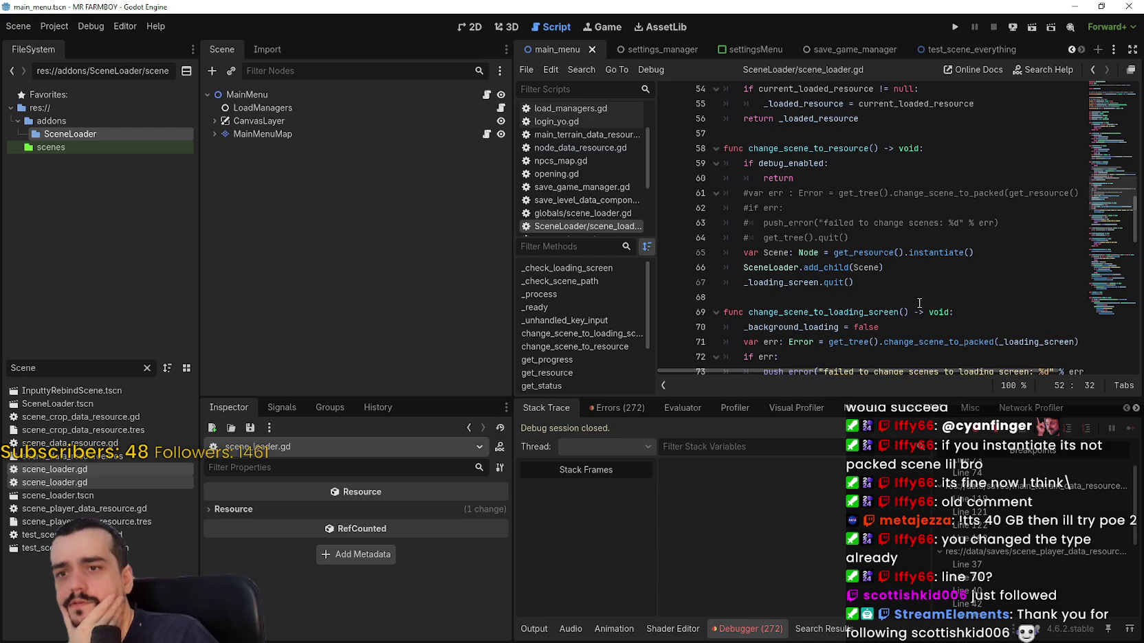
{"action": "left_click", "coordinate": [894, 280]}
{"action": "left_click_drag", "start_coordinate": [839, 194], "coordinate": [1106, 195]}
{"action": "left_click_drag", "start_coordinate": [875, 279], "coordinate": [612, 238]}
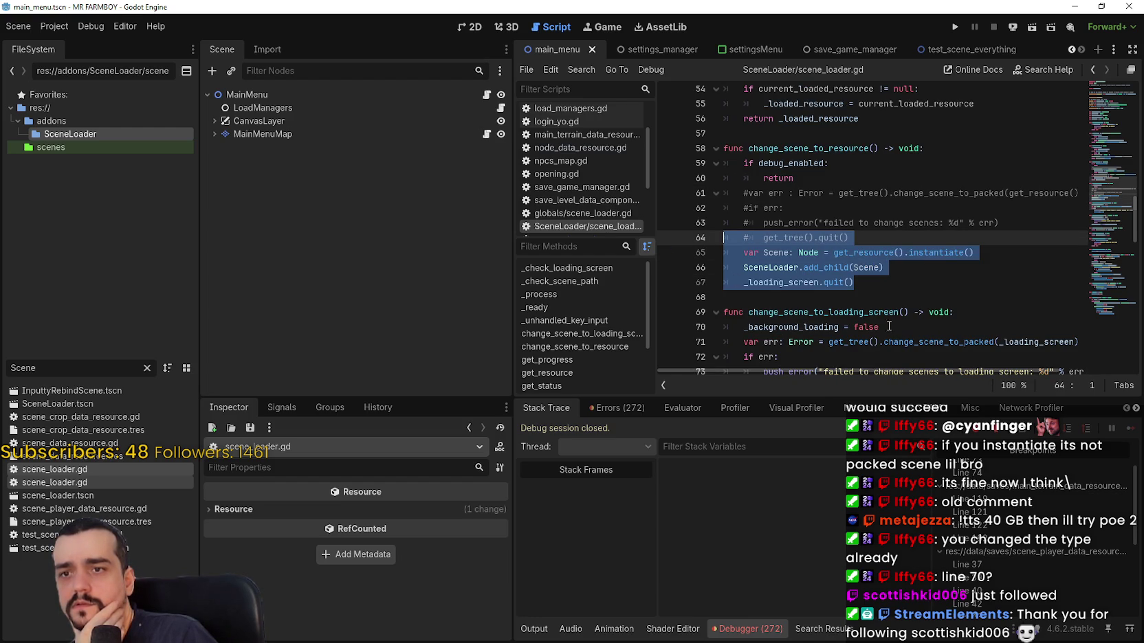
{"action": "scroll", "coordinate": [867, 326], "scroll_direction": "down", "scroll_amount": 1}
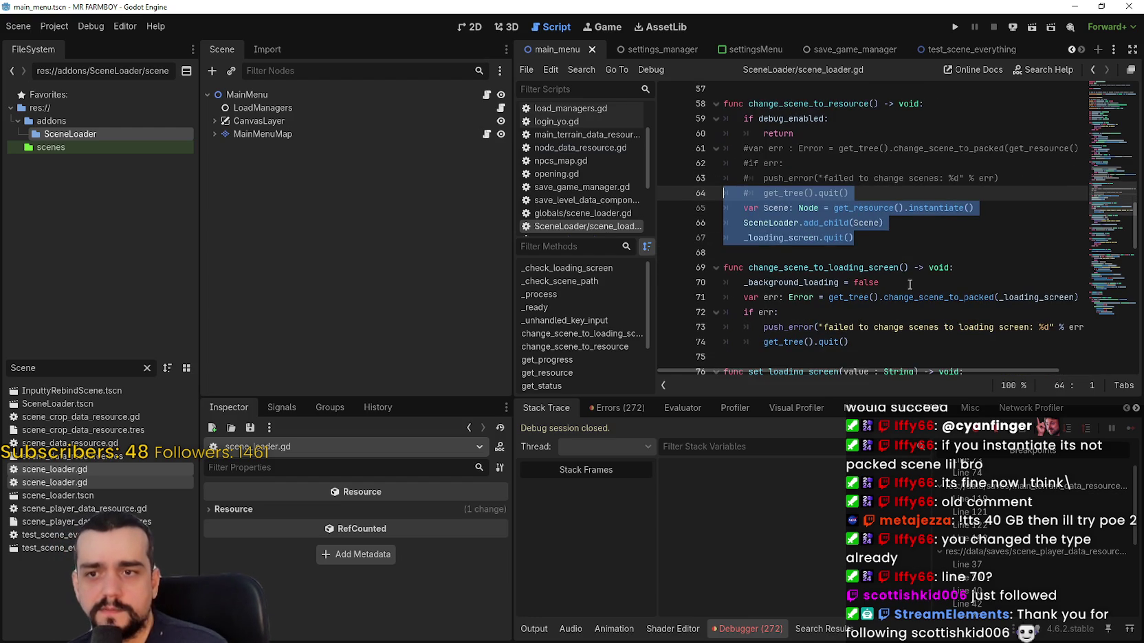
{"action": "mouse_move", "coordinate": [916, 297]}
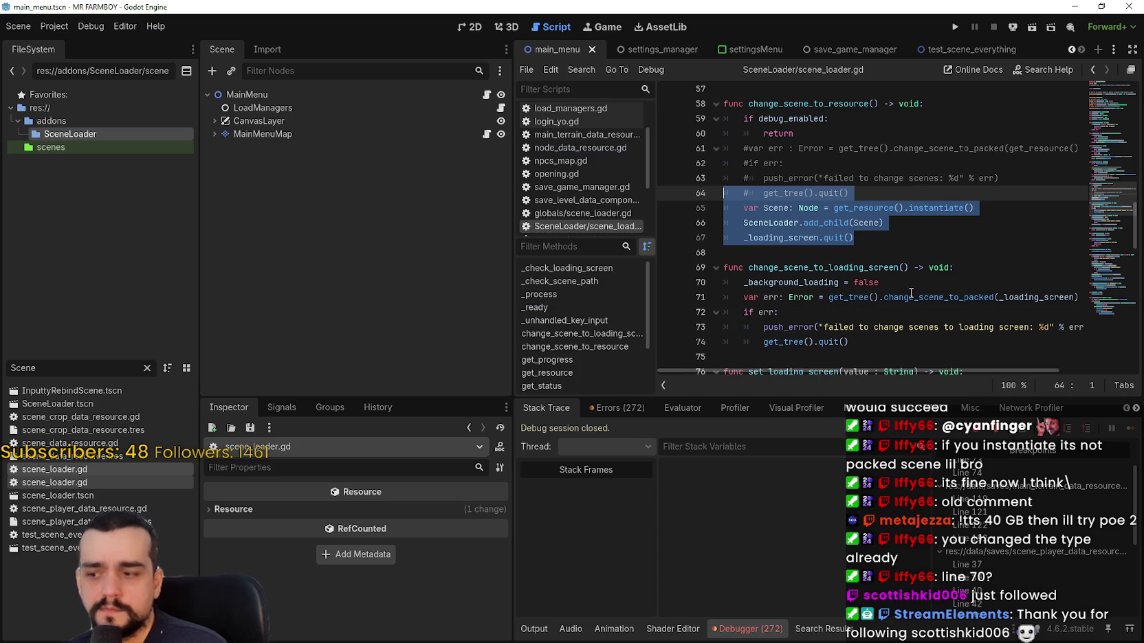
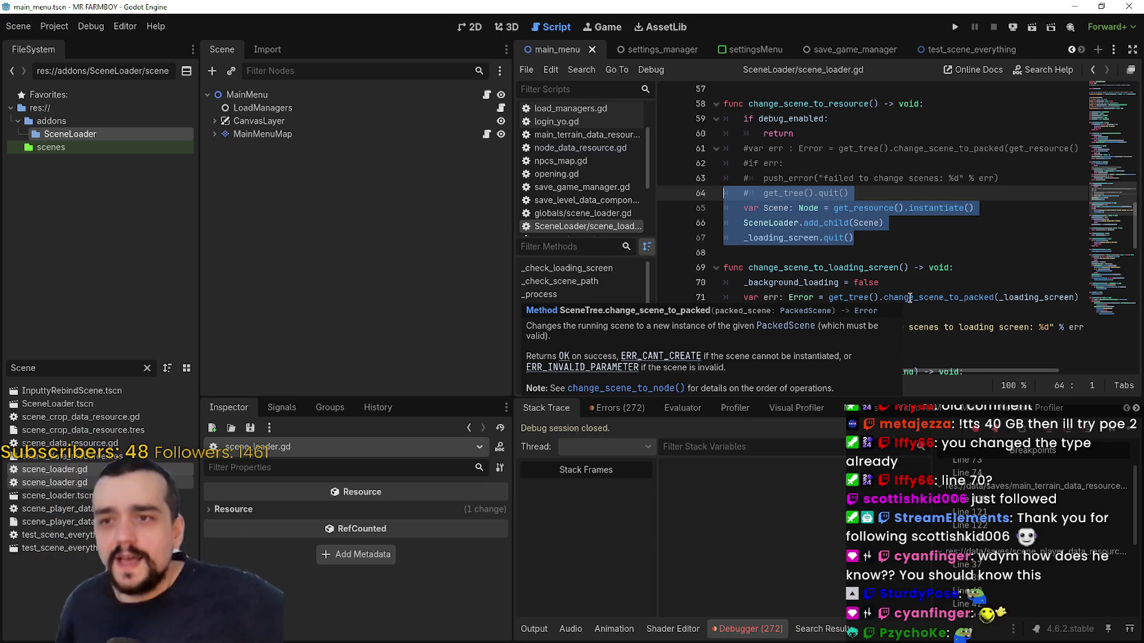
Comment out the old instantiate code on lines 65–67 with #
{"action": "left_click", "coordinate": [921, 160]}
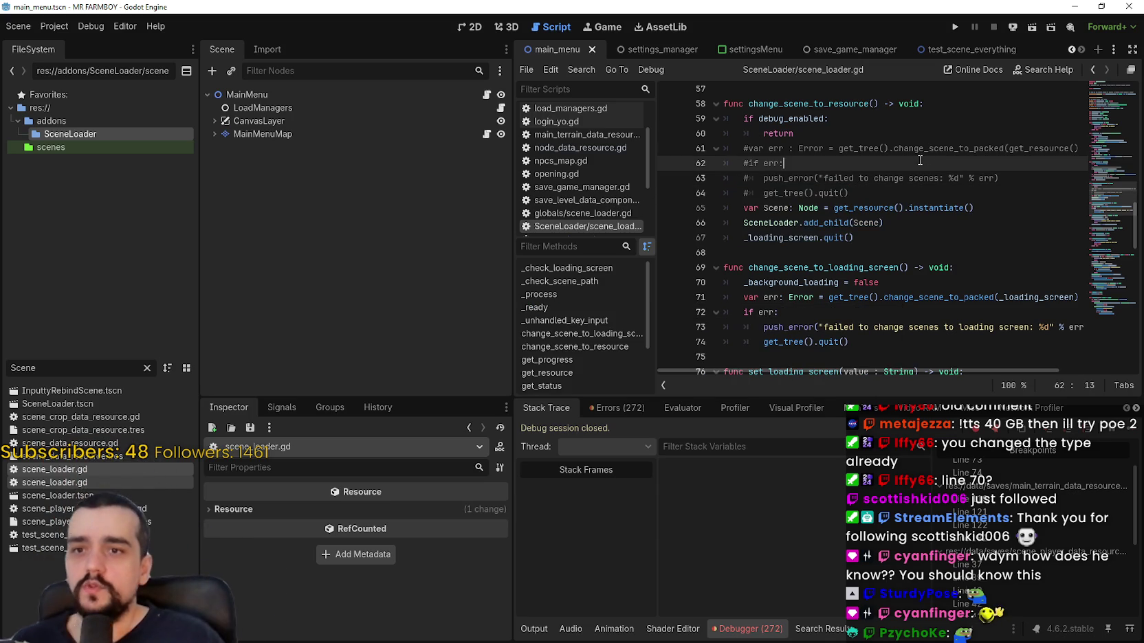
{"action": "double_click", "coordinate": [871, 148]}
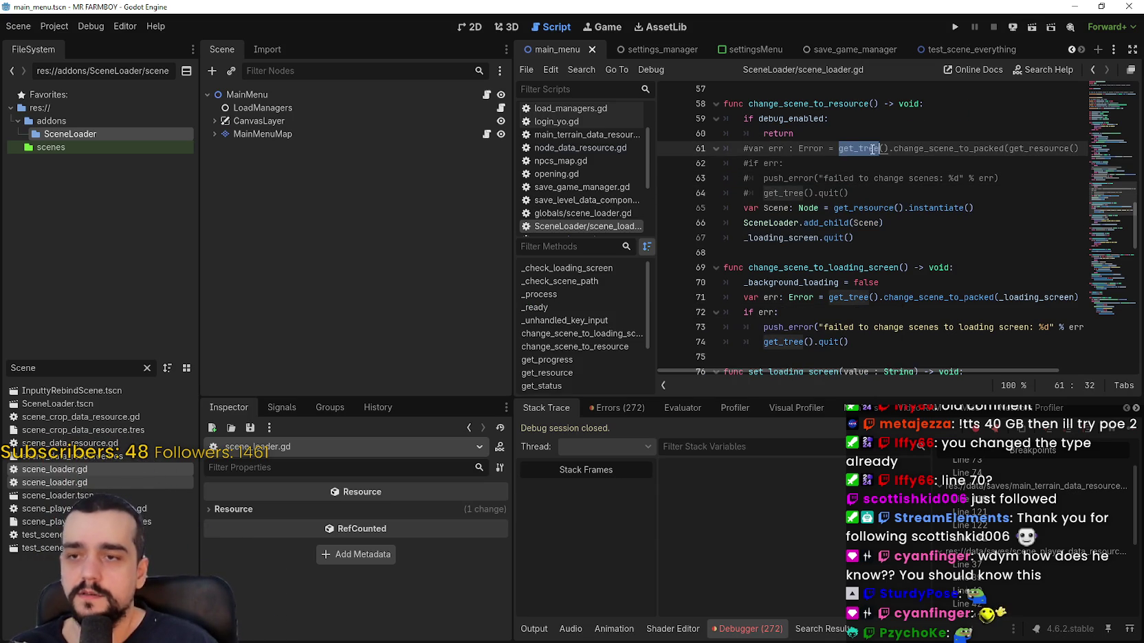
{"action": "left_click", "coordinate": [746, 211]}
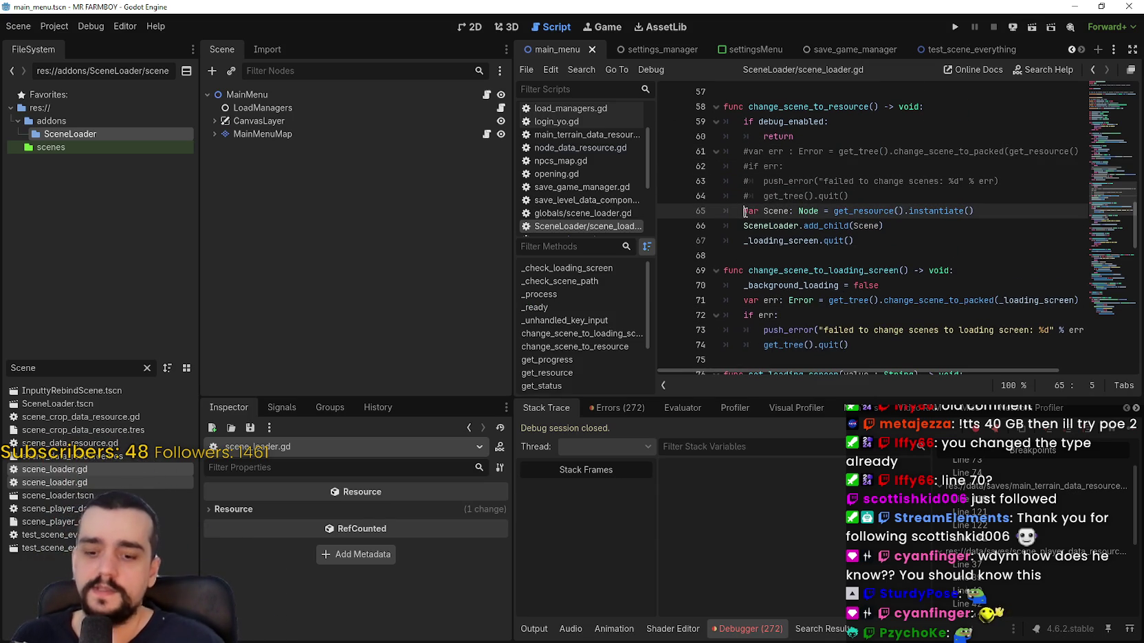
{"action": "type", "text": "#"}
{"action": "key", "text": "Down"}
{"action": "key", "text": "Home"}
{"action": "type", "text": "#"}
{"action": "key", "text": "Down"}
{"action": "key", "text": "Home"}
{"action": "type", "text": "#"}
Uncomment the var err, if err:, push_error and quit lines (61–64) and fix the if err: indentation
{"action": "left_click", "coordinate": [745, 196]}
{"action": "key", "text": "Delete"}
{"action": "left_click", "coordinate": [745, 181]}
{"action": "key", "text": "Delete"}
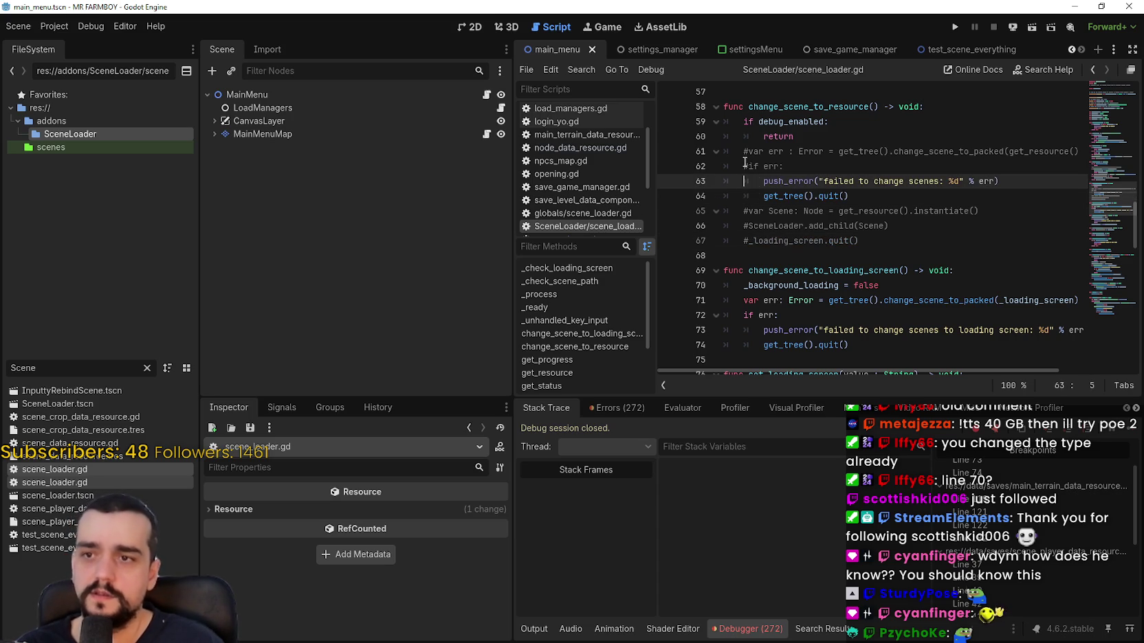
{"action": "left_click", "coordinate": [746, 166]}
{"action": "scroll", "coordinate": [748, 162], "scroll_direction": "right", "scroll_amount": 1}
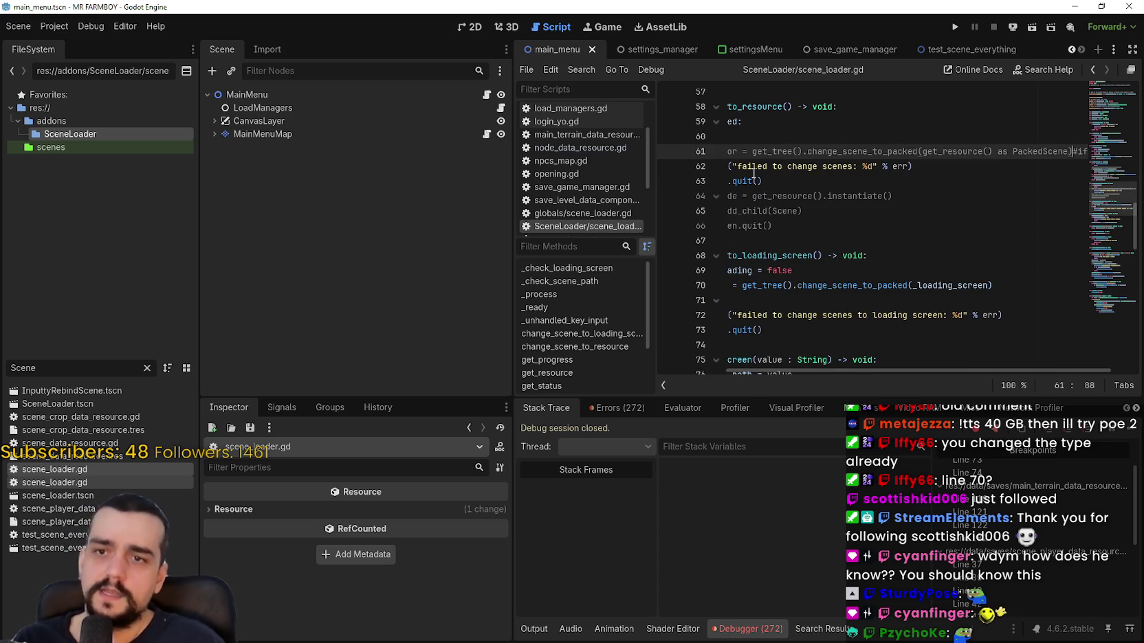
{"action": "key", "text": "Delete"}
{"action": "key", "text": "Tab"}
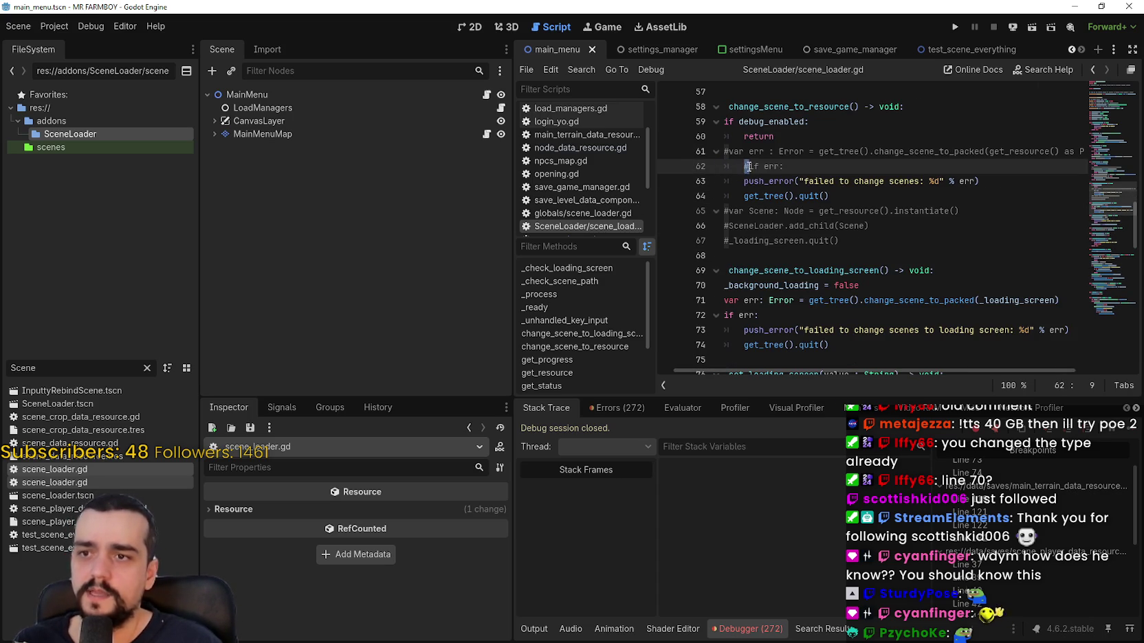
{"action": "key", "text": "Tab"}
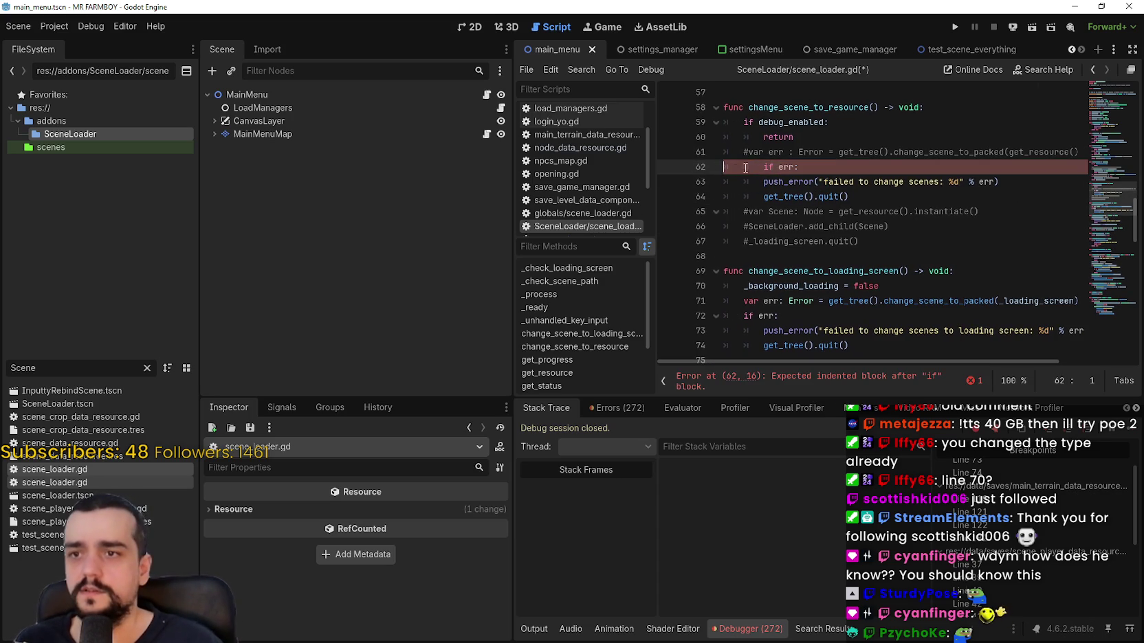
{"action": "key", "text": "shift+Tab"}
{"action": "key", "text": "Up"}
{"action": "key", "text": "Home"}
{"action": "key", "text": "Delete"}
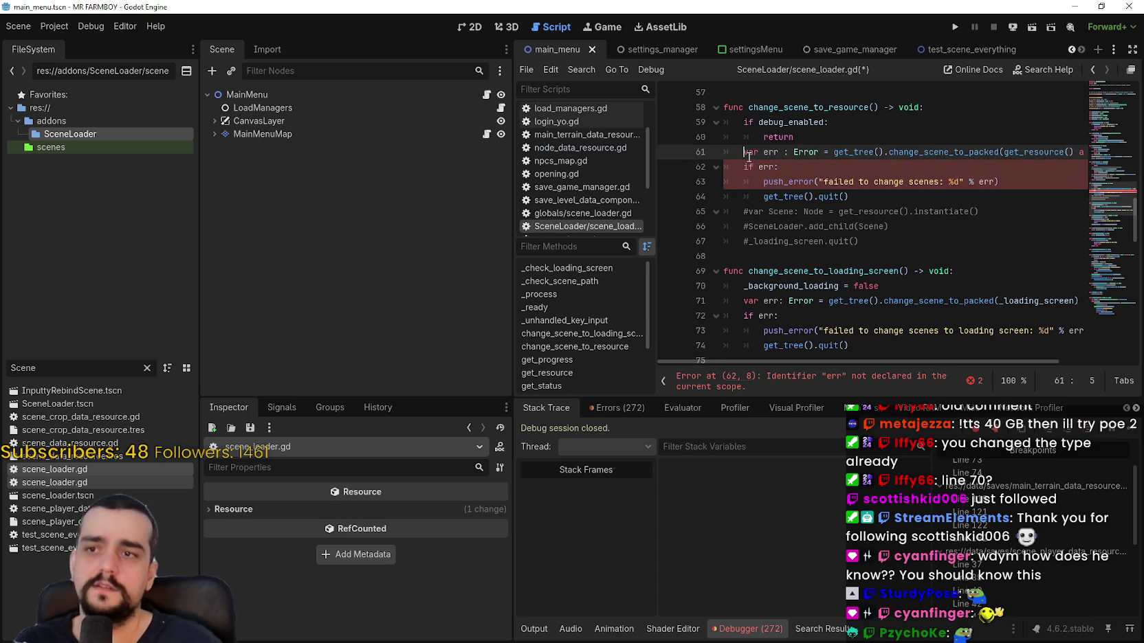
{"action": "key", "text": "Down"}
{"action": "key", "text": "End"}
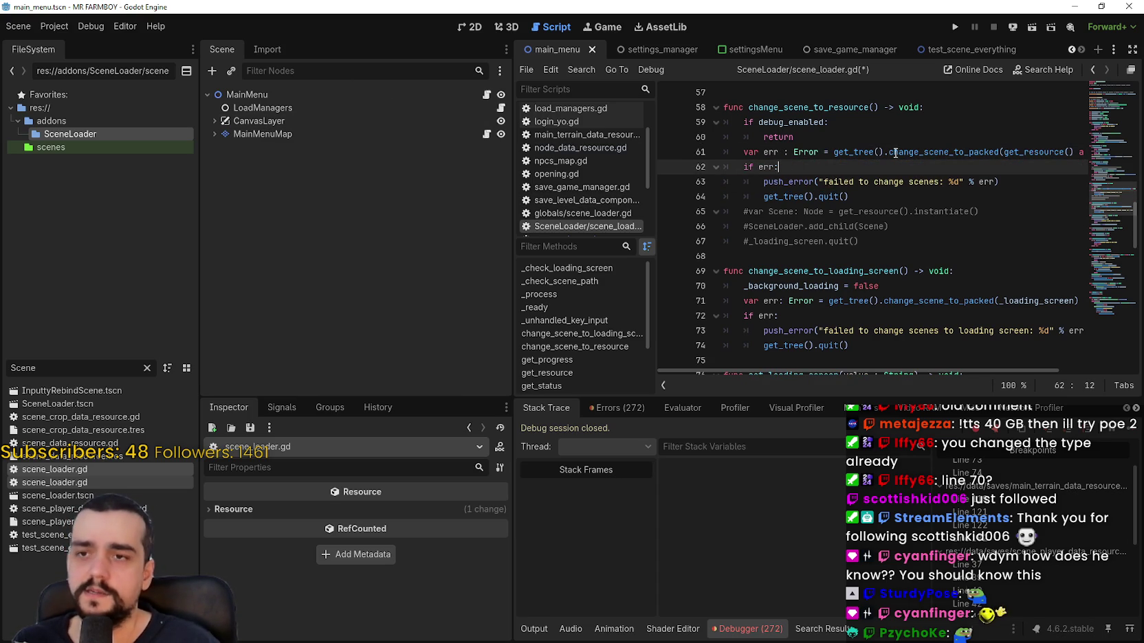
Delete the get_tree(). prefix from line 61
{"action": "mouse_move", "coordinate": [833, 152]}
{"action": "left_mouse_down"}
{"action": "mouse_move", "coordinate": [1004, 152]}
{"action": "mouse_move", "coordinate": [899, 152]}
{"action": "left_mouse_up"}
{"action": "key", "text": "Delete"}
{"action": "key", "text": "Down"}
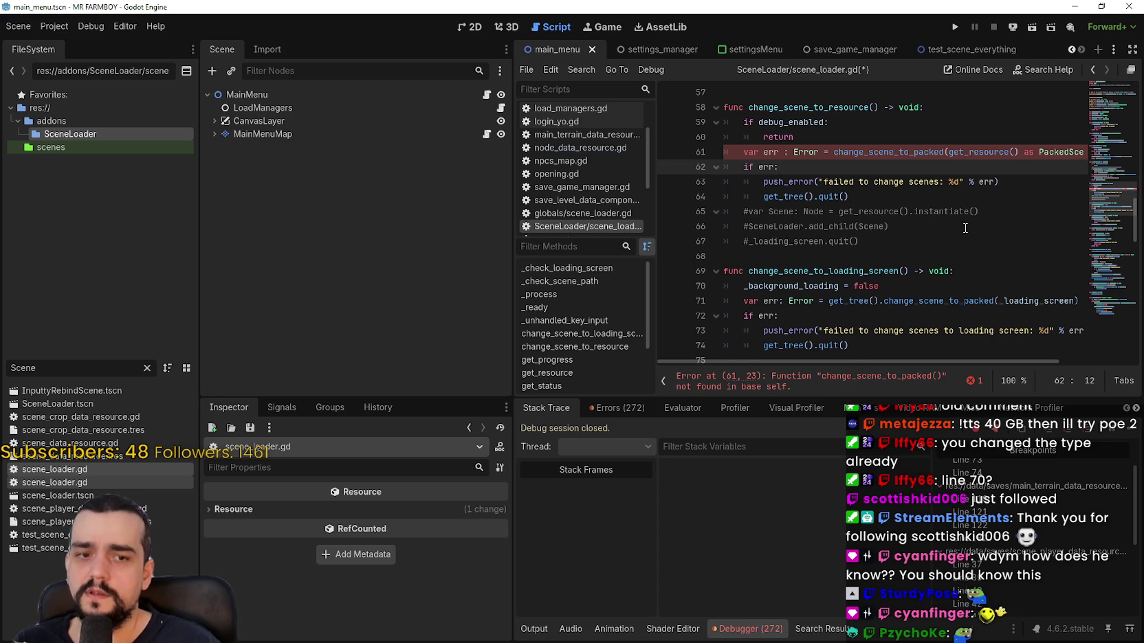
Restore get_tree(). before change_scene_to_packed on line 61
{"action": "scroll", "coordinate": [965, 229], "scroll_direction": "up", "scroll_amount": 15}
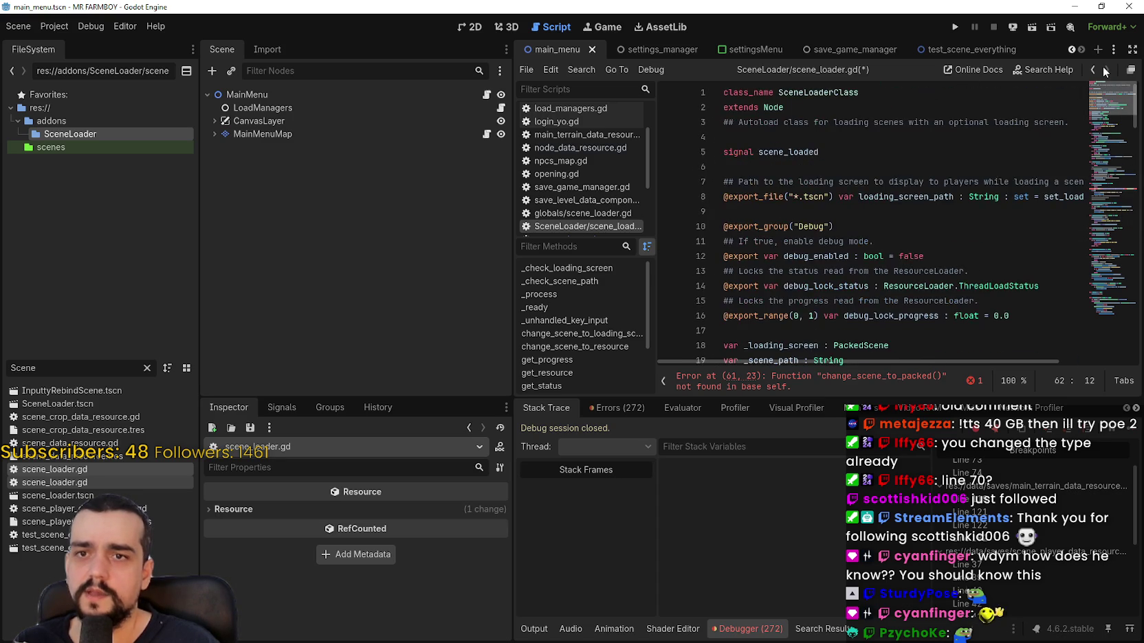
{"action": "left_click_drag", "start_coordinate": [1104, 74], "coordinate": [1098, 193]}
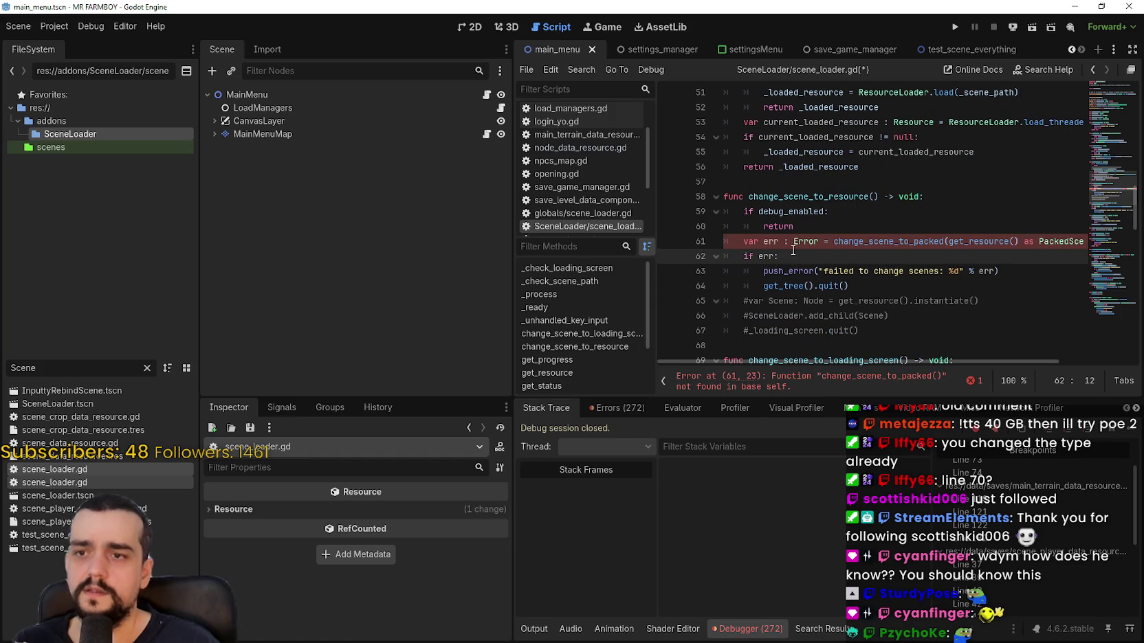
{"action": "left_click", "coordinate": [833, 241]}
{"action": "type", "text": "get_tree()."}
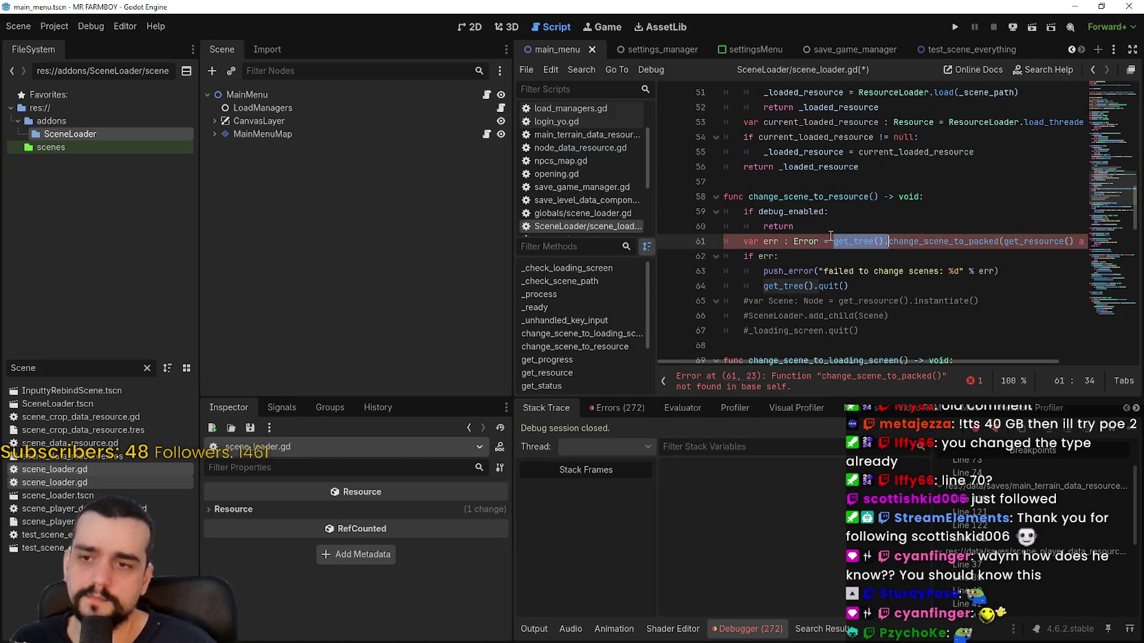
{"action": "double_click", "coordinate": [846, 241]}
{"action": "left_click", "coordinate": [863, 241]}
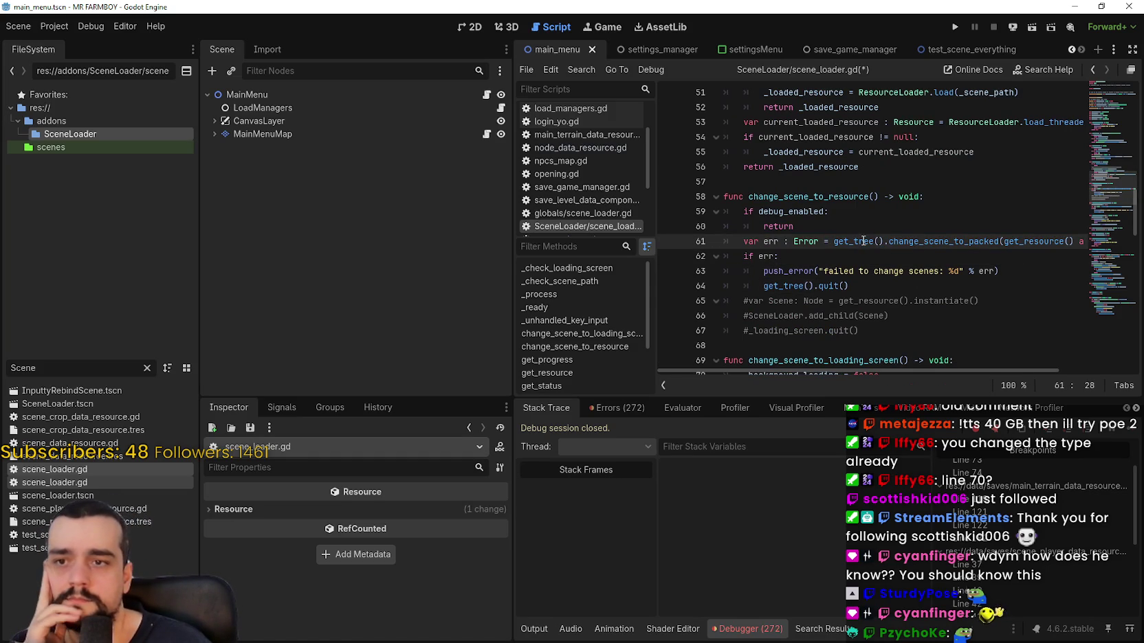
{"action": "mouse_move", "coordinate": [864, 241]}
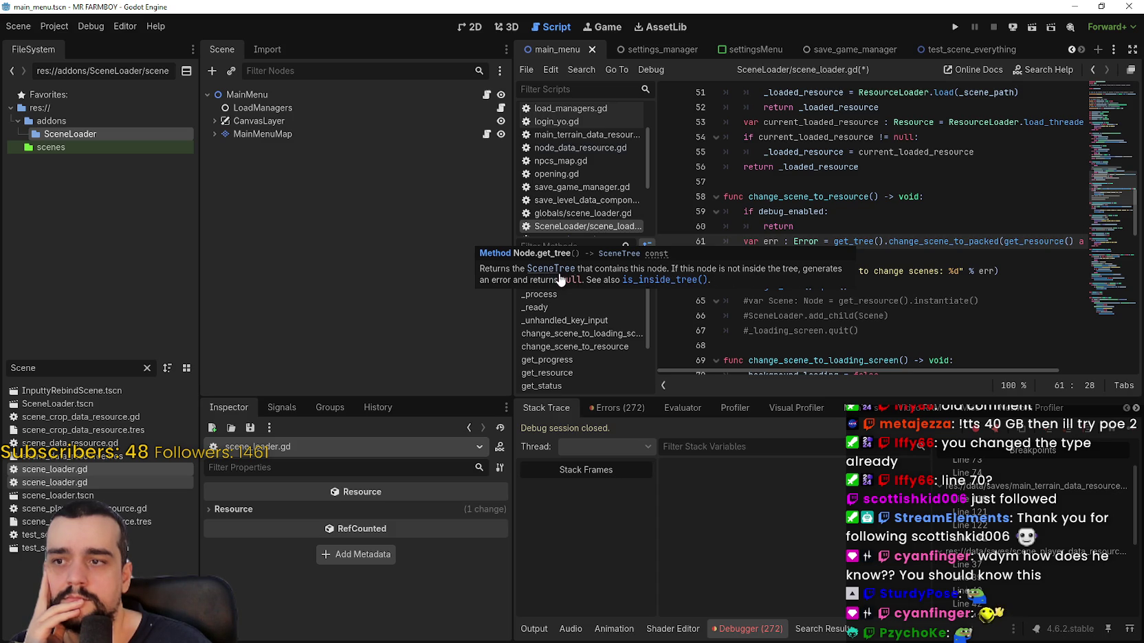
Replace get_tree with get_parent on line 61 using autocomplete
{"action": "double_click", "coordinate": [859, 240]}
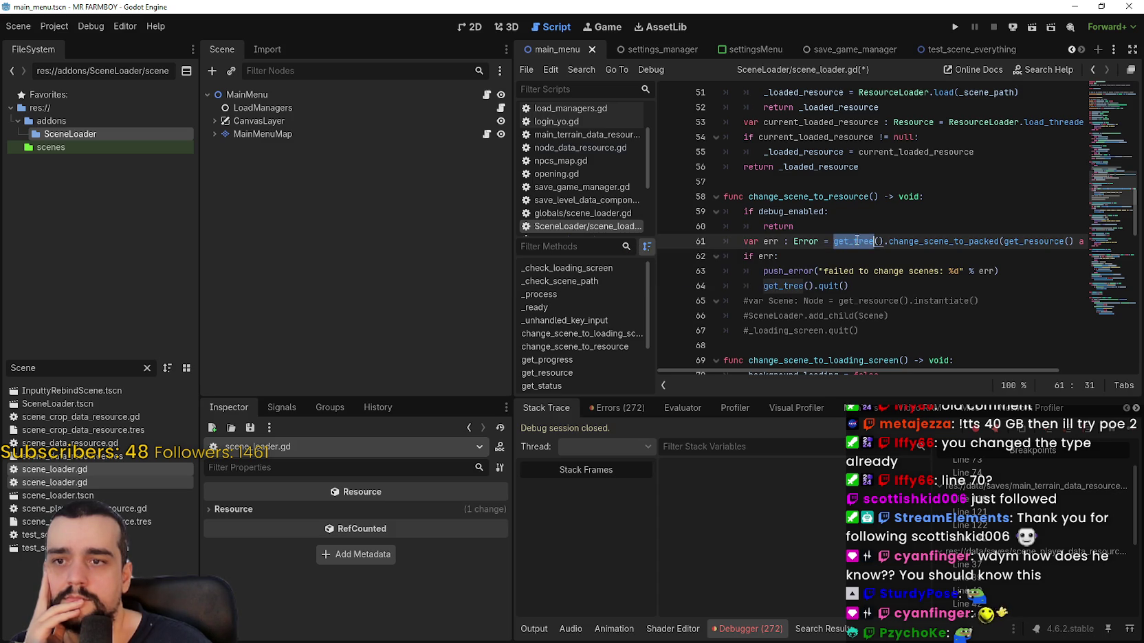
{"action": "type", "text": "get_pa"}
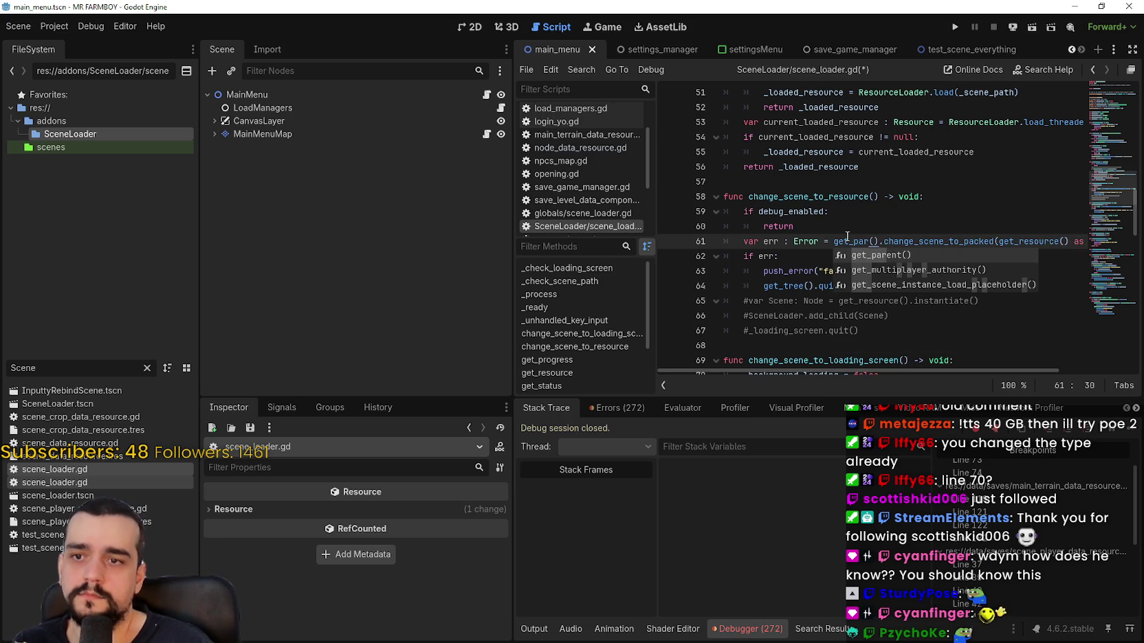
{"action": "type", "text": "ent"}
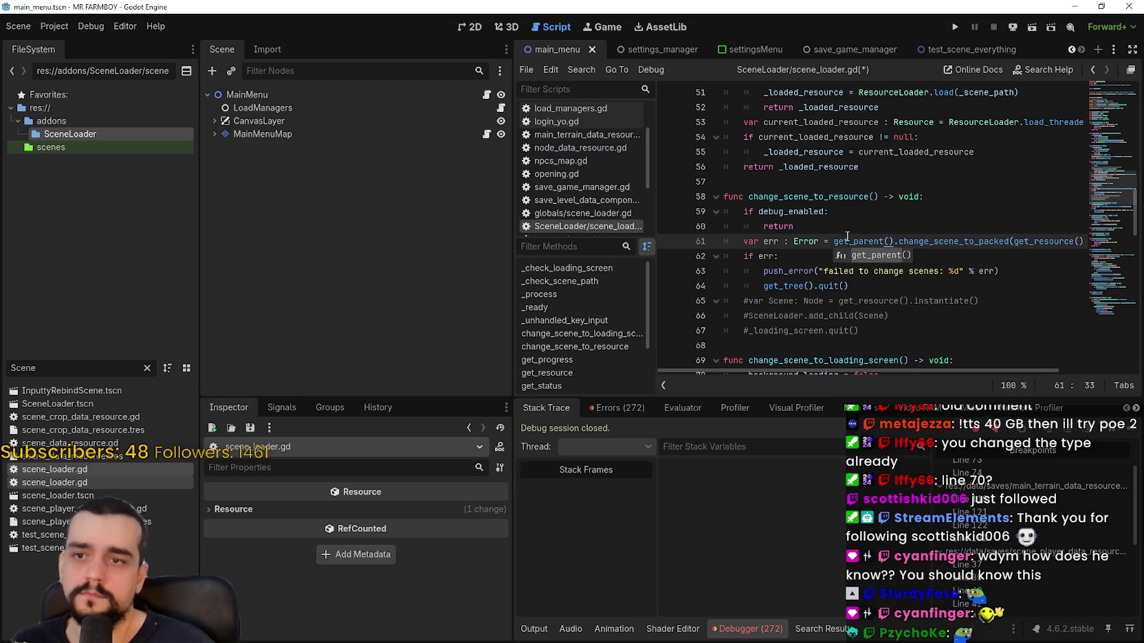
{"action": "key", "text": "Escape"}
{"action": "left_click", "coordinate": [850, 256]}
Save scene_loader.gd and run the project with F5
{"action": "key", "text": "ctrl+s"}
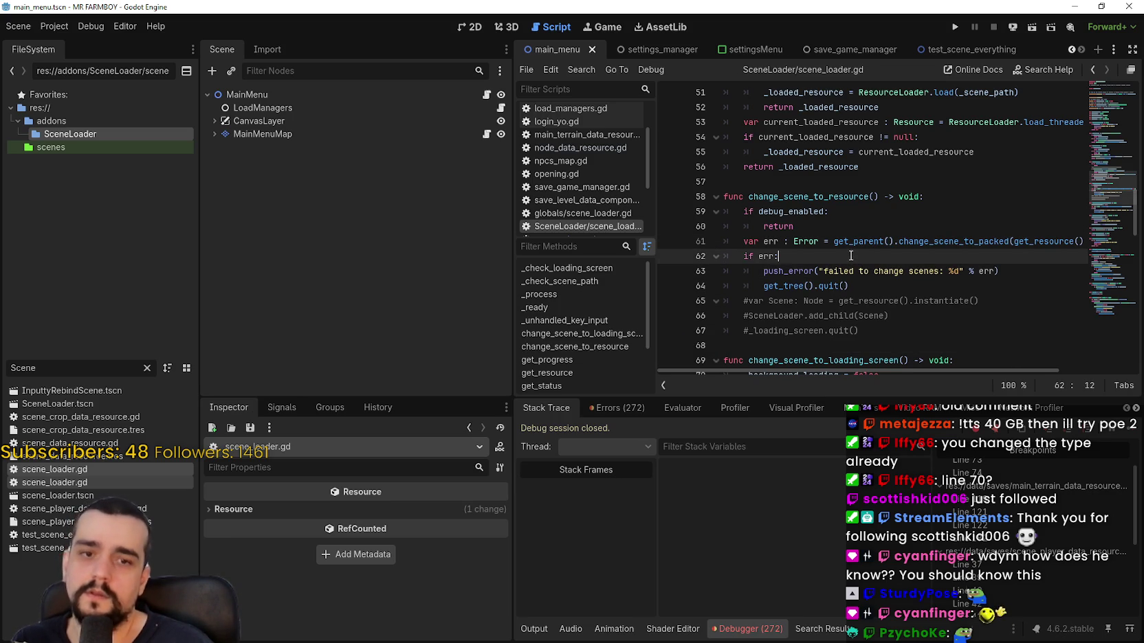
{"action": "left_click", "coordinate": [904, 286]}
{"action": "key", "text": "F5"}
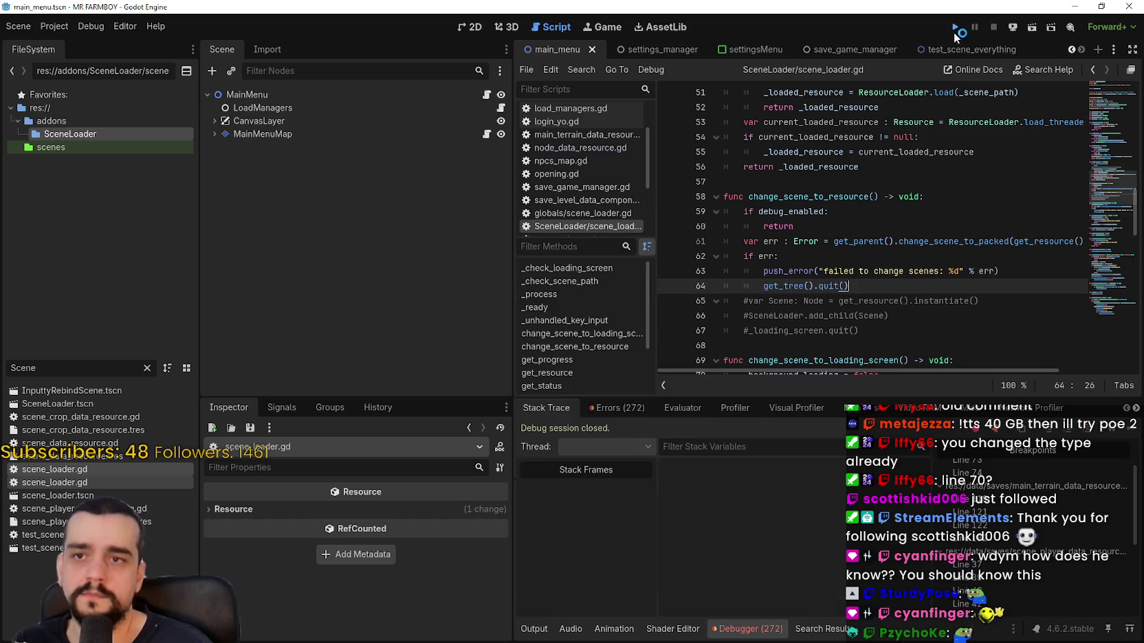
Resume the paused game from the debugger, then stop the debug run from the editor
{"action": "mouse_move", "coordinate": [293, 100]}
{"action": "left_mouse_down"}
{"action": "mouse_move", "coordinate": [452, 62]}
{"action": "mouse_move", "coordinate": [675, 39]}
{"action": "left_mouse_up"}
{"action": "left_click", "coordinate": [286, 90]}
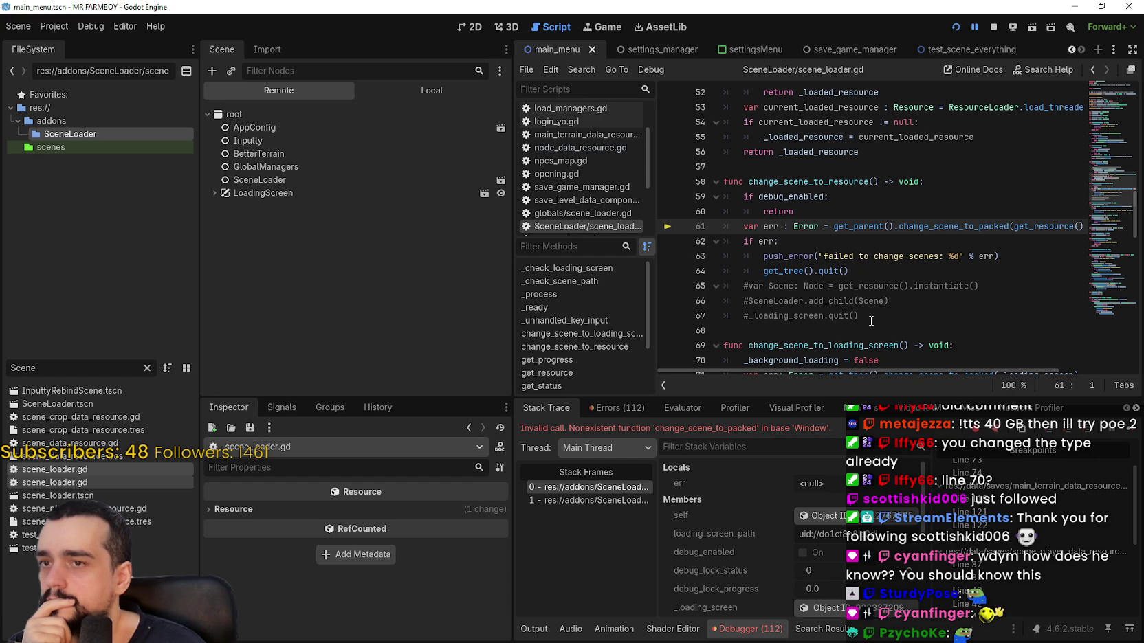
{"action": "mouse_move", "coordinate": [873, 224]}
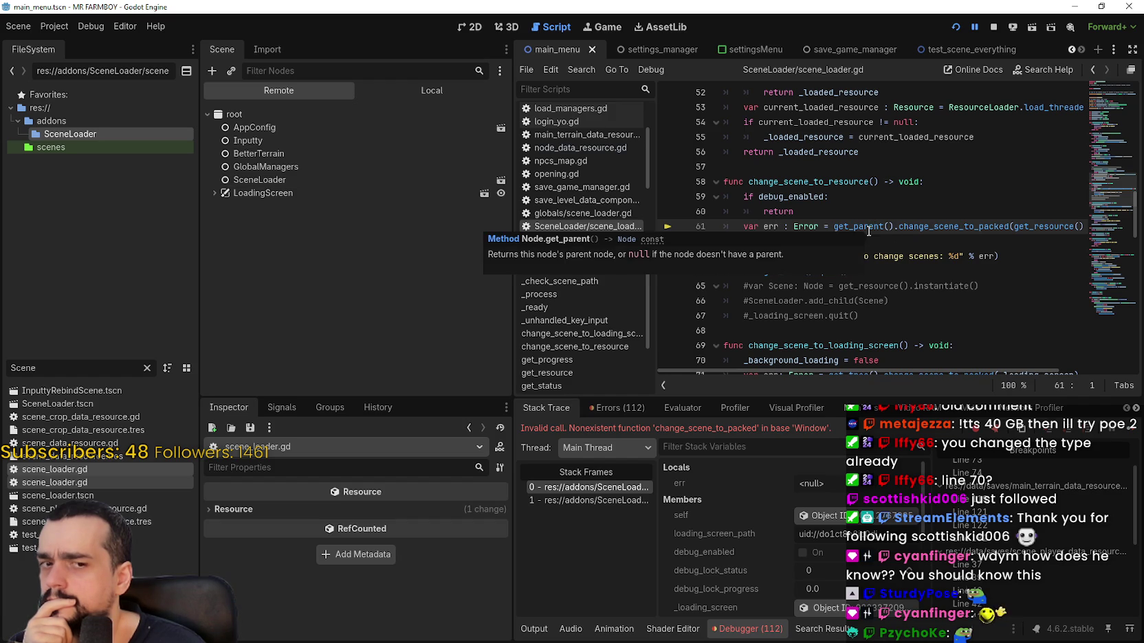
{"action": "scroll", "coordinate": [763, 563], "scroll_direction": "down", "scroll_amount": 3}
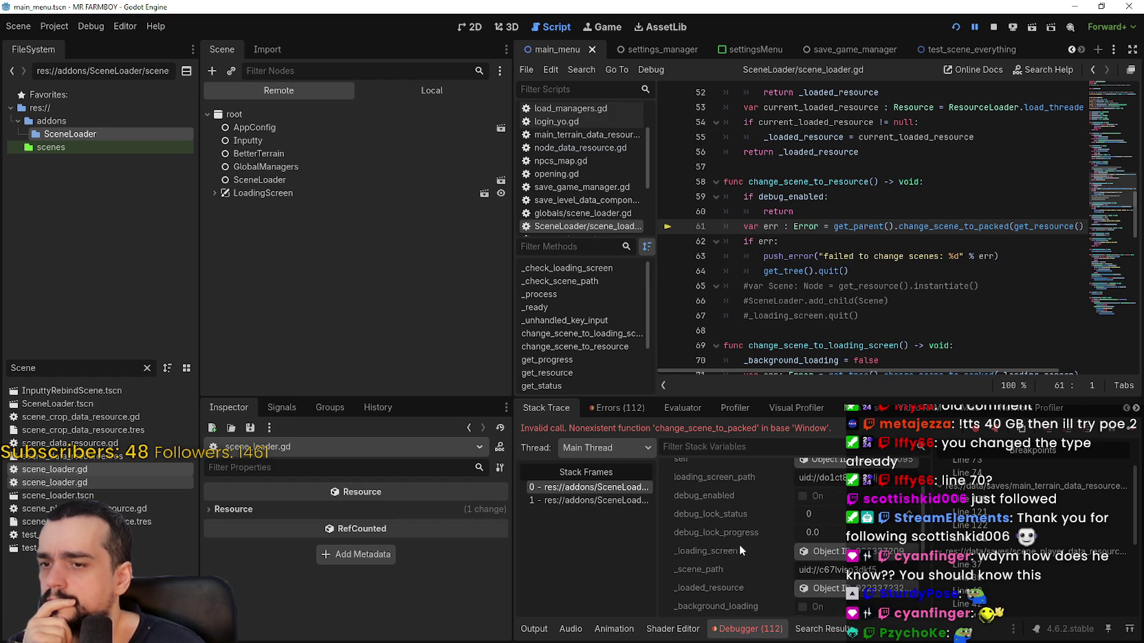
{"action": "key", "text": "F12"}
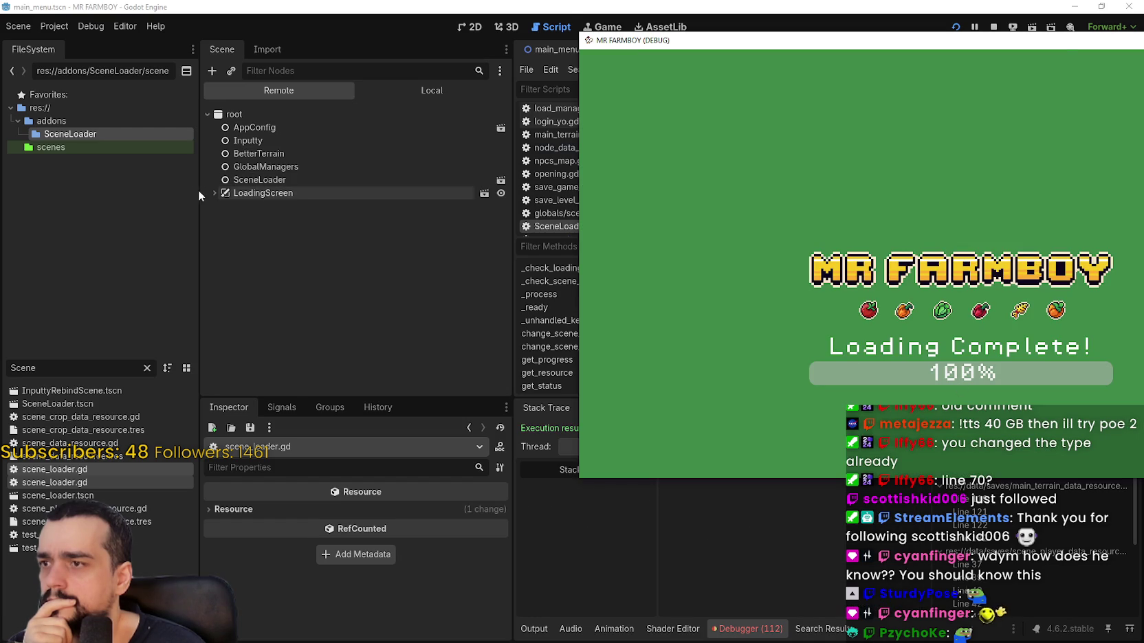
{"action": "left_click", "coordinate": [214, 193]}
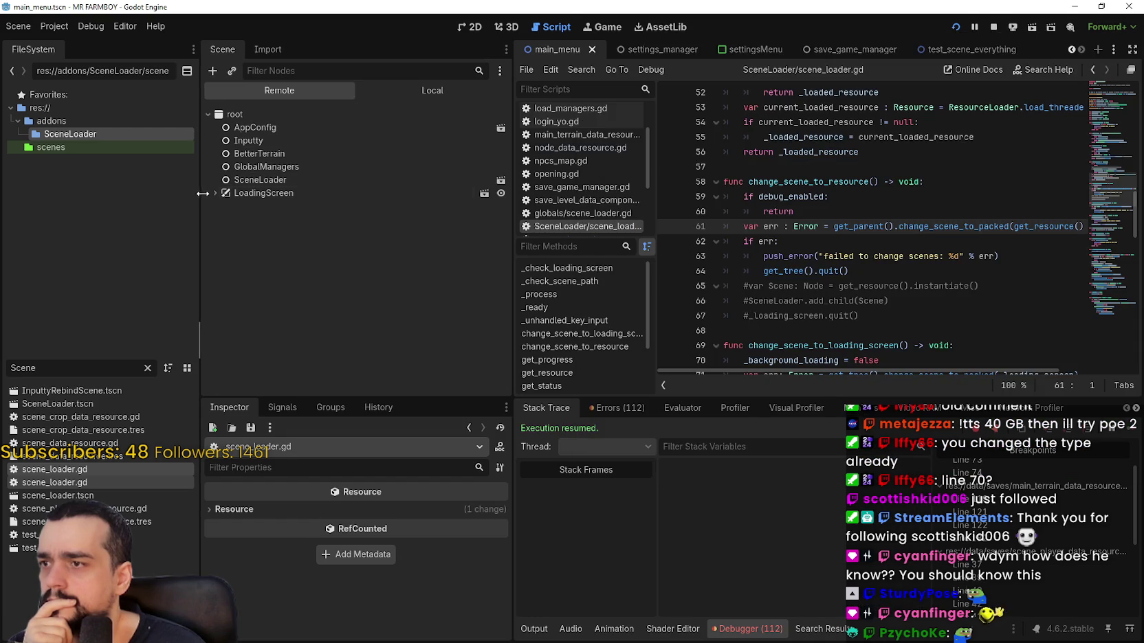
{"action": "left_click", "coordinate": [993, 27]}
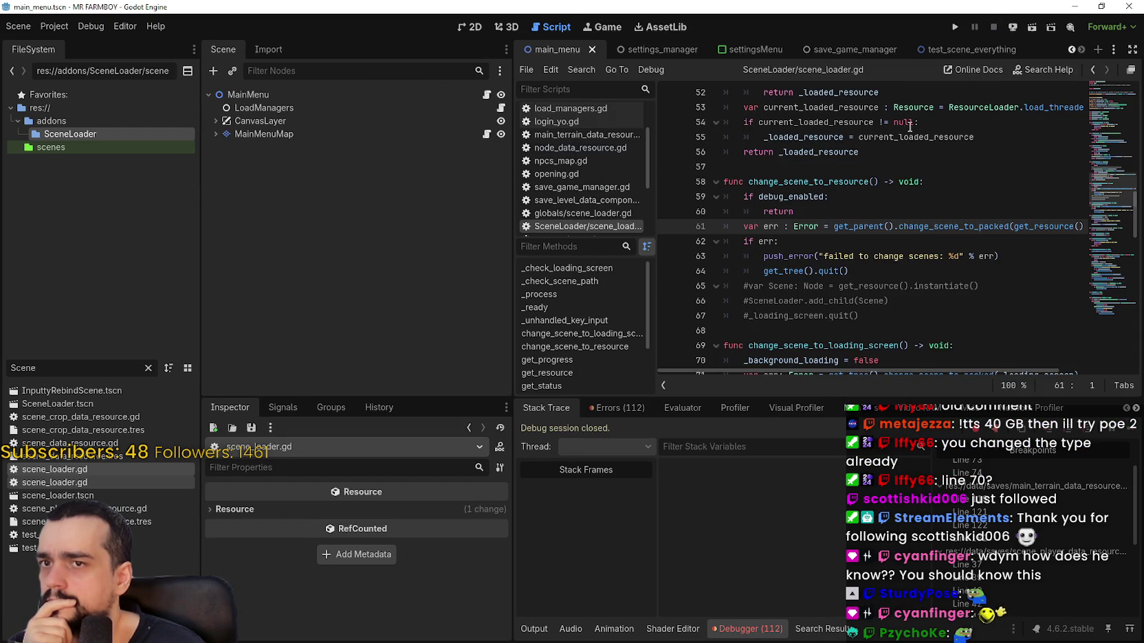
Try self in place of get_parent() on line 61, revert to get_tree(), and save
{"action": "left_click", "coordinate": [864, 225]}
{"action": "double_click", "coordinate": [866, 225]}
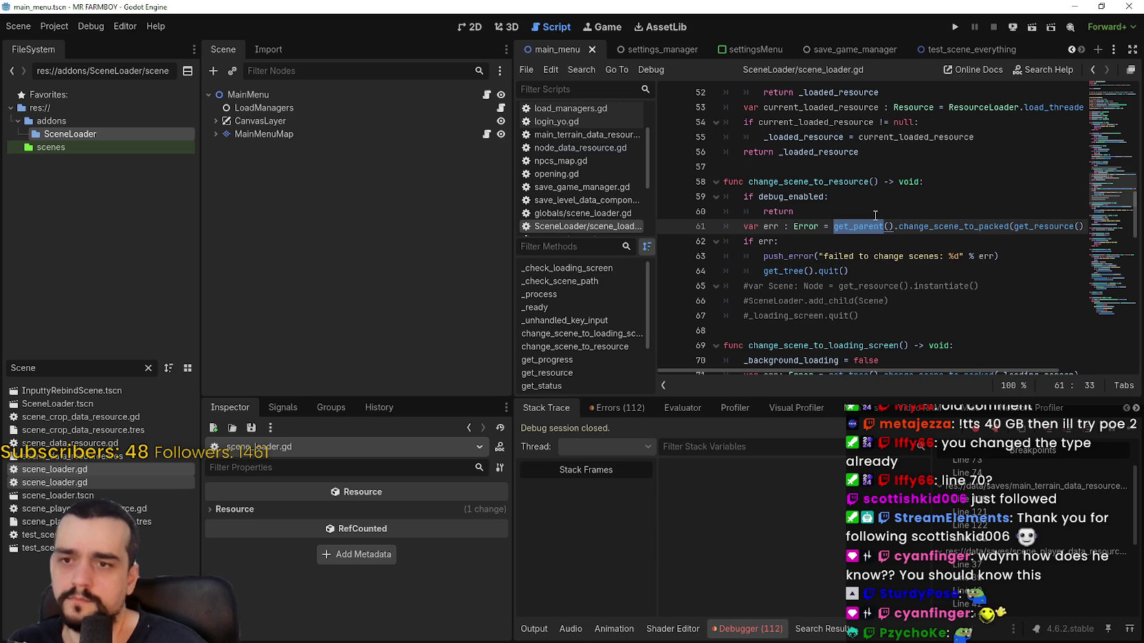
{"action": "key", "text": "Right"}
{"action": "key", "text": "BackSpace"}
{"action": "key", "text": "BackSpace"}
{"action": "key", "text": "BackSpace"}
{"action": "type", "text": "self"}
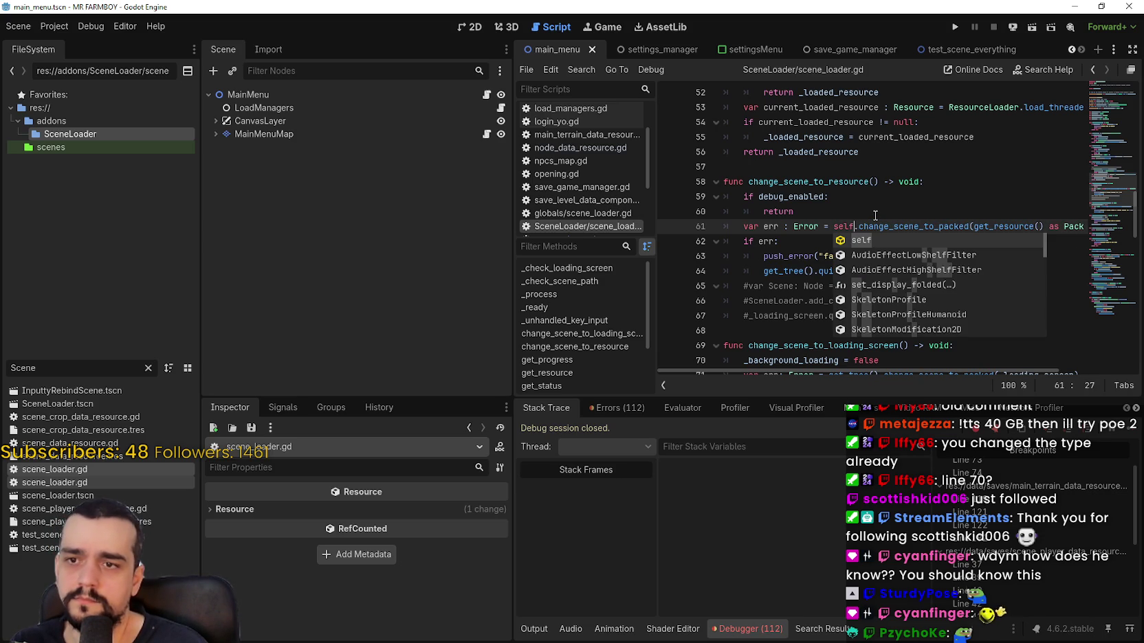
{"action": "key", "text": "BackSpace"}
{"action": "key", "text": "BackSpace"}
{"action": "key", "text": "BackSpace"}
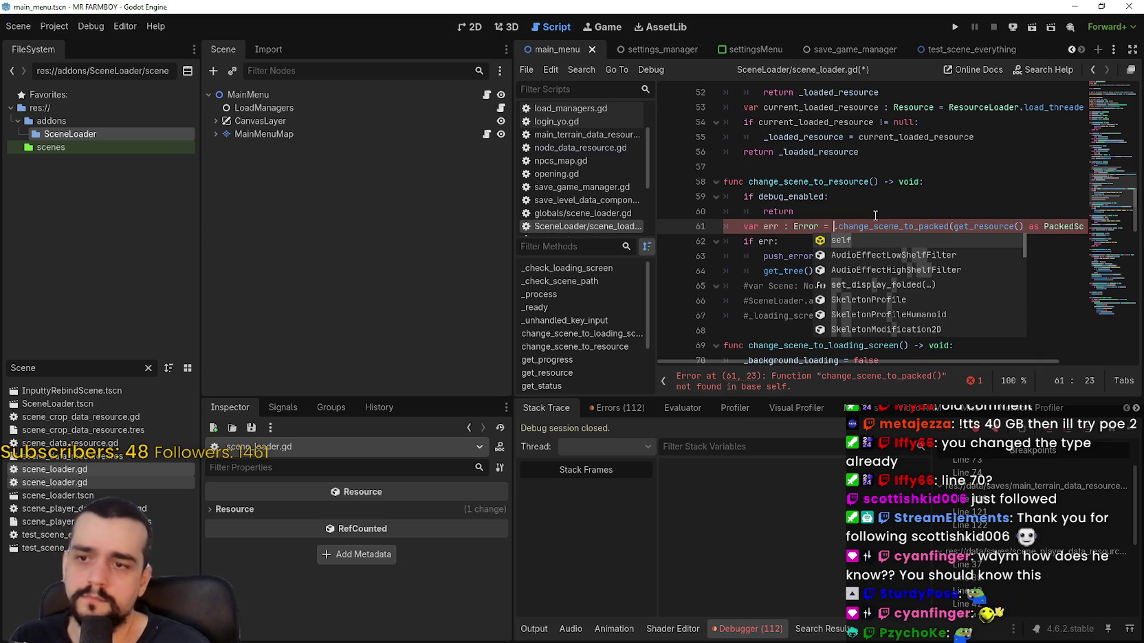
{"action": "key", "text": "ctrl+z"}
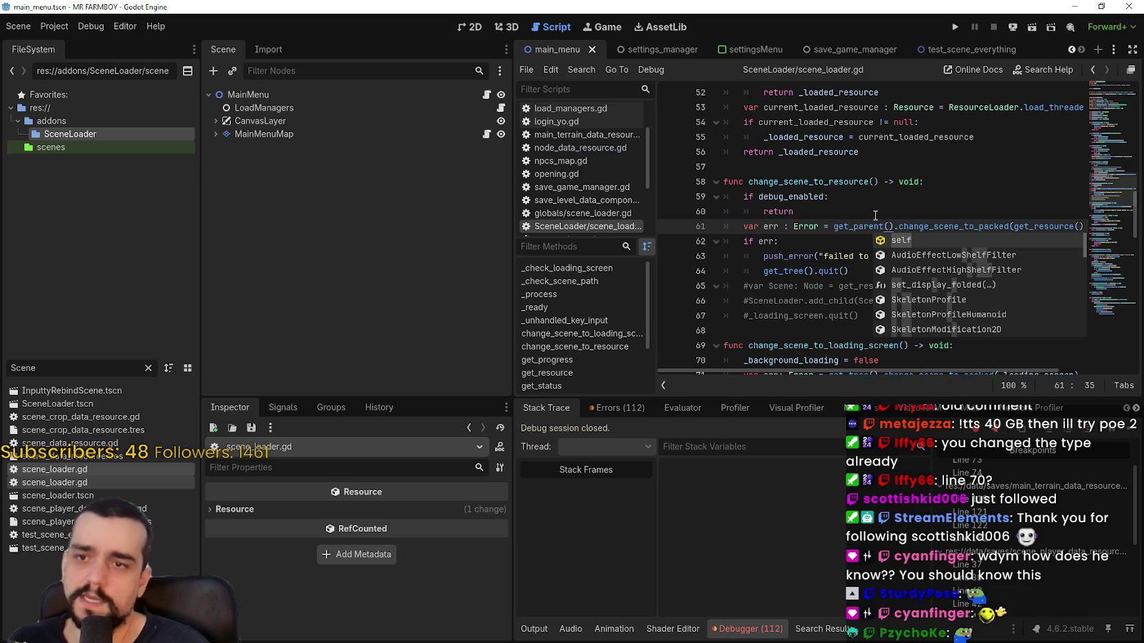
{"action": "key", "text": "ctrl+s"}
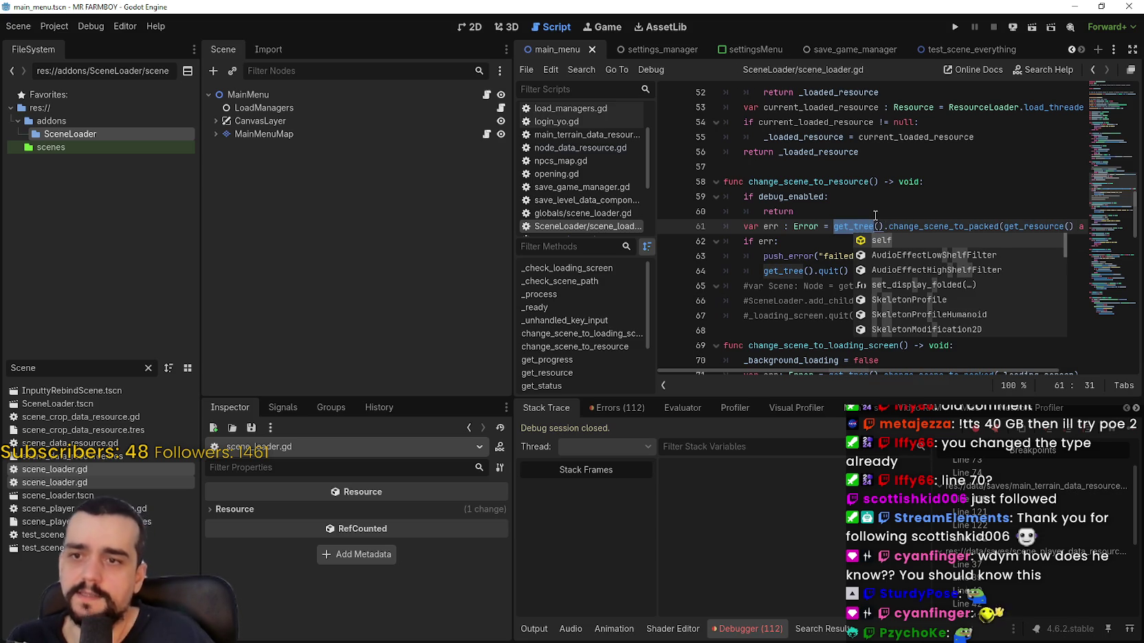
Try appending 'in SceneLoader' to the end of line 61, then undo it
{"action": "left_click", "coordinate": [875, 215]}
{"action": "left_click", "coordinate": [886, 229]}
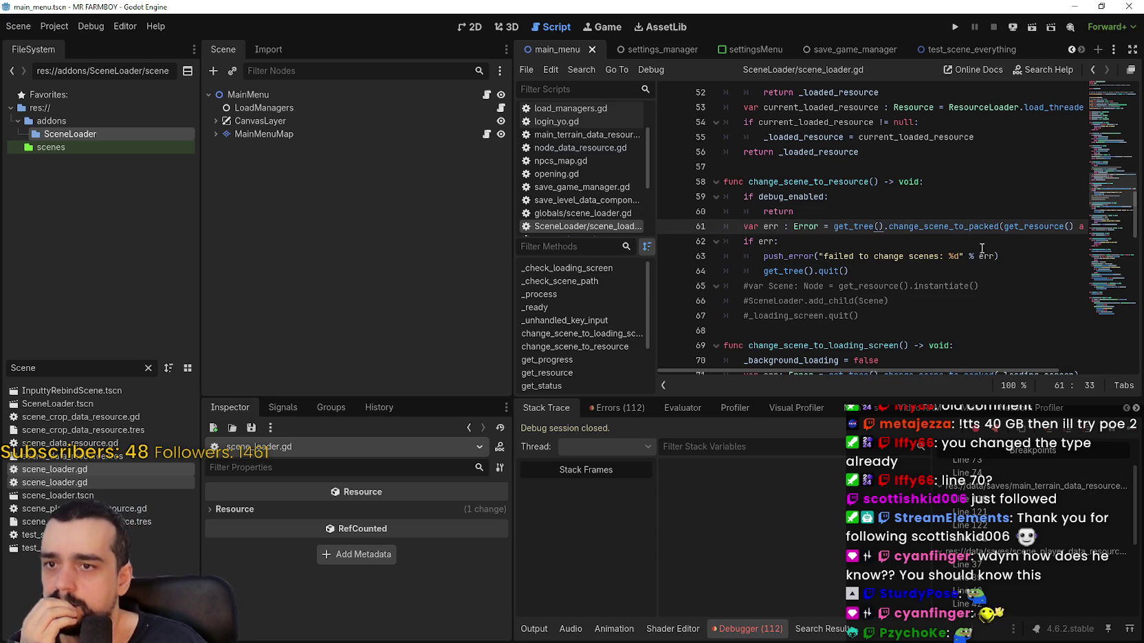
{"action": "double_click", "coordinate": [1020, 226]}
{"action": "left_click_drag", "start_coordinate": [876, 370], "coordinate": [1009, 369]}
{"action": "key", "text": "End"}
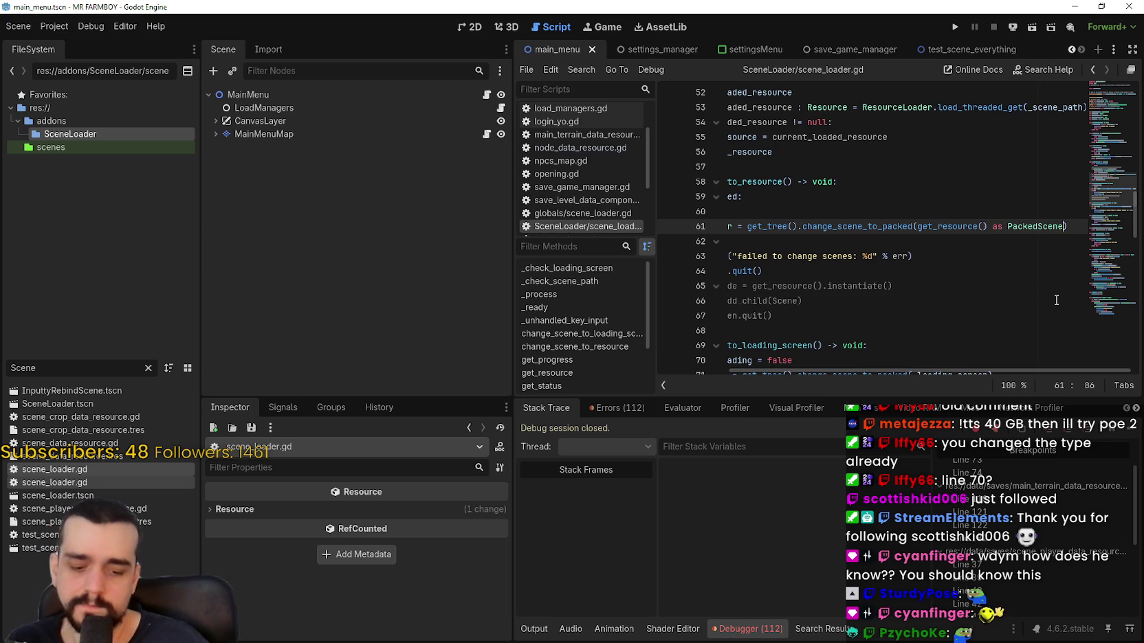
{"action": "type", "text": "in SceneLoad"}
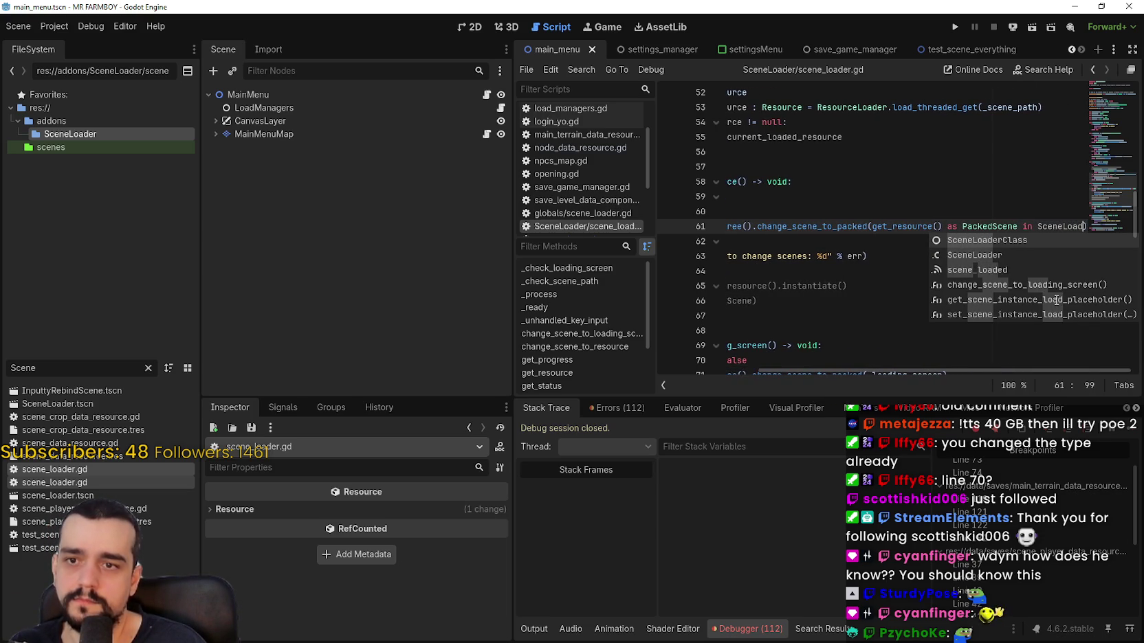
{"action": "type", "text": "er"}
{"action": "key", "text": "Escape"}
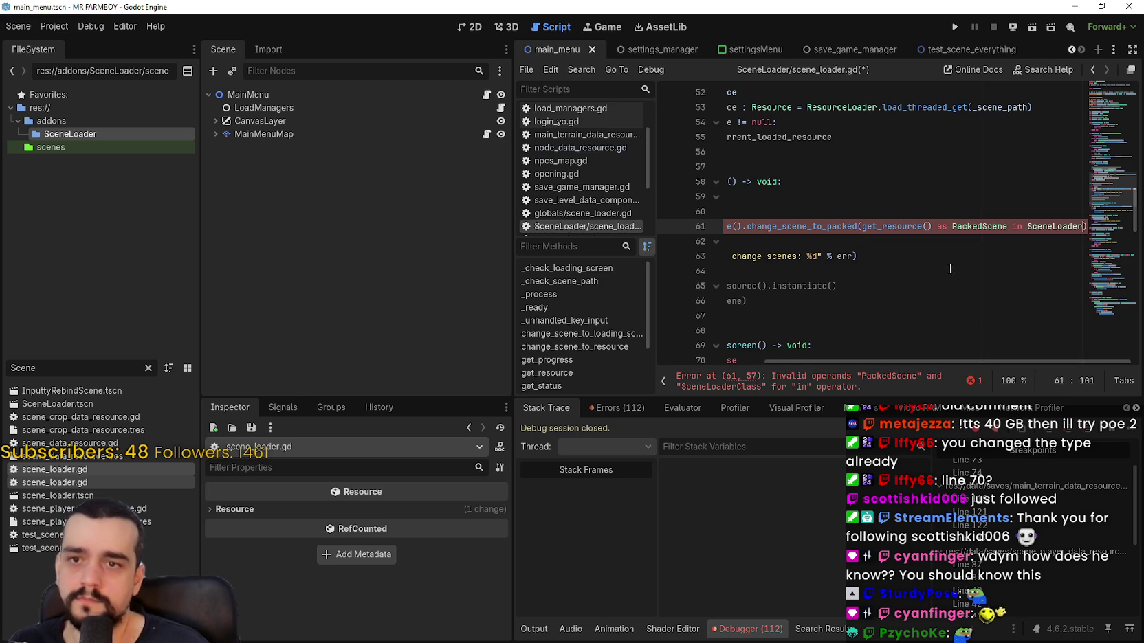
{"action": "key", "text": "ctrl+z"}
{"action": "key", "text": "ctrl+z"}
{"action": "key", "text": "ctrl+z"}
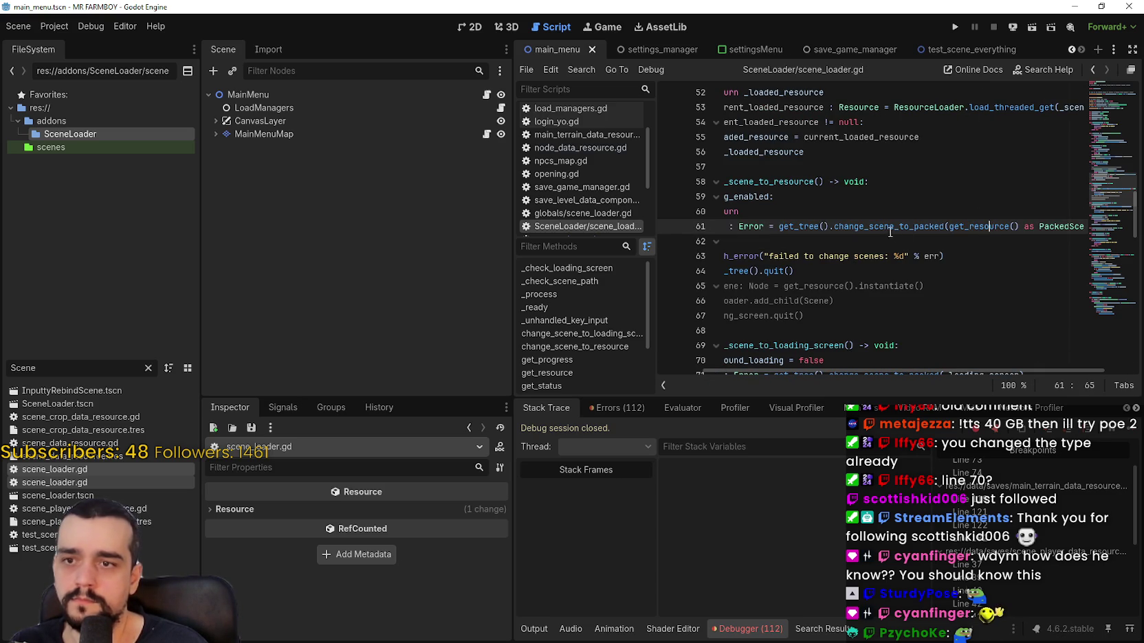
{"action": "mouse_move", "coordinate": [889, 229]}
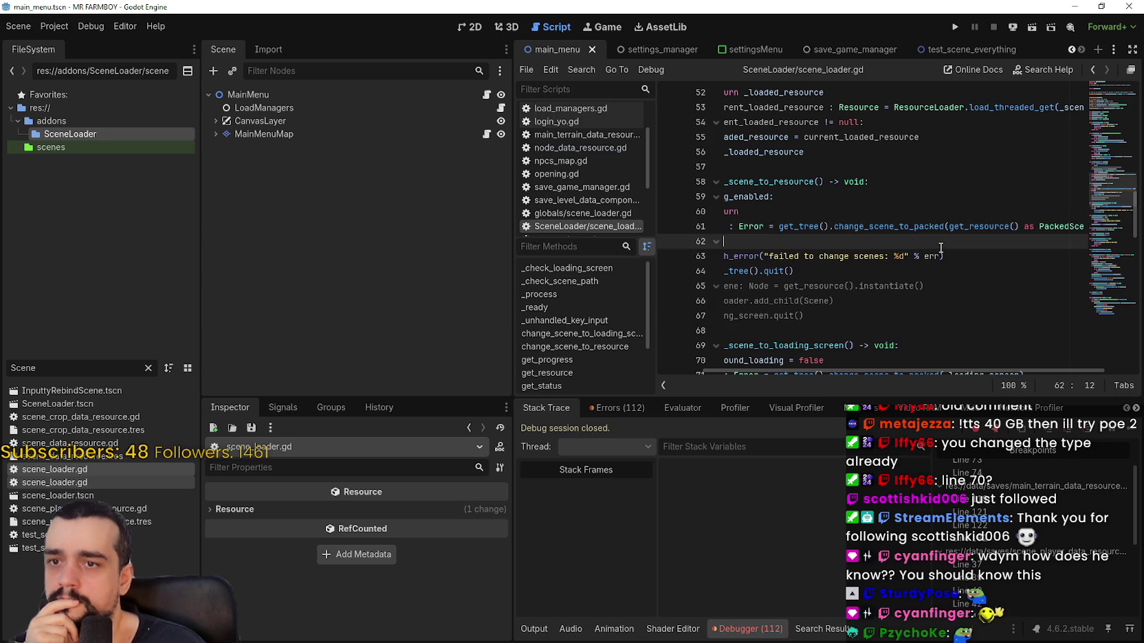
{"action": "left_click", "coordinate": [895, 274]}
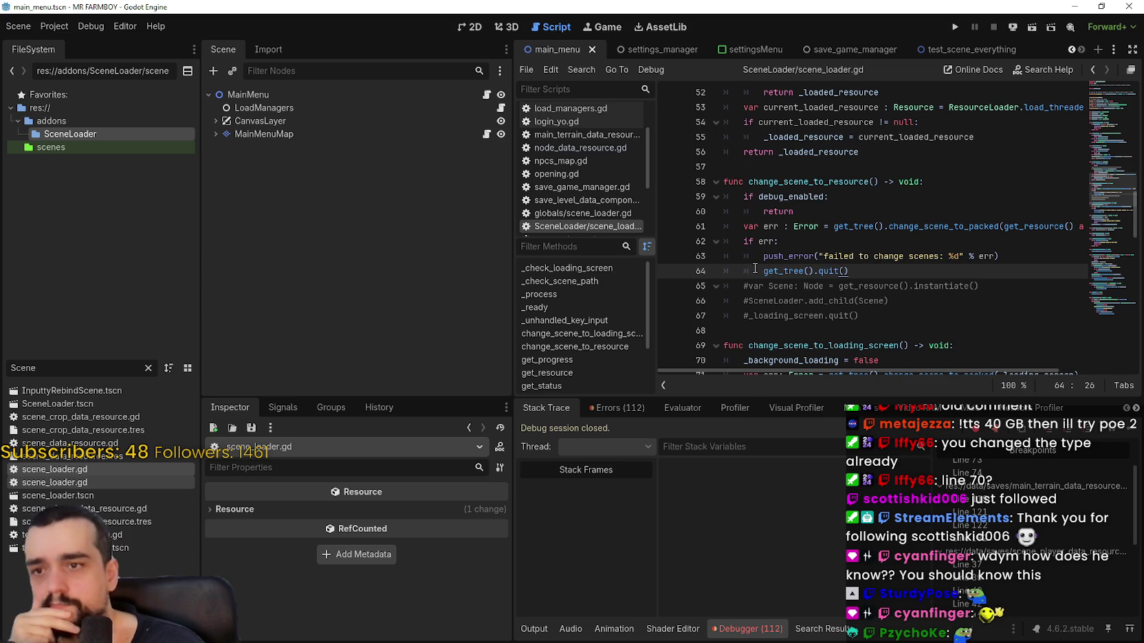
{"action": "mouse_move", "coordinate": [784, 271]}
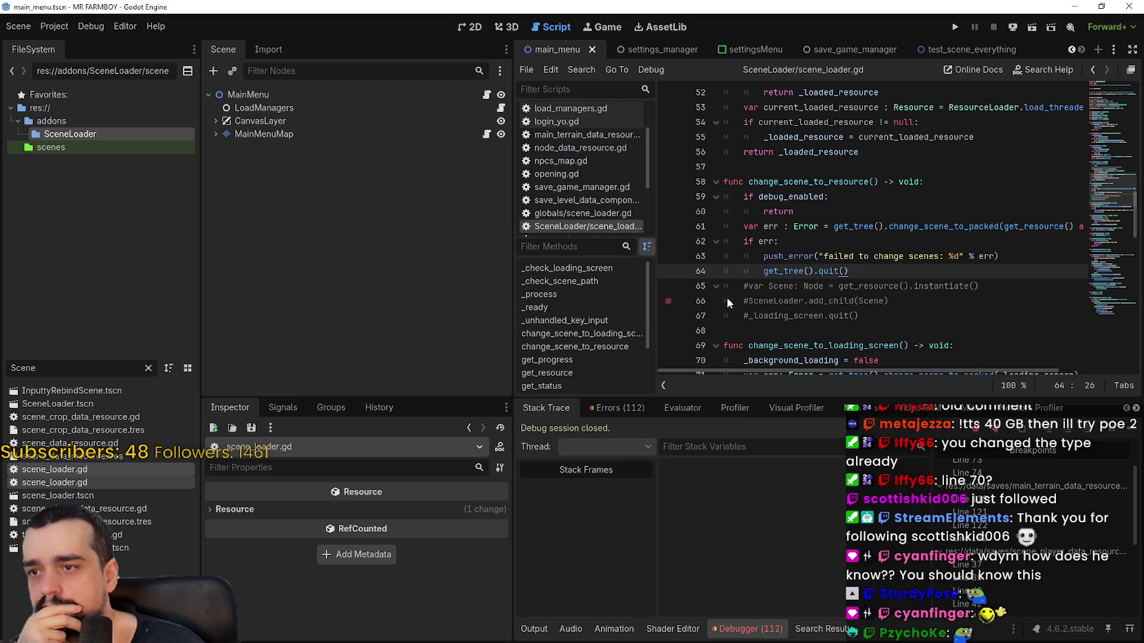
{"action": "mouse_move", "coordinate": [829, 270]}
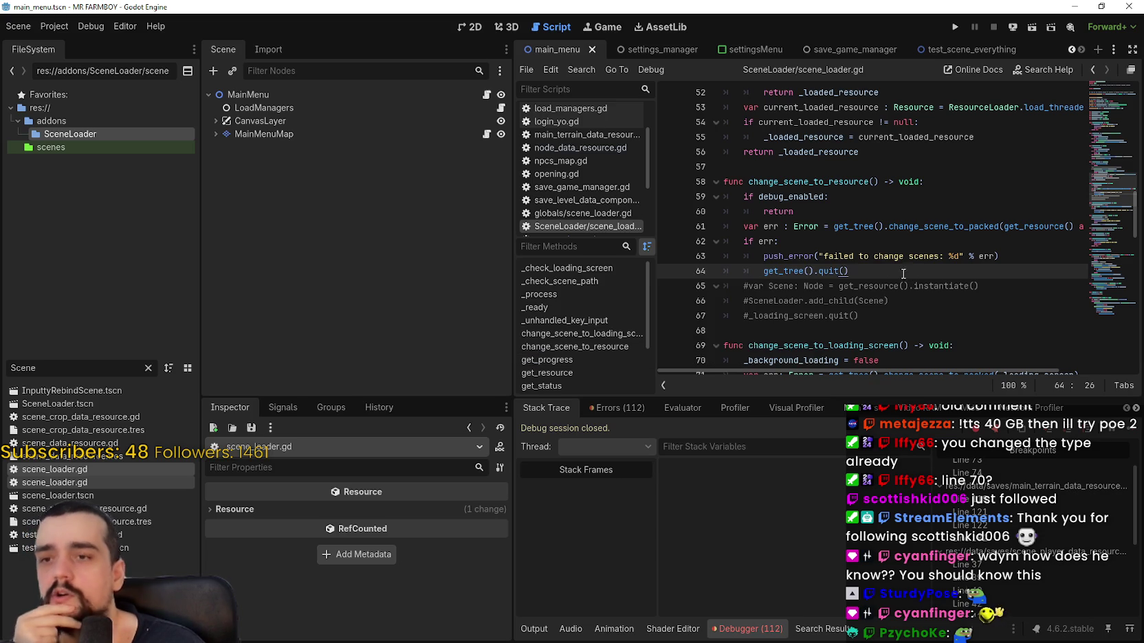
{"action": "left_click", "coordinate": [693, 235], "text": "shift"}
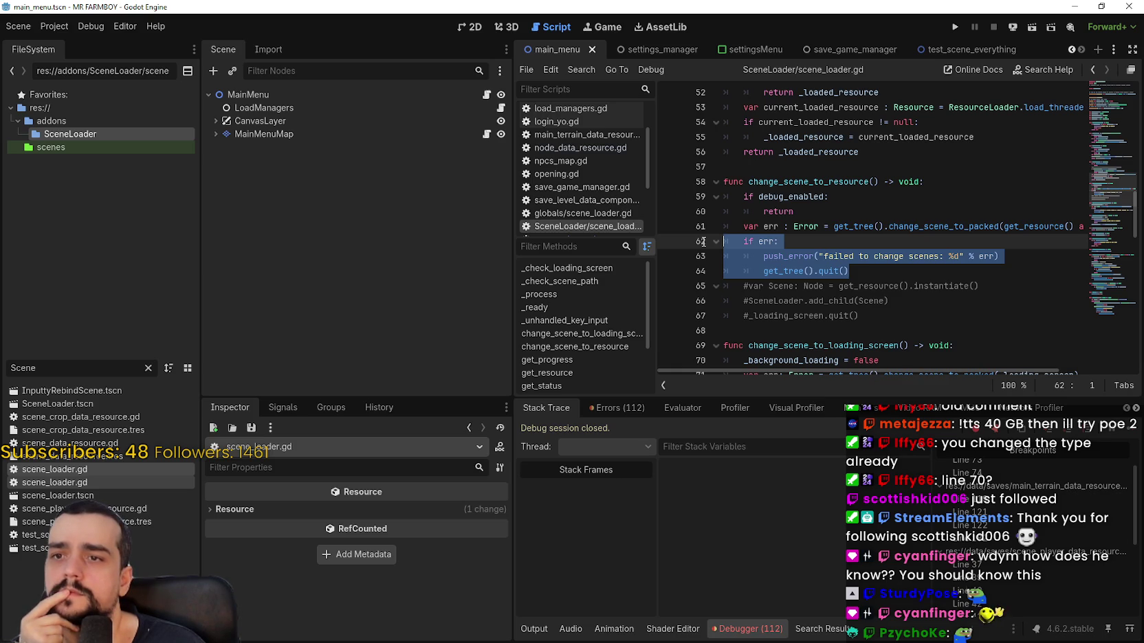
{"action": "scroll", "coordinate": [834, 254], "scroll_direction": "down", "scroll_amount": 2}
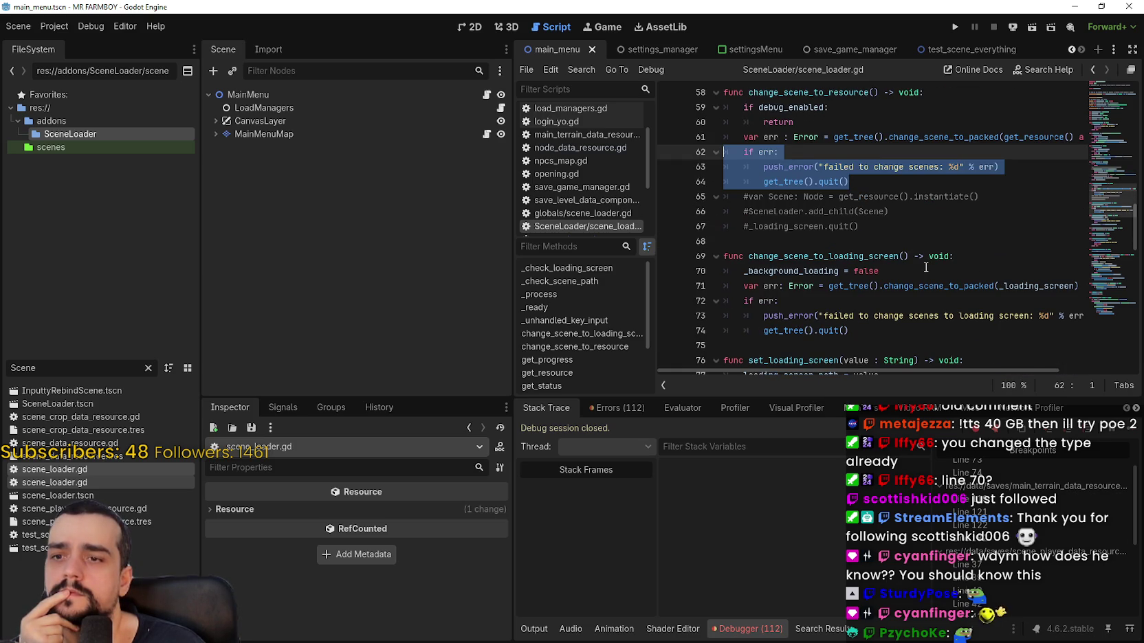
{"action": "scroll", "coordinate": [908, 246], "scroll_direction": "down", "scroll_amount": 3}
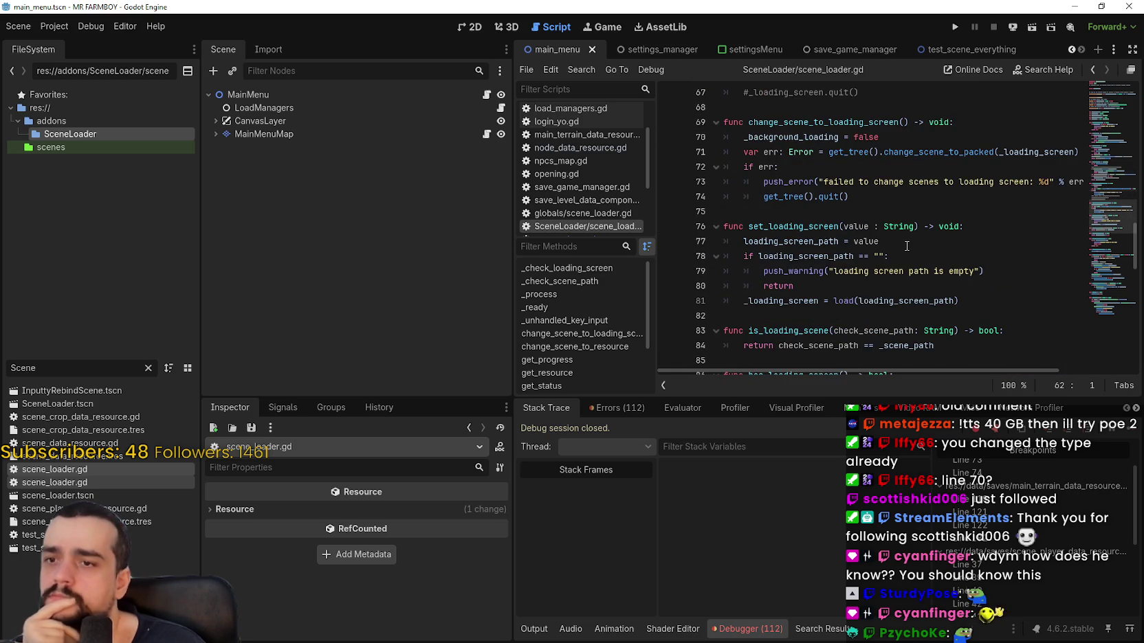
{"action": "scroll", "coordinate": [903, 246], "scroll_direction": "down", "scroll_amount": 5}
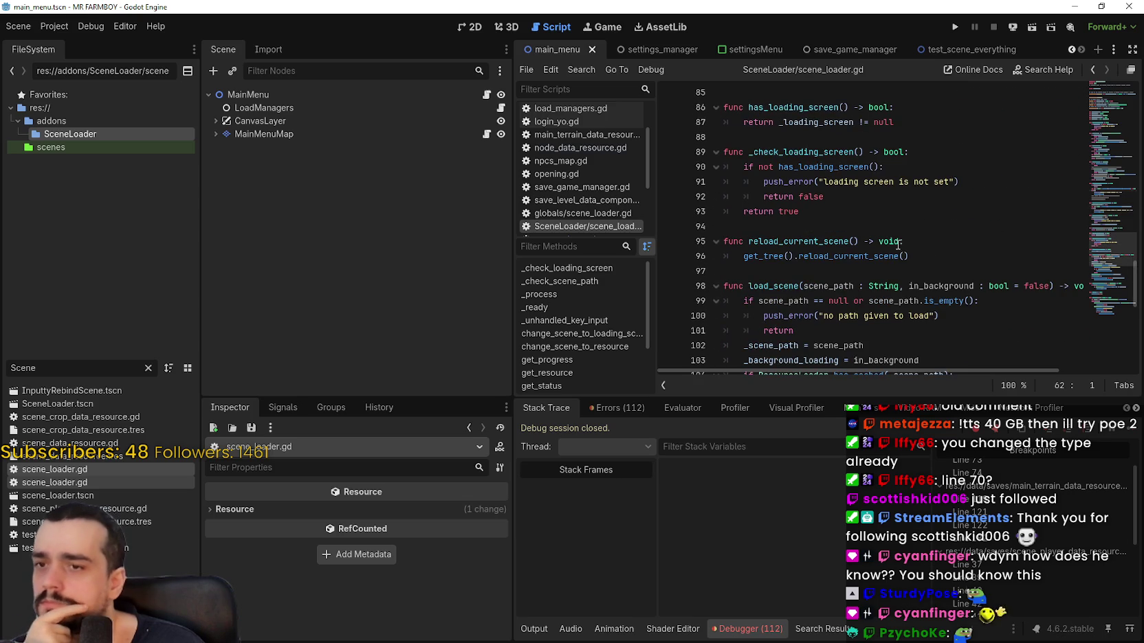
{"action": "scroll", "coordinate": [954, 284], "scroll_direction": "down", "scroll_amount": 3}
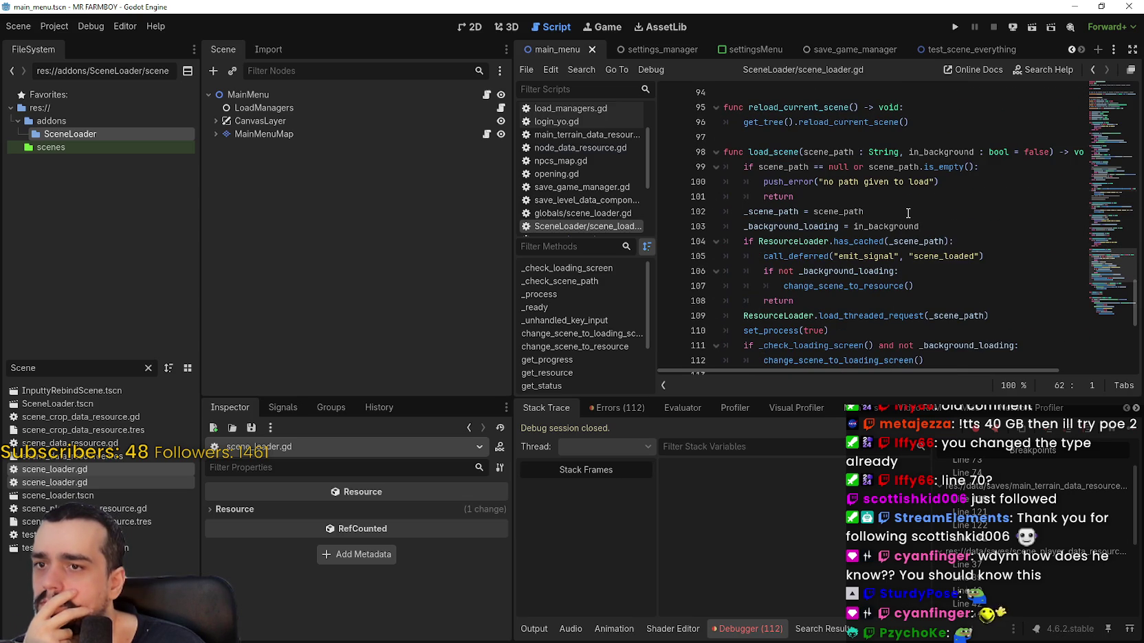
{"action": "scroll", "coordinate": [907, 212], "scroll_direction": "down", "scroll_amount": 2}
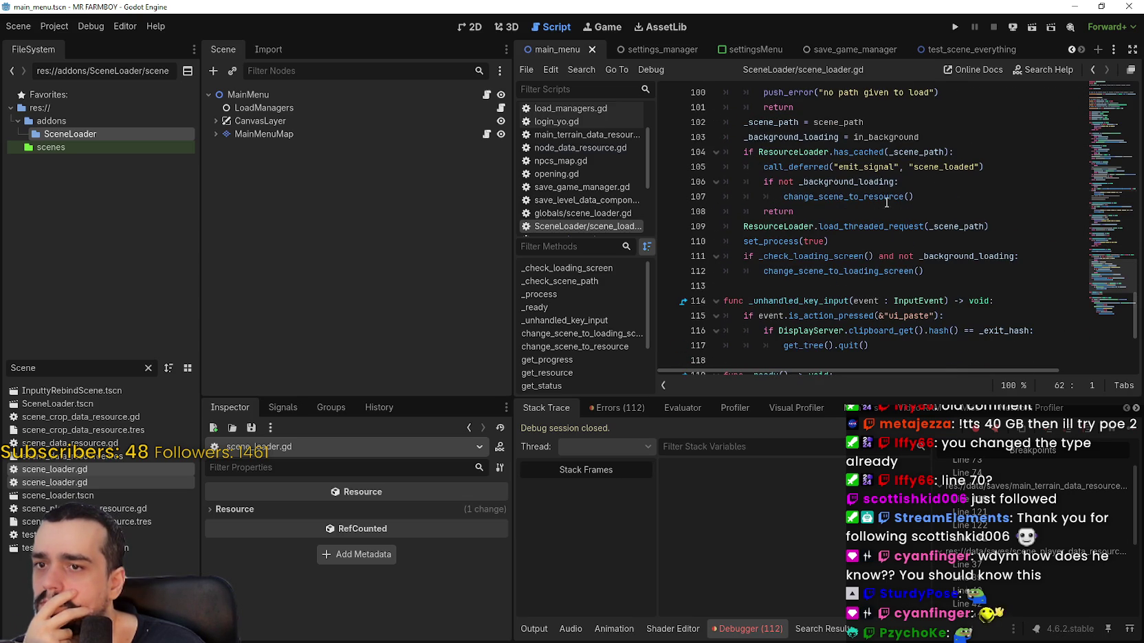
{"action": "double_click", "coordinate": [881, 198]}
{"action": "left_click", "coordinate": [860, 183]}
{"action": "double_click", "coordinate": [860, 184]}
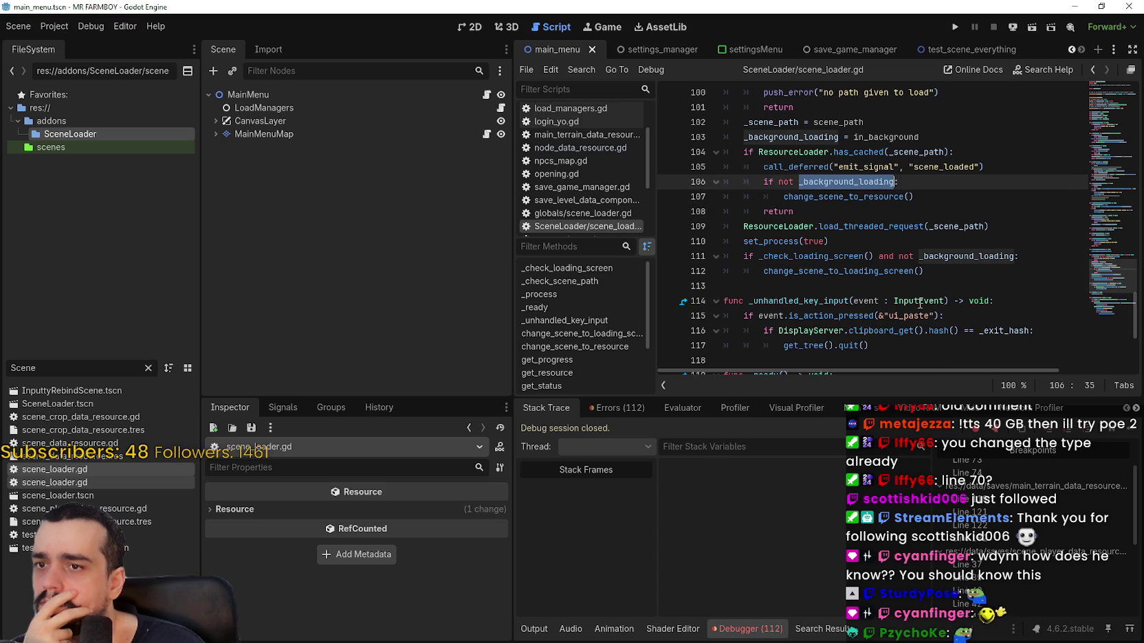
{"action": "double_click", "coordinate": [952, 257]}
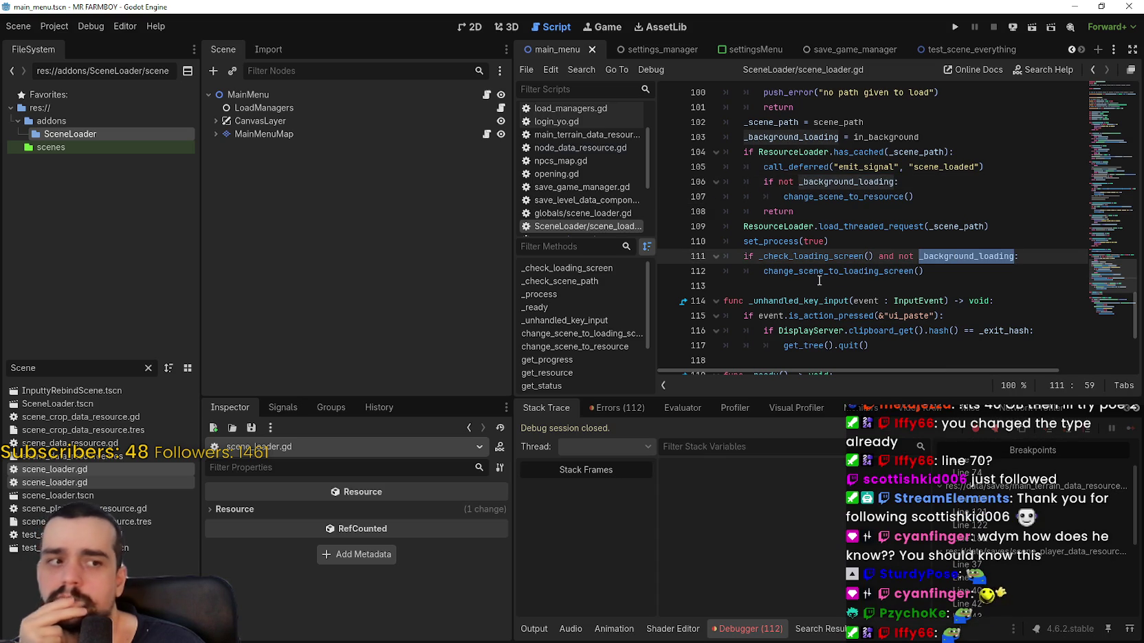
{"action": "left_click", "coordinate": [820, 282]}
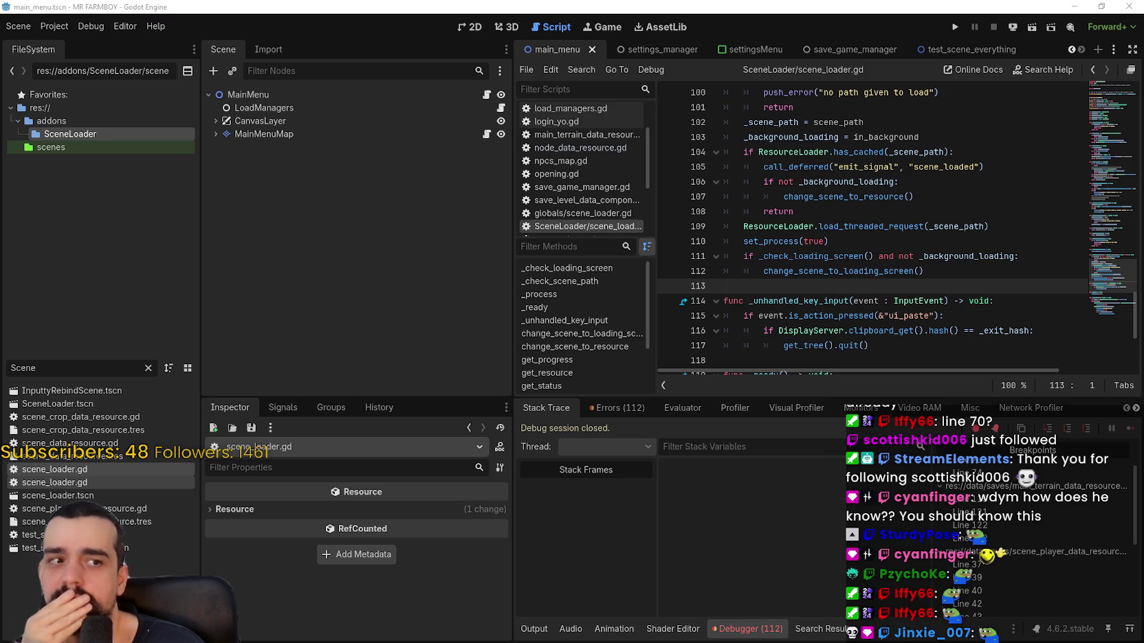
{"action": "left_click", "coordinate": [887, 300]}
{"action": "scroll", "coordinate": [897, 293], "scroll_direction": "down", "scroll_amount": 4}
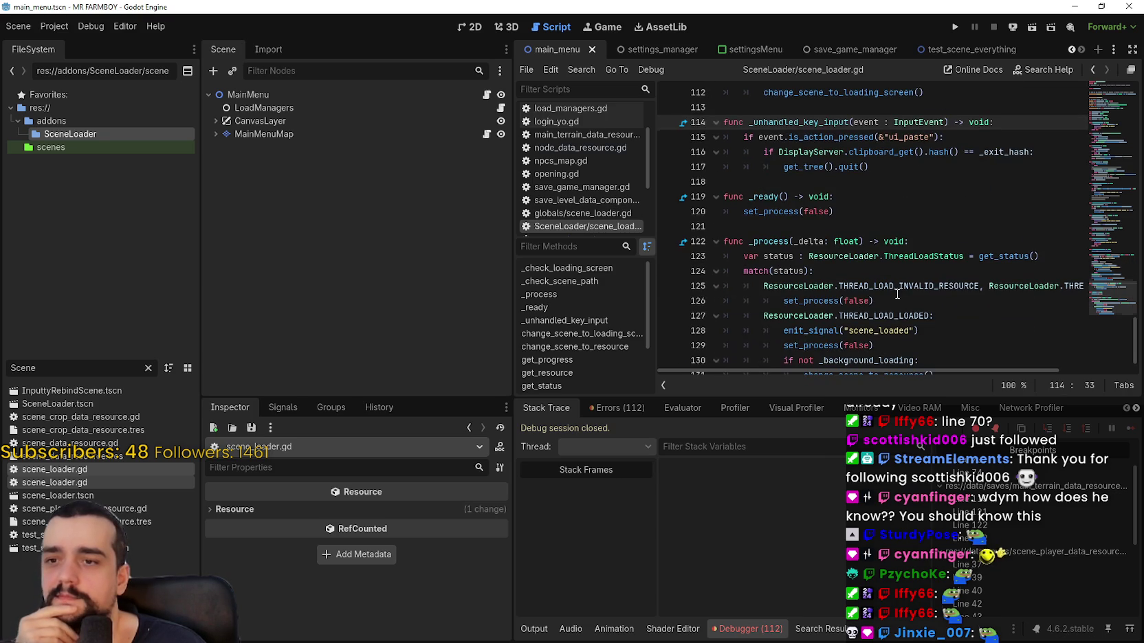
{"action": "left_click", "coordinate": [879, 181]}
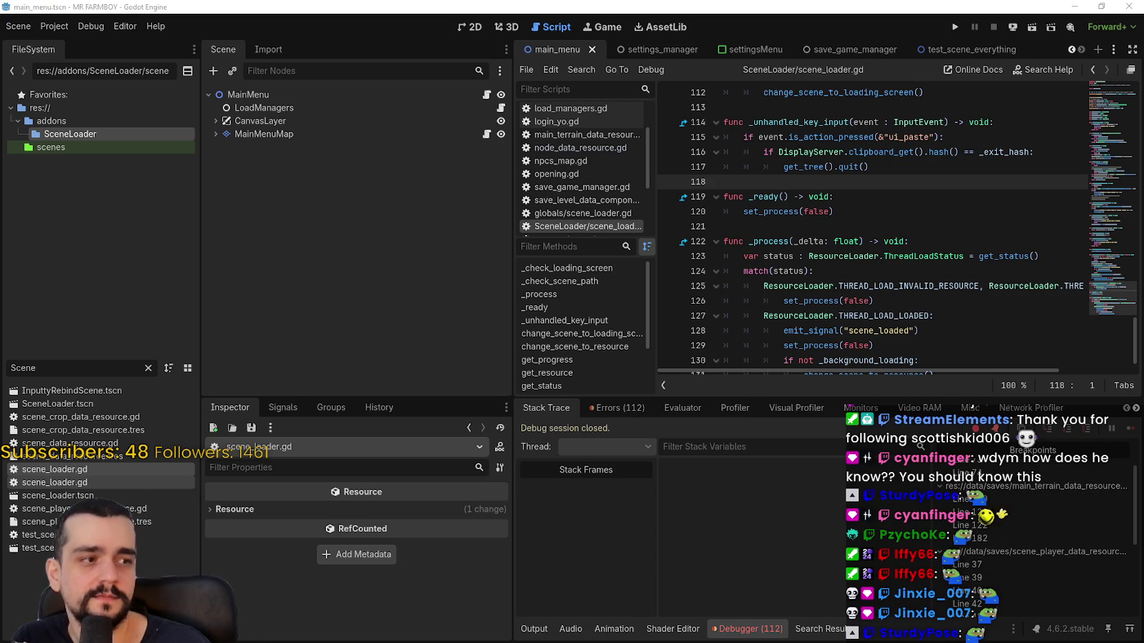
{"action": "left_click", "coordinate": [852, 286]}
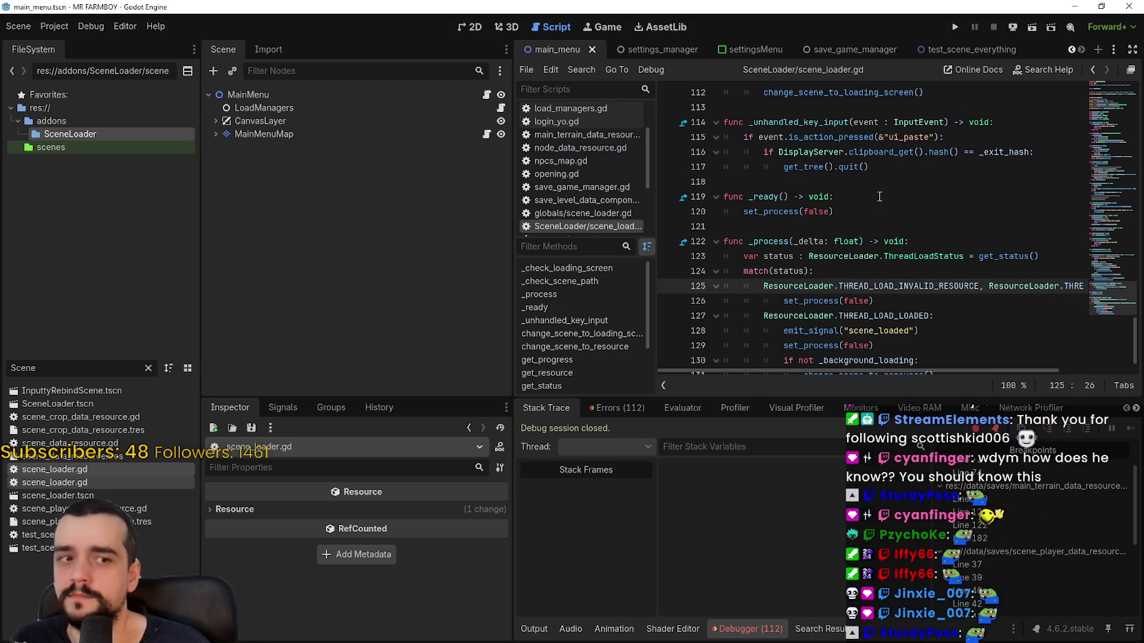
{"action": "left_click", "coordinate": [855, 209]}
{"action": "left_click", "coordinate": [855, 227]}
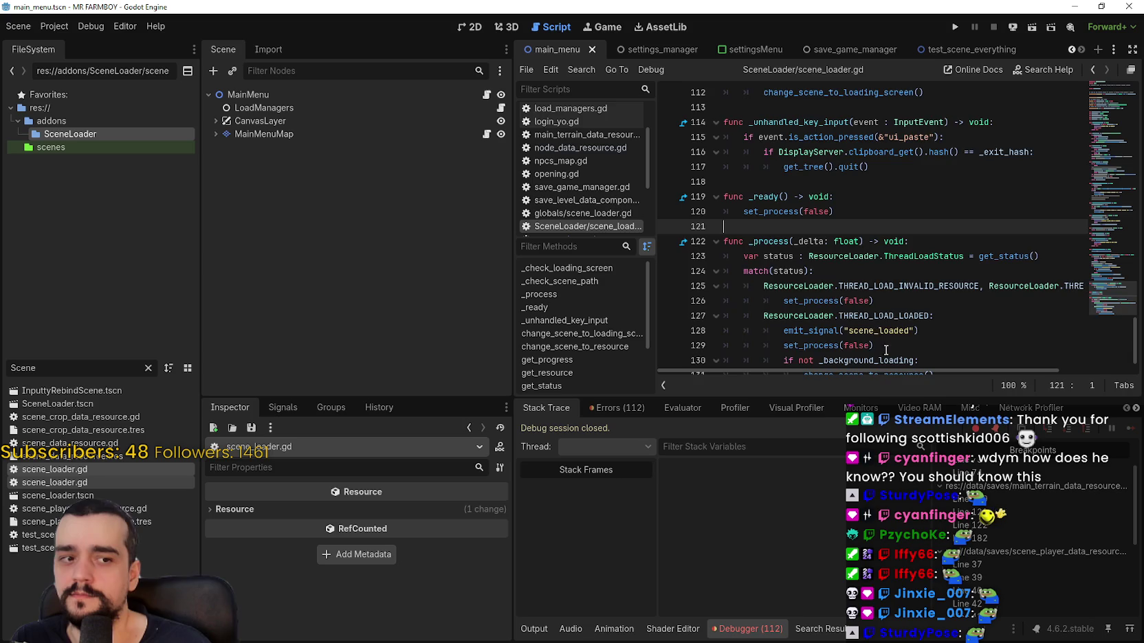
{"action": "scroll", "coordinate": [862, 275], "scroll_direction": "up", "scroll_amount": 6}
{"action": "scroll", "coordinate": [867, 292], "scroll_direction": "up", "scroll_amount": 6}
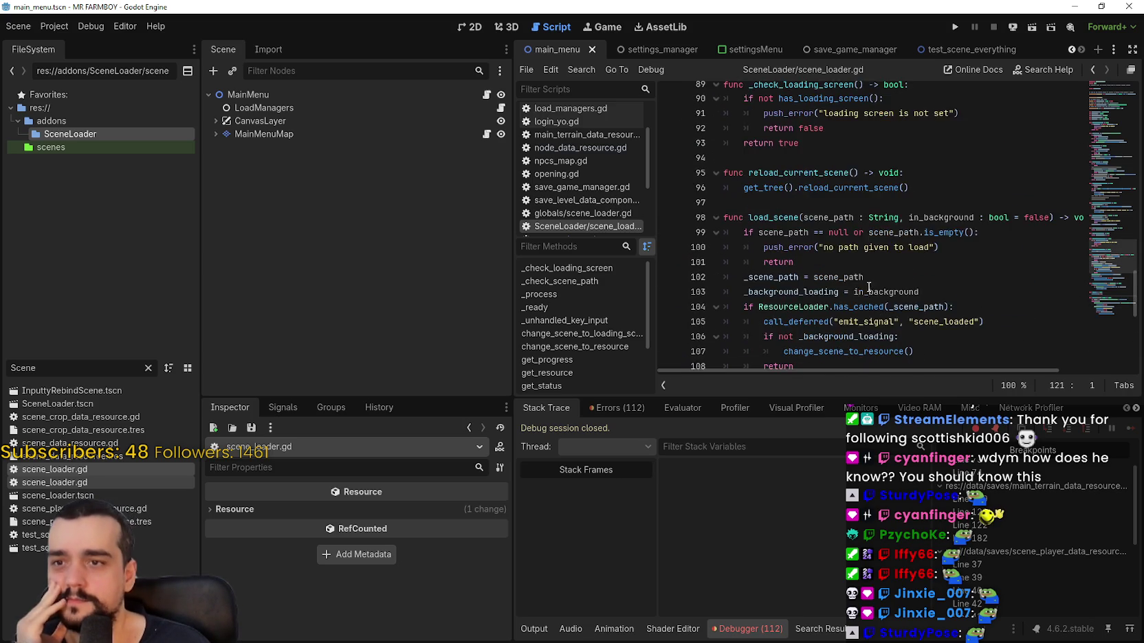
{"action": "scroll", "coordinate": [855, 247], "scroll_direction": "down", "scroll_amount": 4}
{"action": "scroll", "coordinate": [855, 247], "scroll_direction": "up", "scroll_amount": 4}
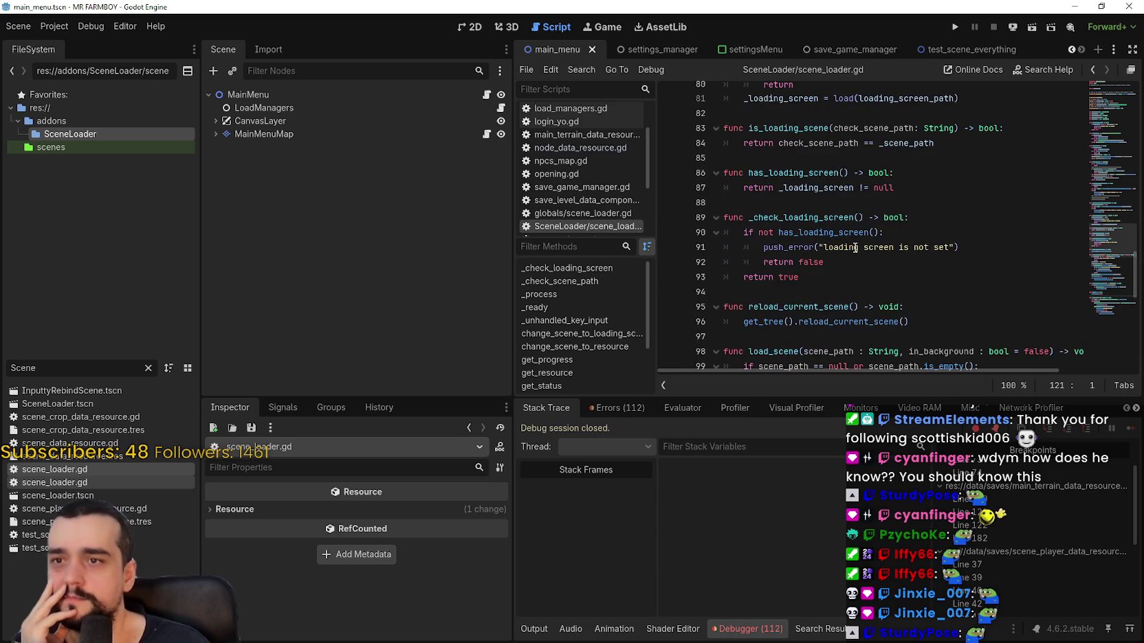
{"action": "scroll", "coordinate": [854, 247], "scroll_direction": "down", "scroll_amount": 3}
{"action": "scroll", "coordinate": [853, 246], "scroll_direction": "down", "scroll_amount": 4}
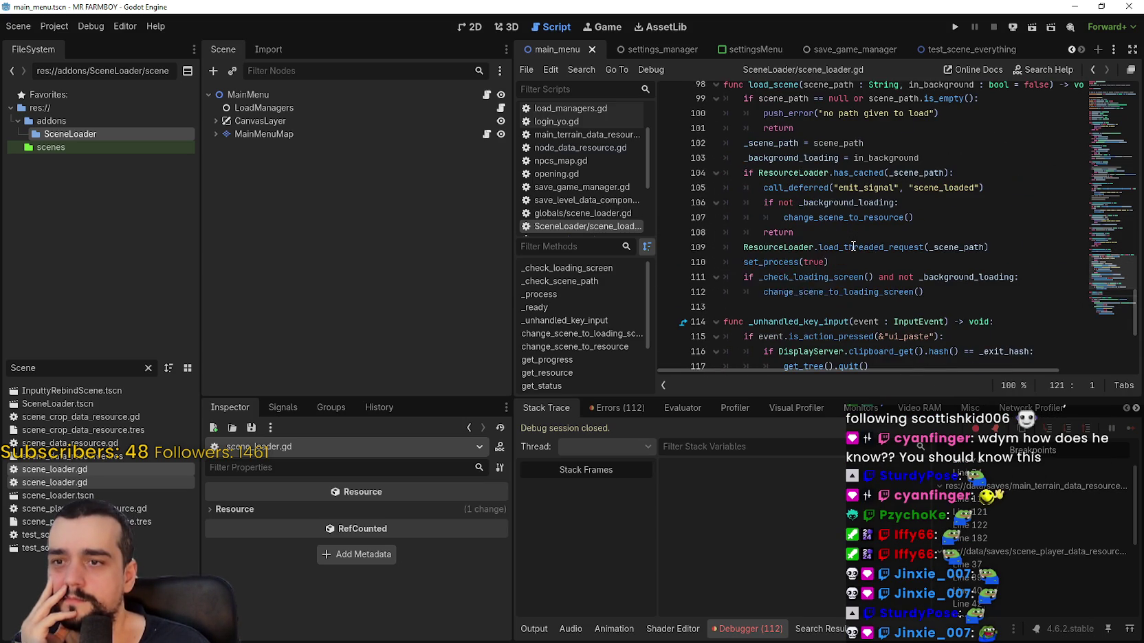
{"action": "left_click", "coordinate": [853, 233]}
{"action": "scroll", "coordinate": [853, 233], "scroll_direction": "down", "scroll_amount": 1}
{"action": "left_click", "coordinate": [859, 218]}
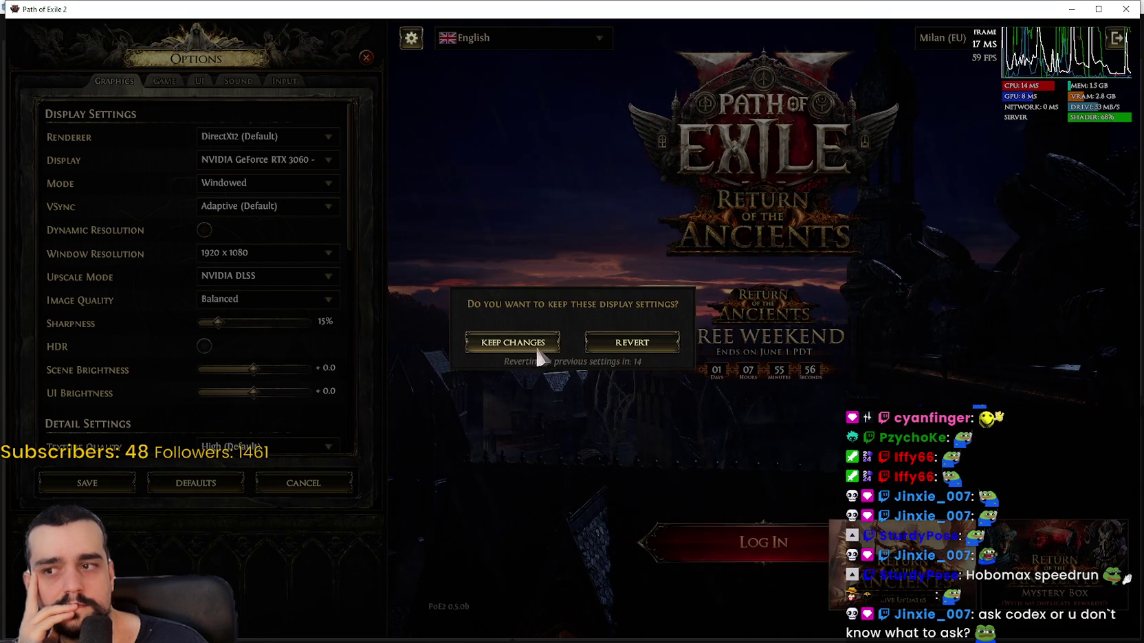
Switch from the Godot editor to the Path of Exile 2 Options screen
{"action": "left_click", "coordinate": [529, 347]}
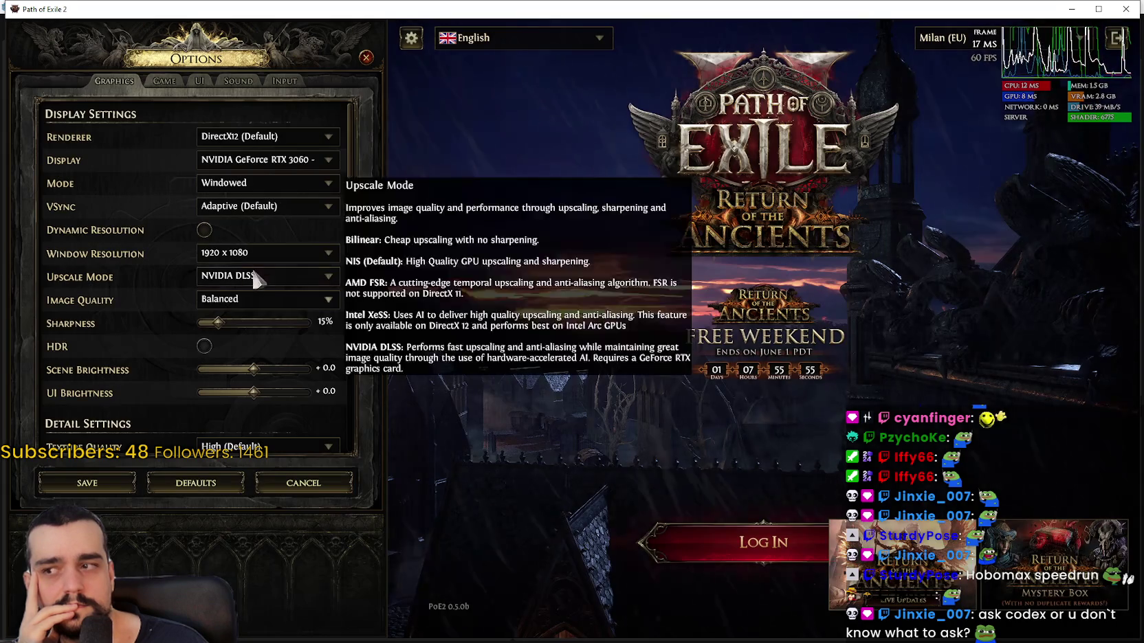
Set display mode to Windowed Fullscreen and keep it, then log in and play the character
{"action": "left_click", "coordinate": [268, 183]}
{"action": "left_click", "coordinate": [242, 225]}
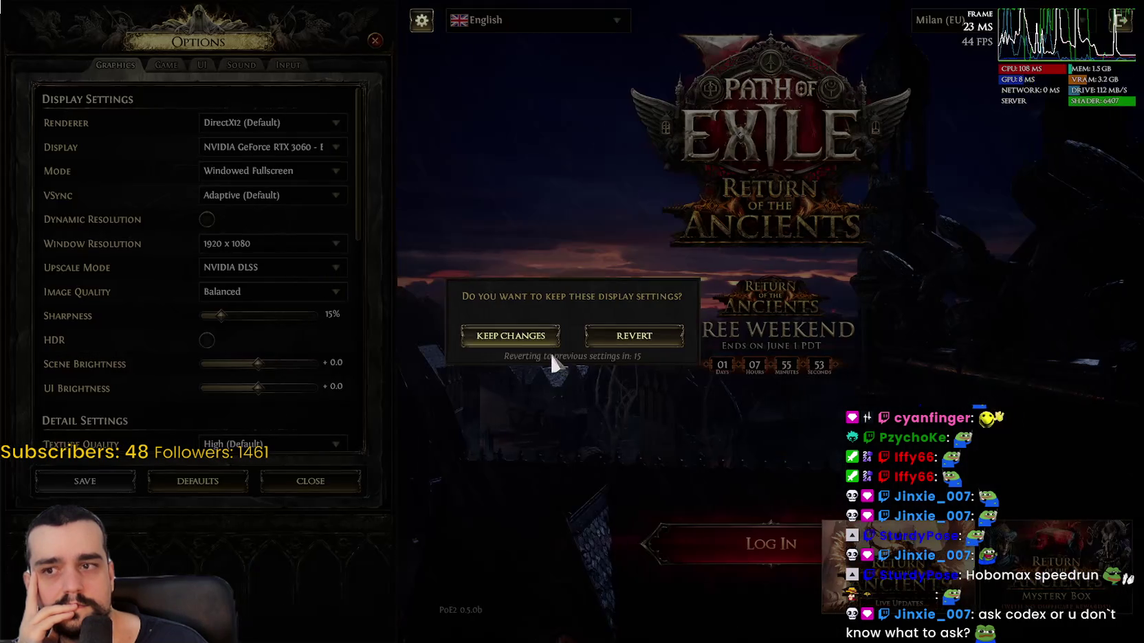
{"action": "left_click", "coordinate": [526, 337]}
{"action": "left_click", "coordinate": [364, 40]}
{"action": "left_click", "coordinate": [631, 536]}
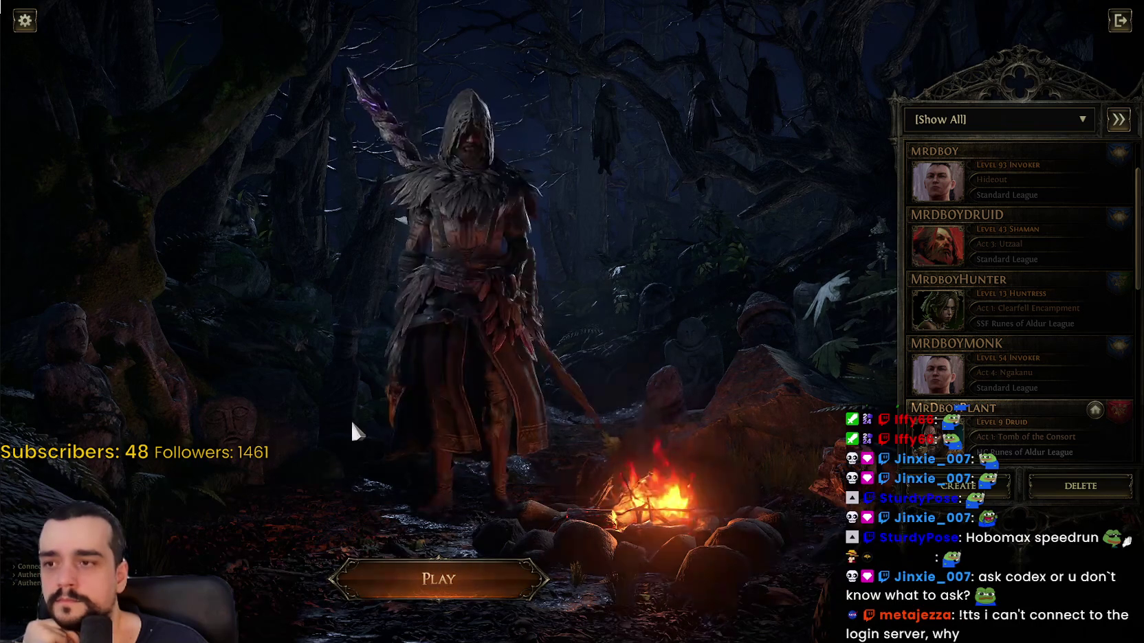
{"action": "left_click", "coordinate": [454, 571]}
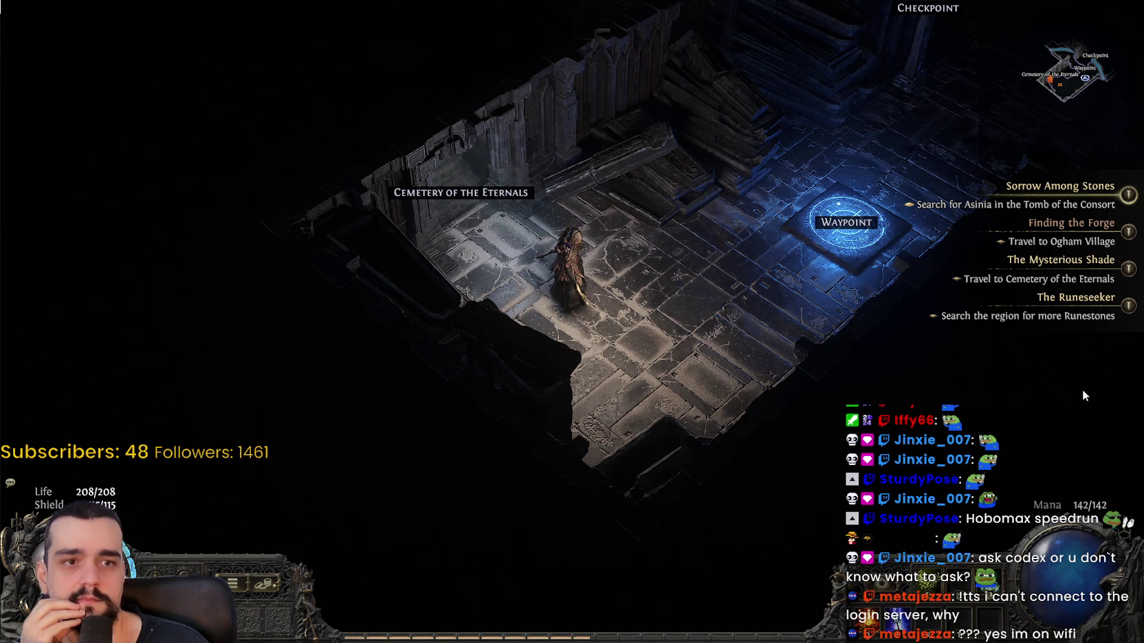
Open Options from the pause menu, review the Game tab, then scroll Graphics to Advanced Settings
{"action": "left_click", "coordinate": [640, 300]}
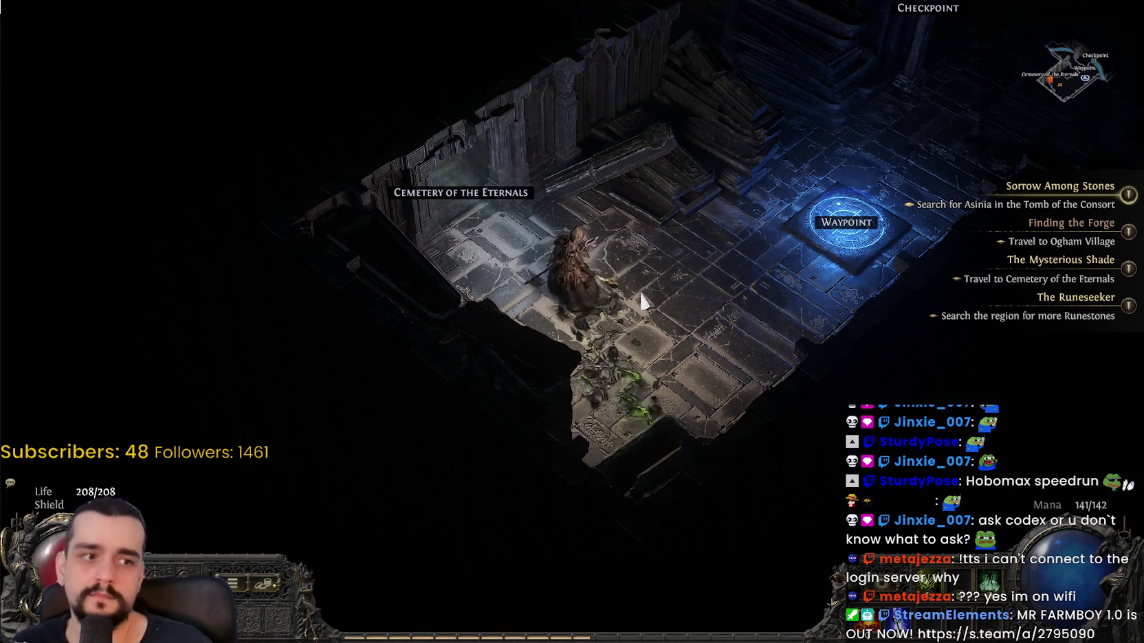
{"action": "key", "text": "Escape"}
{"action": "left_click", "coordinate": [590, 207]}
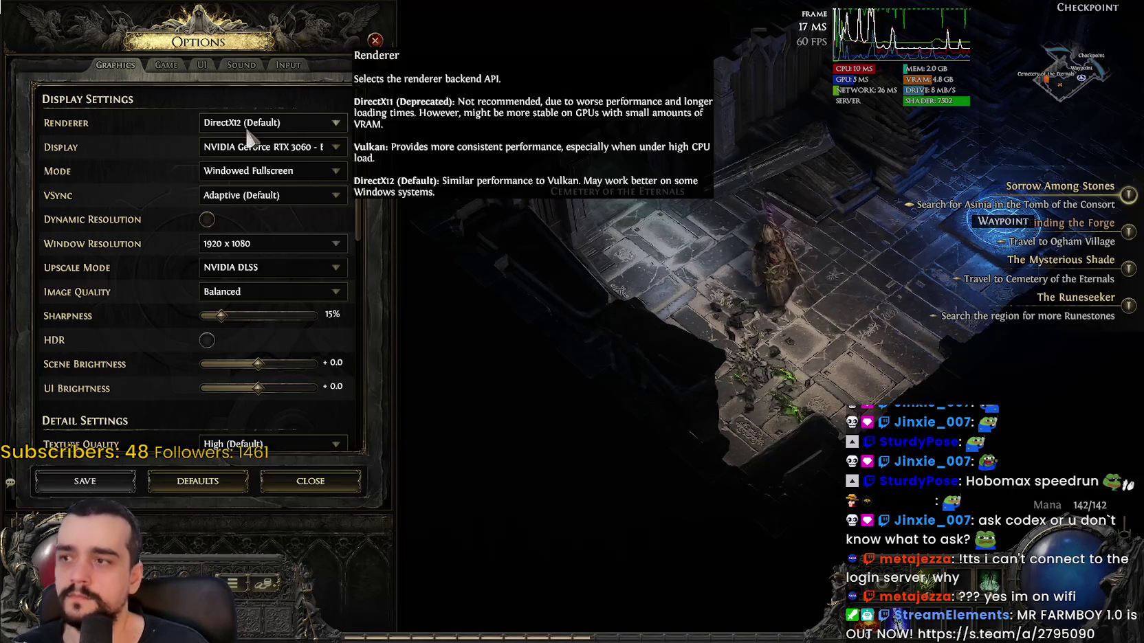
{"action": "left_click", "coordinate": [163, 65]}
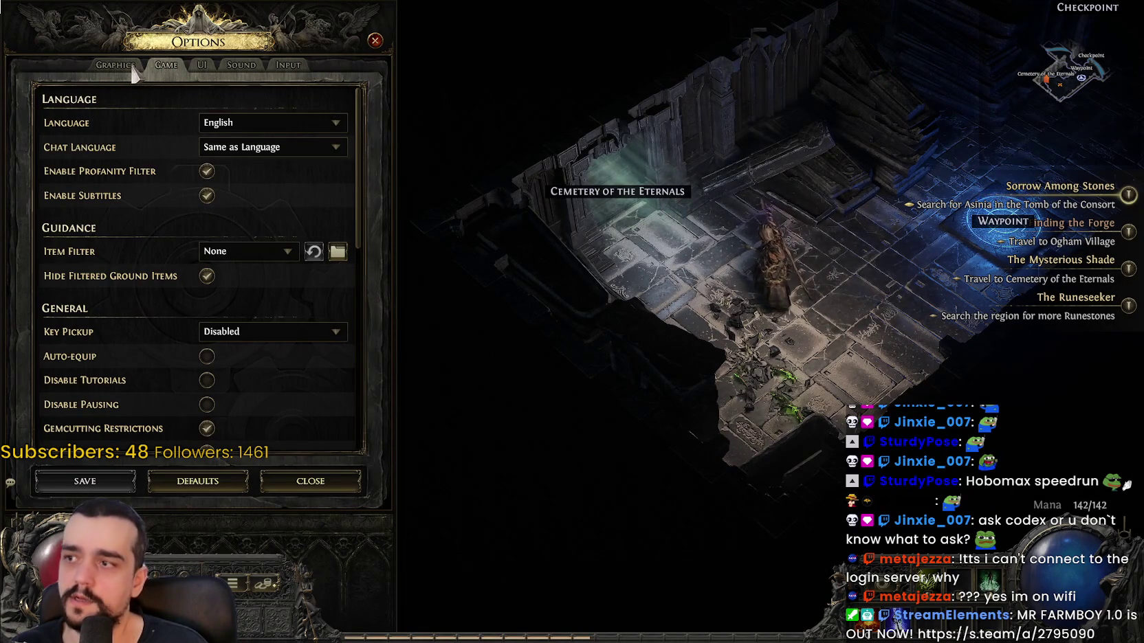
{"action": "scroll", "coordinate": [207, 343], "scroll_direction": "down", "scroll_amount": 10}
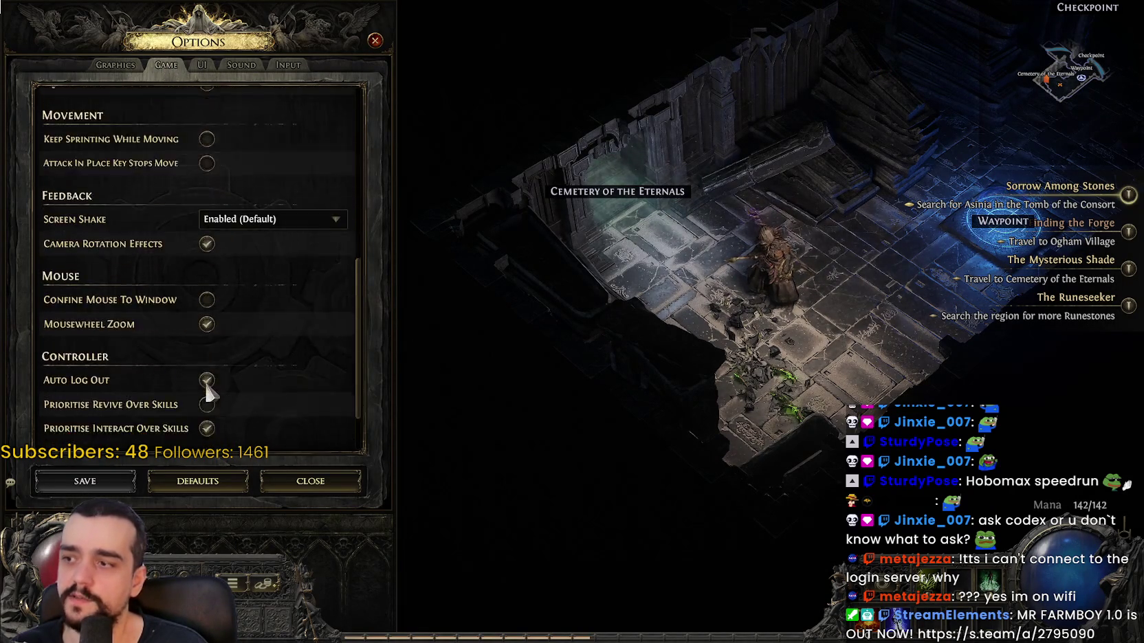
{"action": "scroll", "coordinate": [208, 392], "scroll_direction": "down", "scroll_amount": 3}
{"action": "key", "text": "ctrl+shift+Tab"}
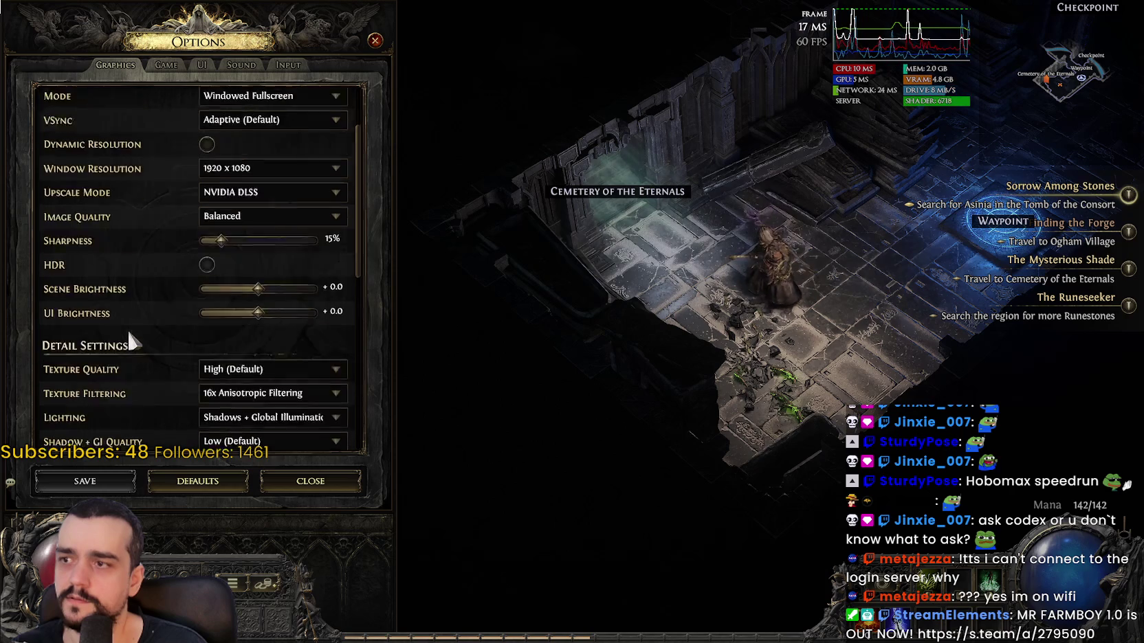
{"action": "scroll", "coordinate": [127, 327], "scroll_direction": "down", "scroll_amount": 10}
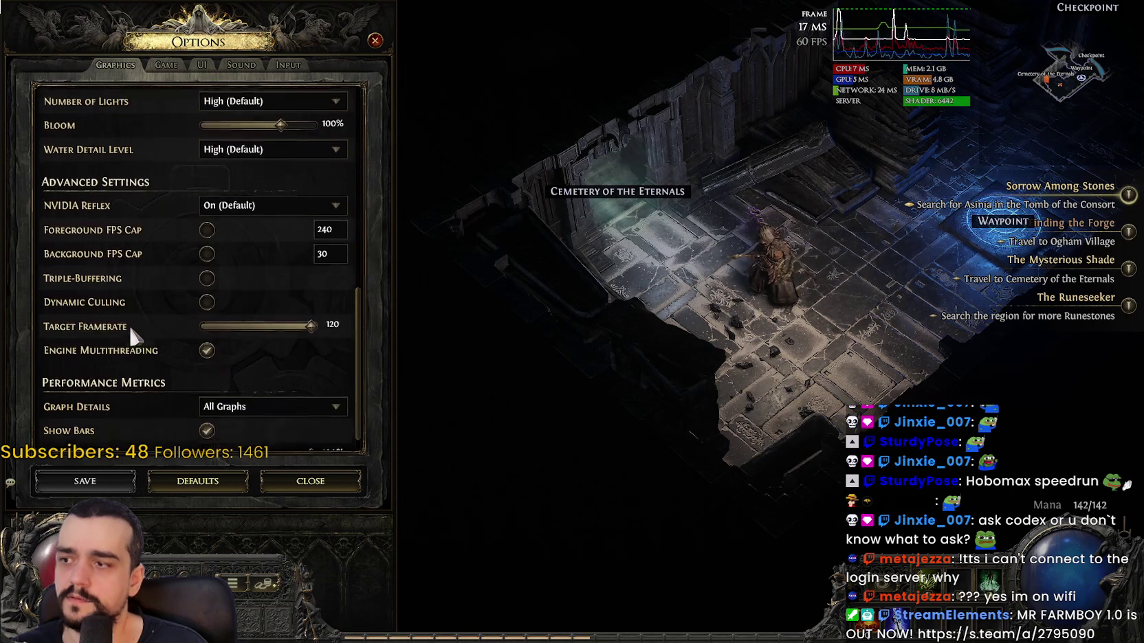